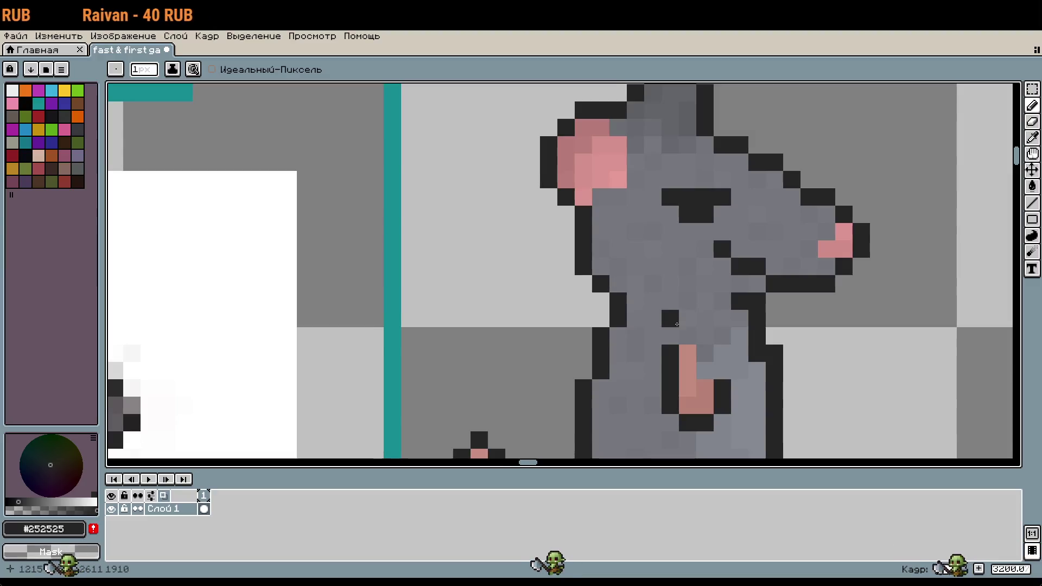
Marquee-select the standing rat's ear together with the top of its head
{"action": "scroll", "coordinate": [684, 323], "scroll_direction": "up", "scroll_amount": 1}
{"action": "scroll", "coordinate": [651, 304], "scroll_direction": "down", "scroll_amount": 2}
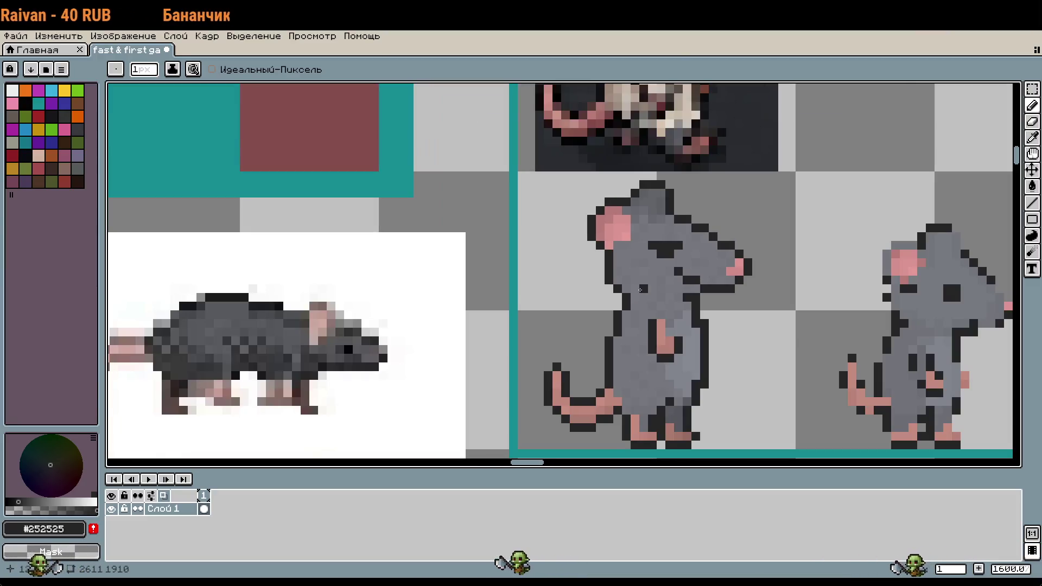
{"action": "scroll", "coordinate": [640, 290], "scroll_direction": "down", "scroll_amount": 1}
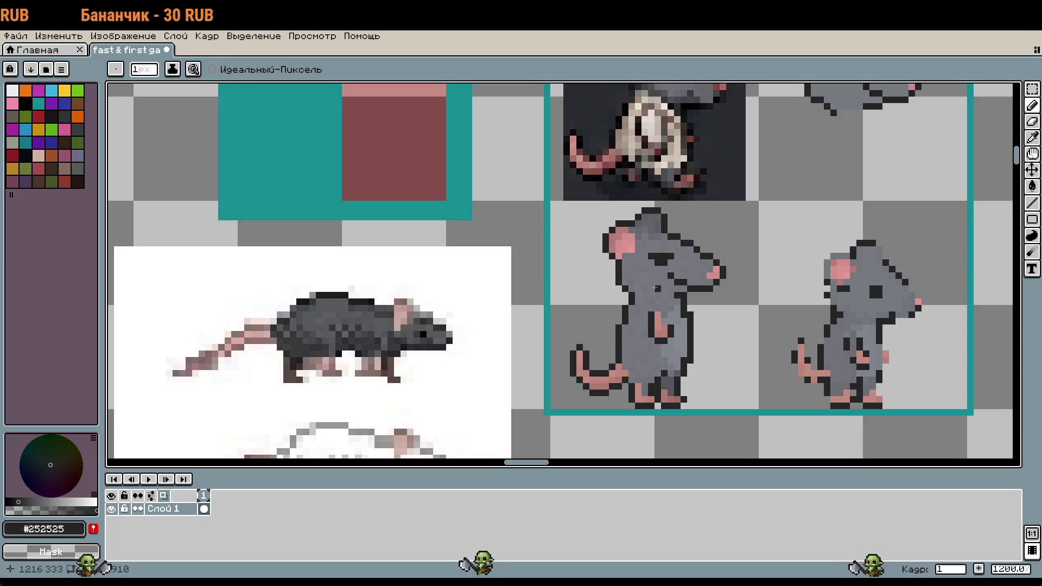
{"action": "key", "text": "m"}
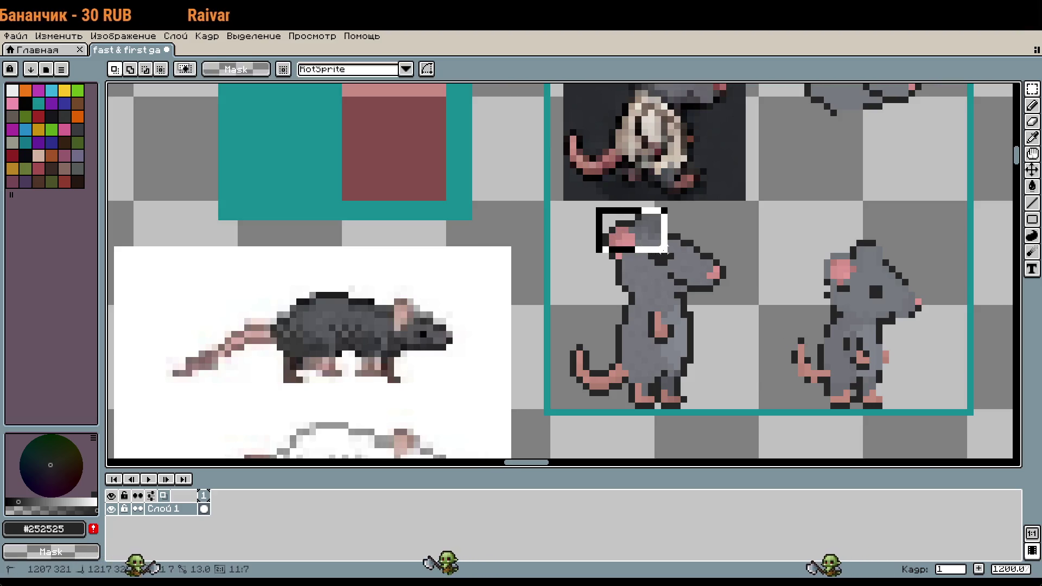
{"action": "left_click_drag", "start_coordinate": [594, 205], "coordinate": [638, 260]}
{"action": "scroll", "coordinate": [676, 215], "scroll_direction": "up", "scroll_amount": 2}
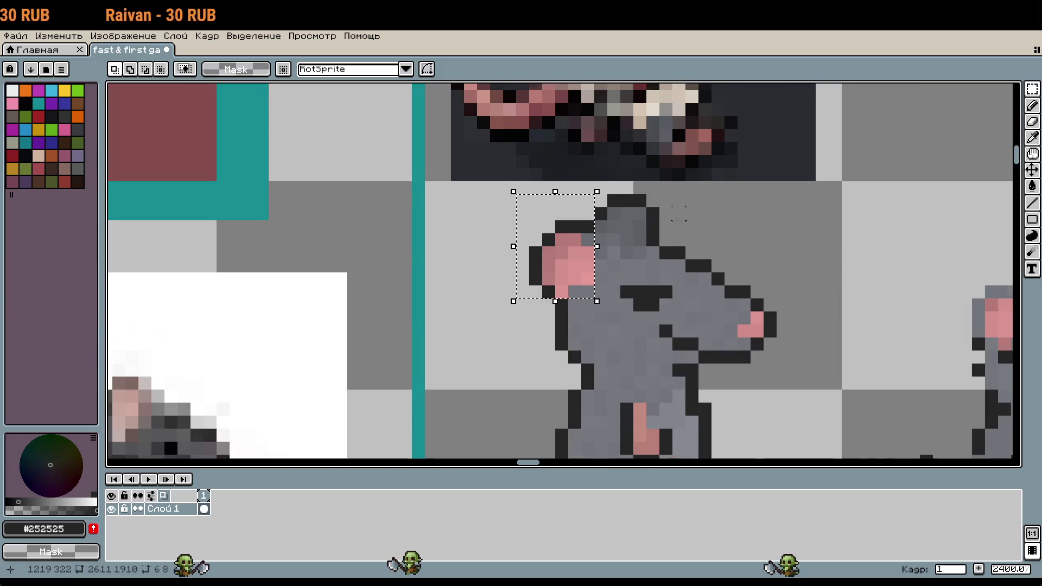
{"action": "left_click_drag", "start_coordinate": [597, 195], "coordinate": [657, 244], "text": "shift"}
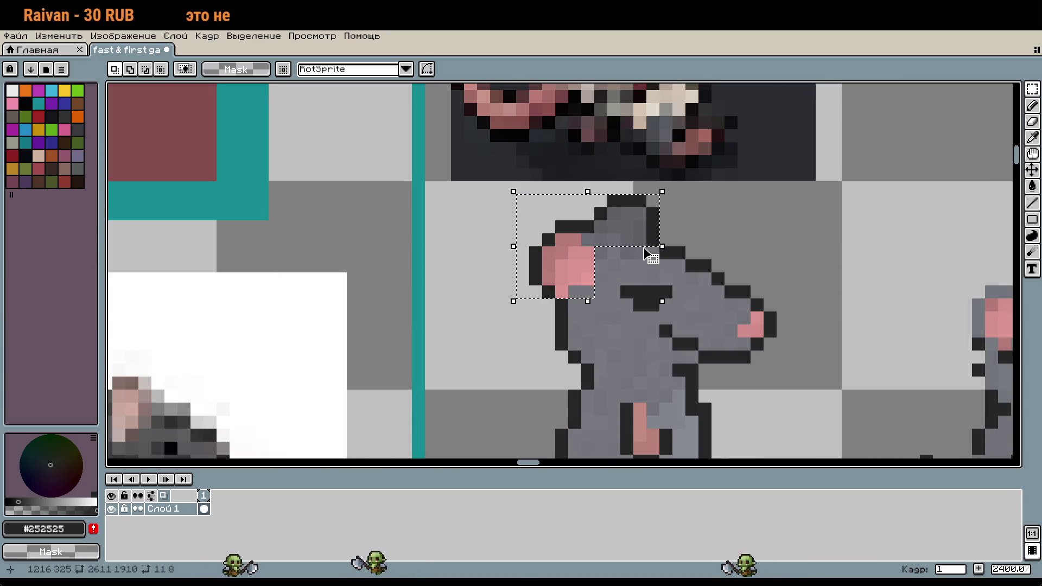
Nudge the selected ear and head top down one pixel, then deselect
{"action": "key", "text": "Down"}
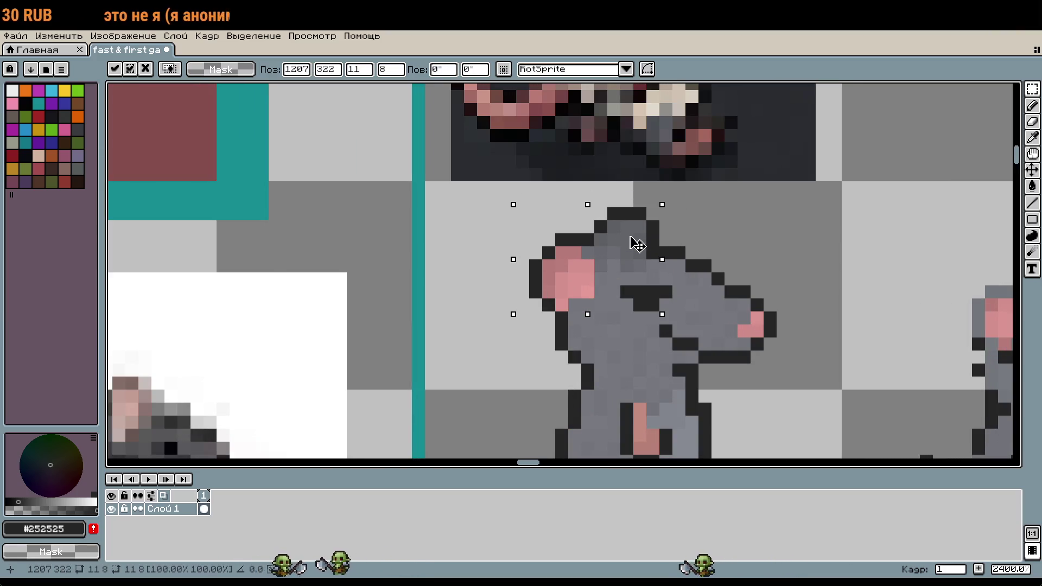
{"action": "key", "text": "ctrl+d"}
{"action": "scroll", "coordinate": [744, 239], "scroll_direction": "down", "scroll_amount": 4}
{"action": "scroll", "coordinate": [722, 285], "scroll_direction": "up", "scroll_amount": 3}
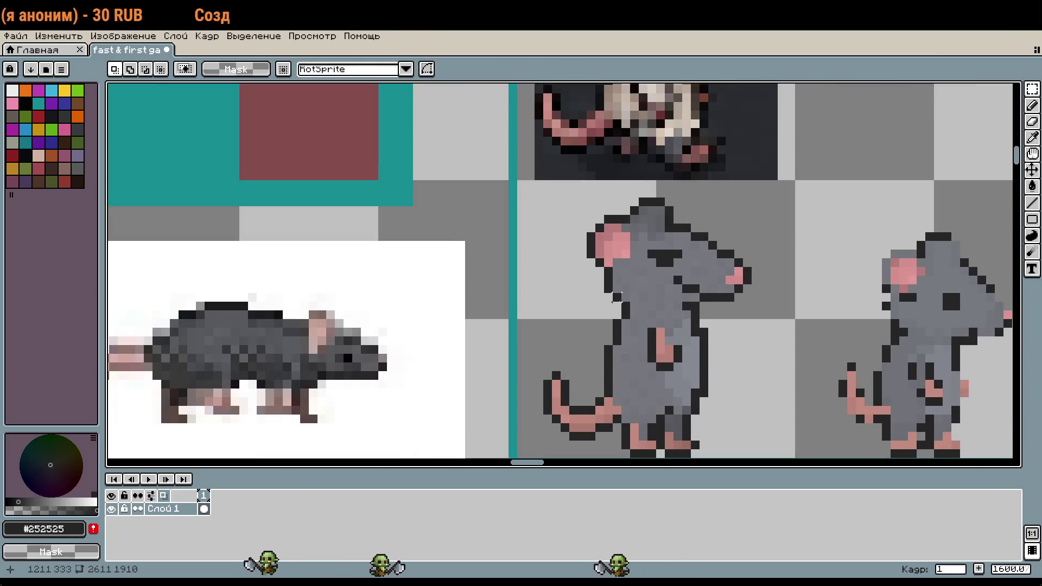
{"action": "scroll", "coordinate": [792, 346], "scroll_direction": "up", "scroll_amount": 1}
{"action": "scroll", "coordinate": [801, 349], "scroll_direction": "down", "scroll_amount": 1}
{"action": "scroll", "coordinate": [800, 349], "scroll_direction": "down", "scroll_amount": 3}
{"action": "scroll", "coordinate": [760, 298], "scroll_direction": "up", "scroll_amount": 2}
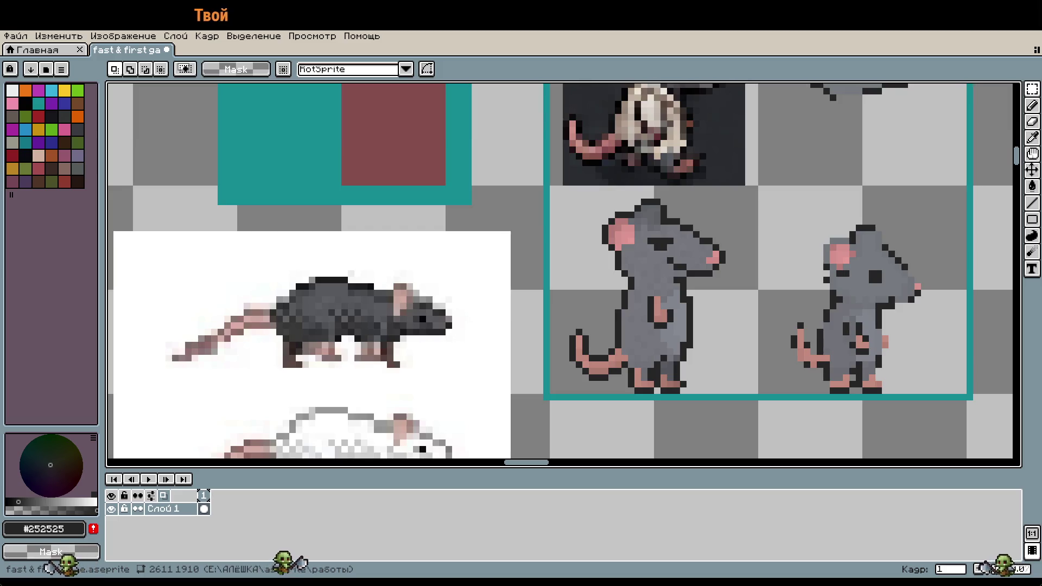
{"action": "scroll", "coordinate": [657, 321], "scroll_direction": "right", "scroll_amount": 3}
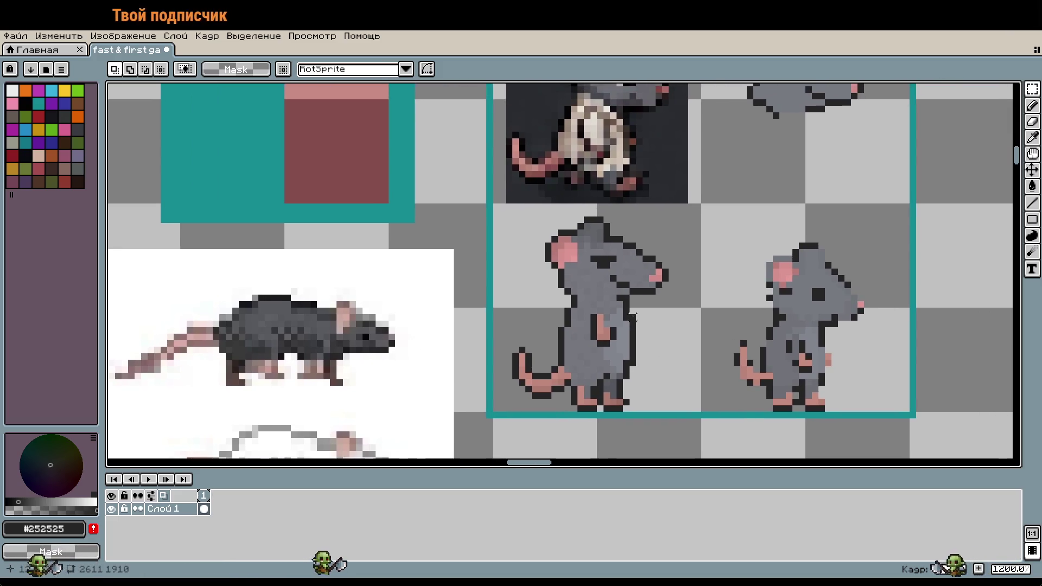
Shift the selected ear and head top one pixel left and commit the move
{"action": "scroll", "coordinate": [597, 277], "scroll_direction": "right", "scroll_amount": 1}
{"action": "scroll", "coordinate": [547, 245], "scroll_direction": "up", "scroll_amount": 3}
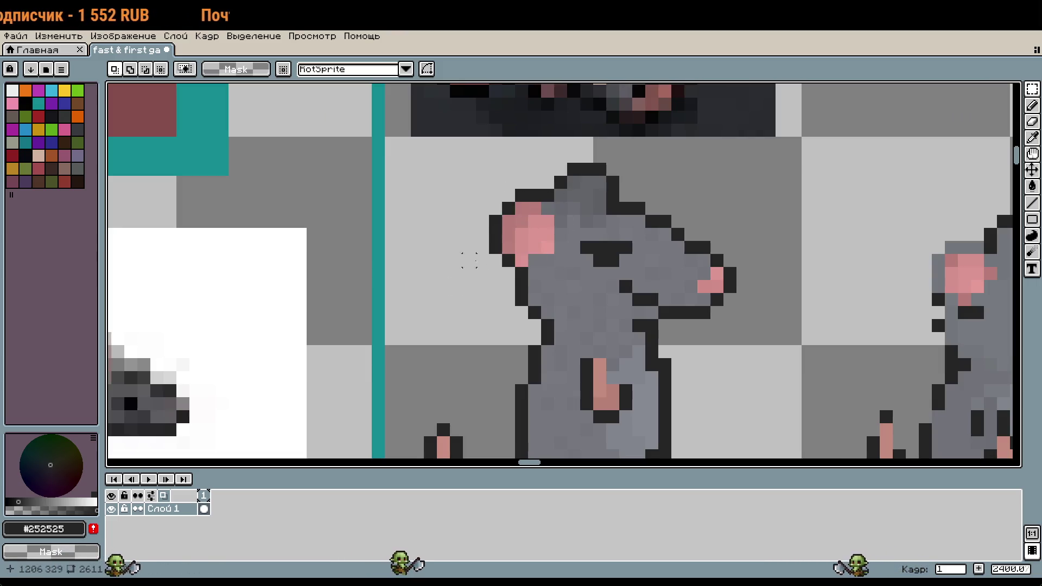
{"action": "mouse_move", "coordinate": [495, 194]}
{"action": "left_mouse_down"}
{"action": "mouse_move", "coordinate": [568, 246]}
{"action": "mouse_move", "coordinate": [560, 266]}
{"action": "left_mouse_up"}
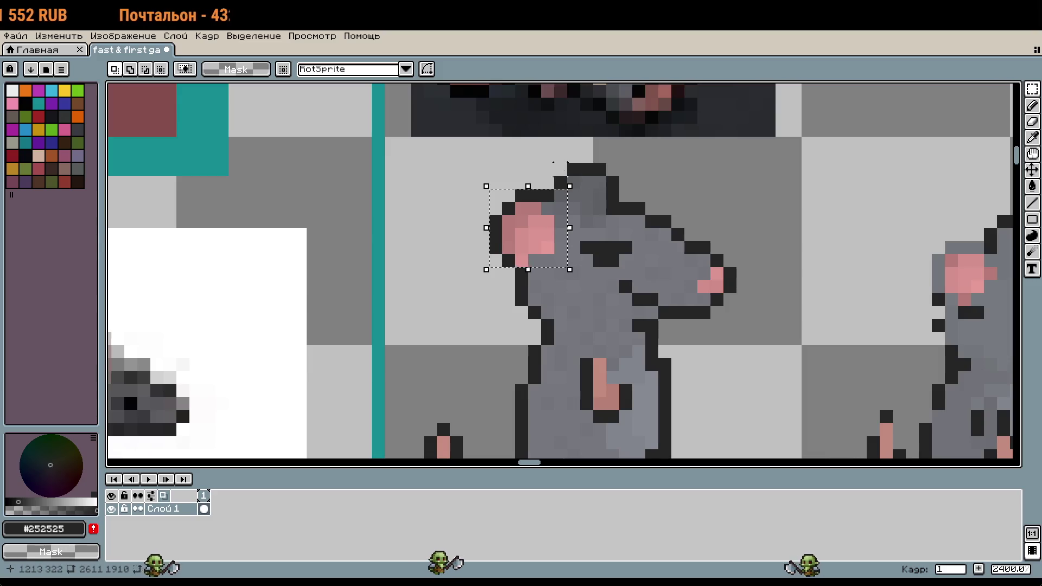
{"action": "left_click_drag", "start_coordinate": [554, 163], "coordinate": [620, 227], "text": "shift"}
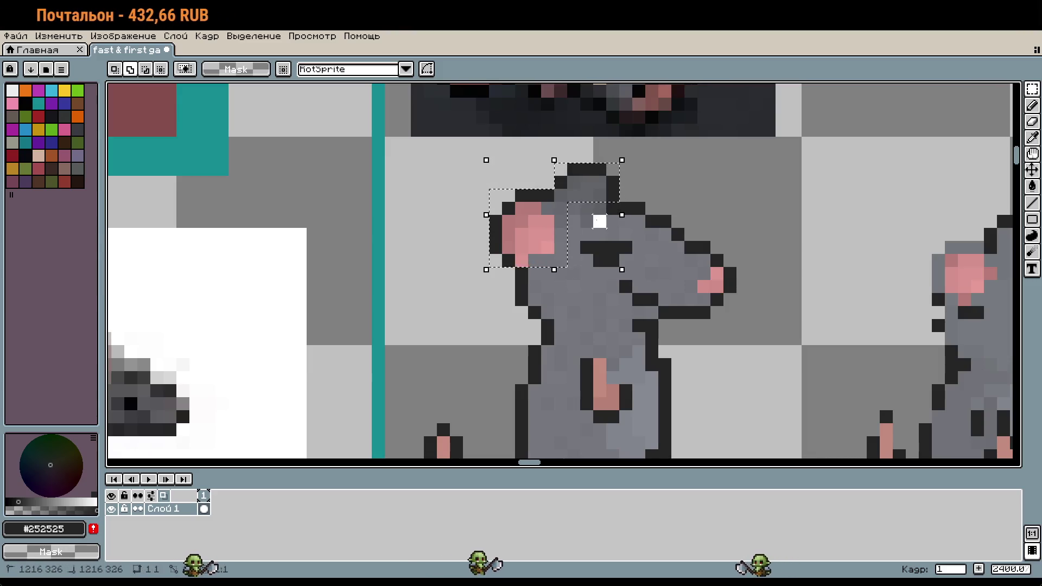
{"action": "left_click", "coordinate": [587, 202]}
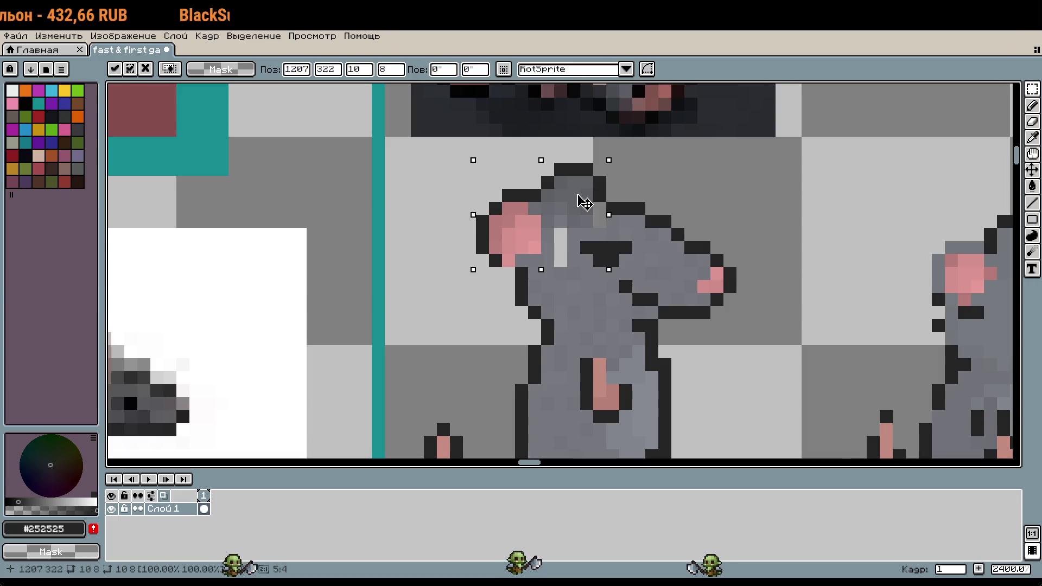
{"action": "left_click_drag", "start_coordinate": [588, 202], "coordinate": [581, 197]}
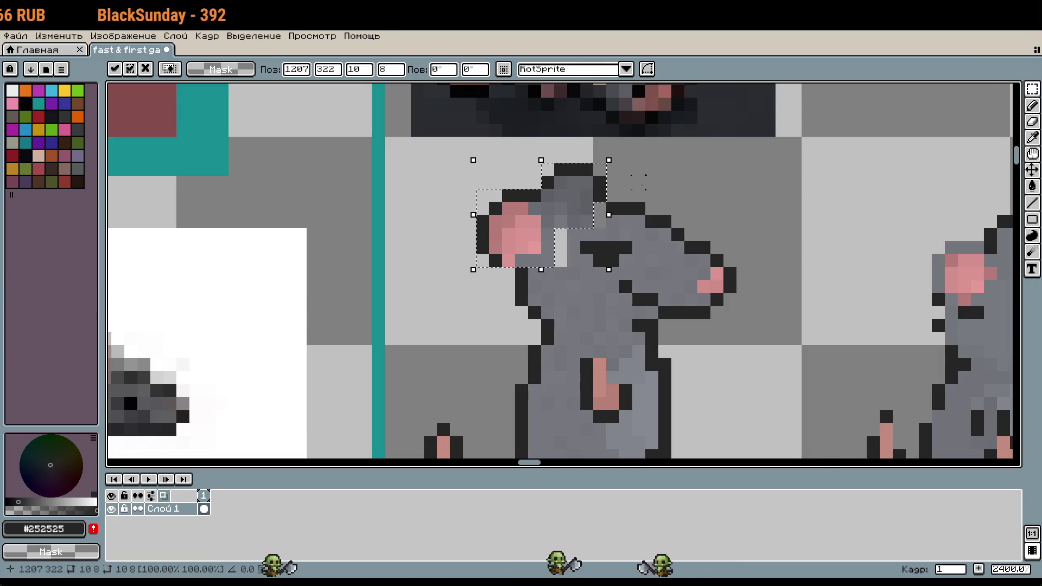
{"action": "key", "text": "Return"}
Add dark outline pixels along the cheek and paint stray cheek pixels body grey #76787e
{"action": "key", "text": "i"}
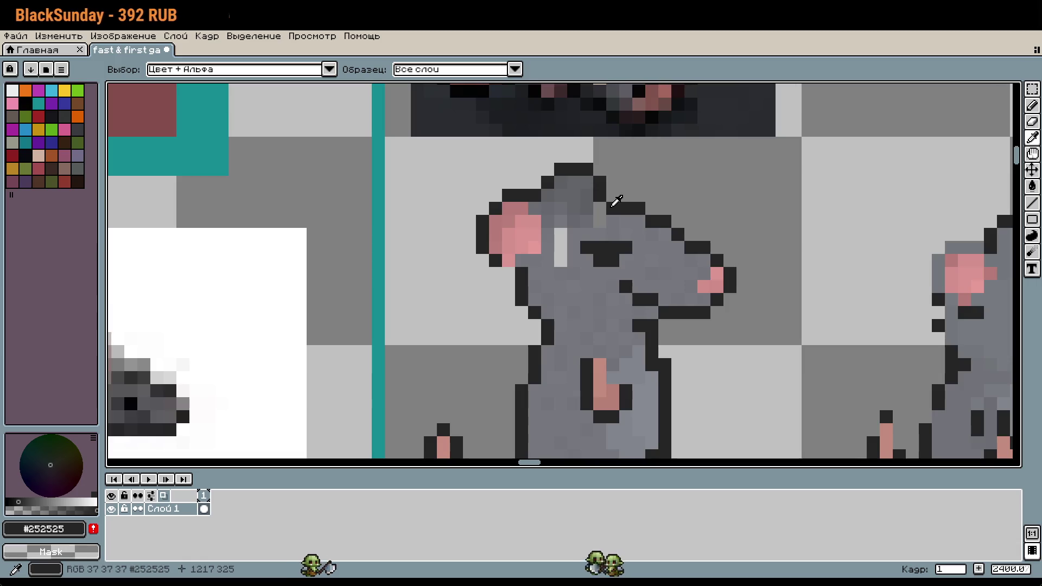
{"action": "key", "text": "b"}
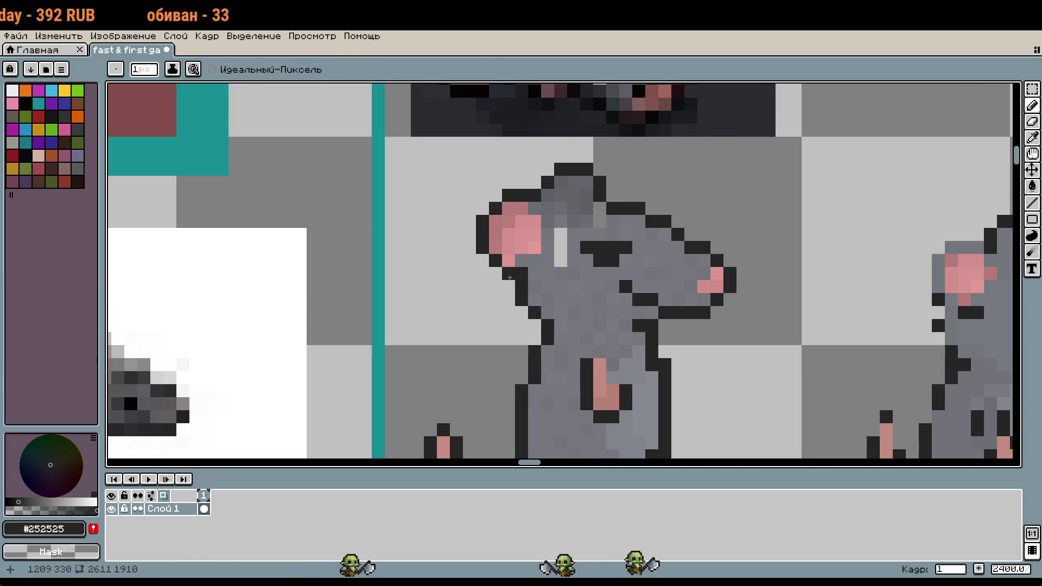
{"action": "left_click", "coordinate": [511, 283]}
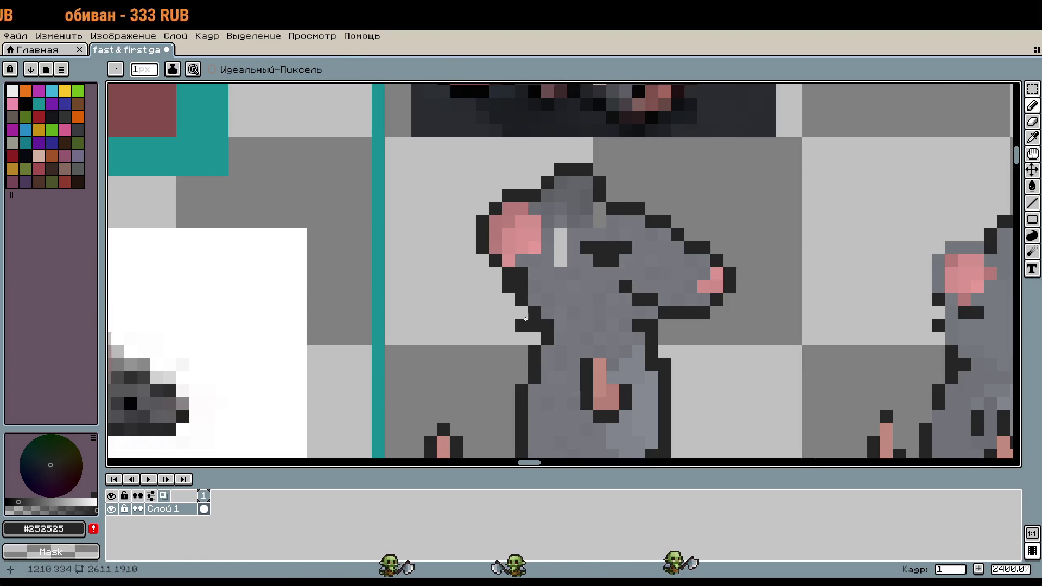
{"action": "left_click", "coordinate": [551, 278]}
{"action": "key", "text": "o"}
{"action": "left_click", "coordinate": [546, 267]}
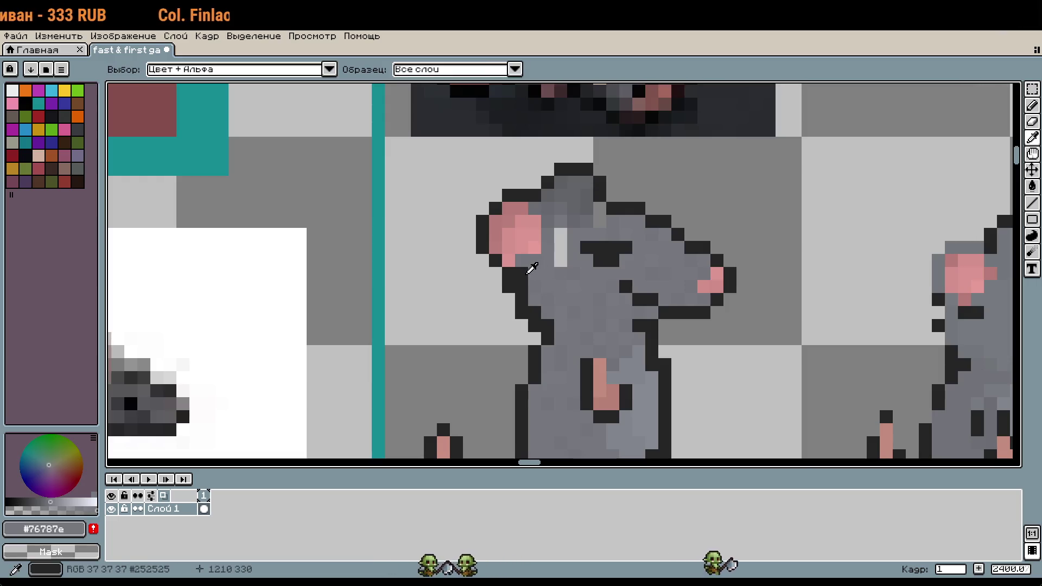
{"action": "key", "text": "b"}
{"action": "left_click", "coordinate": [547, 274]}
{"action": "scroll", "coordinate": [538, 308], "scroll_direction": "down", "scroll_amount": 2}
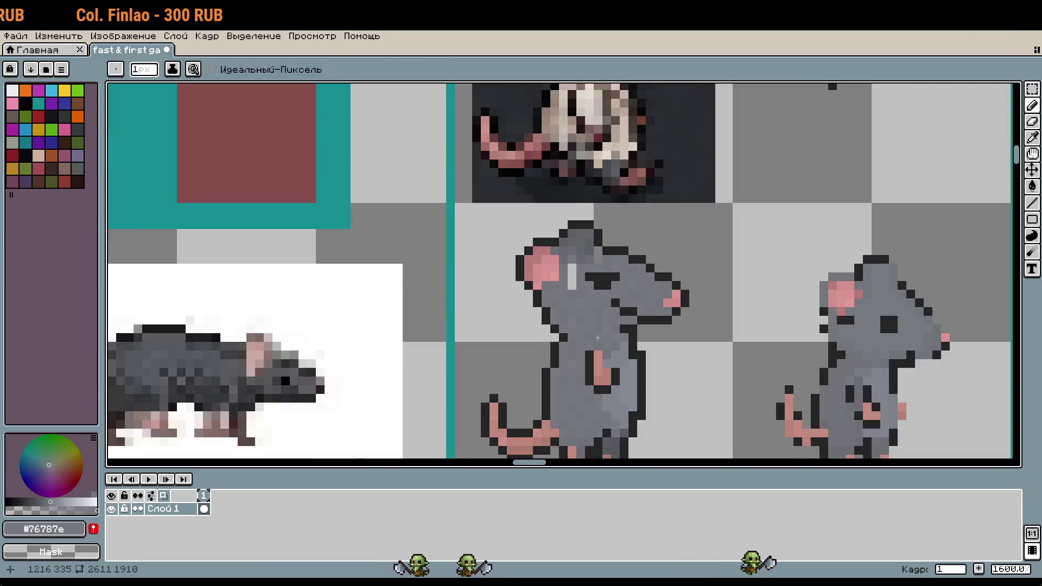
Undo the latest pencil and head-shift edits
{"action": "scroll", "coordinate": [731, 304], "scroll_direction": "up", "scroll_amount": 1}
{"action": "key", "text": "m"}
{"action": "key", "text": "ctrl+z"}
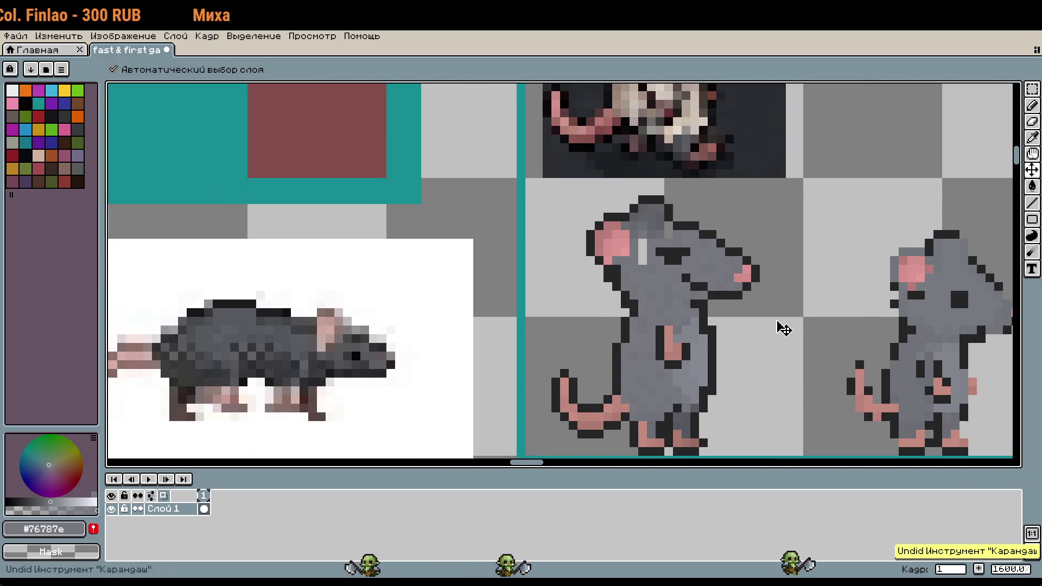
{"action": "key", "text": "ctrl+z"}
{"action": "key", "text": "ctrl+z"}
{"action": "key", "text": "b"}
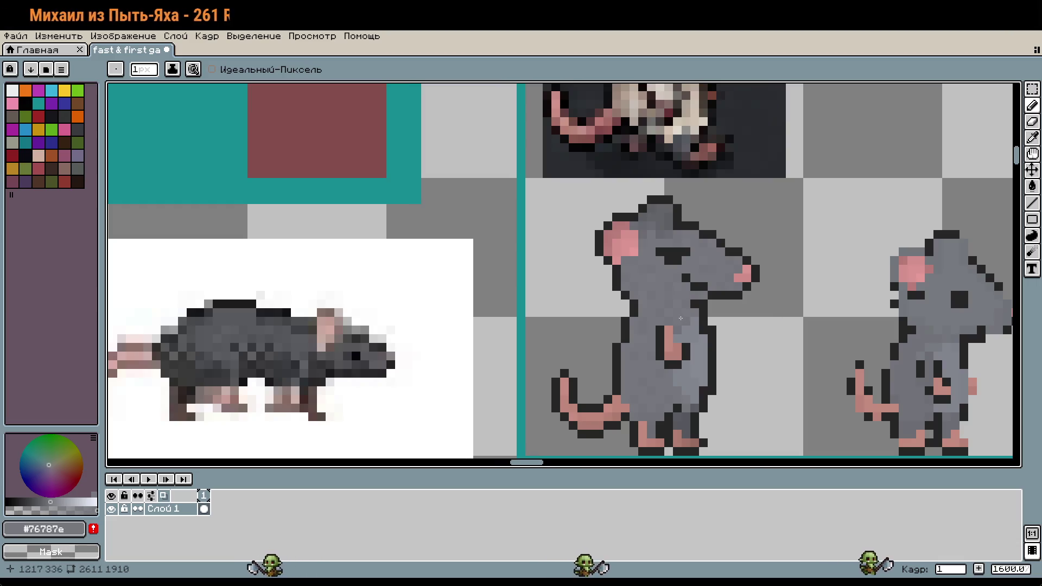
Zoom in on the standing rat's body and sample its grey as the drawing colour
{"action": "scroll", "coordinate": [671, 223], "scroll_direction": "up", "scroll_amount": 3}
{"action": "scroll", "coordinate": [673, 228], "scroll_direction": "down", "scroll_amount": 1}
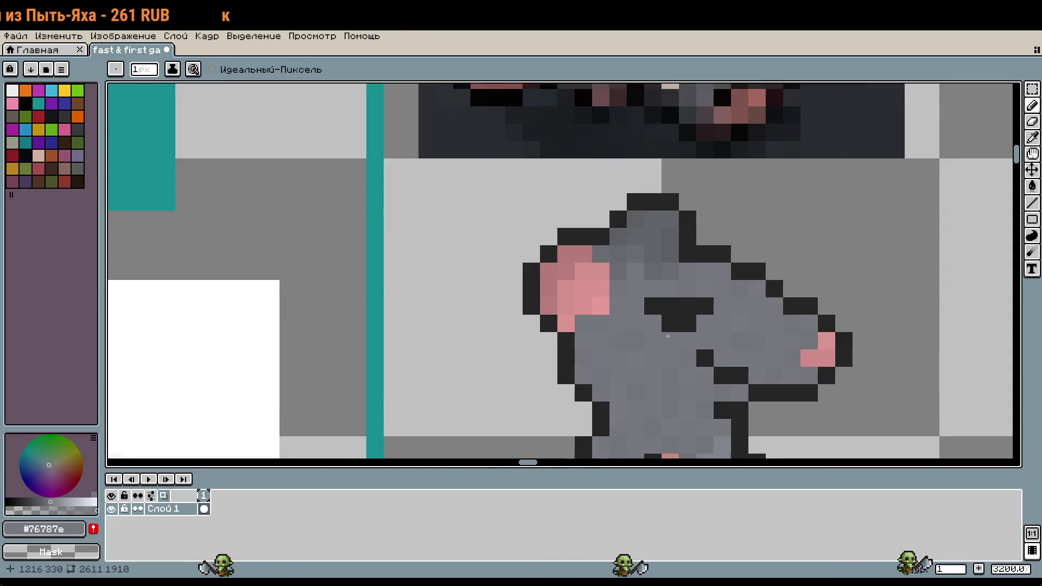
{"action": "scroll", "coordinate": [668, 337], "scroll_direction": "up", "scroll_amount": 1}
{"action": "scroll", "coordinate": [668, 337], "scroll_direction": "down", "scroll_amount": 2}
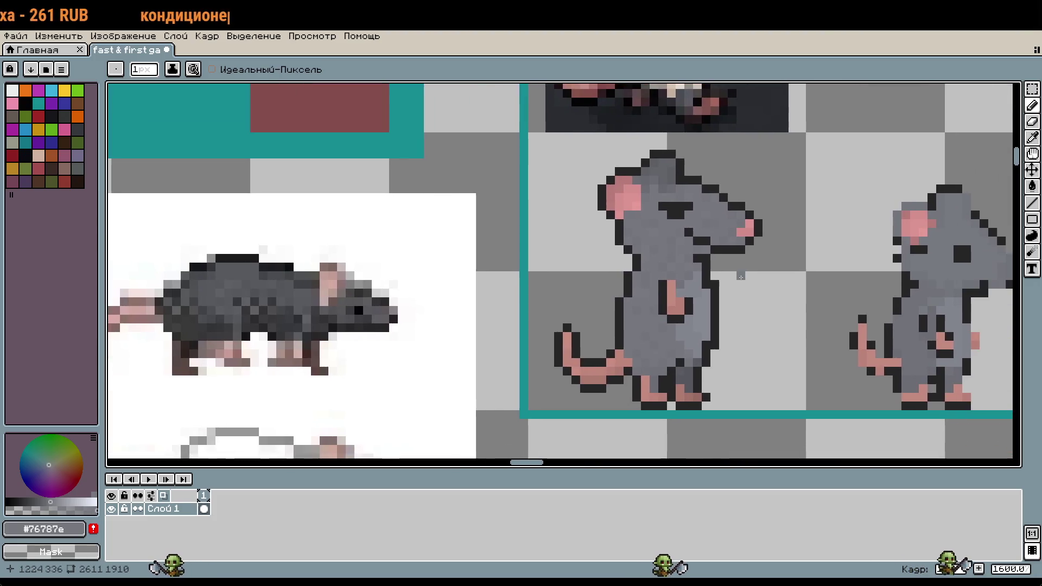
{"action": "scroll", "coordinate": [703, 369], "scroll_direction": "up", "scroll_amount": 3}
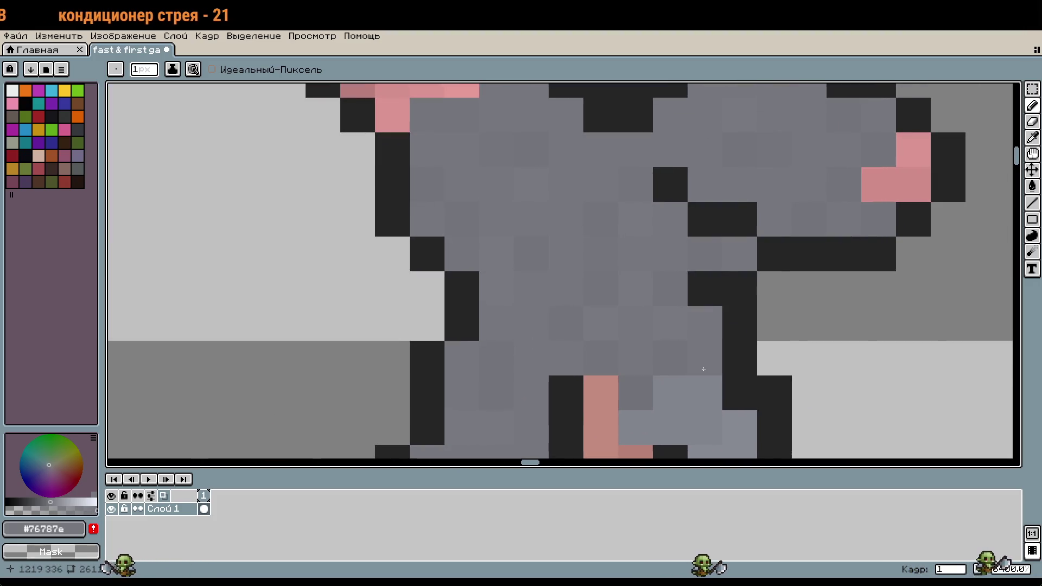
{"action": "left_click", "coordinate": [610, 223], "text": "alt"}
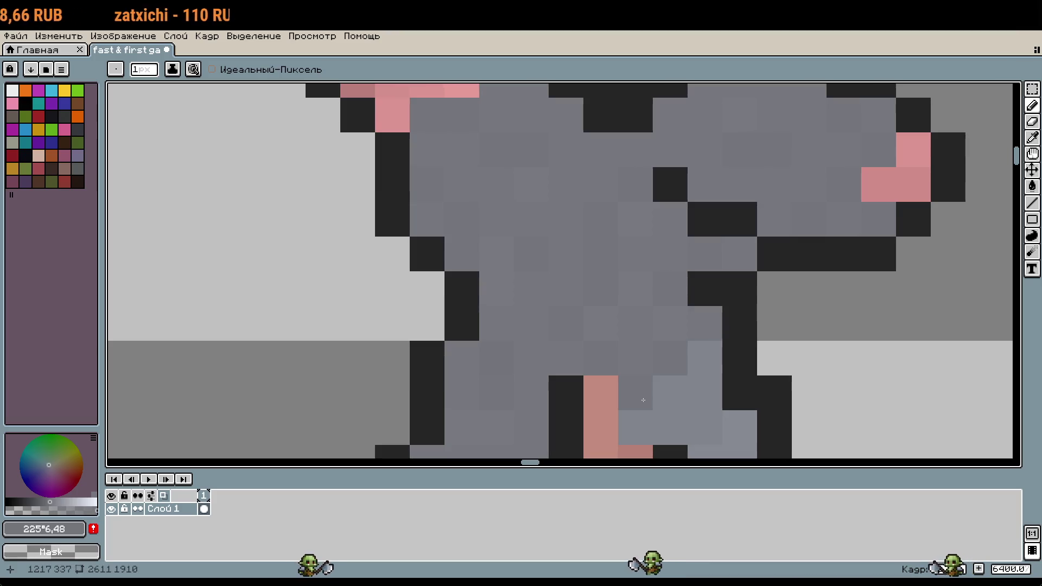
{"action": "scroll", "coordinate": [643, 400], "scroll_direction": "down", "scroll_amount": 5}
Lower the drawing colour's HSV value from 40 to 39 for darker head shading
{"action": "scroll", "coordinate": [619, 291], "scroll_direction": "down", "scroll_amount": 1}
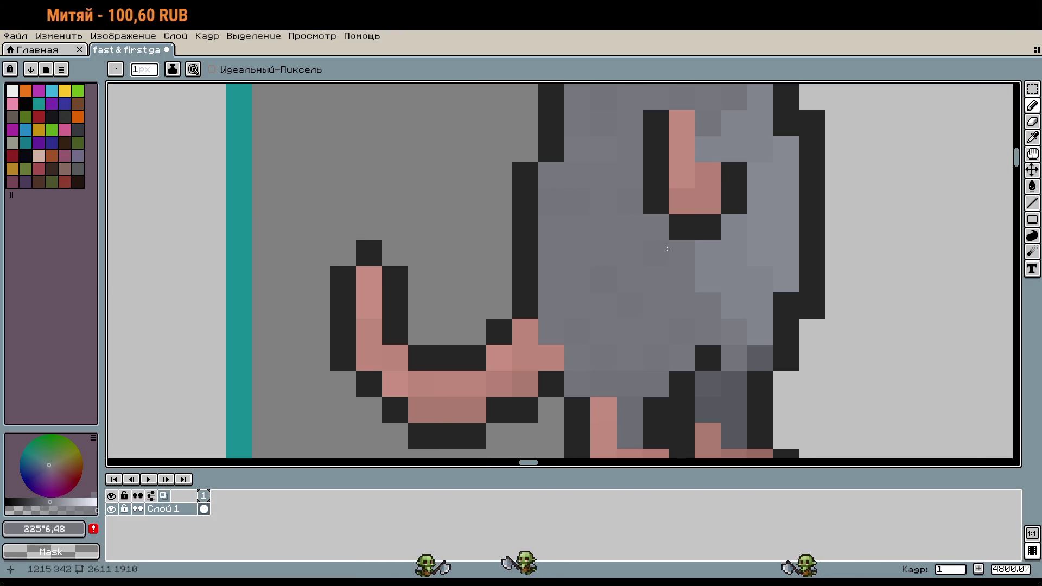
{"action": "left_click_drag", "start_coordinate": [696, 97], "coordinate": [629, 439]}
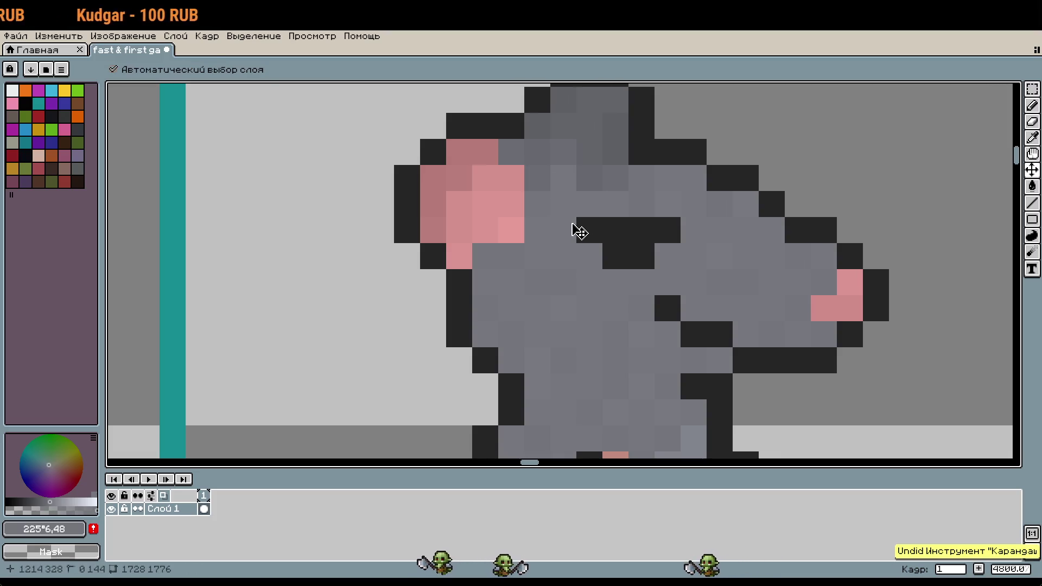
{"action": "scroll", "coordinate": [531, 204], "scroll_direction": "down", "scroll_amount": 3}
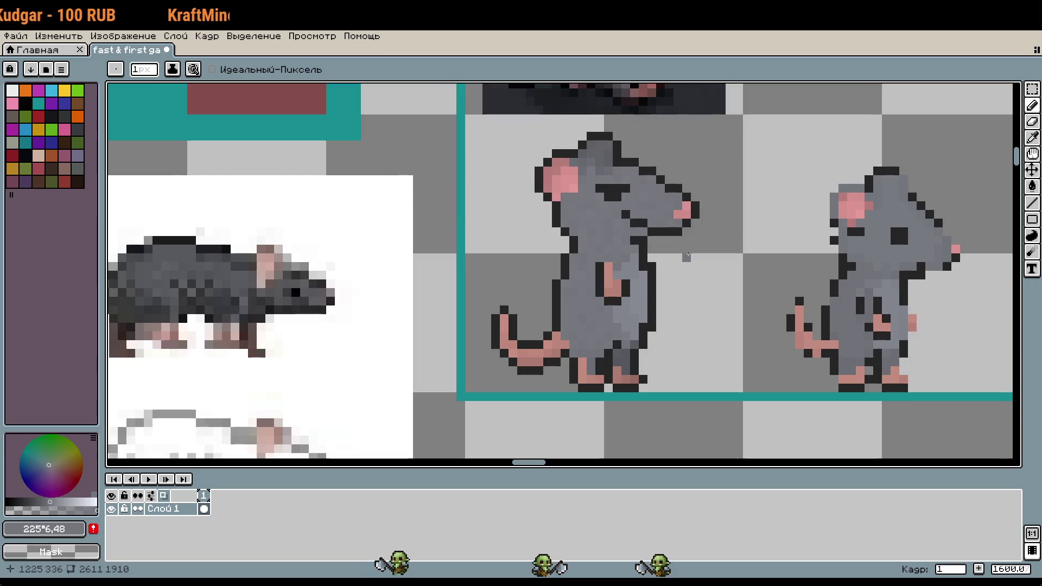
{"action": "scroll", "coordinate": [651, 252], "scroll_direction": "up", "scroll_amount": 3}
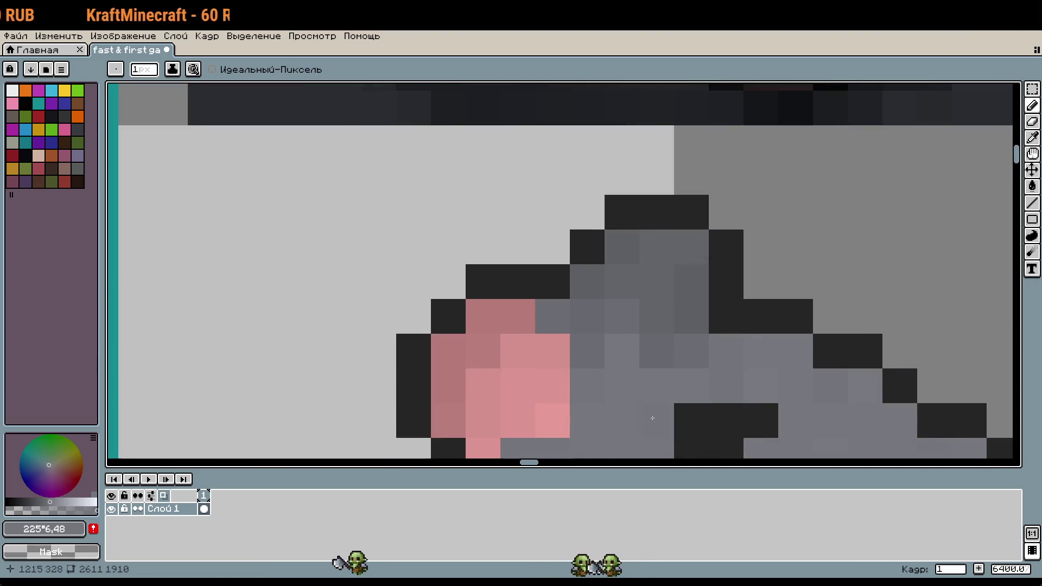
{"action": "left_click", "coordinate": [53, 502]}
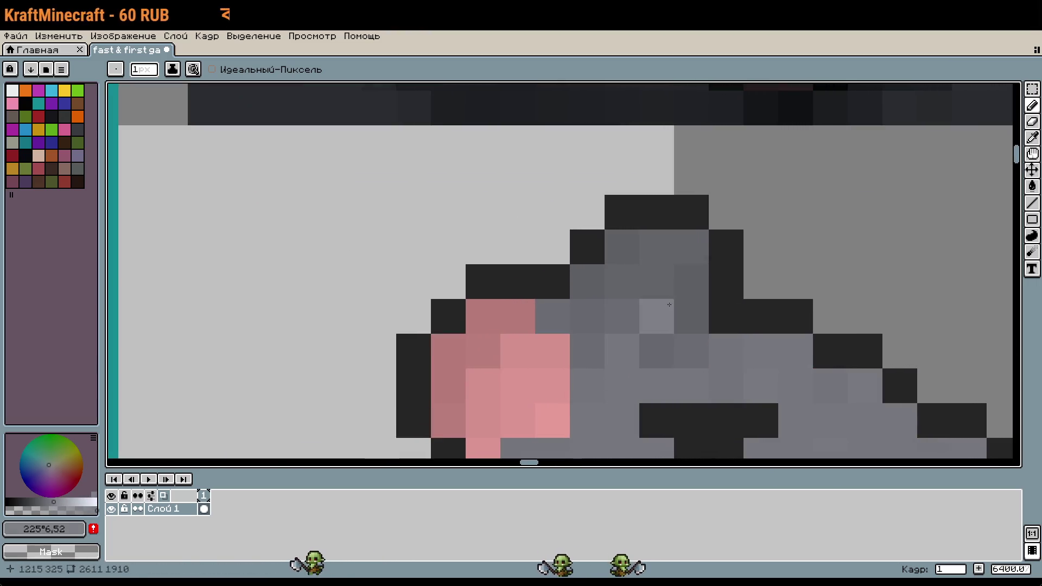
{"action": "left_click", "coordinate": [48, 501]}
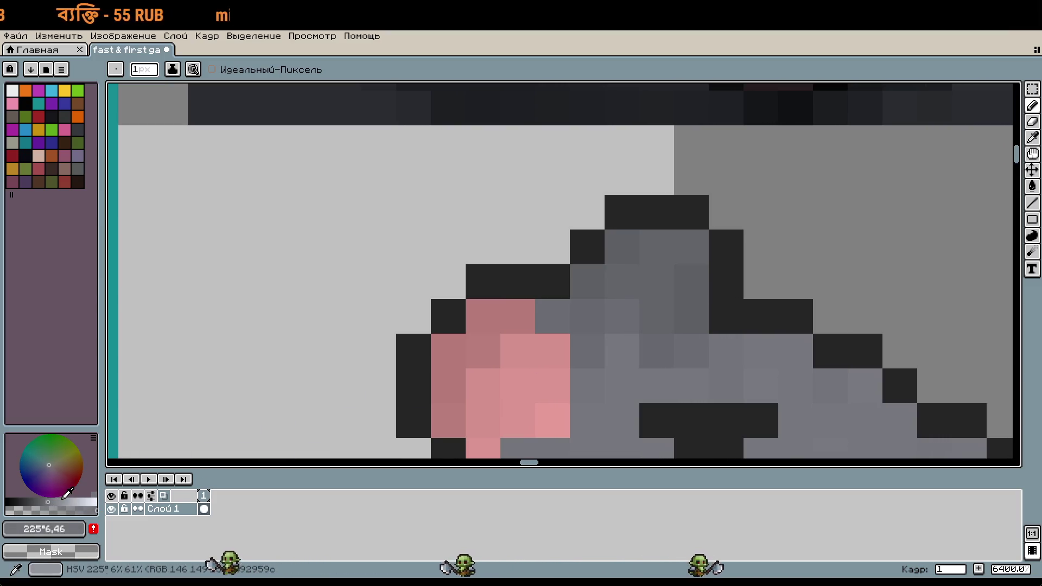
{"action": "left_click", "coordinate": [43, 502]}
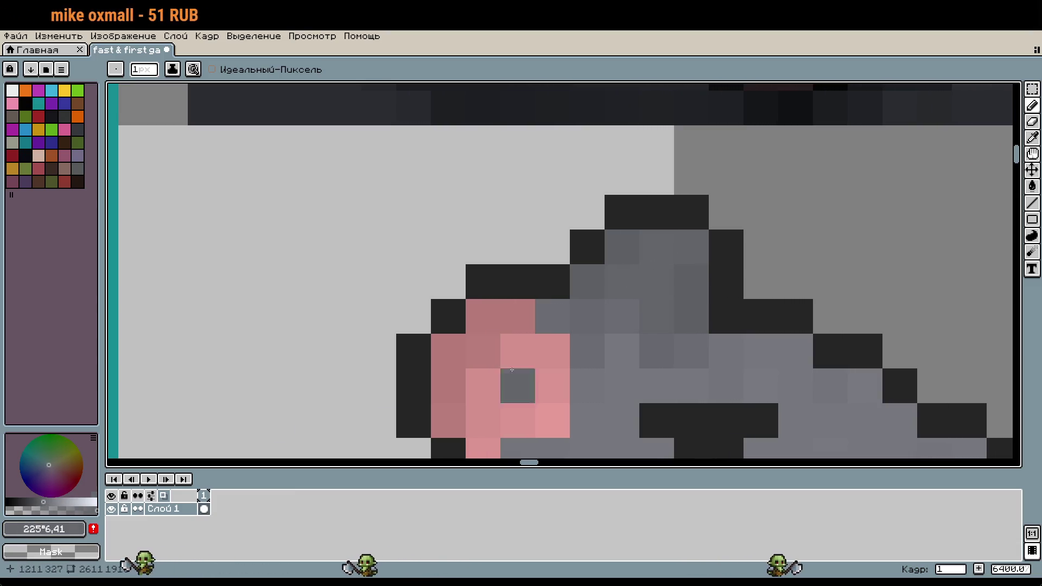
{"action": "left_click", "coordinate": [43, 503]}
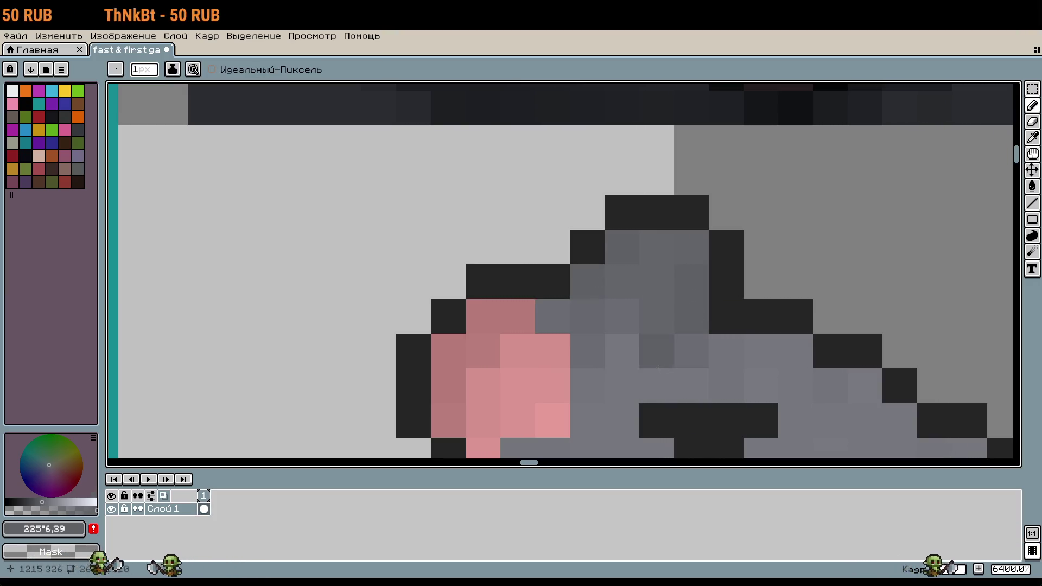
{"action": "scroll", "coordinate": [627, 352], "scroll_direction": "down", "scroll_amount": 3}
{"action": "scroll", "coordinate": [741, 328], "scroll_direction": "down", "scroll_amount": 3}
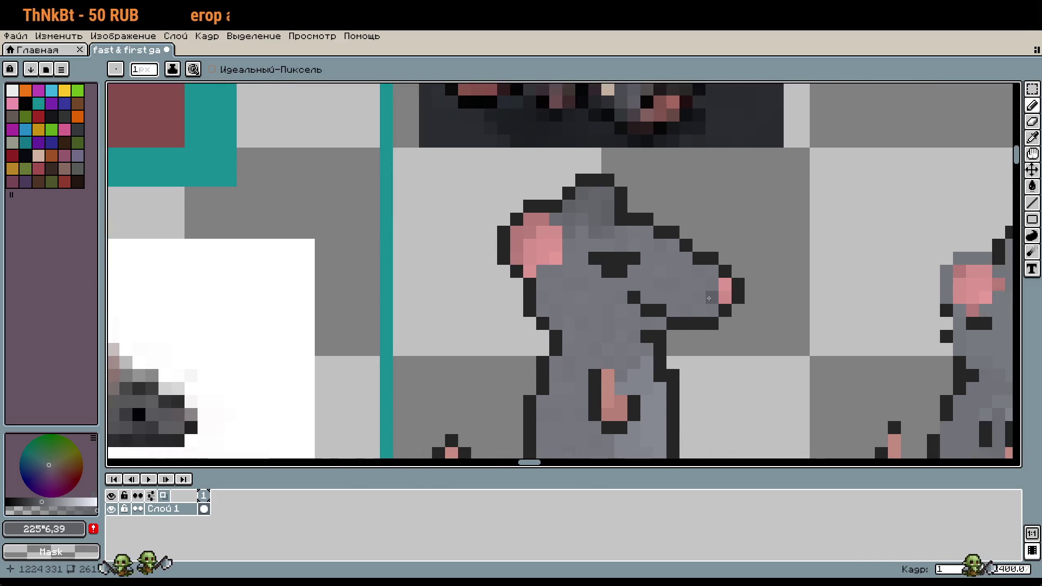
{"action": "scroll", "coordinate": [744, 377], "scroll_direction": "up", "scroll_amount": 1}
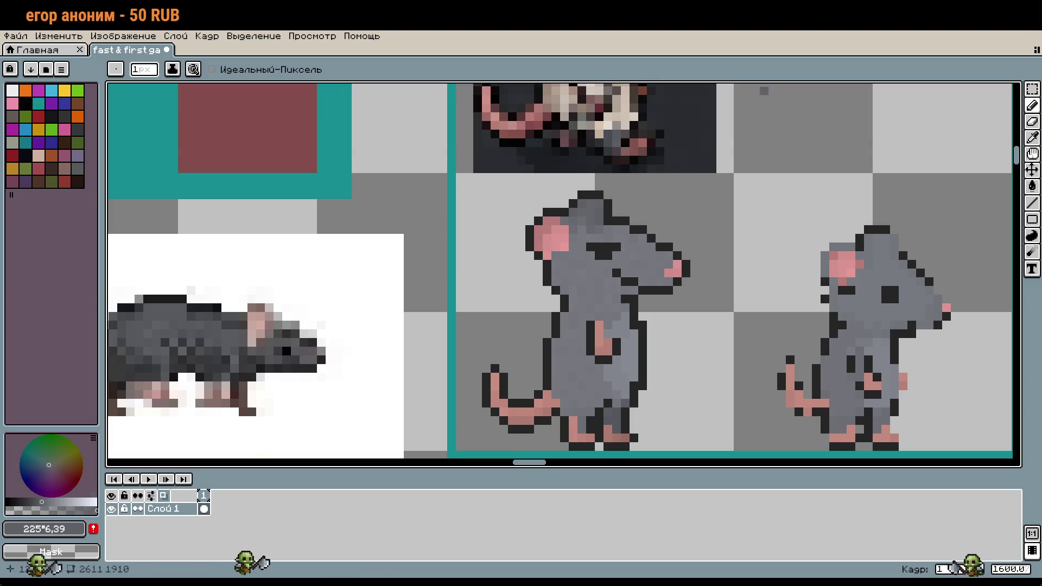
{"action": "scroll", "coordinate": [788, 434], "scroll_direction": "down", "scroll_amount": 1}
{"action": "left_click_drag", "start_coordinate": [637, 209], "coordinate": [579, 455]}
{"action": "key", "text": "ctrl+z"}
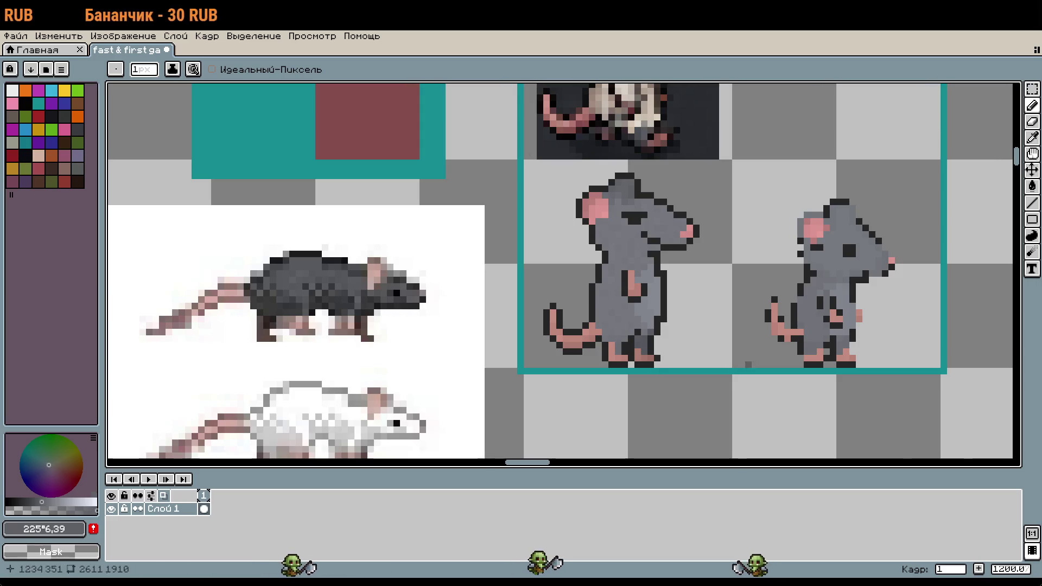
{"action": "scroll", "coordinate": [729, 371], "scroll_direction": "down", "scroll_amount": 5}
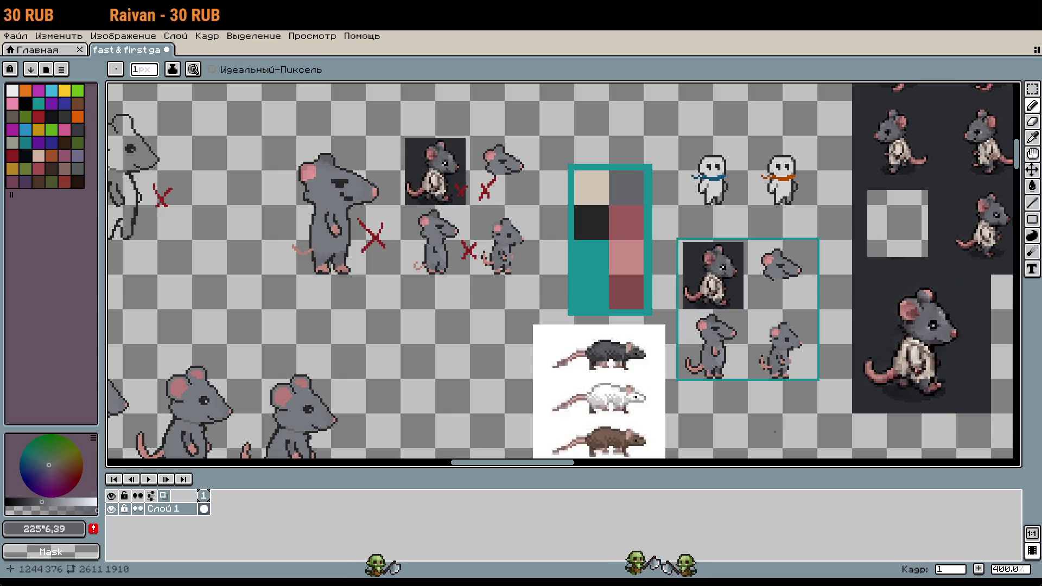
{"action": "scroll", "coordinate": [771, 430], "scroll_direction": "down", "scroll_amount": 2}
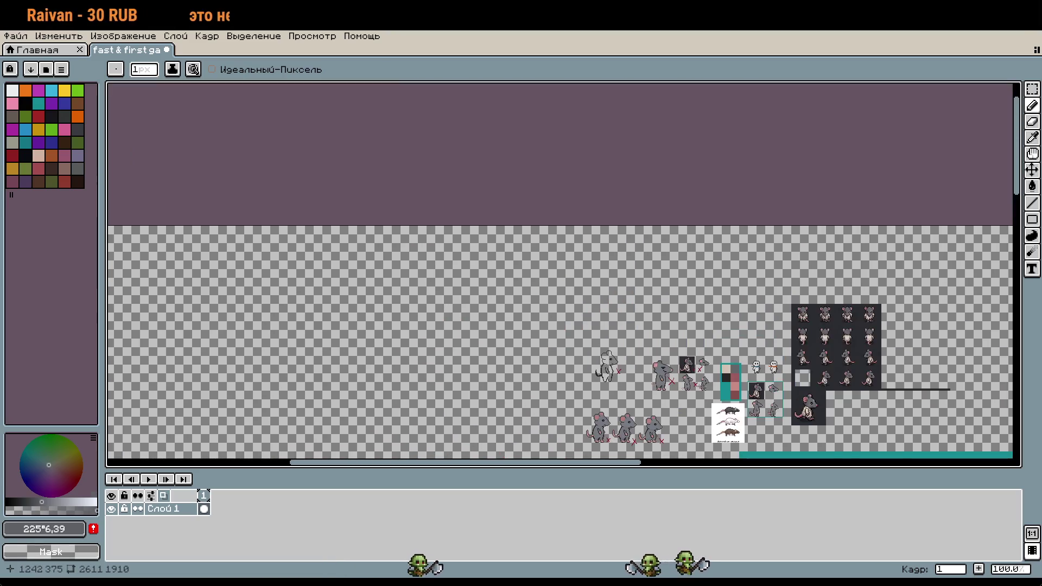
{"action": "scroll", "coordinate": [744, 380], "scroll_direction": "up", "scroll_amount": 3}
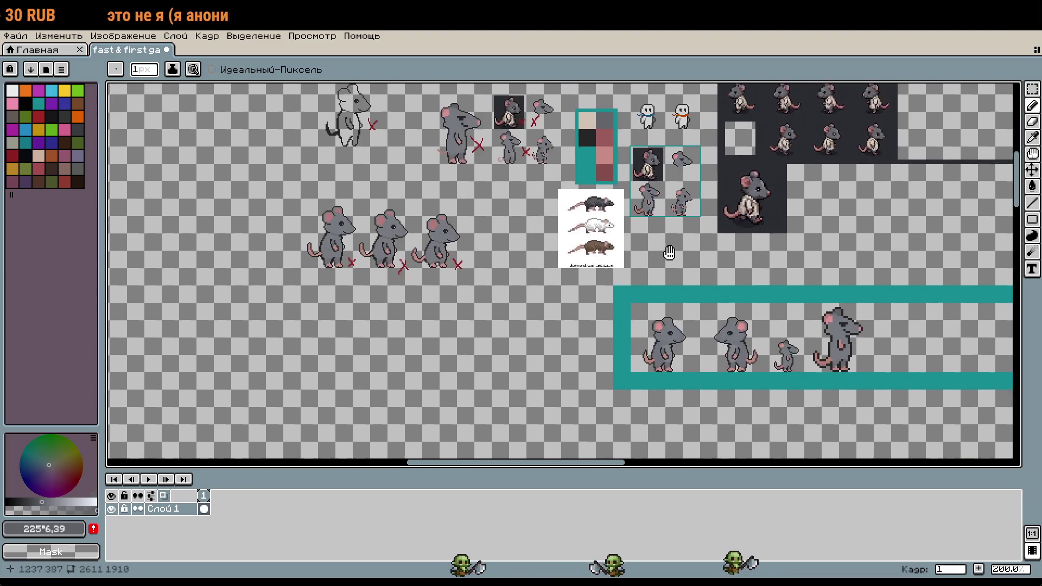
{"action": "scroll", "coordinate": [635, 171], "scroll_direction": "up", "scroll_amount": 3}
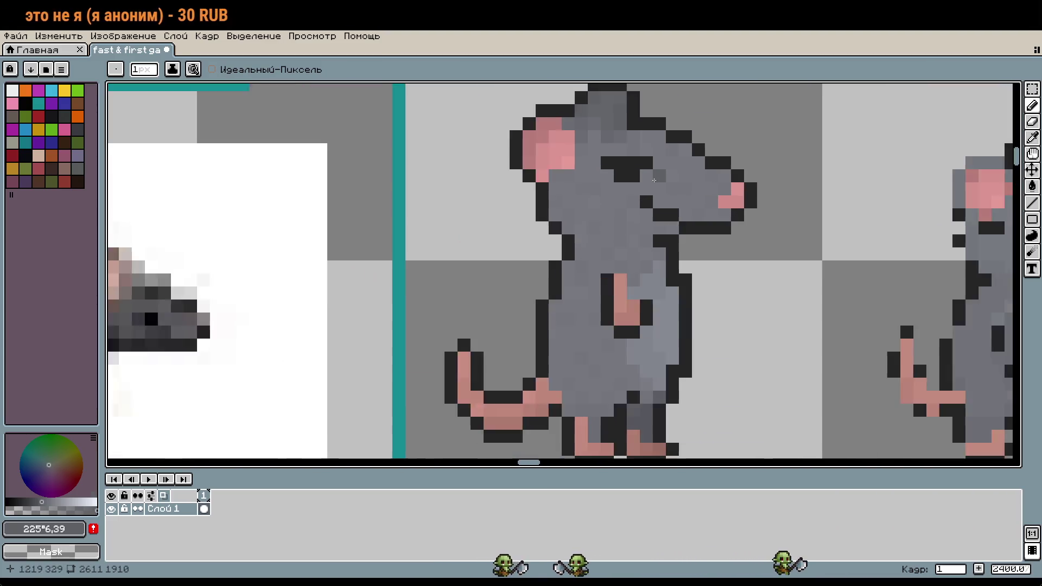
{"action": "scroll", "coordinate": [646, 179], "scroll_direction": "down", "scroll_amount": 2}
{"action": "scroll", "coordinate": [826, 328], "scroll_direction": "down", "scroll_amount": 1}
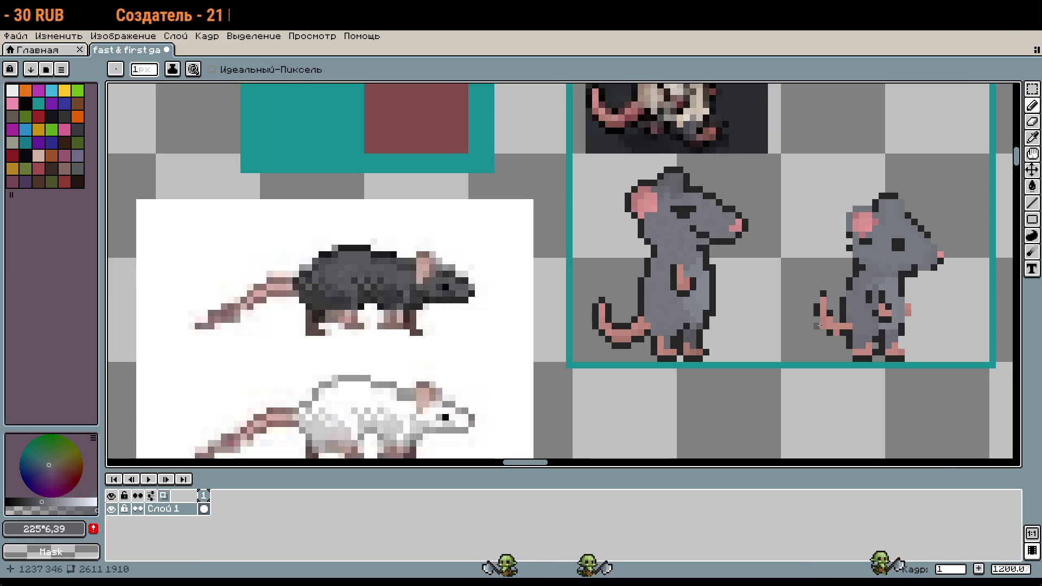
{"action": "scroll", "coordinate": [700, 198], "scroll_direction": "up", "scroll_amount": 6}
{"action": "key", "text": "i"}
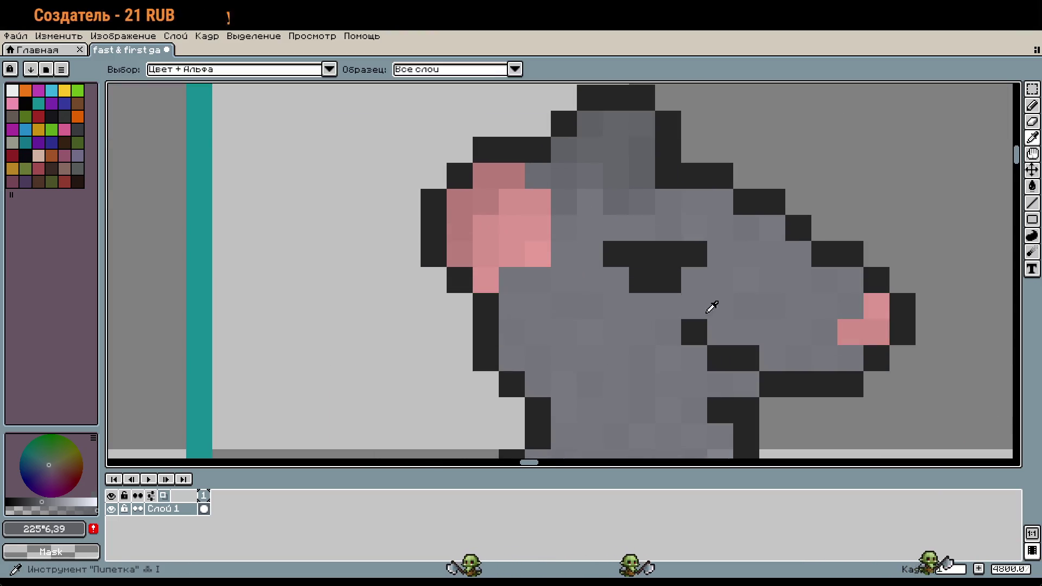
Sample the #252525 eye dark and paint grey pixels beside the rat's eye
{"action": "left_click", "coordinate": [701, 253]}
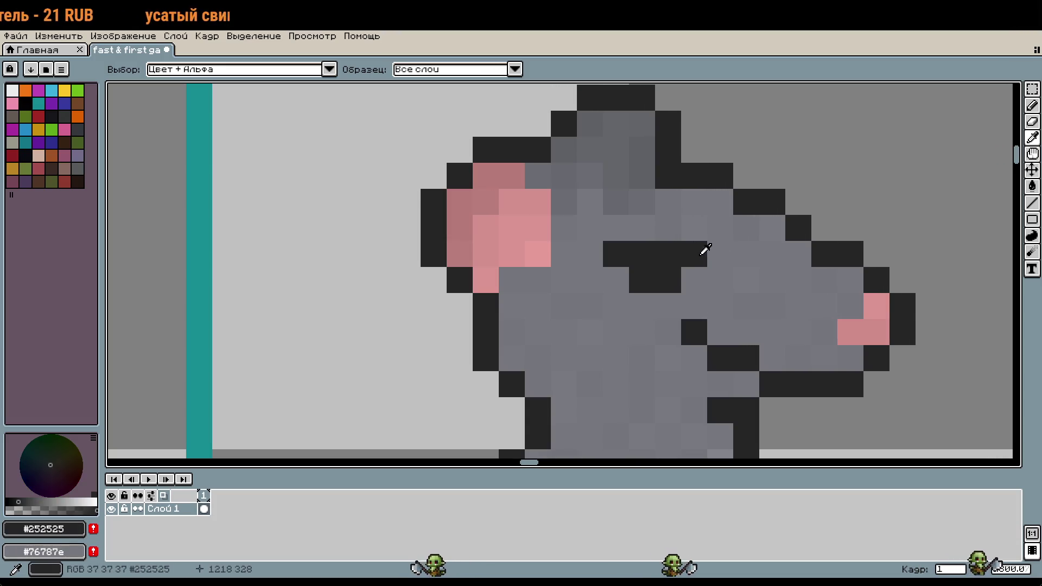
{"action": "key", "text": "b"}
{"action": "left_click", "coordinate": [693, 279]}
{"action": "left_click", "coordinate": [613, 281]}
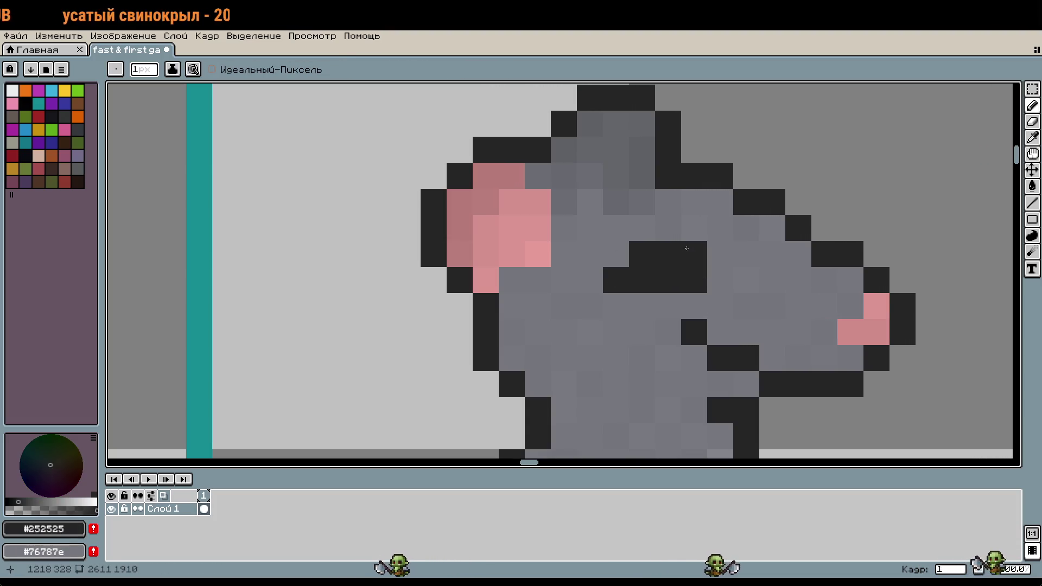
{"action": "scroll", "coordinate": [728, 244], "scroll_direction": "down", "scroll_amount": 3}
{"action": "scroll", "coordinate": [728, 244], "scroll_direction": "down", "scroll_amount": 3}
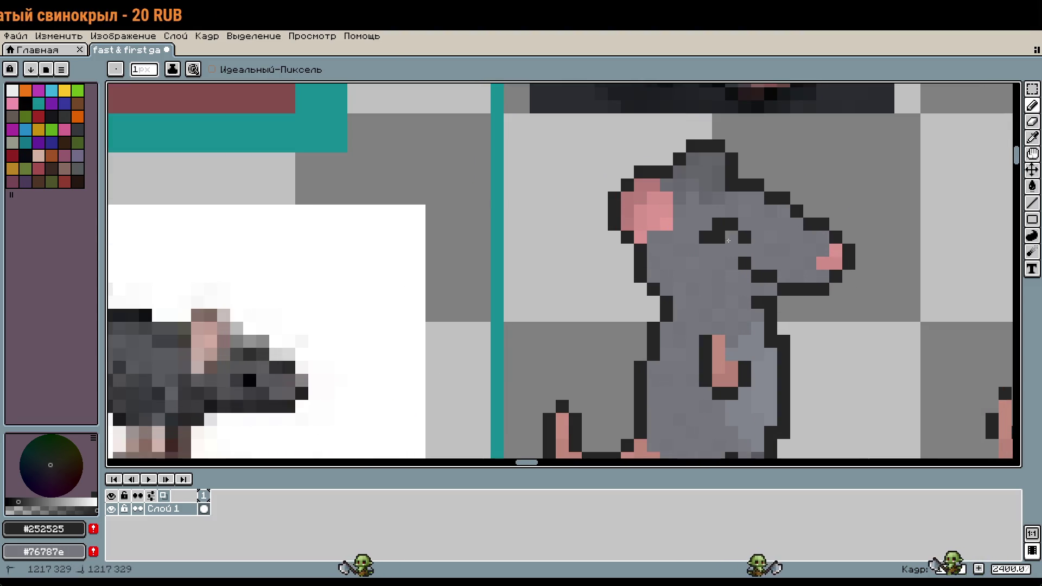
{"action": "scroll", "coordinate": [901, 347], "scroll_direction": "up", "scroll_amount": 2}
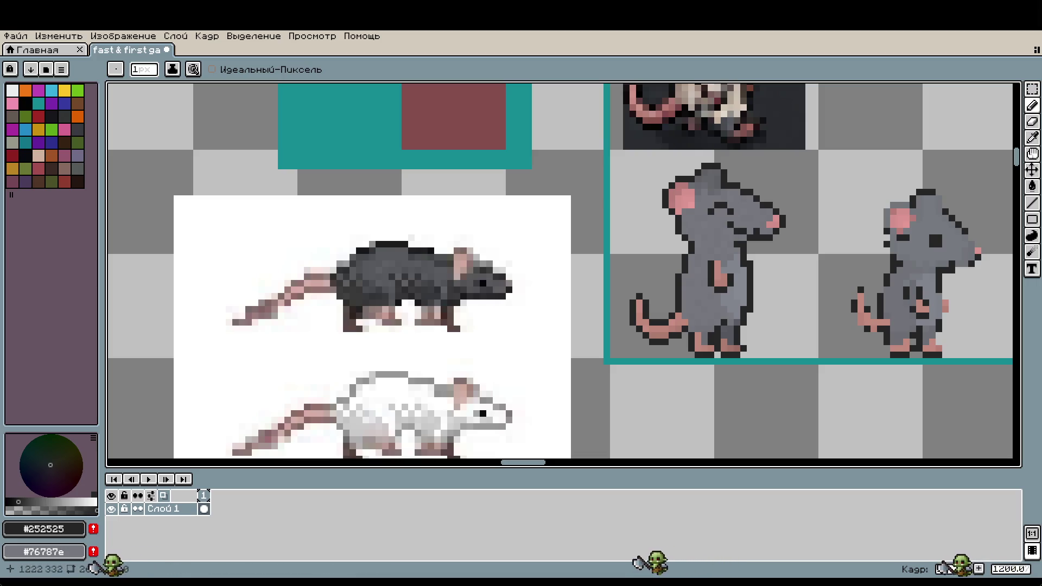
{"action": "key", "text": "["}
Draw cyan Idx-3 guide lines above the left standing rat's head, undoing the last one
{"action": "left_click_drag", "start_coordinate": [750, 250], "coordinate": [745, 286]}
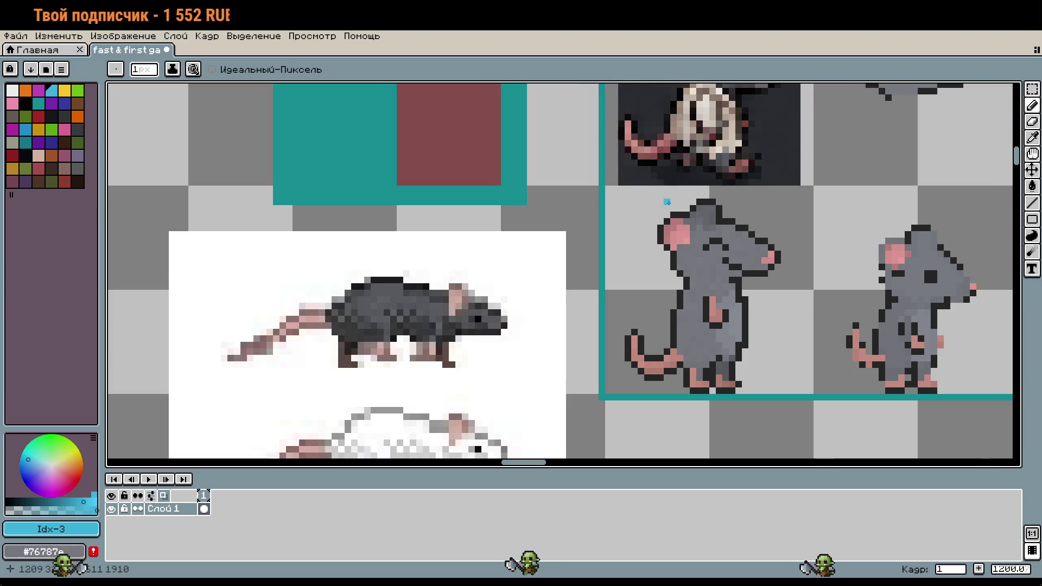
{"action": "left_click_drag", "start_coordinate": [667, 202], "coordinate": [740, 202]}
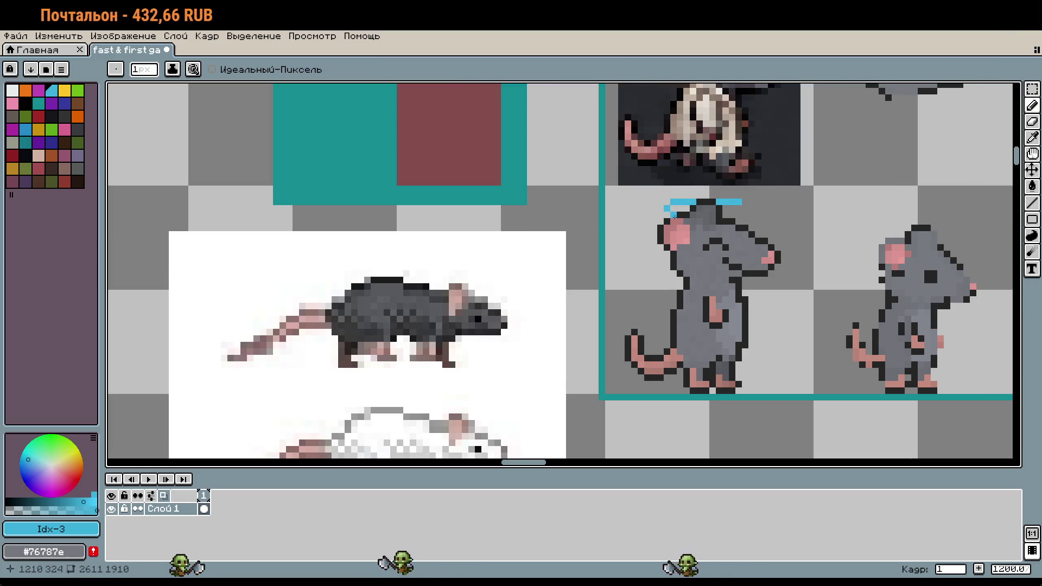
{"action": "left_click_drag", "start_coordinate": [674, 216], "coordinate": [741, 213]}
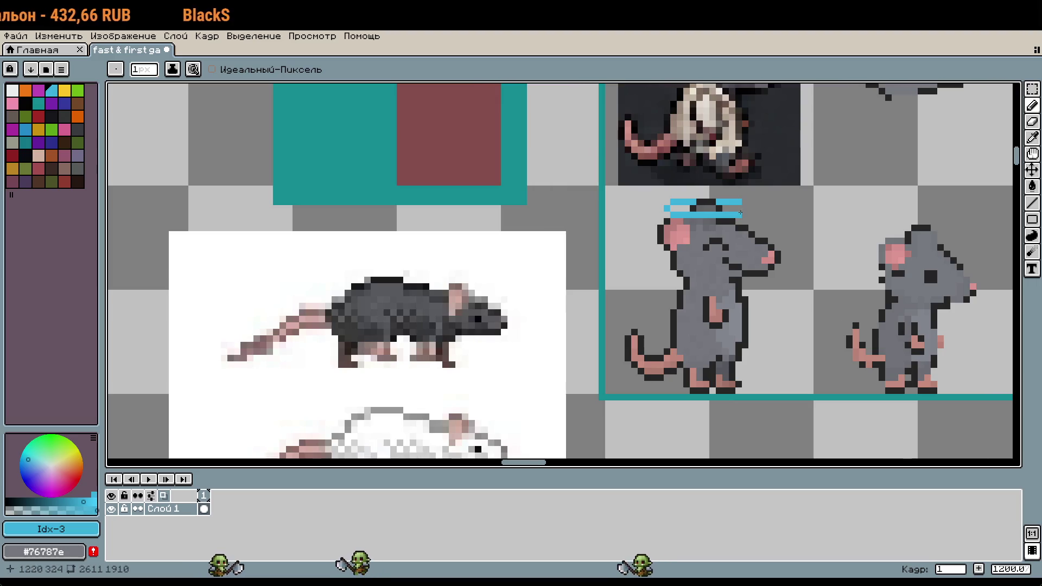
{"action": "scroll", "coordinate": [804, 253], "scroll_direction": "down", "scroll_amount": 2}
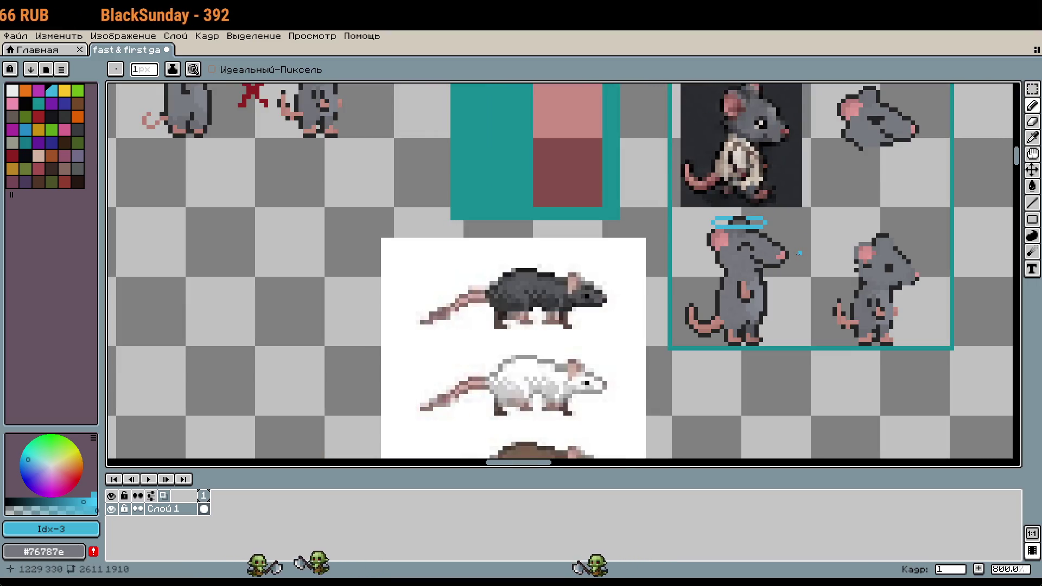
{"action": "key", "text": "shift"}
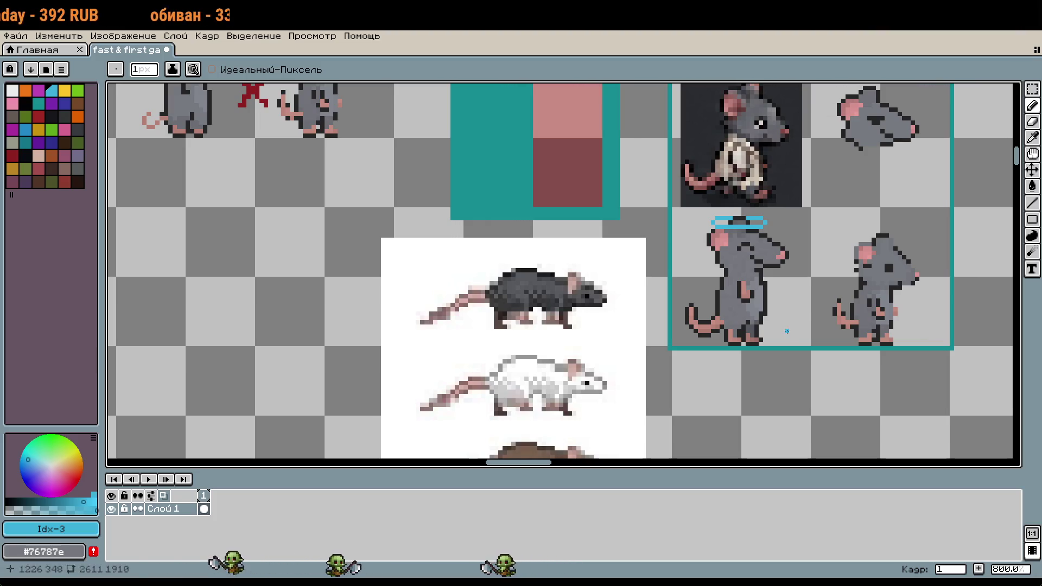
{"action": "key", "text": "i"}
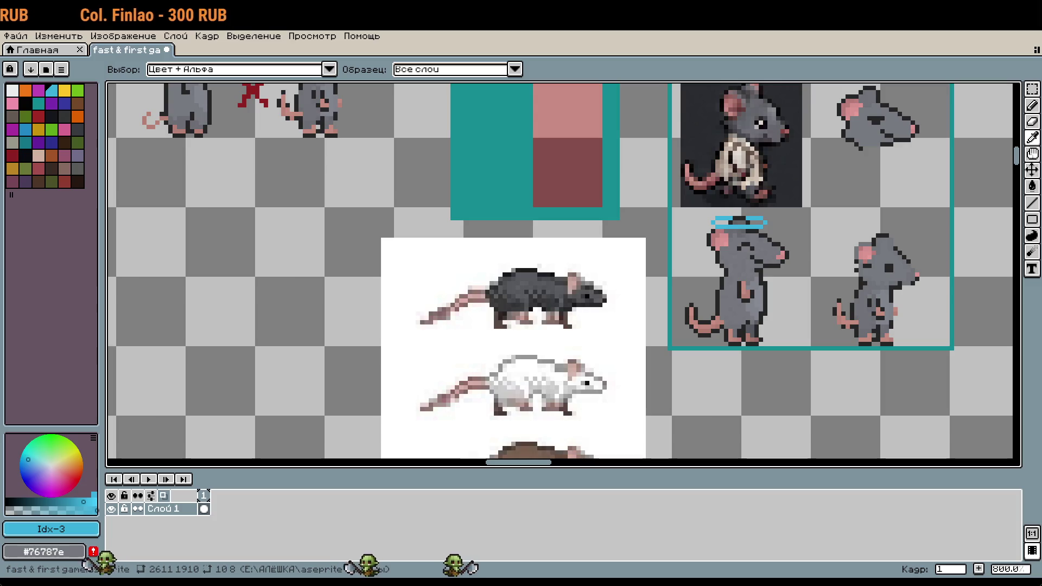
{"action": "key", "text": "b"}
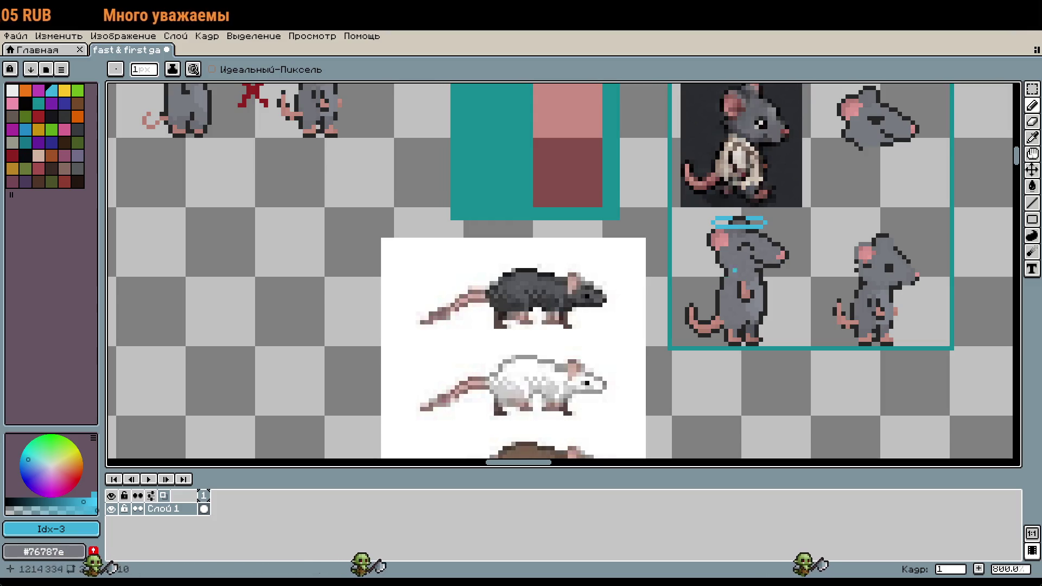
{"action": "key", "text": "v"}
{"action": "key", "text": "ctrl+z"}
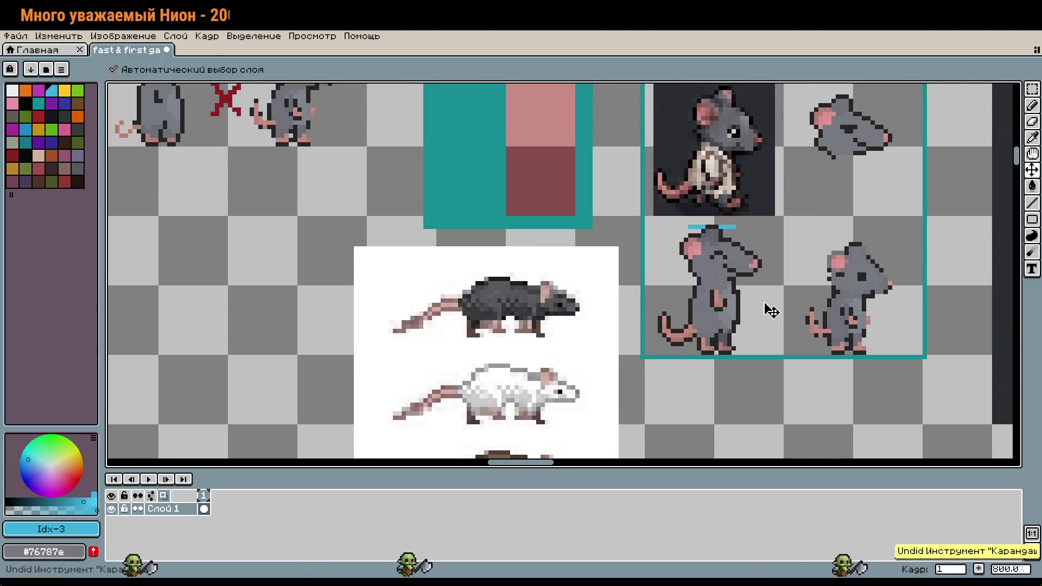
Zoom in and redraw the rat's eye with dark and grey pixels, then undo the redraw
{"action": "key", "text": "b"}
{"action": "scroll", "coordinate": [749, 258], "scroll_direction": "up", "scroll_amount": 3}
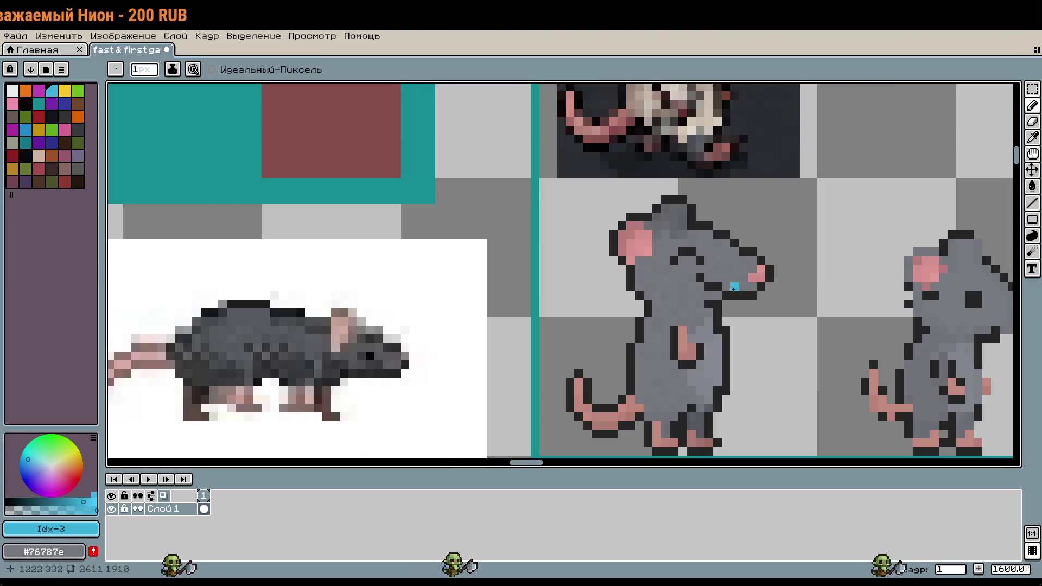
{"action": "scroll", "coordinate": [707, 286], "scroll_direction": "up", "scroll_amount": 1}
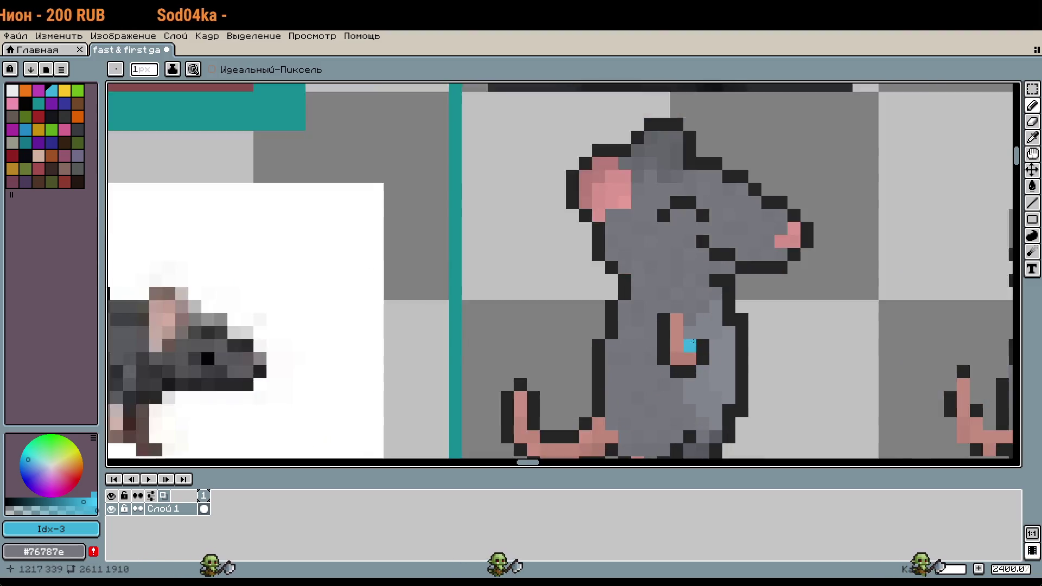
{"action": "scroll", "coordinate": [729, 300], "scroll_direction": "up", "scroll_amount": 1}
{"action": "left_click", "coordinate": [630, 309], "text": "alt"}
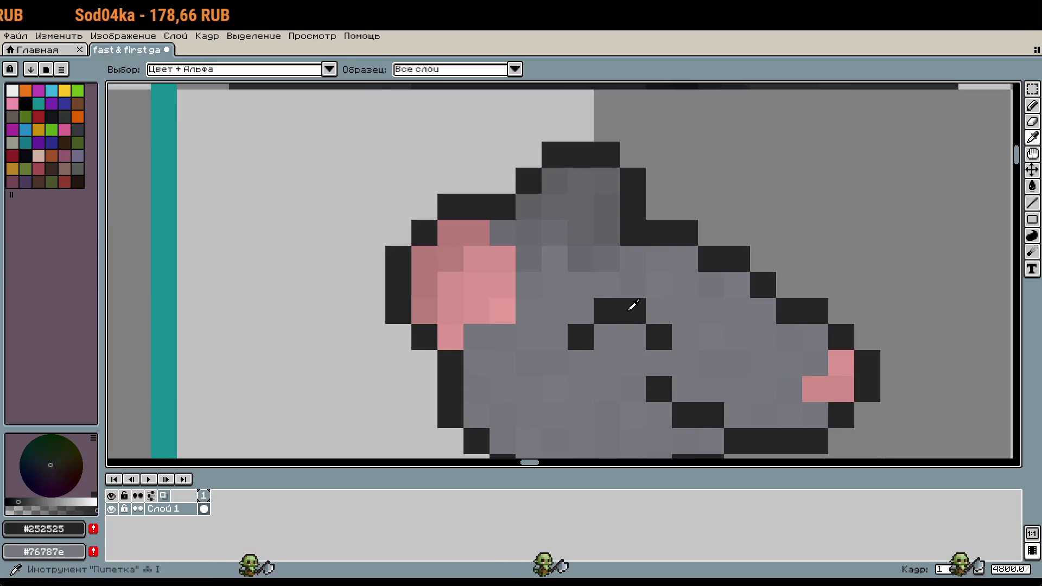
{"action": "left_click", "coordinate": [630, 332]}
{"action": "right_click", "coordinate": [633, 337]}
{"action": "left_click", "coordinate": [581, 312]}
{"action": "left_click", "coordinate": [659, 312]}
{"action": "left_click", "coordinate": [633, 364]}
{"action": "scroll", "coordinate": [633, 363], "scroll_direction": "down", "scroll_amount": 2}
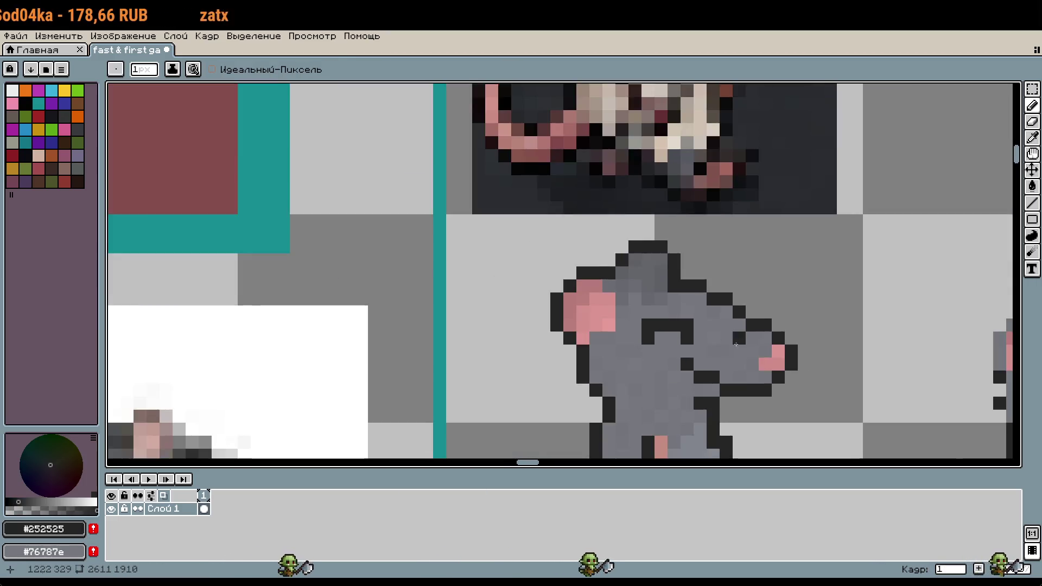
{"action": "key", "text": "ctrl+z"}
{"action": "key", "text": "ctrl+z"}
{"action": "key", "text": "ctrl+z"}
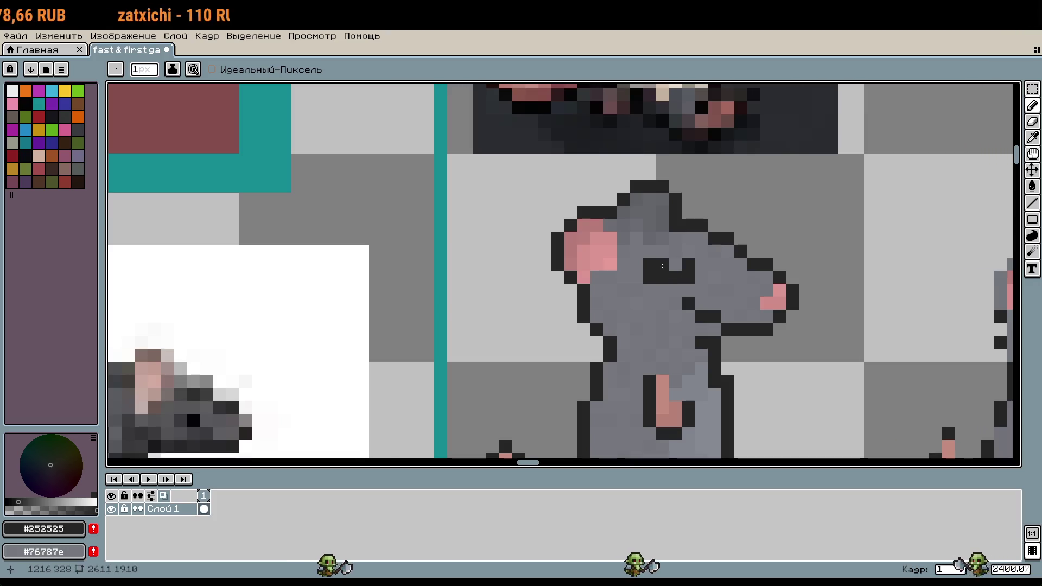
Paint a dark eye block on the left standing rat, then undo it and the previous stroke
{"action": "scroll", "coordinate": [680, 276], "scroll_direction": "down", "scroll_amount": 2}
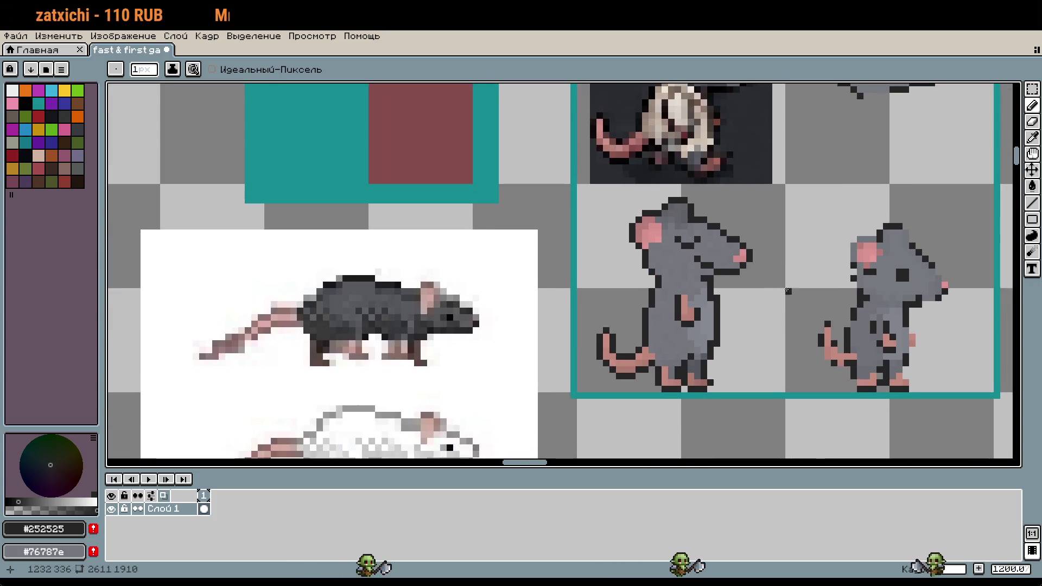
{"action": "left_click_drag", "start_coordinate": [678, 242], "coordinate": [693, 243]}
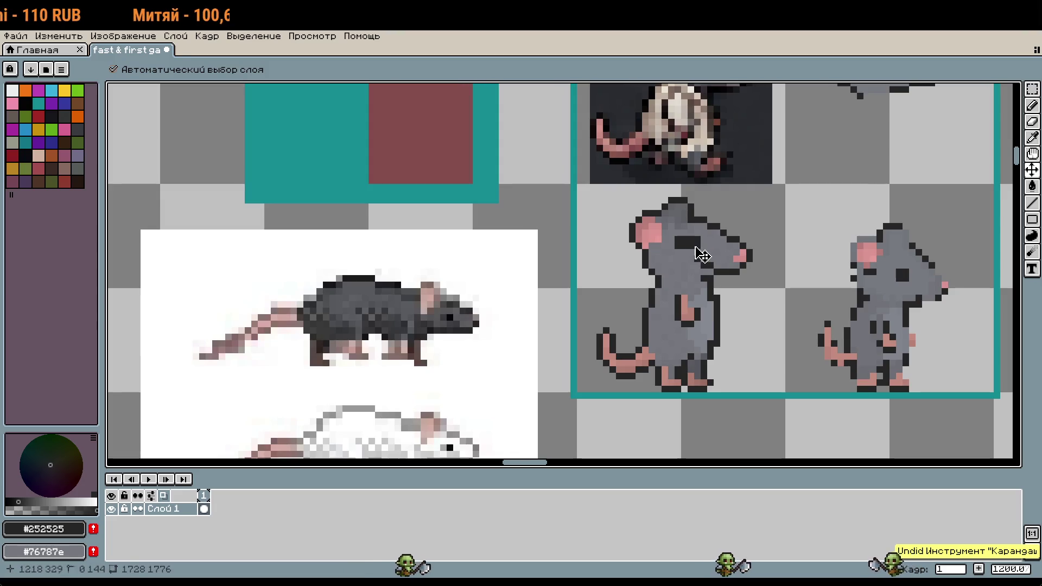
{"action": "key", "text": "ctrl+z"}
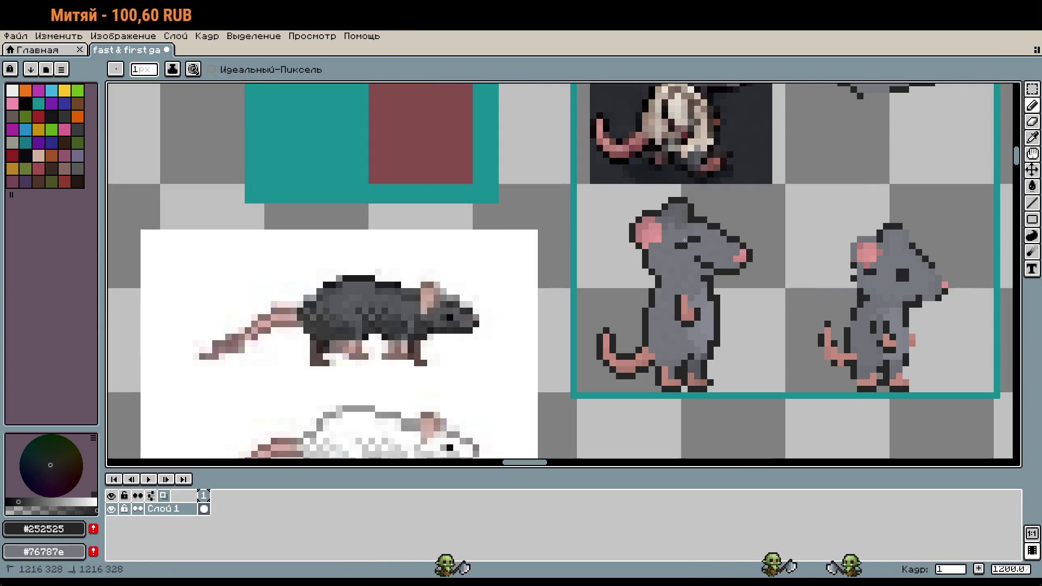
{"action": "left_click_drag", "start_coordinate": [787, 290], "coordinate": [806, 297]}
{"action": "key", "text": "ctrl+z"}
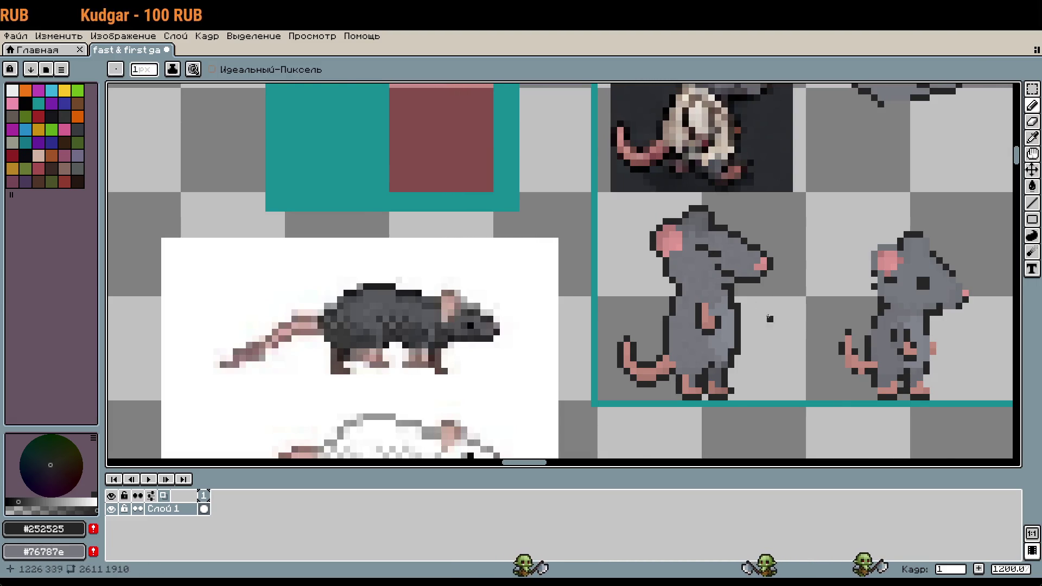
{"action": "scroll", "coordinate": [819, 348], "scroll_direction": "down", "scroll_amount": 2}
{"action": "scroll", "coordinate": [814, 351], "scroll_direction": "up", "scroll_amount": 2}
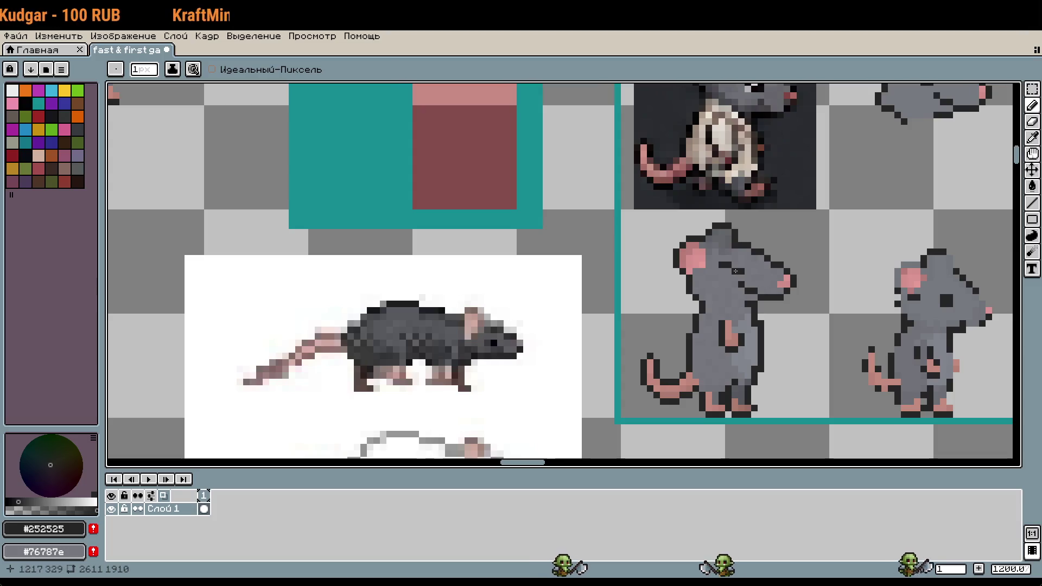
{"action": "scroll", "coordinate": [812, 324], "scroll_direction": "down", "scroll_amount": 2}
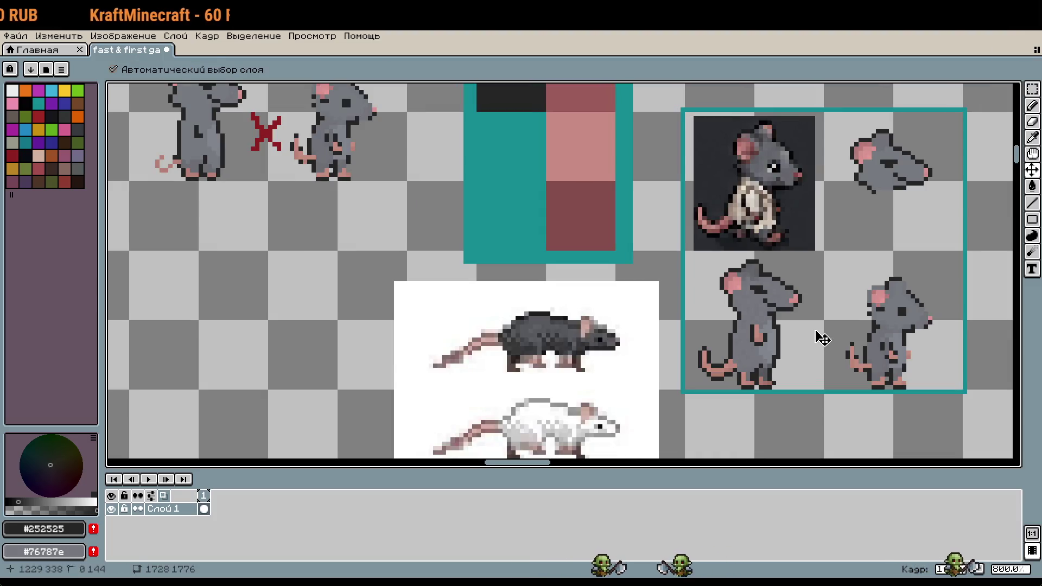
Extend the rat's dark eye line leftward and trim excess eye pixels back to body grey
{"action": "key", "text": "ctrl+z"}
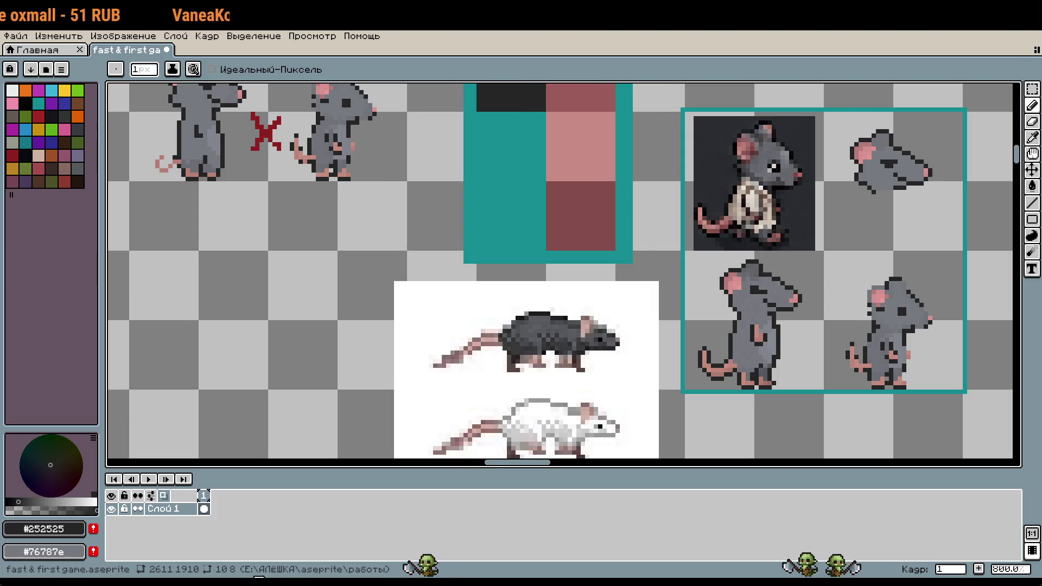
{"action": "scroll", "coordinate": [805, 295], "scroll_direction": "up", "scroll_amount": 7}
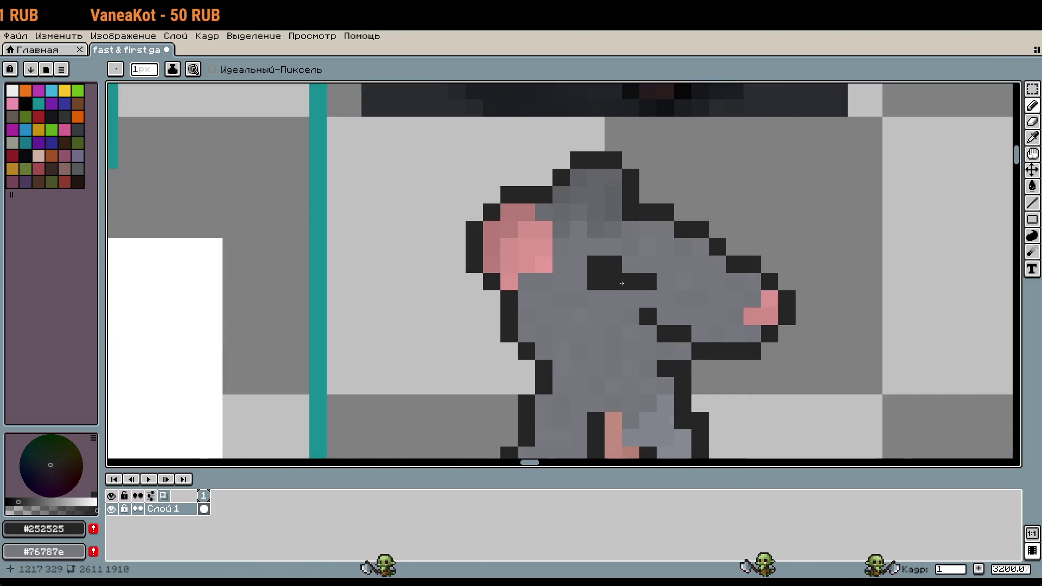
{"action": "scroll", "coordinate": [622, 284], "scroll_direction": "down", "scroll_amount": 1}
{"action": "scroll", "coordinate": [673, 285], "scroll_direction": "up", "scroll_amount": 2}
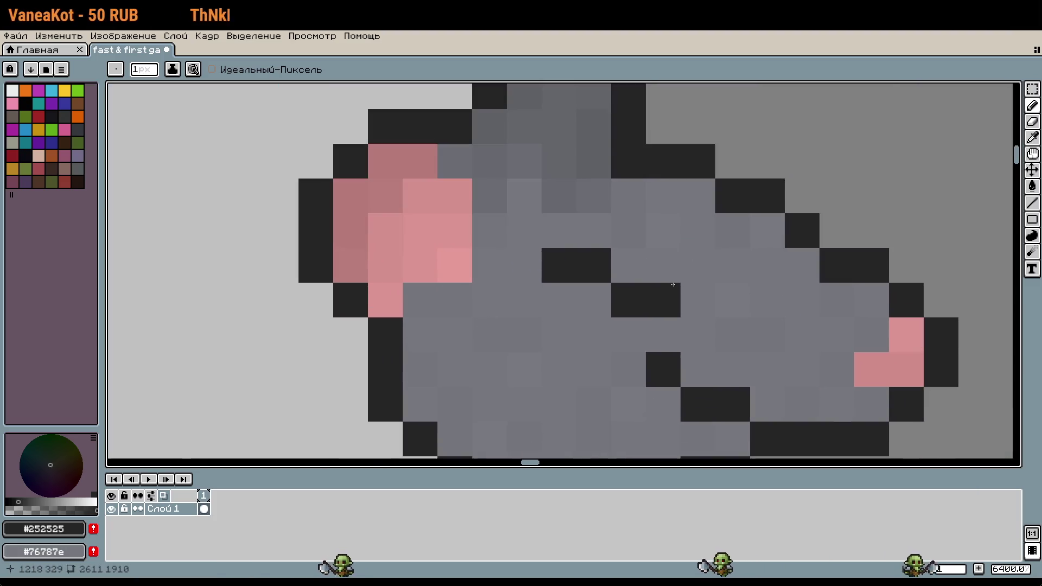
{"action": "mouse_move", "coordinate": [673, 285]}
{"action": "left_mouse_down"}
{"action": "mouse_move", "coordinate": [630, 272]}
{"action": "mouse_move", "coordinate": [591, 281]}
{"action": "left_mouse_up"}
{"action": "right_click", "coordinate": [555, 267]}
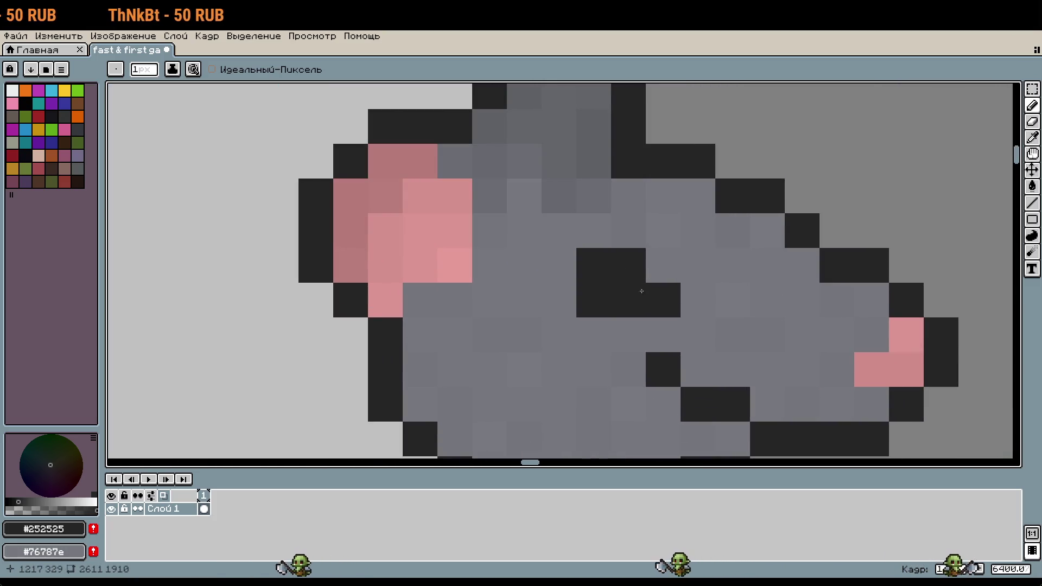
{"action": "right_click", "coordinate": [663, 300]}
{"action": "scroll", "coordinate": [704, 247], "scroll_direction": "down", "scroll_amount": 5}
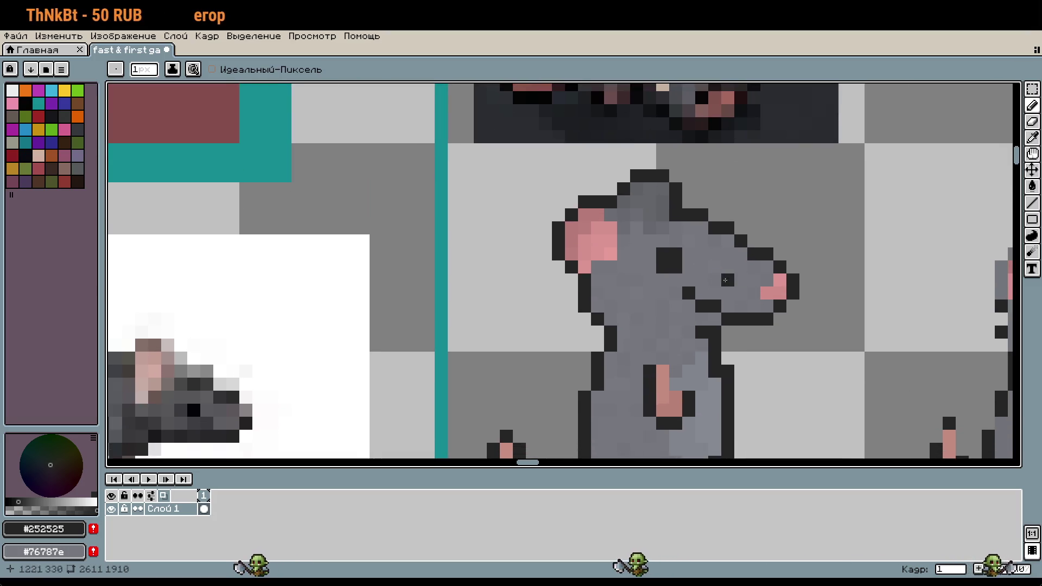
Reshape the eye pixel by pixel into a small slanted dark mark, removing a stray snout pixel
{"action": "left_click", "coordinate": [650, 267]}
{"action": "left_click", "coordinate": [689, 254]}
{"action": "right_click", "coordinate": [702, 279]}
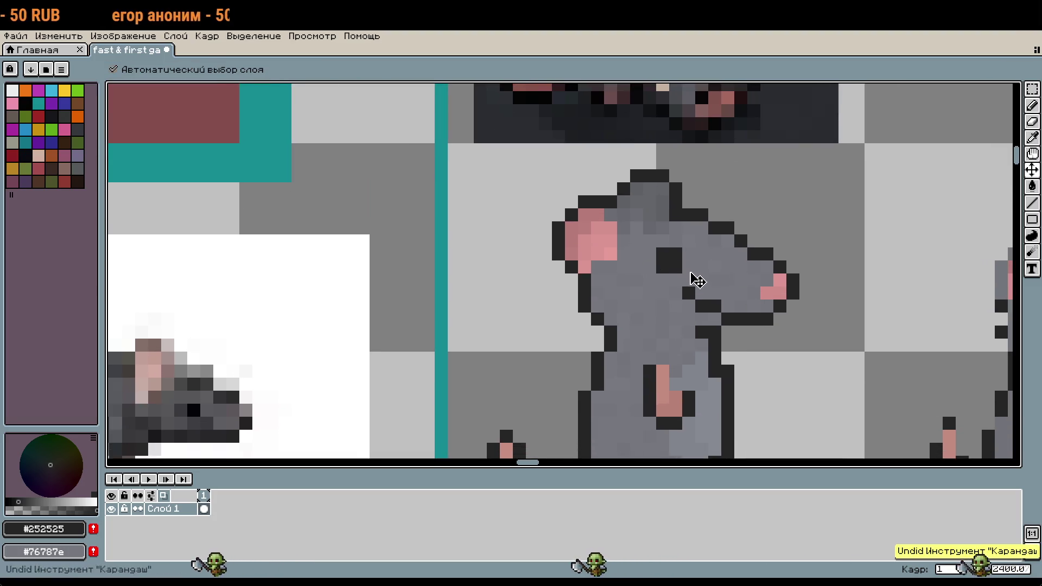
{"action": "right_click", "coordinate": [650, 267]}
{"action": "right_click", "coordinate": [676, 267]}
{"action": "left_click", "coordinate": [689, 267]}
{"action": "left_click", "coordinate": [741, 306]}
{"action": "right_click", "coordinate": [741, 305]}
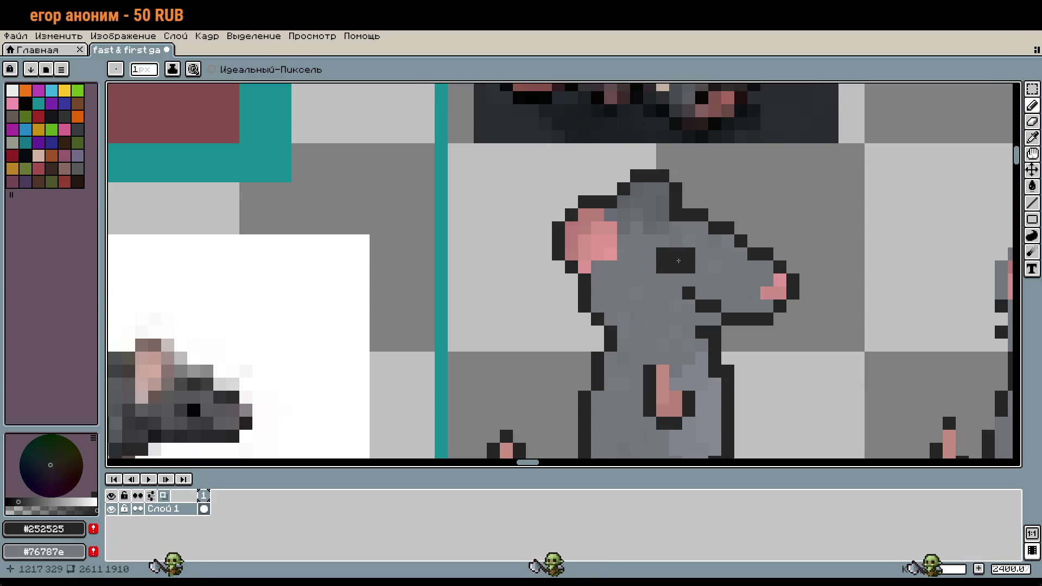
{"action": "right_click", "coordinate": [663, 254]}
{"action": "right_click", "coordinate": [689, 254]}
{"action": "left_click", "coordinate": [780, 345]}
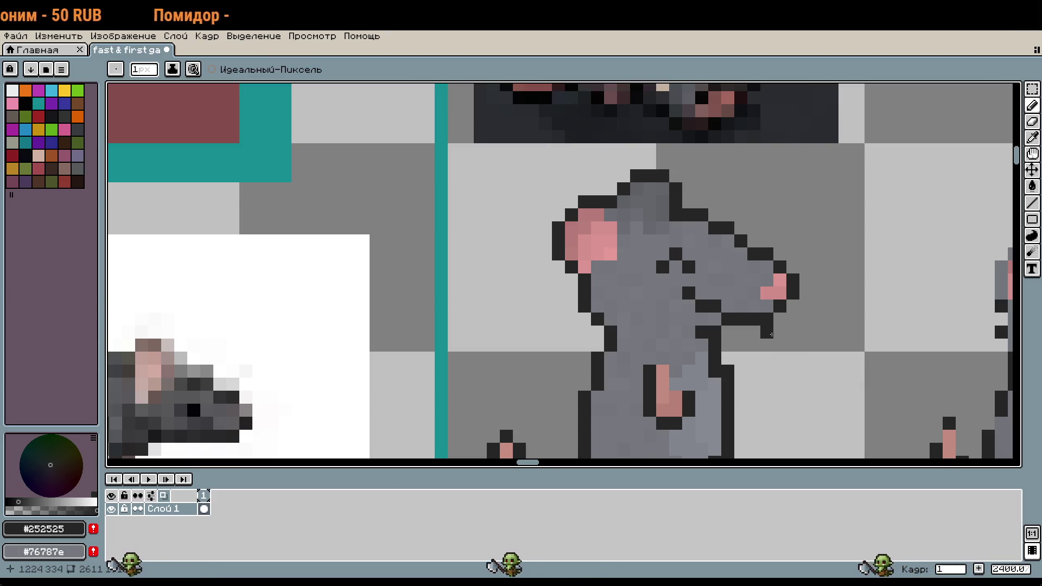
{"action": "key", "text": "ctrl+z"}
{"action": "left_click", "coordinate": [663, 254]}
{"action": "left_click", "coordinate": [676, 267]}
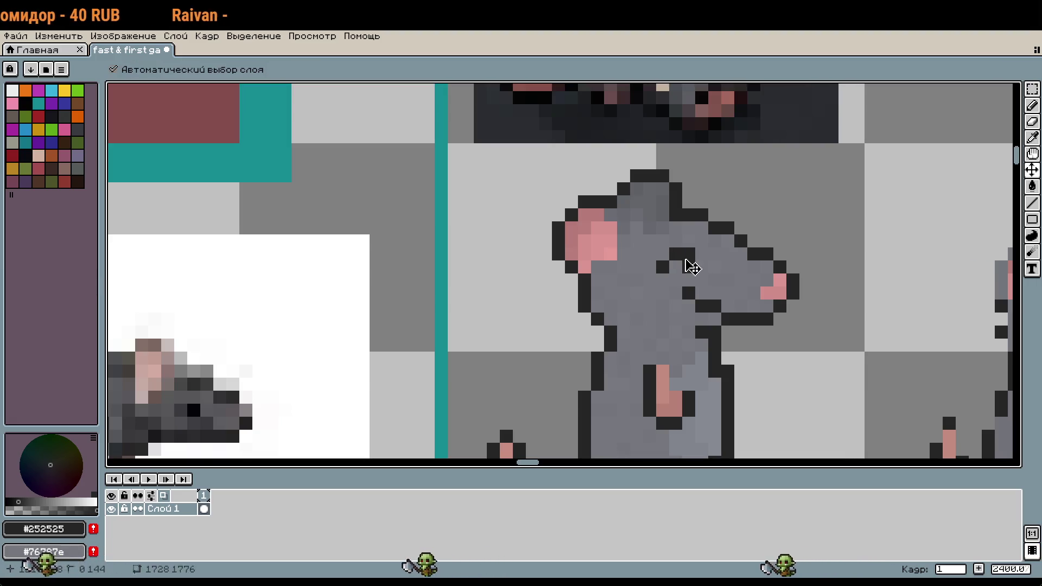
Undo the recent eye pixel edits, reviewing the sprites zoomed out at 1200%
{"action": "key", "text": "ctrl+z"}
{"action": "scroll", "coordinate": [780, 300], "scroll_direction": "down", "scroll_amount": 2}
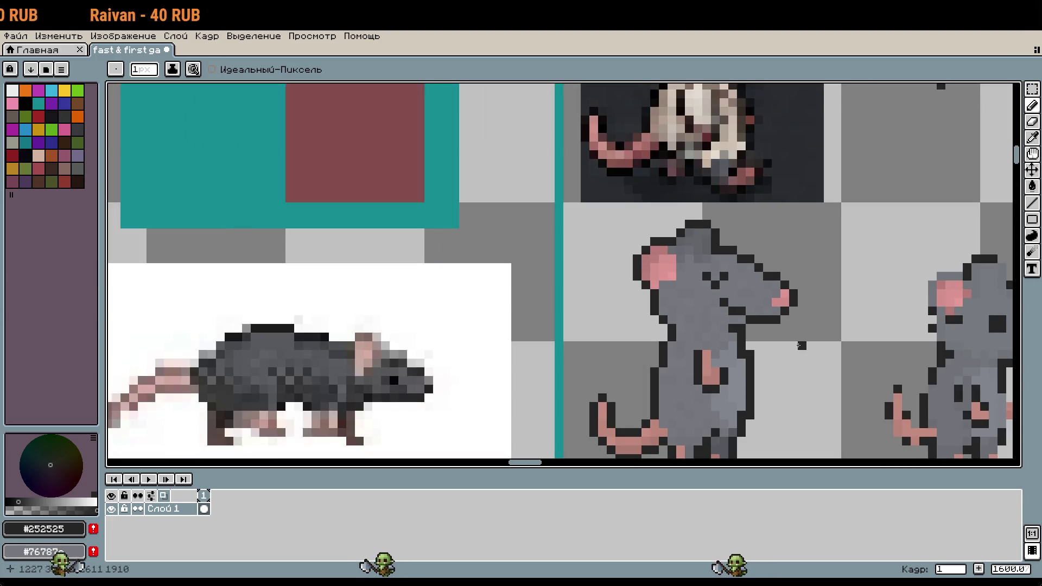
{"action": "scroll", "coordinate": [785, 337], "scroll_direction": "up", "scroll_amount": 2}
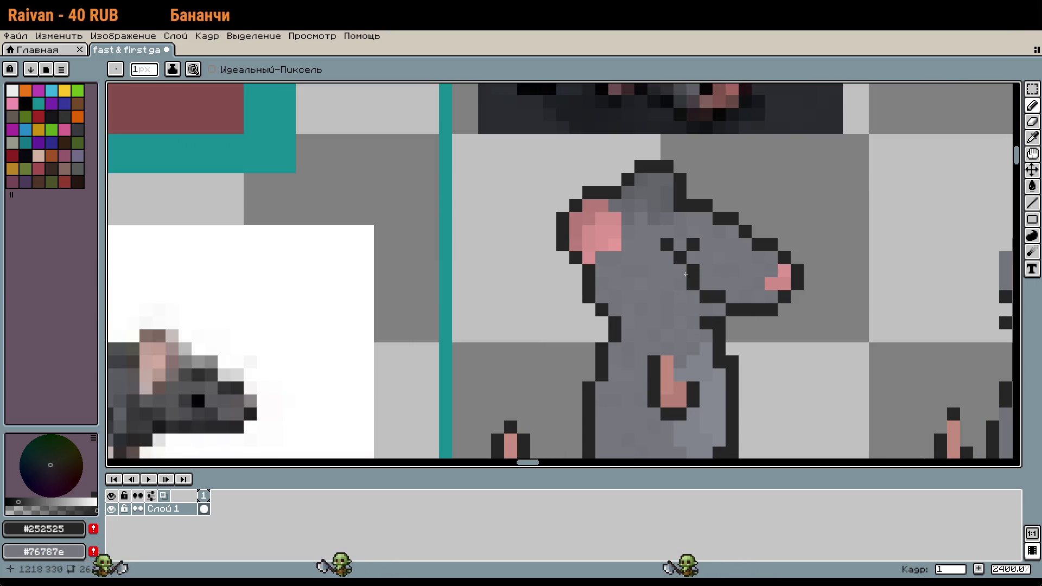
{"action": "scroll", "coordinate": [730, 310], "scroll_direction": "down", "scroll_amount": 2}
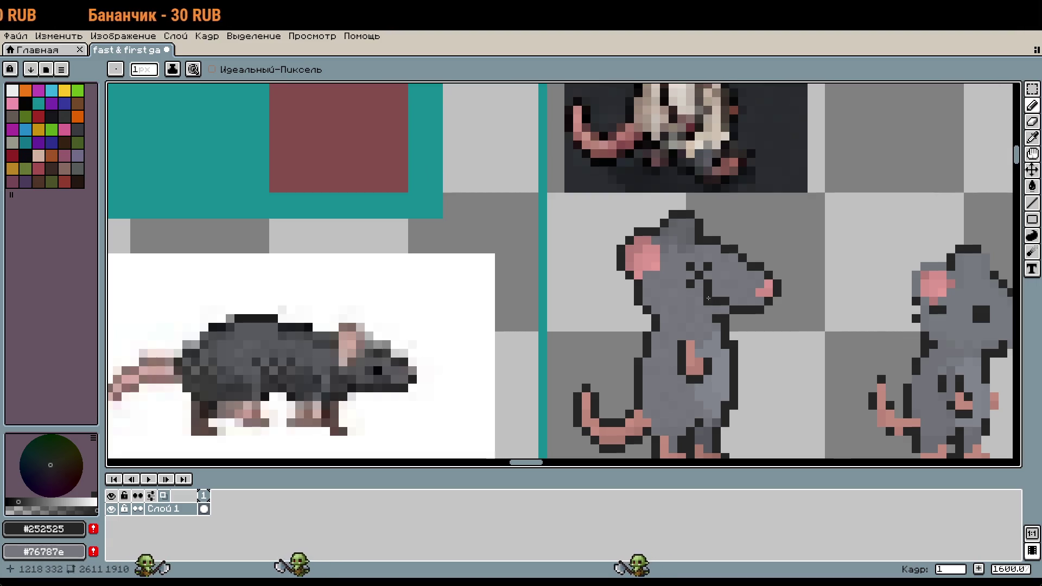
{"action": "scroll", "coordinate": [872, 345], "scroll_direction": "down", "scroll_amount": 1}
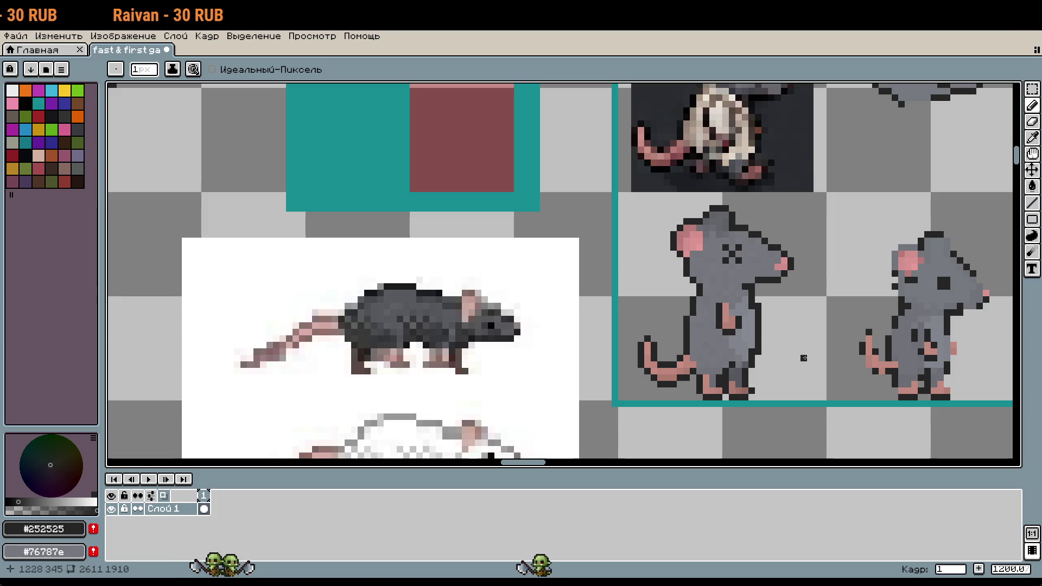
{"action": "key", "text": "ctrl+z"}
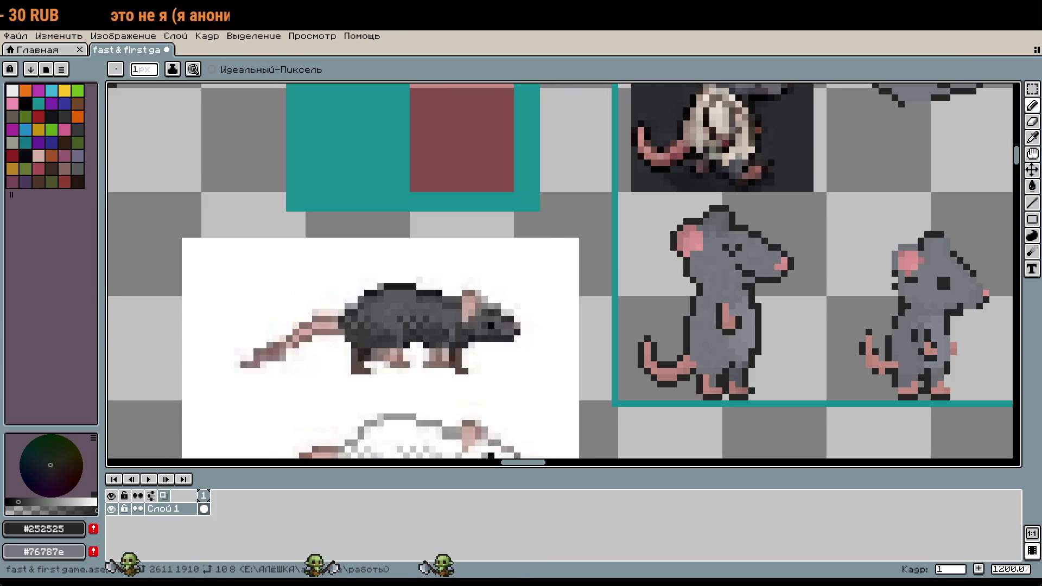
{"action": "key", "text": "ctrl+z"}
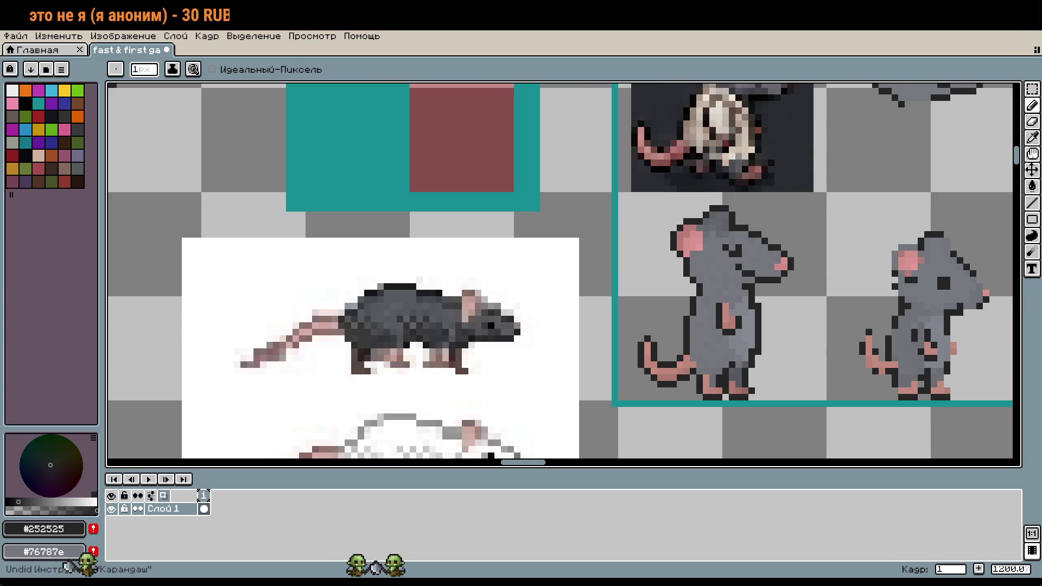
{"action": "scroll", "coordinate": [739, 254], "scroll_direction": "up", "scroll_amount": 7}
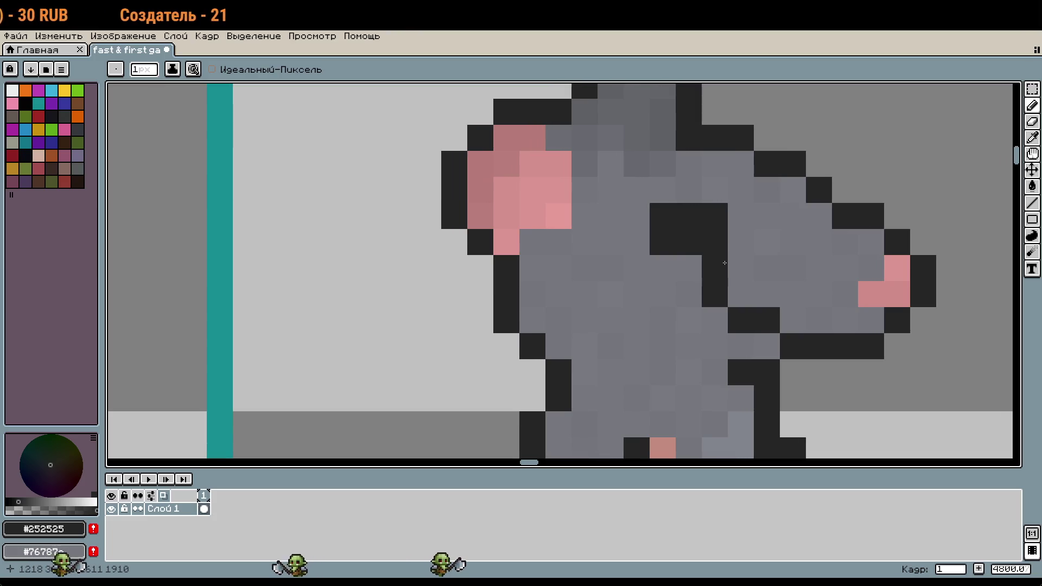
Add a dark head pixel, then undo back to the square dark eye
{"action": "scroll", "coordinate": [725, 262], "scroll_direction": "down", "scroll_amount": 1}
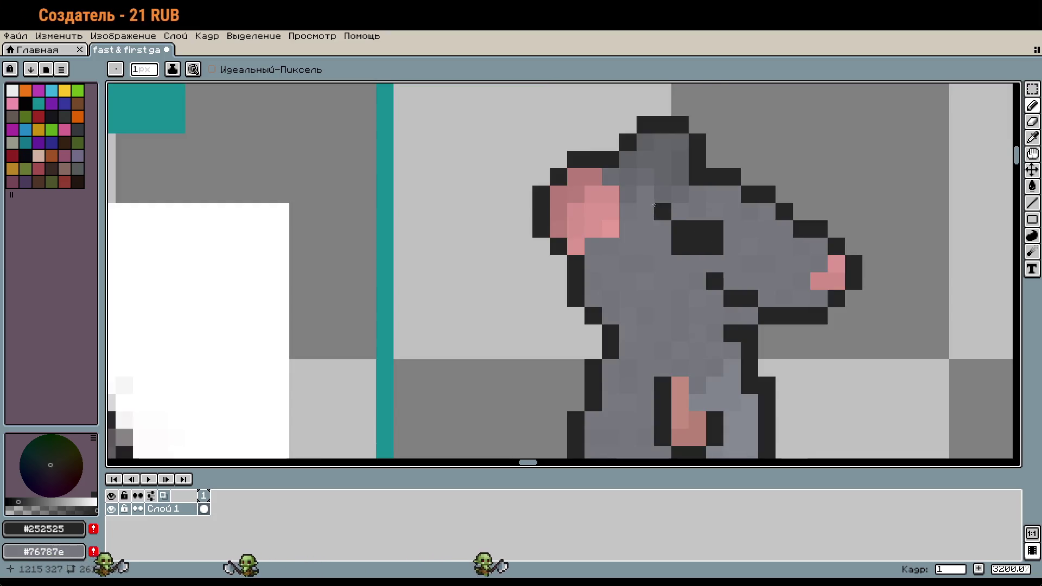
{"action": "left_click", "coordinate": [663, 195]}
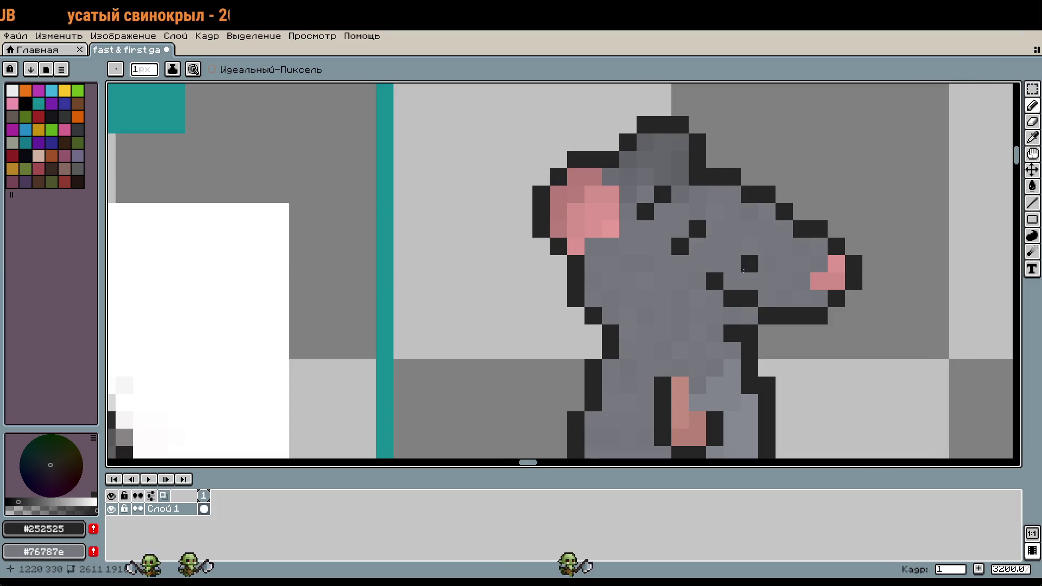
{"action": "scroll", "coordinate": [791, 277], "scroll_direction": "down", "scroll_amount": 1}
{"action": "key", "text": "ctrl+z"}
{"action": "key", "text": "ctrl+y"}
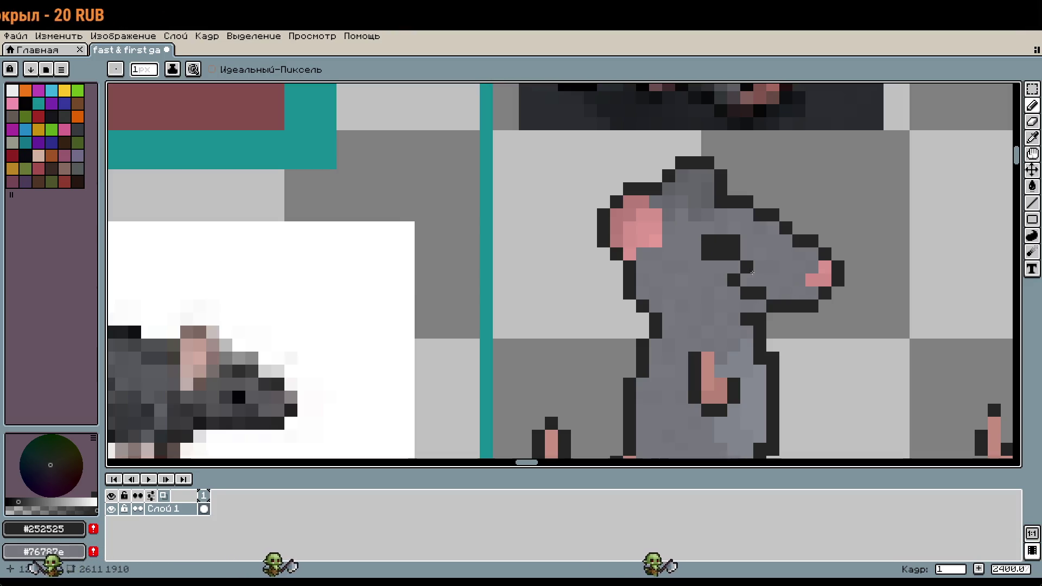
Choose dark red palette swatch Idx-14, then the deeper Idx-30
{"action": "left_click", "coordinate": [38, 116]}
{"action": "scroll", "coordinate": [670, 242], "scroll_direction": "down", "scroll_amount": 2}
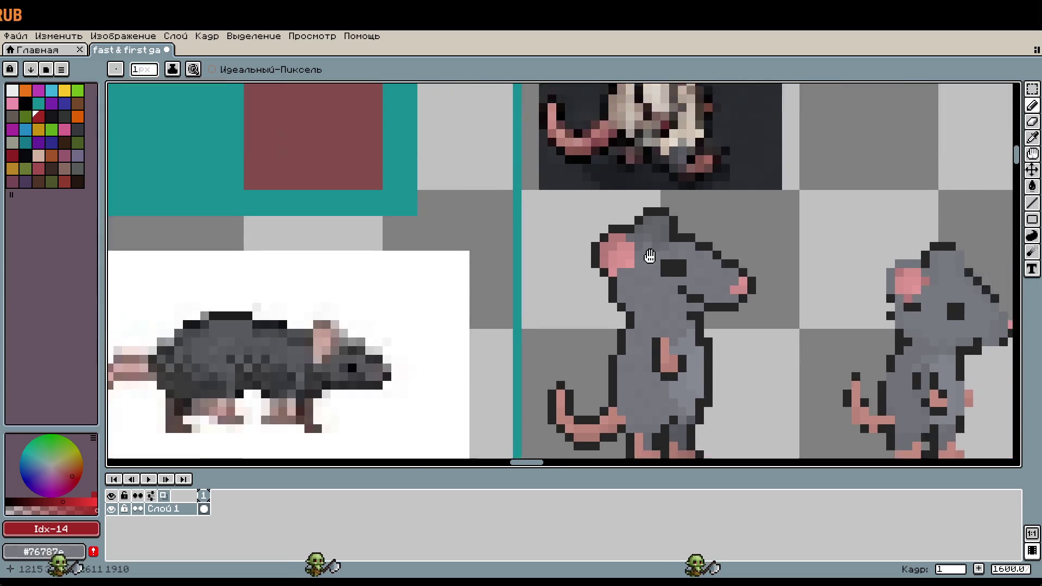
{"action": "scroll", "coordinate": [598, 217], "scroll_direction": "up", "scroll_amount": 4}
{"action": "left_click", "coordinate": [12, 154]}
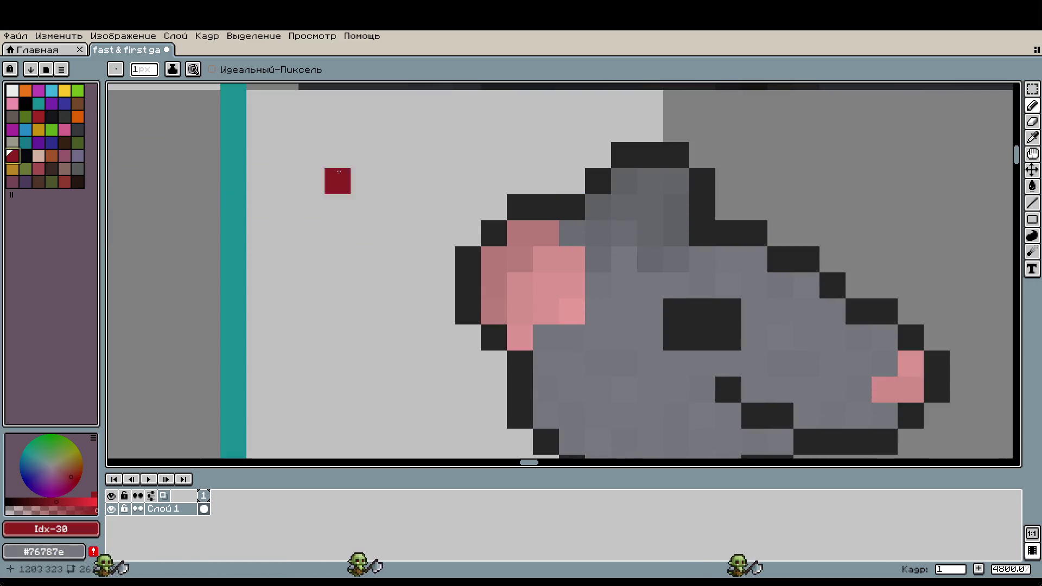
Paint Idx-30 dark red pixels around the standing grey rat's head, ear and eye
{"action": "left_click_drag", "start_coordinate": [597, 207], "coordinate": [618, 208]}
{"action": "left_click", "coordinate": [624, 182]}
{"action": "left_click_drag", "start_coordinate": [677, 182], "coordinate": [702, 207]}
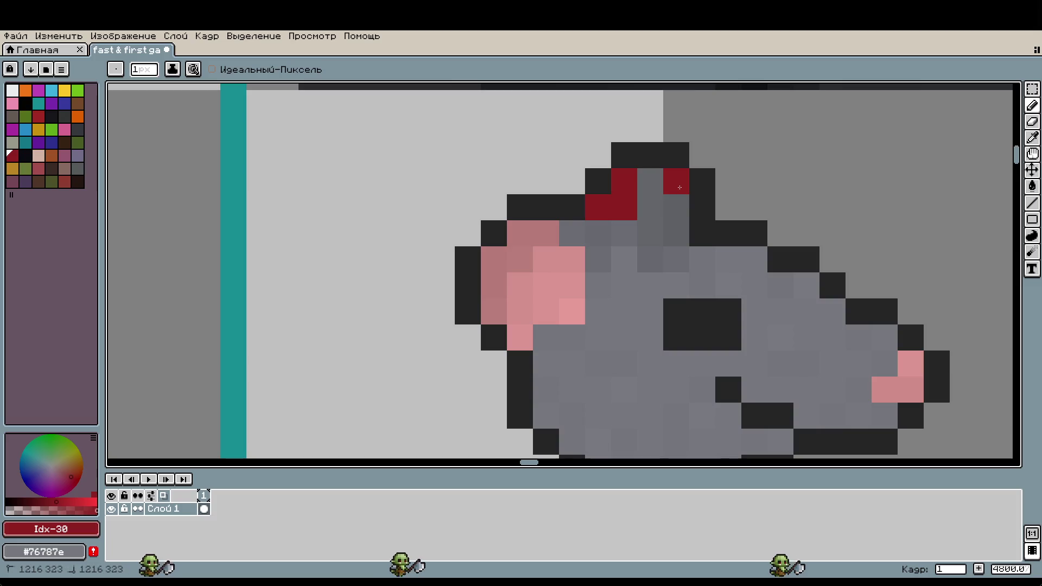
{"action": "mouse_move", "coordinate": [703, 259]}
{"action": "left_mouse_down"}
{"action": "mouse_move", "coordinate": [675, 259]}
{"action": "mouse_move", "coordinate": [625, 285]}
{"action": "left_mouse_up"}
{"action": "left_click", "coordinate": [677, 285]}
{"action": "left_click", "coordinate": [598, 259]}
{"action": "left_click", "coordinate": [729, 312]}
{"action": "scroll", "coordinate": [696, 177], "scroll_direction": "down", "scroll_amount": 1}
{"action": "scroll", "coordinate": [706, 260], "scroll_direction": "down", "scroll_amount": 1}
{"action": "scroll", "coordinate": [674, 250], "scroll_direction": "up", "scroll_amount": 1}
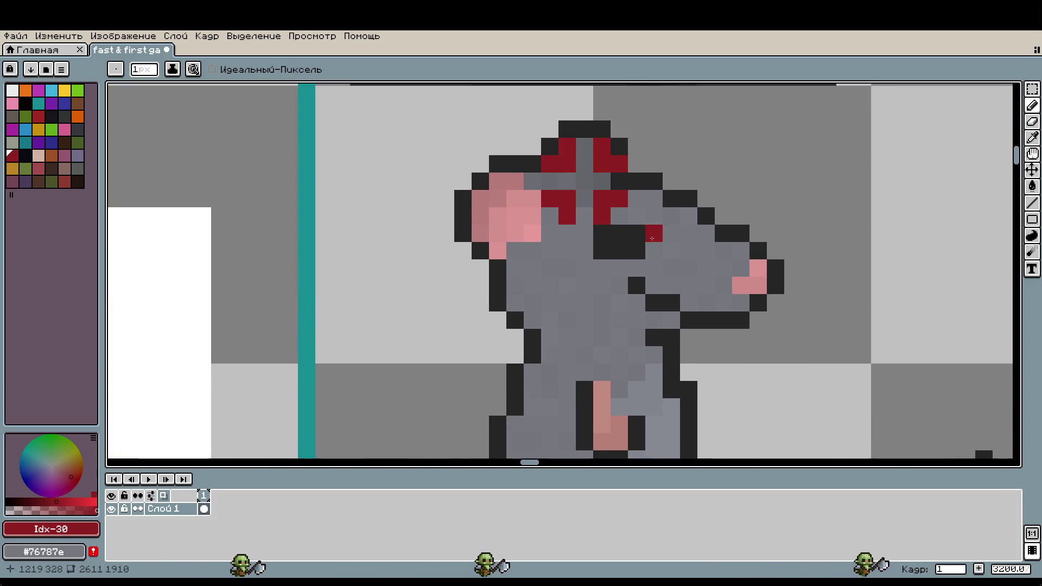
Undo the misplaced red pixels and redraw a dark red cross on the head top
{"action": "key", "text": "ctrl+z"}
{"action": "key", "text": "ctrl+z"}
{"action": "key", "text": "ctrl+z"}
{"action": "key", "text": "v"}
{"action": "key", "text": "ctrl+z"}
{"action": "key", "text": "ctrl+z"}
{"action": "key", "text": "b"}
{"action": "left_click", "coordinate": [620, 147]}
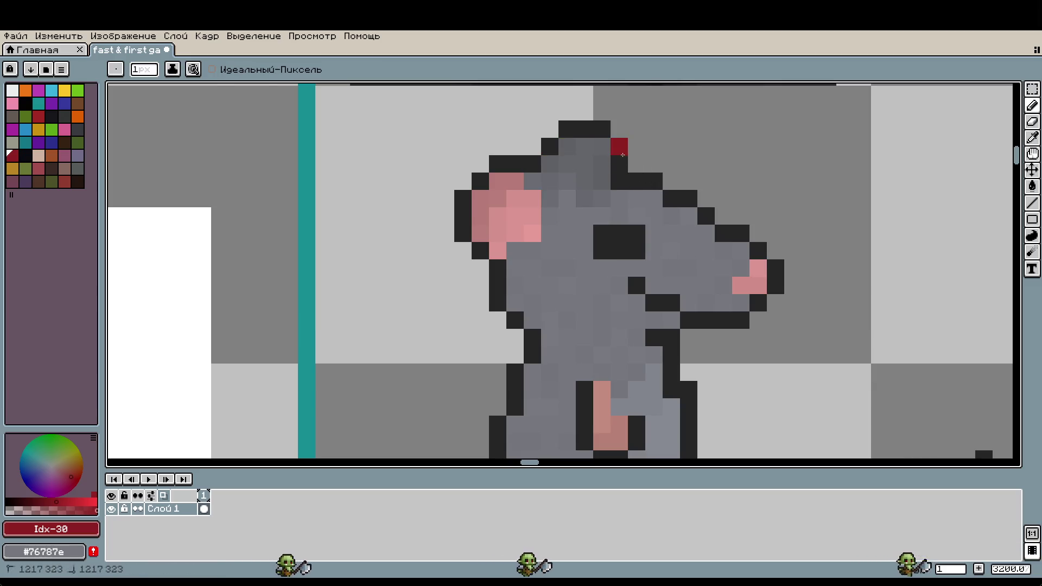
{"action": "left_click", "coordinate": [584, 147]}
{"action": "left_click_drag", "start_coordinate": [636, 164], "coordinate": [619, 164]}
{"action": "left_click_drag", "start_coordinate": [585, 164], "coordinate": [565, 159]}
{"action": "mouse_move", "coordinate": [567, 199]}
{"action": "left_mouse_down"}
{"action": "mouse_move", "coordinate": [584, 215]}
{"action": "mouse_move", "coordinate": [636, 216]}
{"action": "left_mouse_up"}
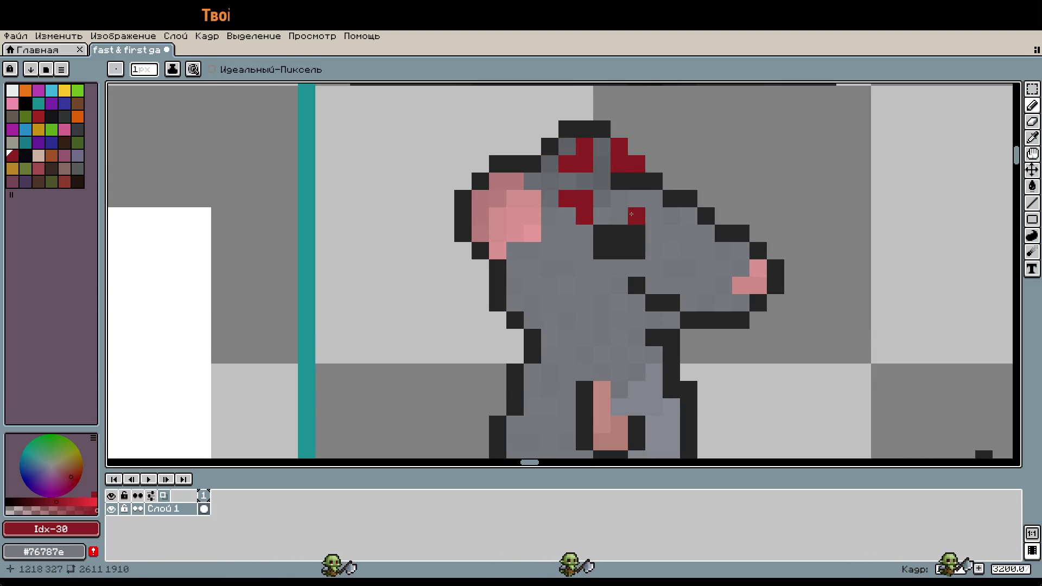
Sample #252525 from the eye, reshape the eye's top, then undo that edit
{"action": "scroll", "coordinate": [636, 215], "scroll_direction": "up", "scroll_amount": 1}
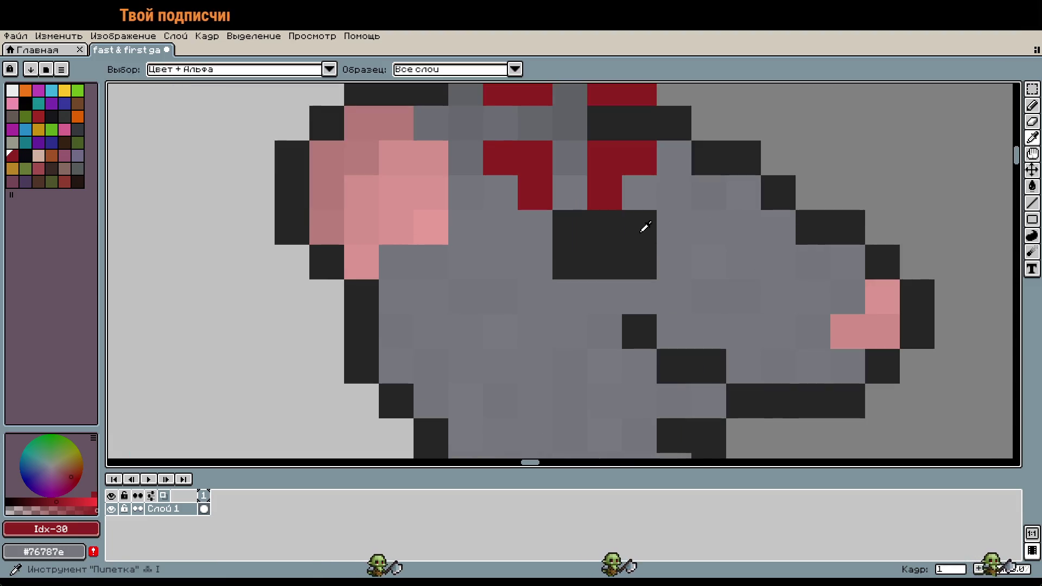
{"action": "left_click", "coordinate": [644, 226], "text": "alt"}
{"action": "left_click_drag", "start_coordinate": [586, 231], "coordinate": [646, 230]}
{"action": "scroll", "coordinate": [576, 227], "scroll_direction": "down", "scroll_amount": 2}
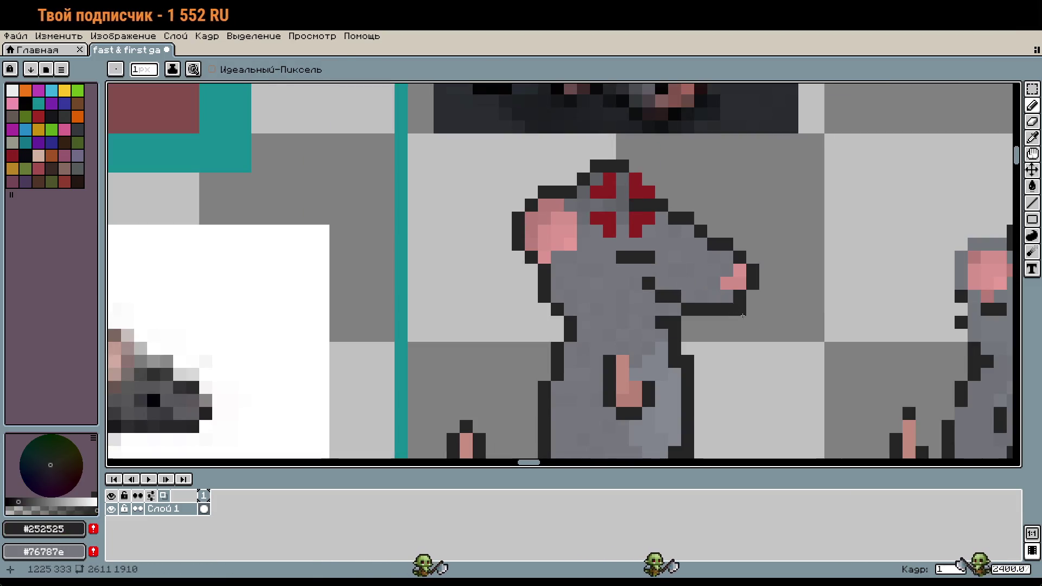
{"action": "key", "text": "ctrl+z"}
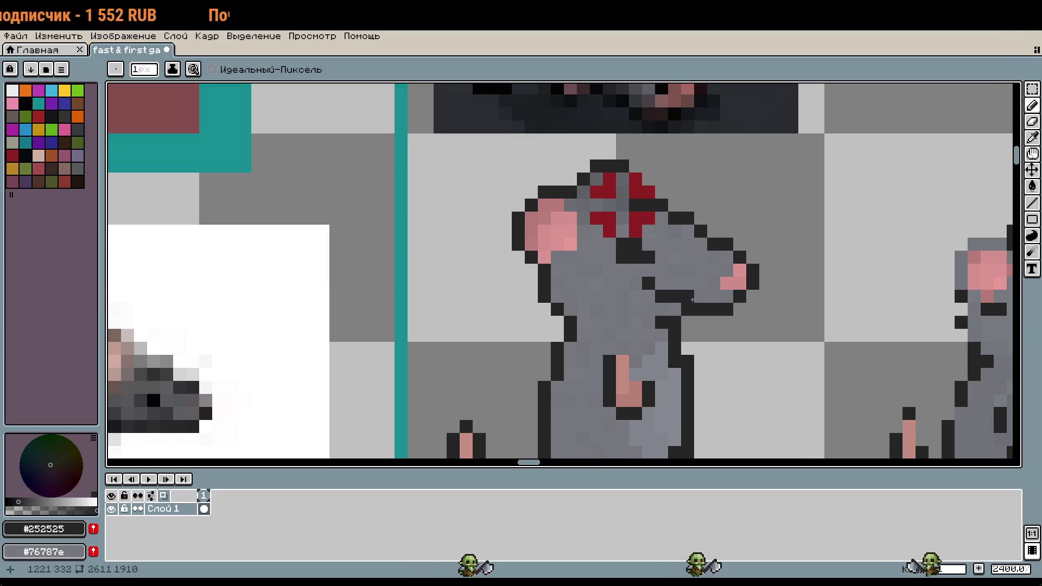
{"action": "key", "text": "v"}
{"action": "key", "text": "b"}
{"action": "scroll", "coordinate": [542, 271], "scroll_direction": "down", "scroll_amount": 4}
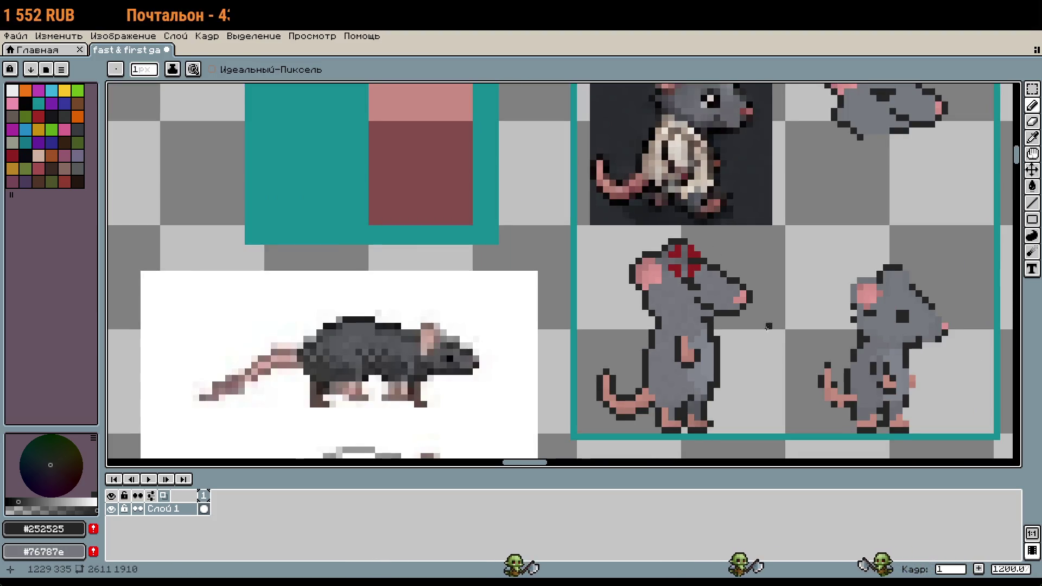
Eyedrop the dark red from the head marks and brighten it in the colour wheel
{"action": "scroll", "coordinate": [375, 267], "scroll_direction": "up", "scroll_amount": 2}
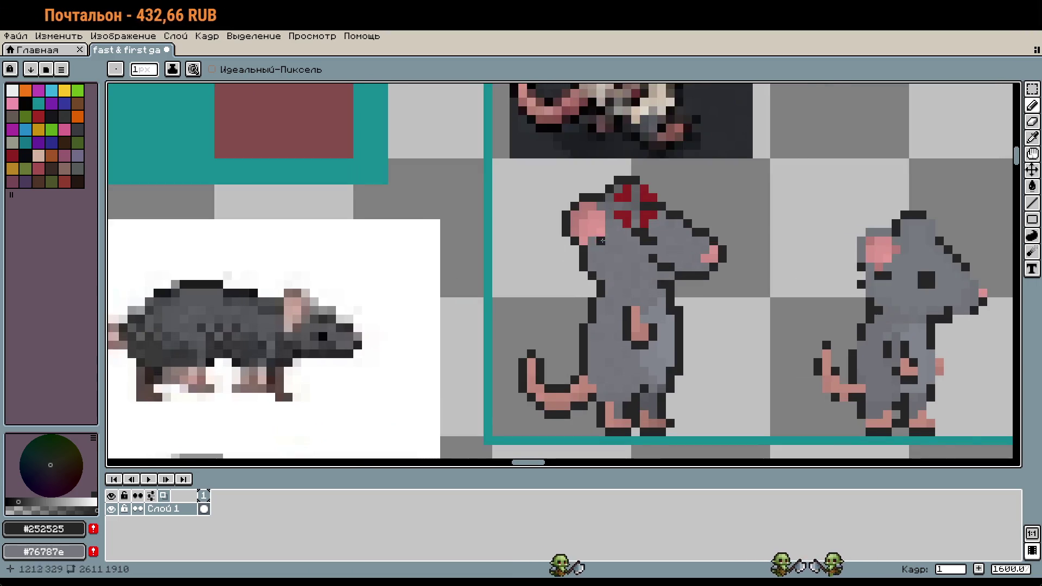
{"action": "scroll", "coordinate": [681, 210], "scroll_direction": "down", "scroll_amount": 3}
{"action": "scroll", "coordinate": [681, 210], "scroll_direction": "up", "scroll_amount": 5}
{"action": "key", "text": "i"}
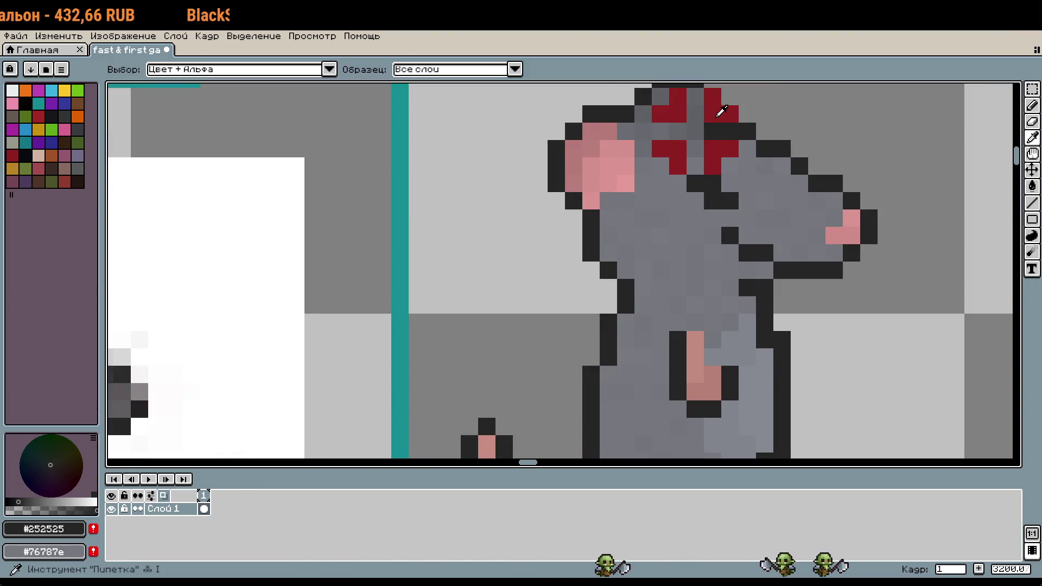
{"action": "left_click", "coordinate": [717, 109]}
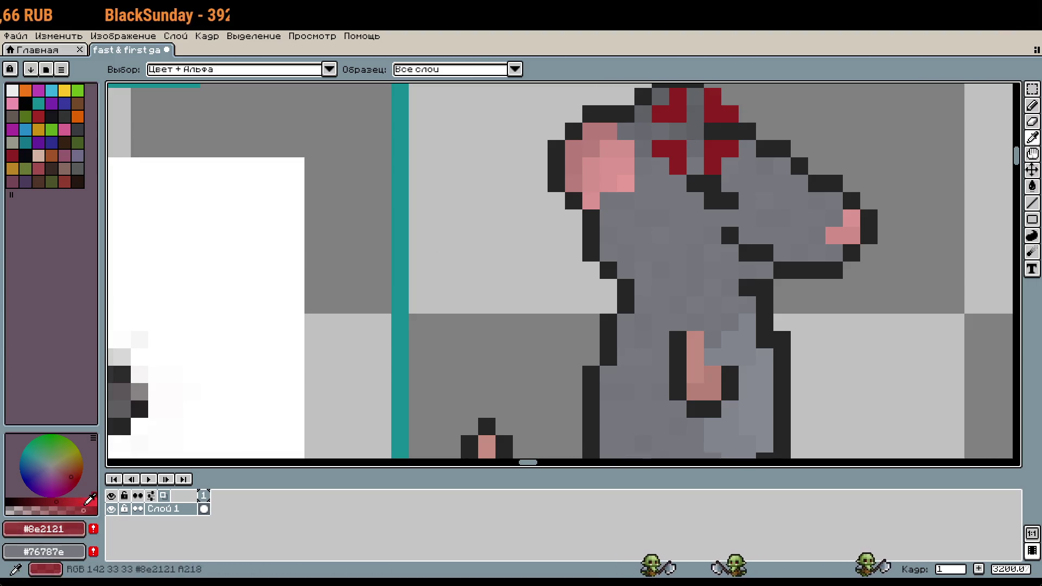
{"action": "left_click", "coordinate": [85, 501]}
Paint Bucket the cross marks bright red, darken it slightly, then undo the fill
{"action": "left_click_drag", "start_coordinate": [640, 214], "coordinate": [588, 322]}
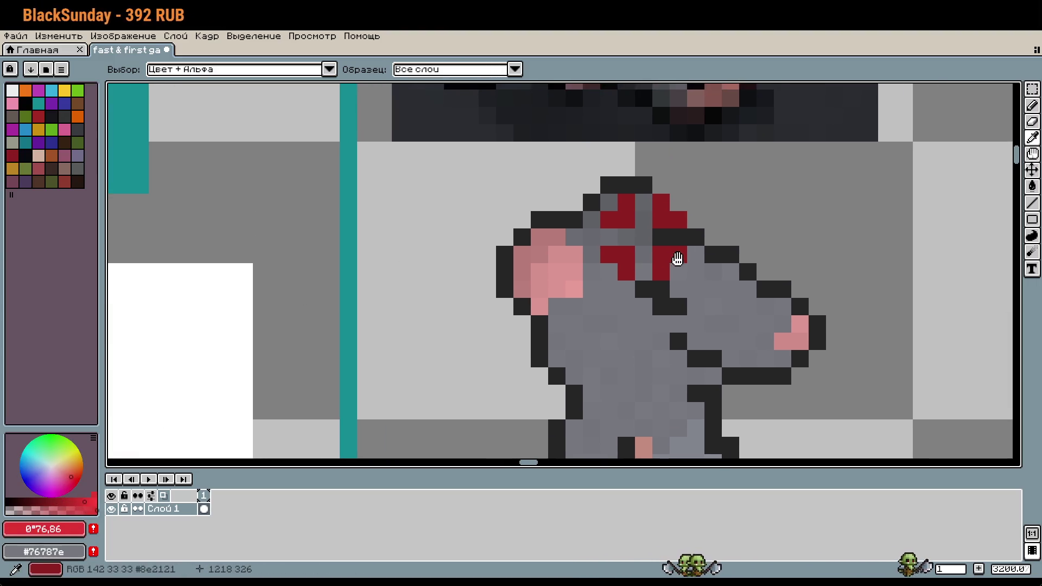
{"action": "key", "text": "g"}
{"action": "left_click", "coordinate": [675, 261]}
{"action": "left_click", "coordinate": [660, 225]}
{"action": "left_click", "coordinate": [618, 256]}
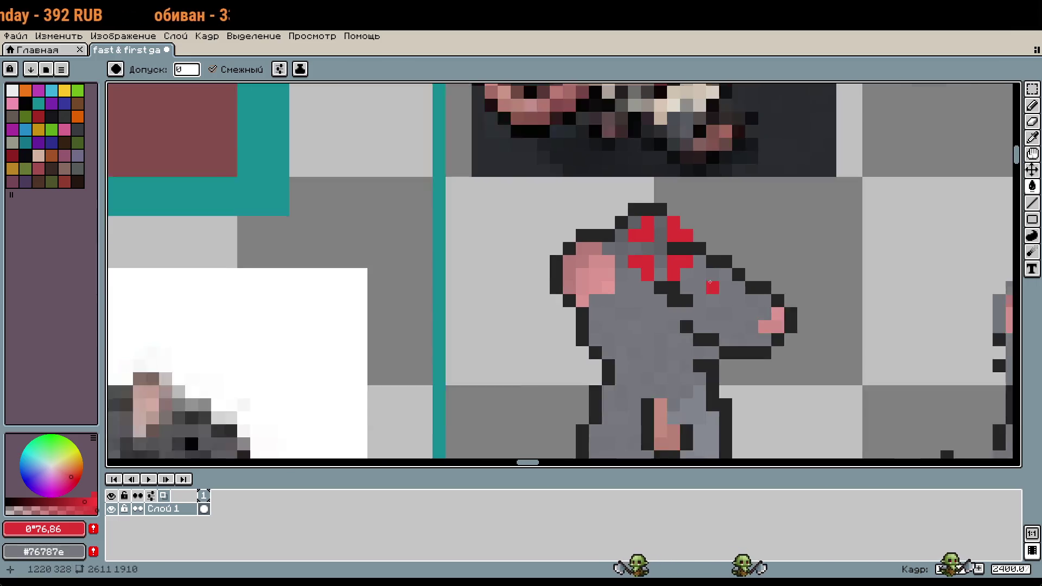
{"action": "scroll", "coordinate": [619, 255], "scroll_direction": "down", "scroll_amount": 2}
{"action": "left_click", "coordinate": [83, 502]}
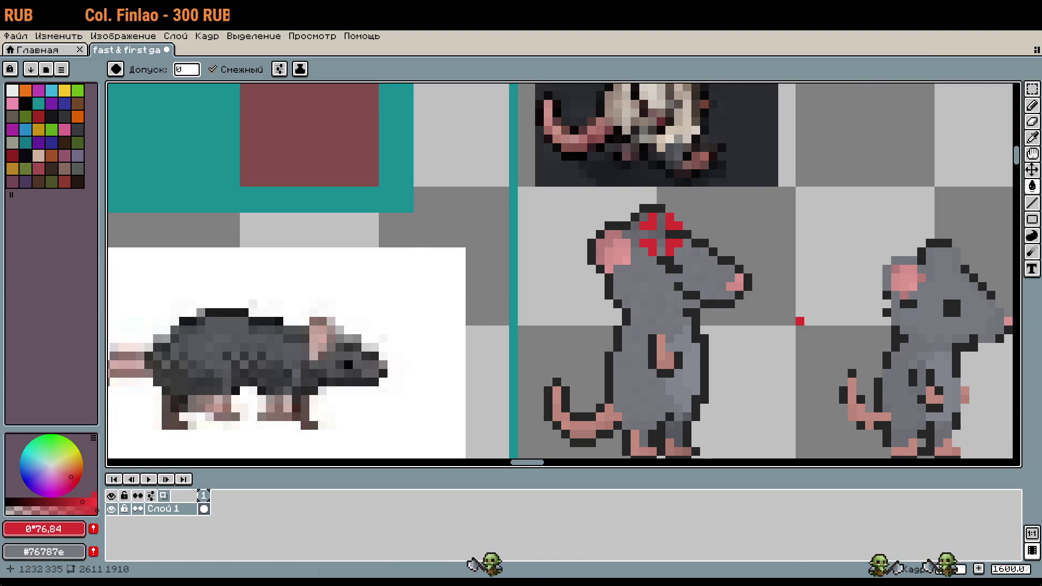
{"action": "left_click_drag", "start_coordinate": [798, 319], "coordinate": [731, 272]}
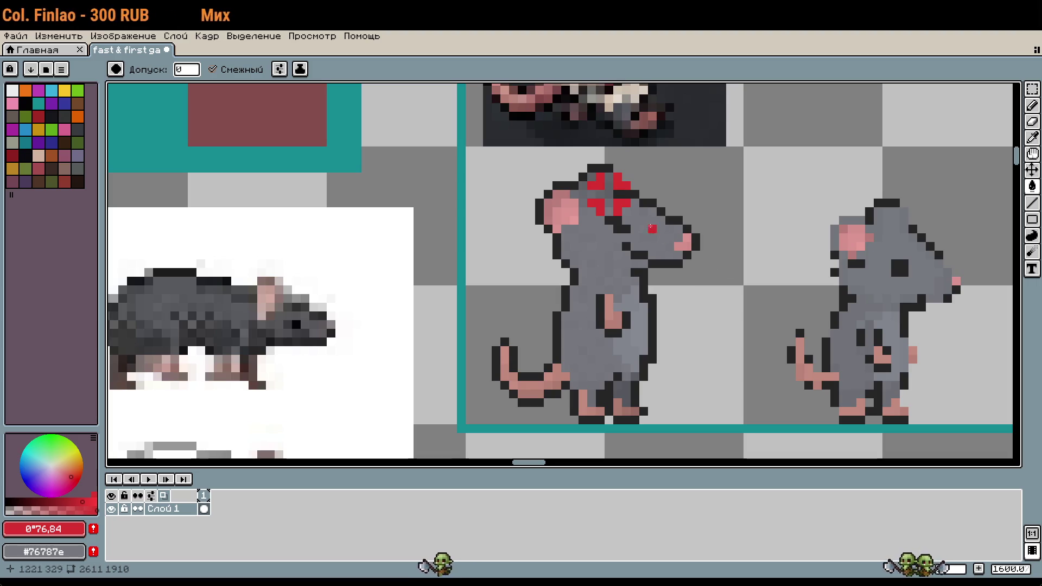
{"action": "key", "text": "ctrl+z"}
{"action": "key", "text": "ctrl+z"}
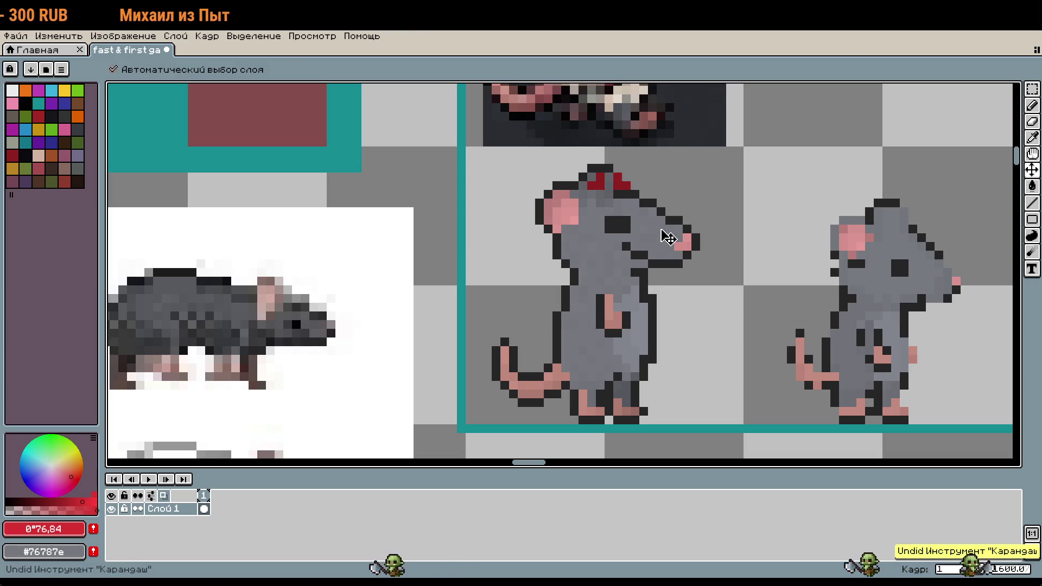
Pick the eye's dark colour and pencil dark and grey pixels to narrow the eye into a slit
{"action": "scroll", "coordinate": [630, 220], "scroll_direction": "up", "scroll_amount": 2}
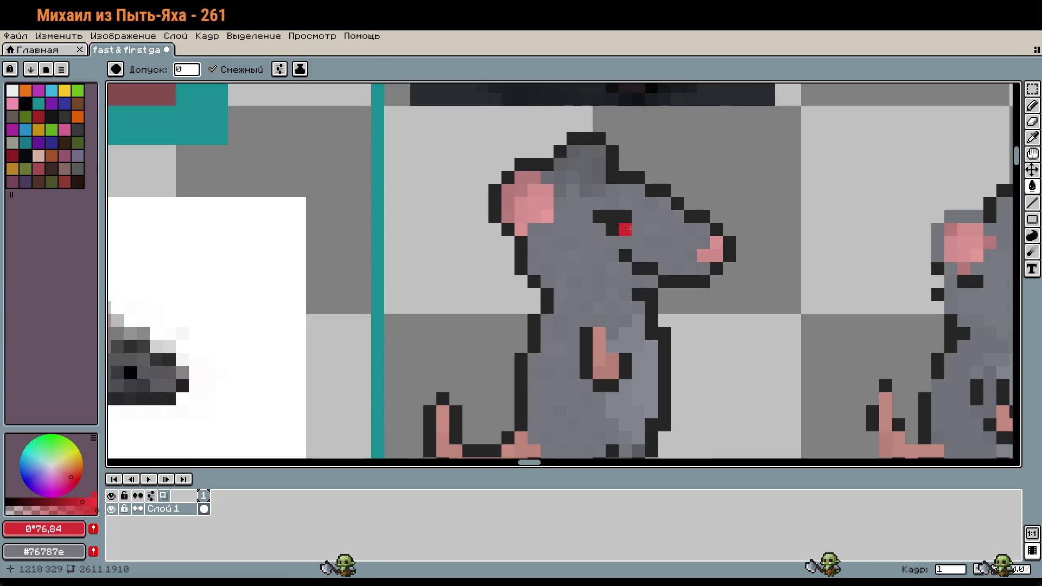
{"action": "left_click", "coordinate": [614, 230], "text": "alt"}
{"action": "left_click", "coordinate": [599, 226]}
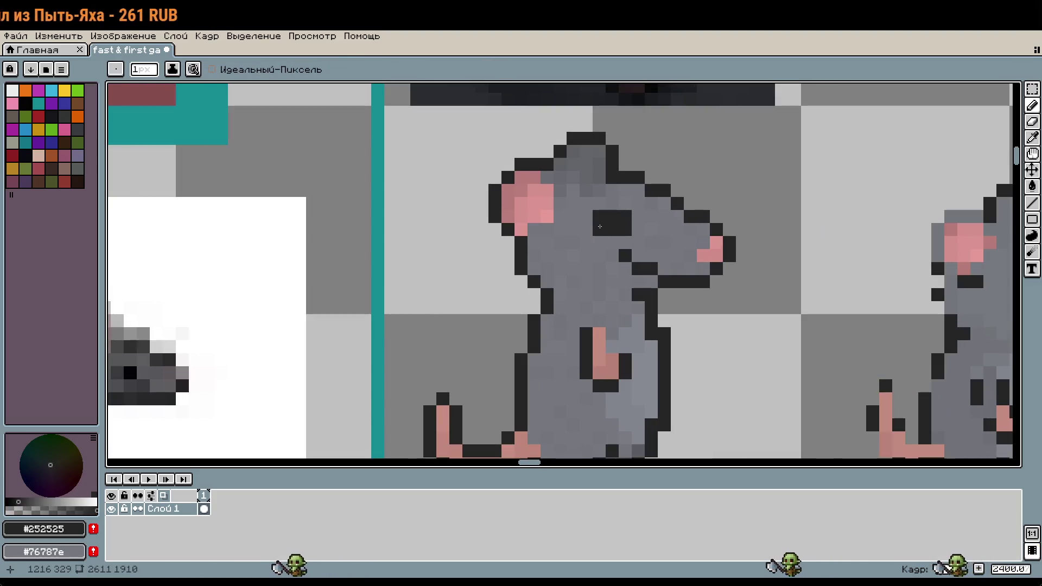
{"action": "left_click", "coordinate": [586, 216]}
{"action": "right_click", "coordinate": [625, 229]}
{"action": "left_click", "coordinate": [652, 255]}
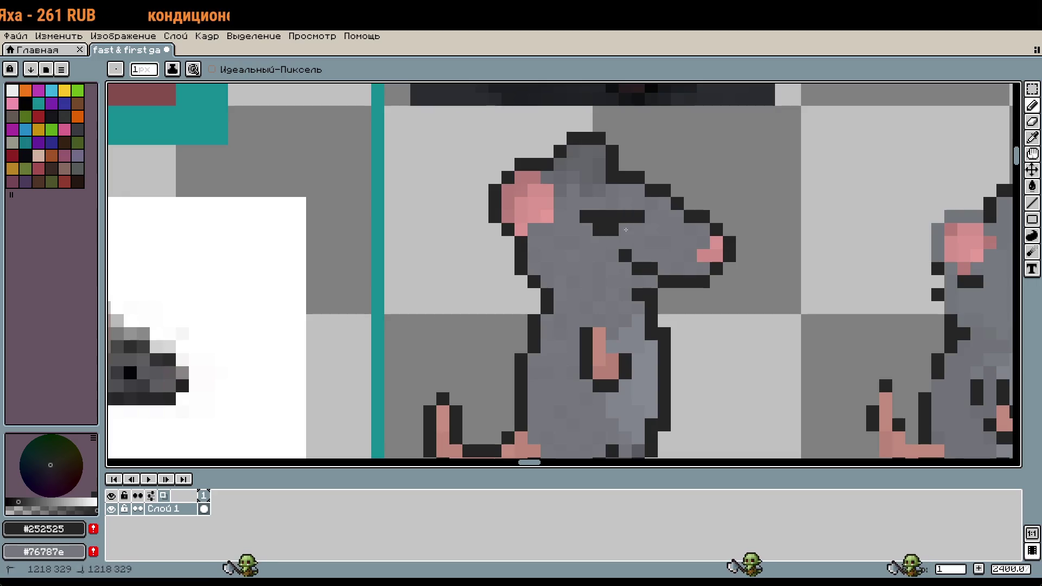
{"action": "scroll", "coordinate": [657, 262], "scroll_direction": "down", "scroll_amount": 2}
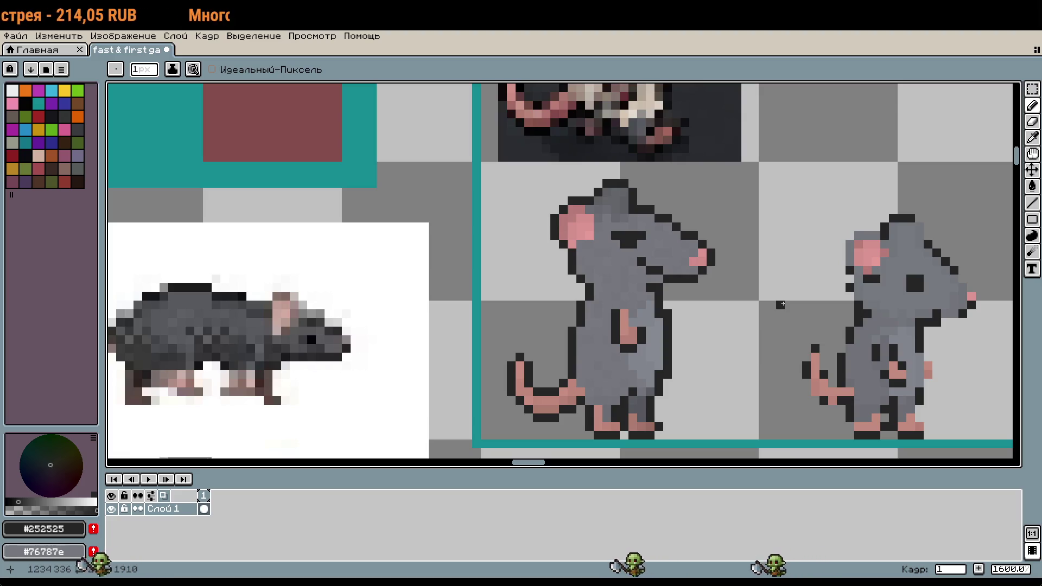
Marquee-delete the loose rat head sketch, the leftover dark bar and the dark reference rat tile
{"action": "scroll", "coordinate": [715, 291], "scroll_direction": "down", "scroll_amount": 1}
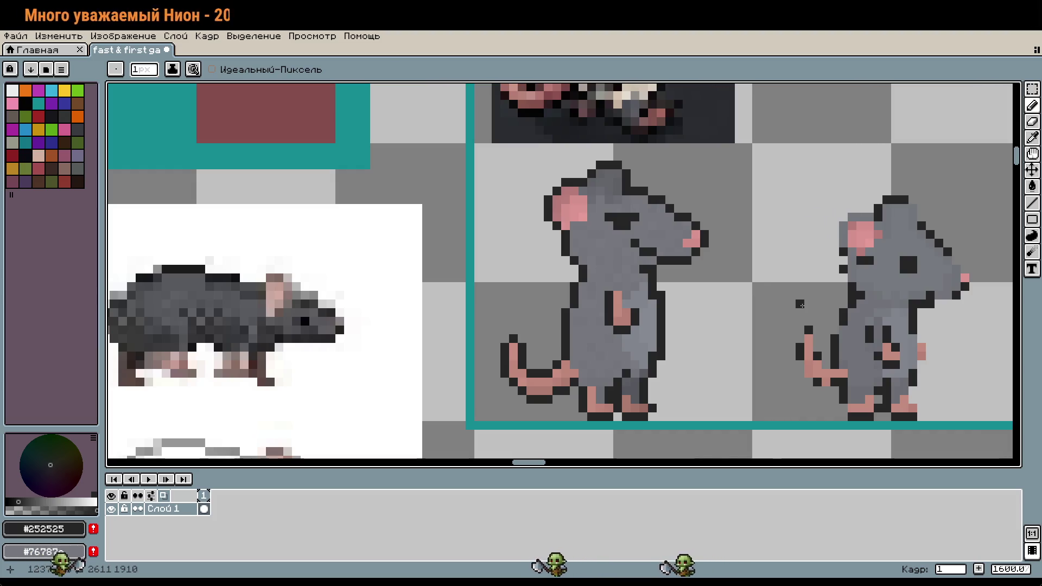
{"action": "scroll", "coordinate": [817, 311], "scroll_direction": "down", "scroll_amount": 2}
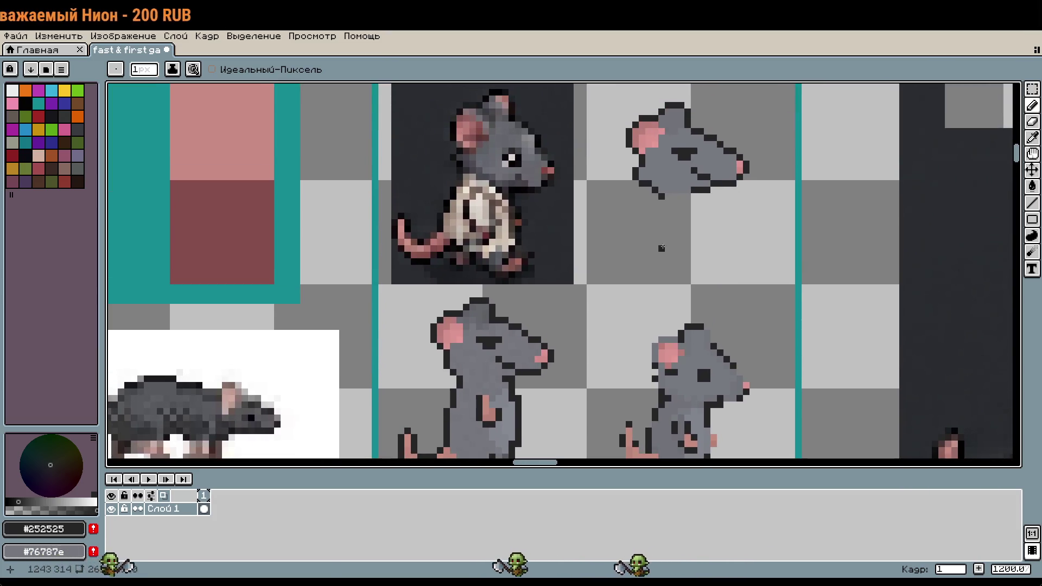
{"action": "key", "text": "m"}
{"action": "mouse_move", "coordinate": [613, 106]}
{"action": "left_mouse_down"}
{"action": "mouse_move", "coordinate": [740, 187]}
{"action": "mouse_move", "coordinate": [759, 212]}
{"action": "left_mouse_up"}
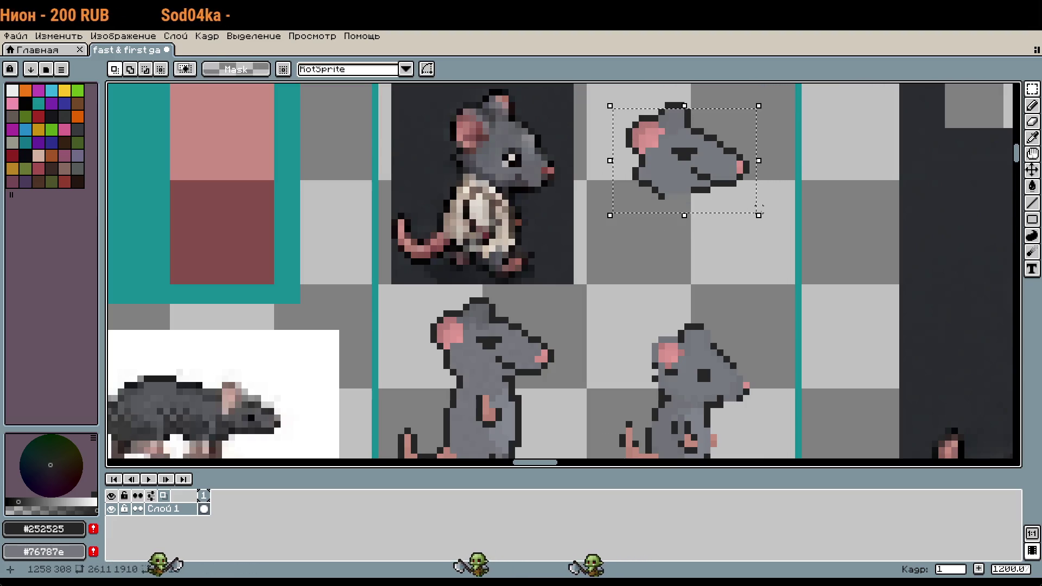
{"action": "key", "text": "Delete"}
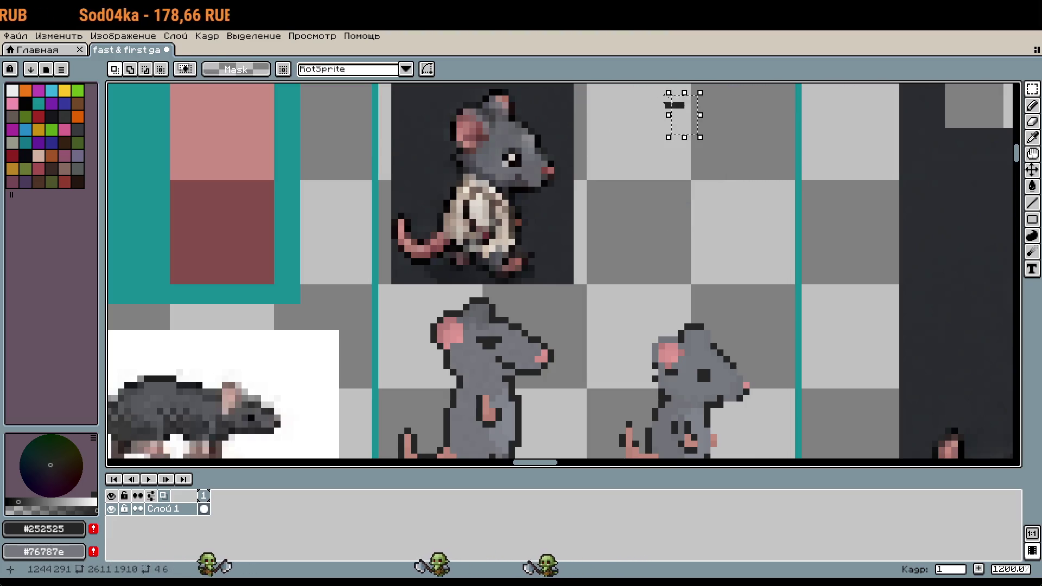
{"action": "left_click_drag", "start_coordinate": [654, 91], "coordinate": [712, 130]}
{"action": "key", "text": "Delete"}
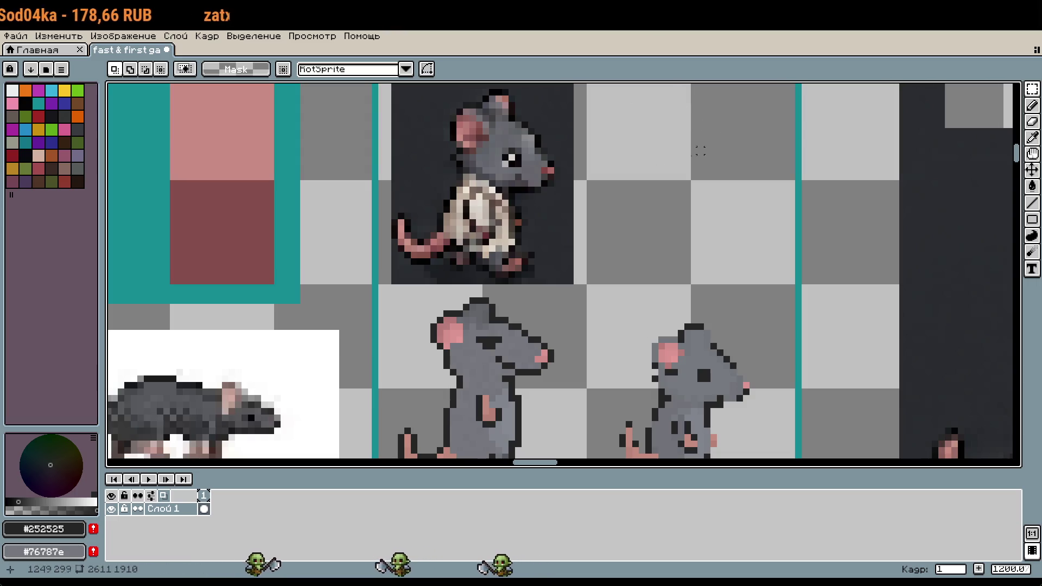
{"action": "left_click_drag", "start_coordinate": [569, 261], "coordinate": [380, 87]}
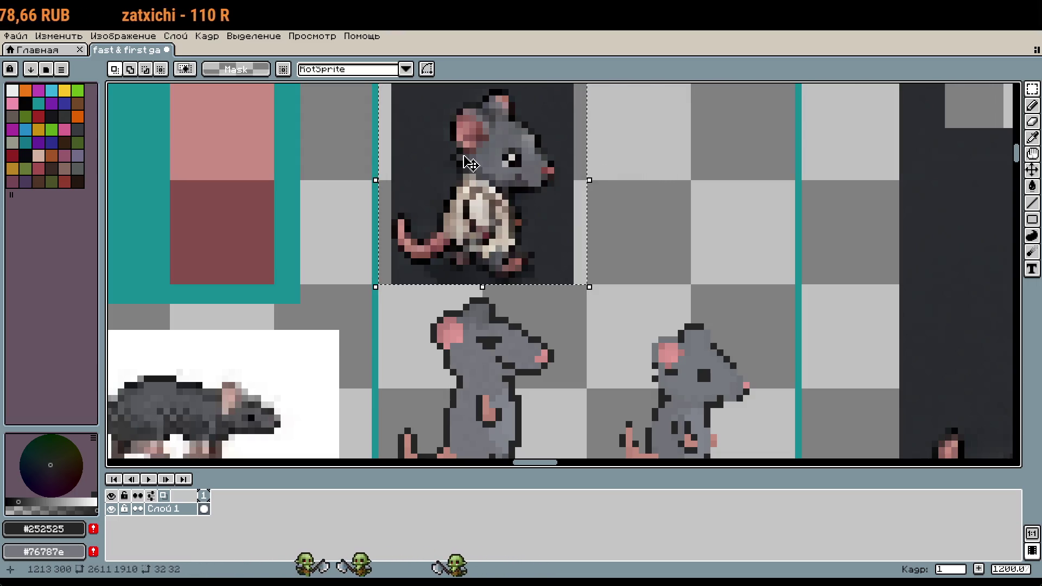
{"action": "key", "text": "Delete"}
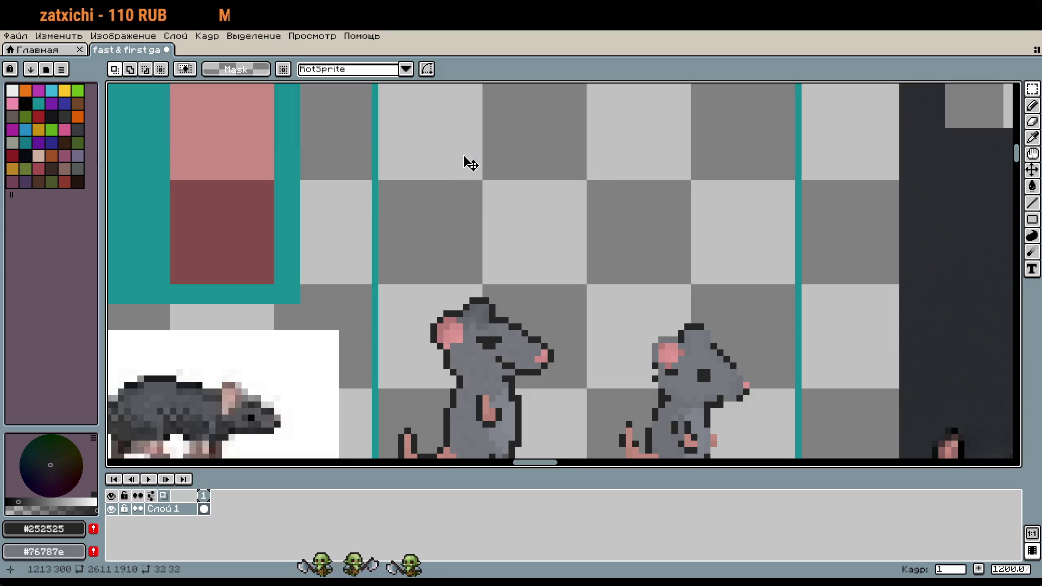
{"action": "scroll", "coordinate": [544, 190], "scroll_direction": "down", "scroll_amount": 2}
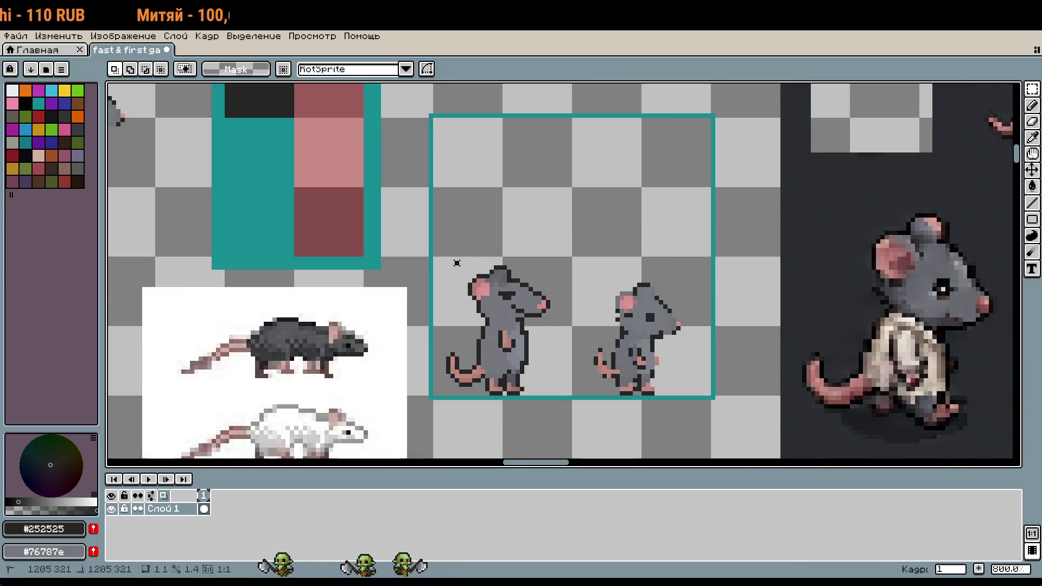
Select the small and large rats inside the teal frame and delete them
{"action": "mouse_move", "coordinate": [508, 272]}
{"action": "left_mouse_down"}
{"action": "mouse_move", "coordinate": [635, 347]}
{"action": "mouse_move", "coordinate": [657, 346]}
{"action": "mouse_move", "coordinate": [657, 207]}
{"action": "left_mouse_up"}
{"action": "scroll", "coordinate": [665, 319], "scroll_direction": "down", "scroll_amount": 2}
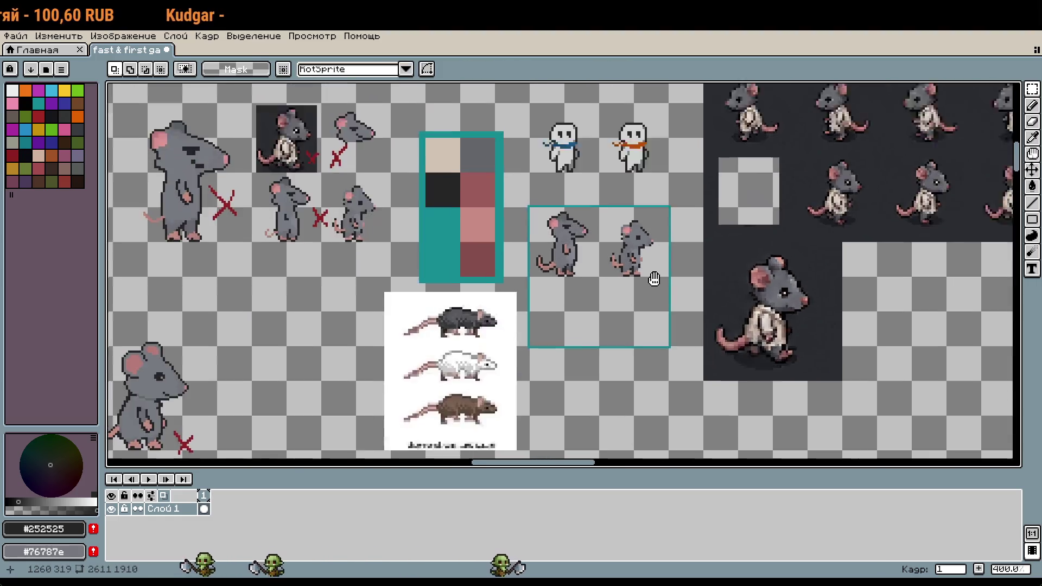
{"action": "scroll", "coordinate": [641, 271], "scroll_direction": "right", "scroll_amount": 3}
{"action": "scroll", "coordinate": [630, 244], "scroll_direction": "up", "scroll_amount": 4}
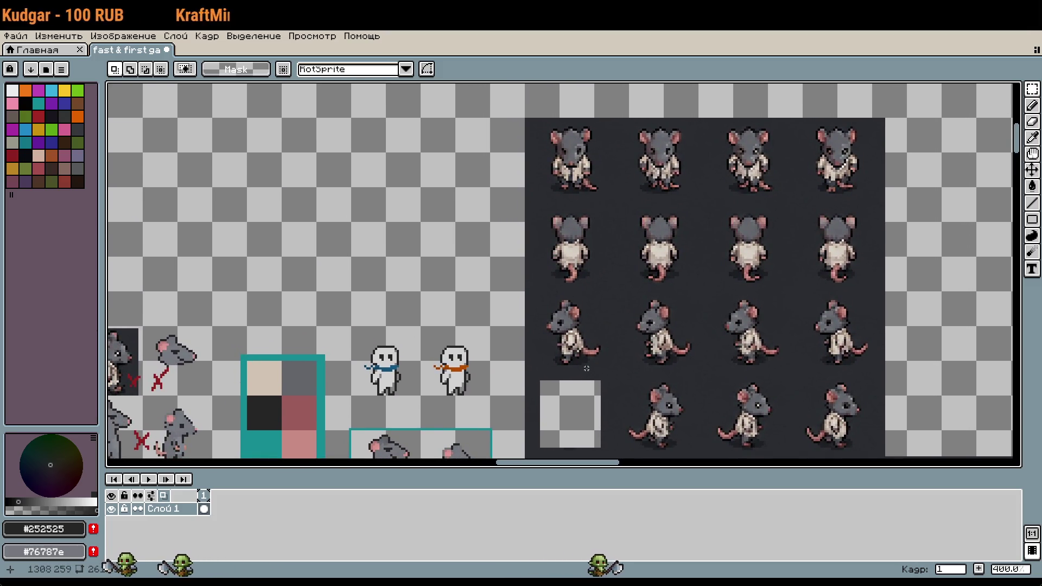
{"action": "scroll", "coordinate": [586, 369], "scroll_direction": "down", "scroll_amount": 6}
{"action": "scroll", "coordinate": [661, 327], "scroll_direction": "up", "scroll_amount": 2}
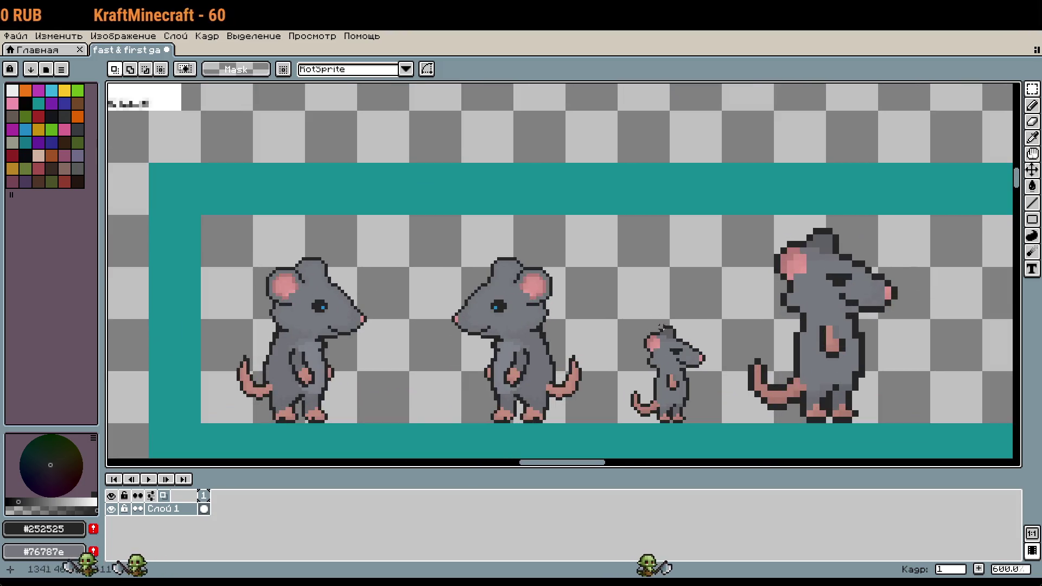
{"action": "scroll", "coordinate": [661, 326], "scroll_direction": "up", "scroll_amount": 5}
{"action": "left_click_drag", "start_coordinate": [440, 220], "coordinate": [494, 278]}
{"action": "scroll", "coordinate": [597, 250], "scroll_direction": "down", "scroll_amount": 5}
{"action": "scroll", "coordinate": [630, 225], "scroll_direction": "down", "scroll_amount": 1}
{"action": "scroll", "coordinate": [555, 220], "scroll_direction": "down", "scroll_amount": 2}
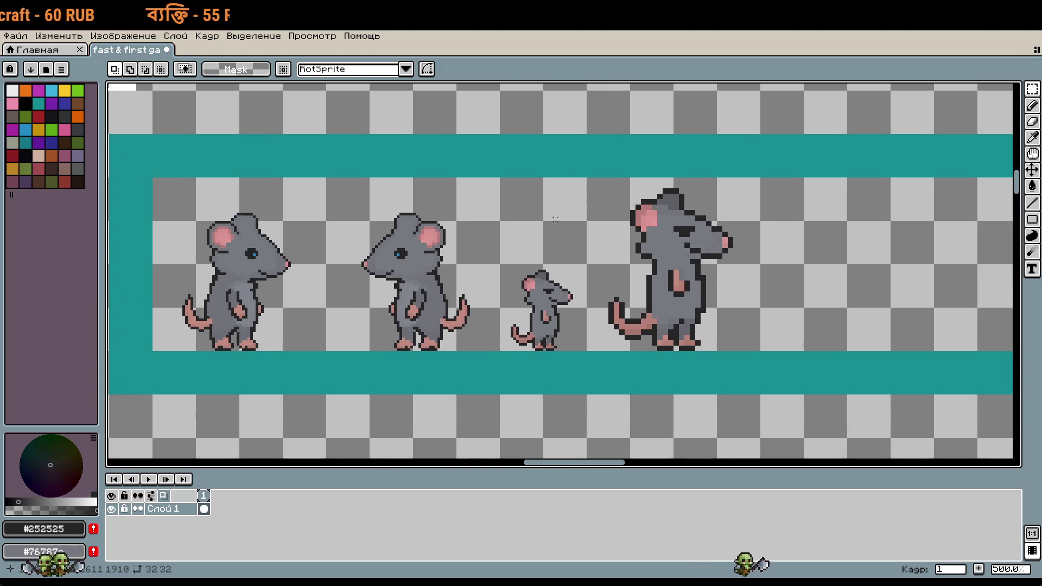
{"action": "left_click_drag", "start_coordinate": [528, 198], "coordinate": [724, 323]}
{"action": "key", "text": "Delete"}
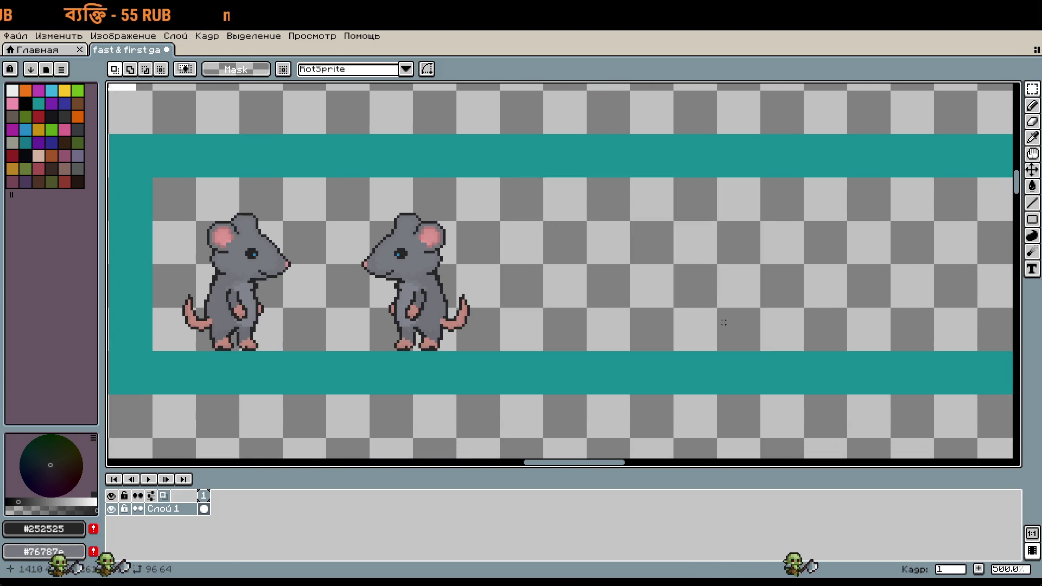
Paste the small rat back, nudge it down and drop it in place
{"action": "scroll", "coordinate": [613, 353], "scroll_direction": "up", "scroll_amount": 5}
{"action": "key", "text": "ctrl+v"}
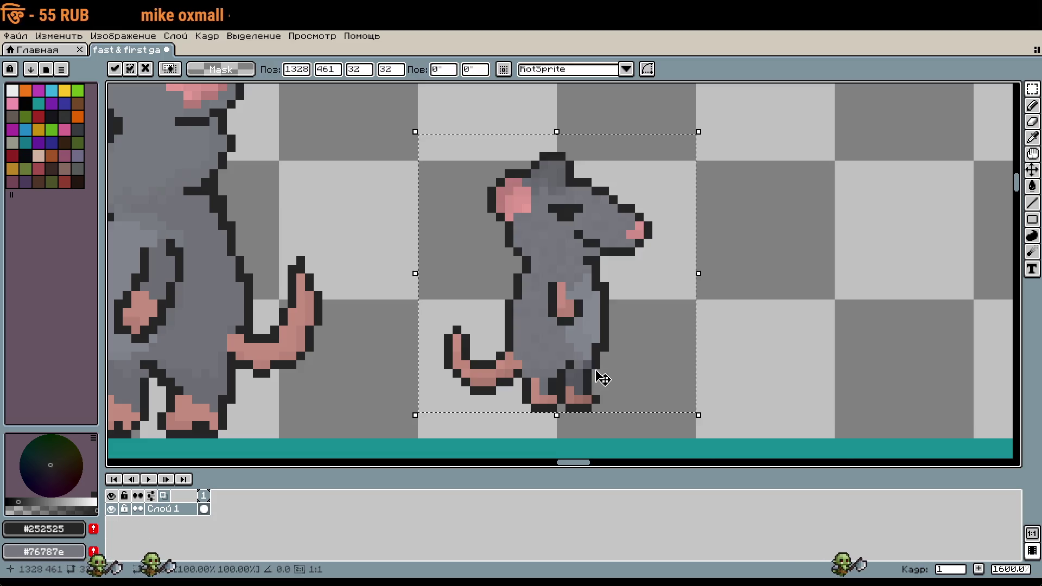
{"action": "key", "text": "Down"}
{"action": "key", "text": "Down"}
{"action": "key", "text": "Down"}
{"action": "key", "text": "ctrl+d"}
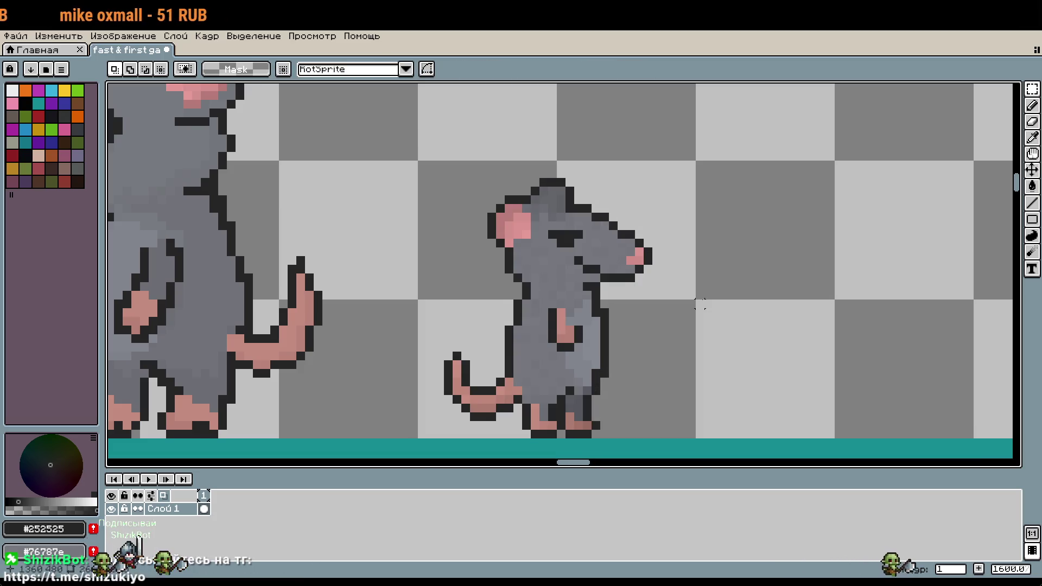
Narrow the palette panel beside the canvas
{"action": "scroll", "coordinate": [657, 234], "scroll_direction": "down", "scroll_amount": 5}
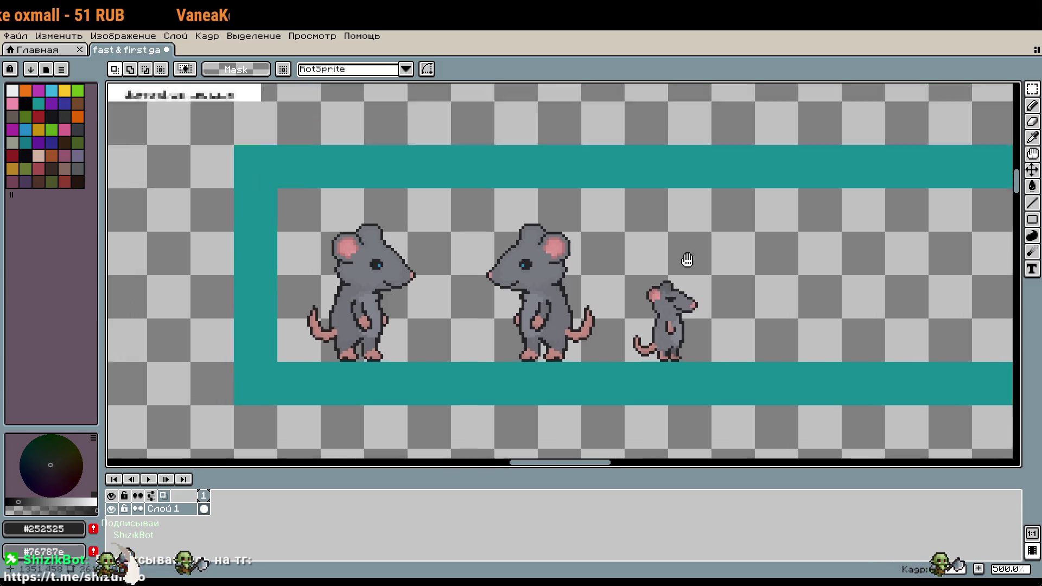
{"action": "scroll", "coordinate": [702, 347], "scroll_direction": "up", "scroll_amount": 1}
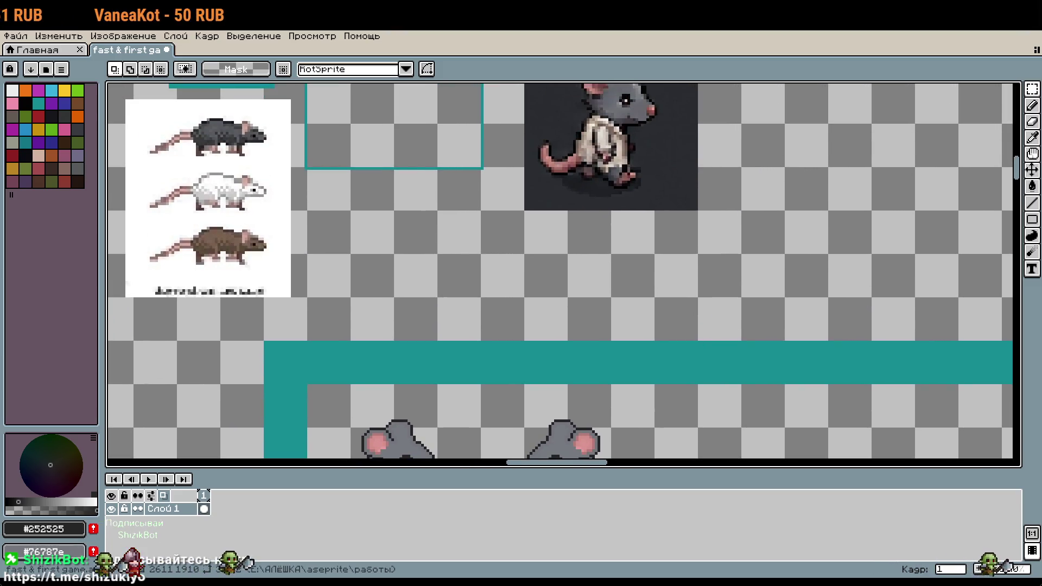
{"action": "scroll", "coordinate": [585, 242], "scroll_direction": "down", "scroll_amount": 1}
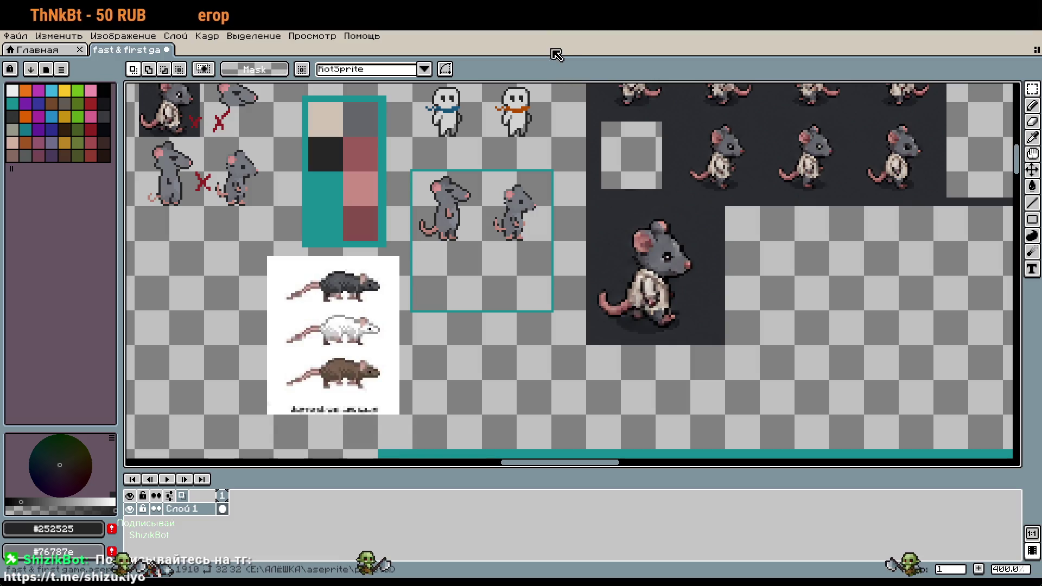
{"action": "scroll", "coordinate": [571, 86], "scroll_direction": "down", "scroll_amount": 1}
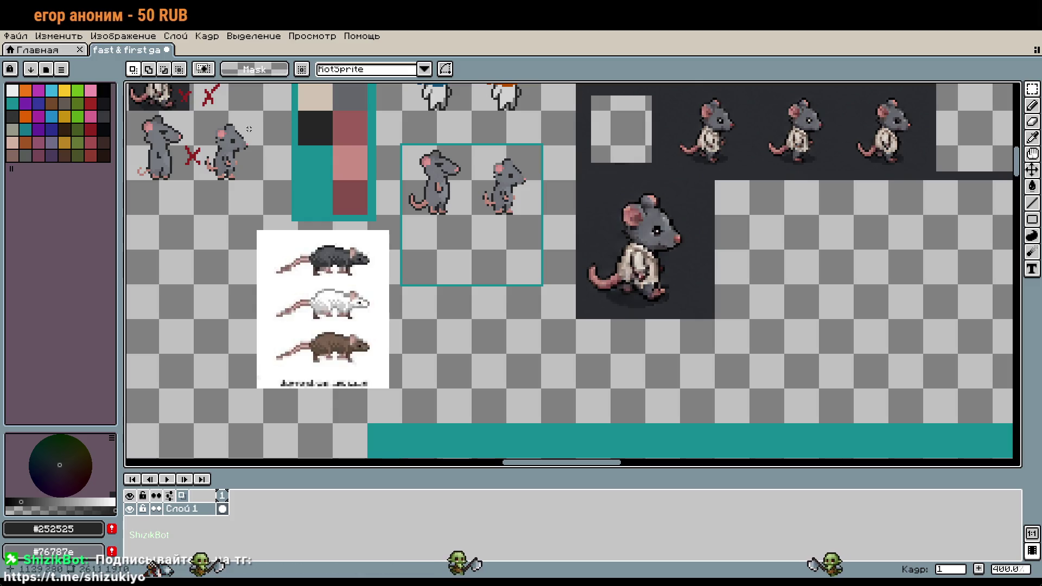
{"action": "left_click_drag", "start_coordinate": [122, 238], "coordinate": [91, 233]}
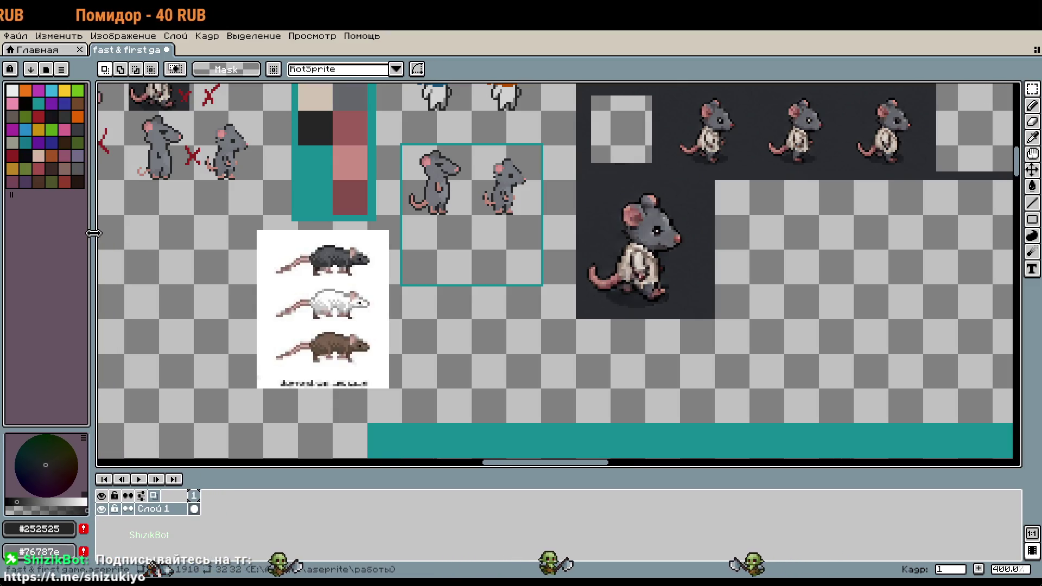
Pan to the rat reference sheet and marquee the first front-facing rat
{"action": "scroll", "coordinate": [699, 415], "scroll_direction": "up", "scroll_amount": 6}
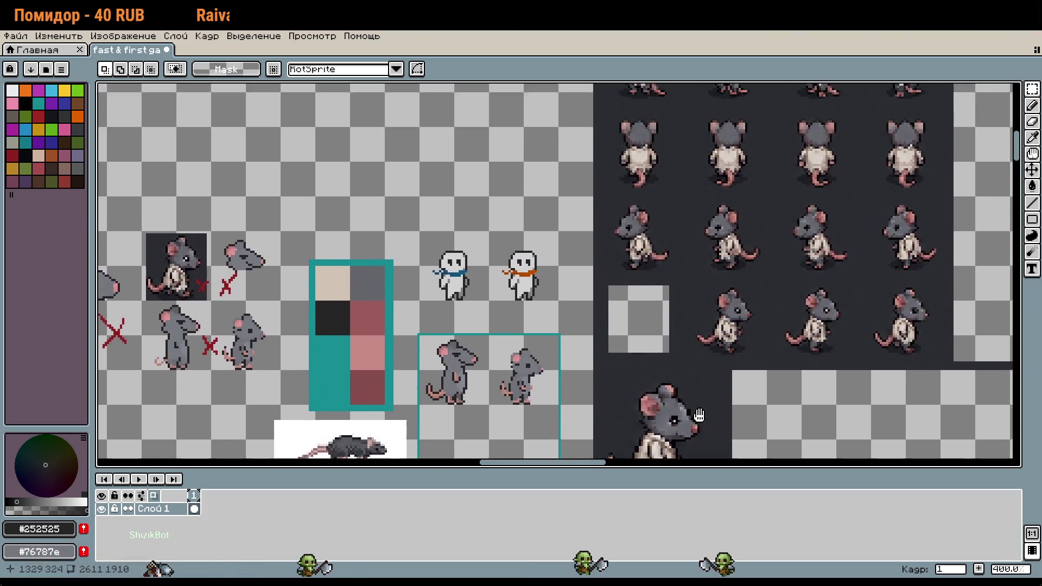
{"action": "left_click_drag", "start_coordinate": [699, 415], "coordinate": [692, 436]}
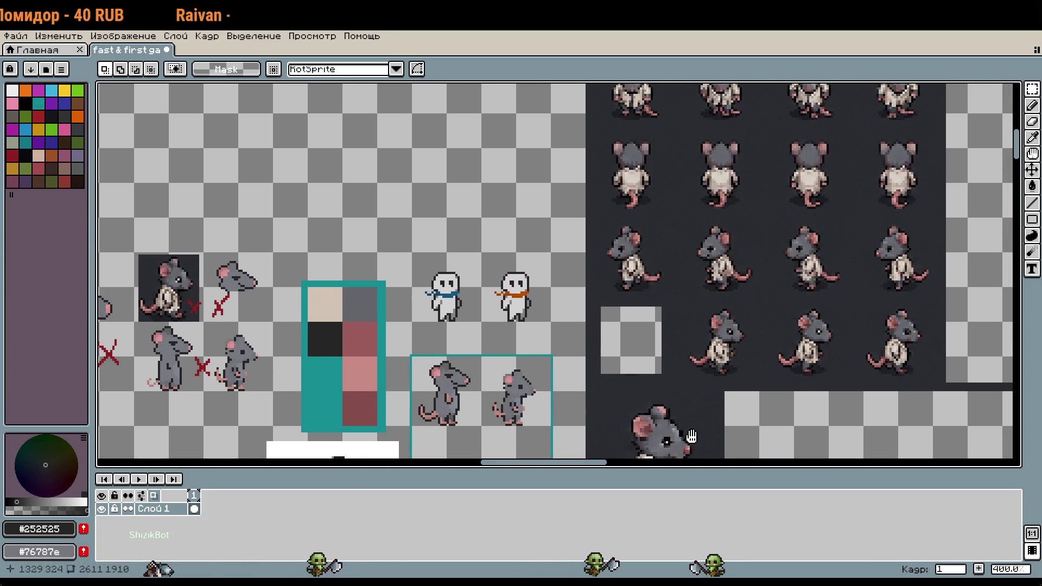
{"action": "scroll", "coordinate": [676, 407], "scroll_direction": "up", "scroll_amount": 4}
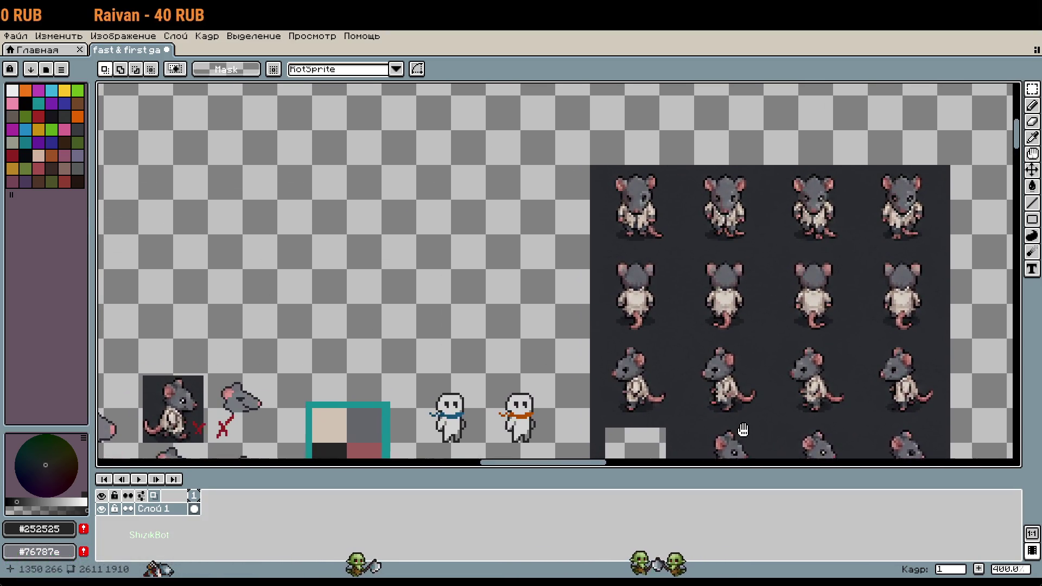
{"action": "scroll", "coordinate": [653, 195], "scroll_direction": "down", "scroll_amount": 4}
{"action": "scroll", "coordinate": [528, 284], "scroll_direction": "up", "scroll_amount": 2}
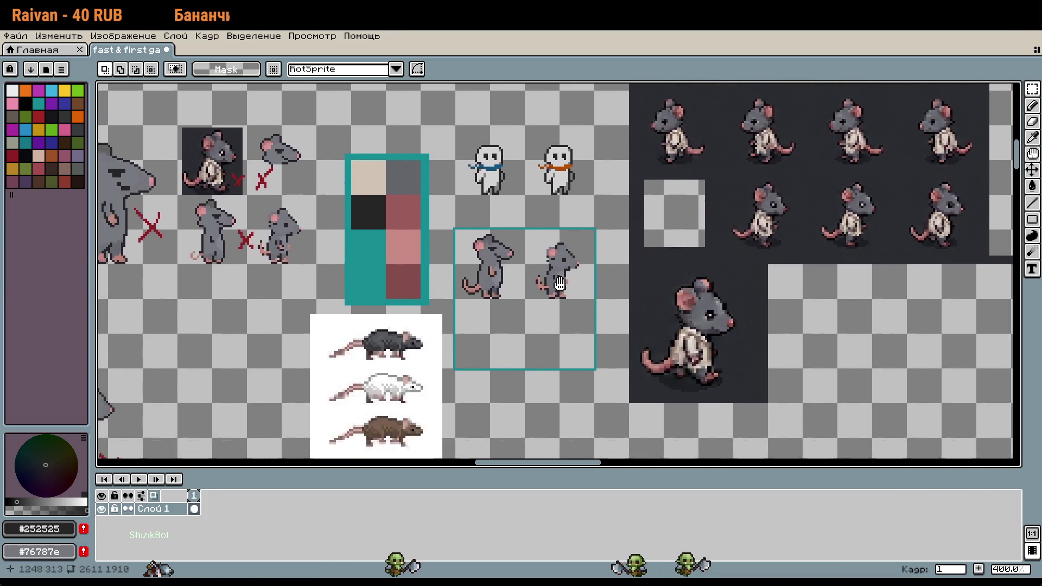
{"action": "scroll", "coordinate": [528, 284], "scroll_direction": "up", "scroll_amount": 1}
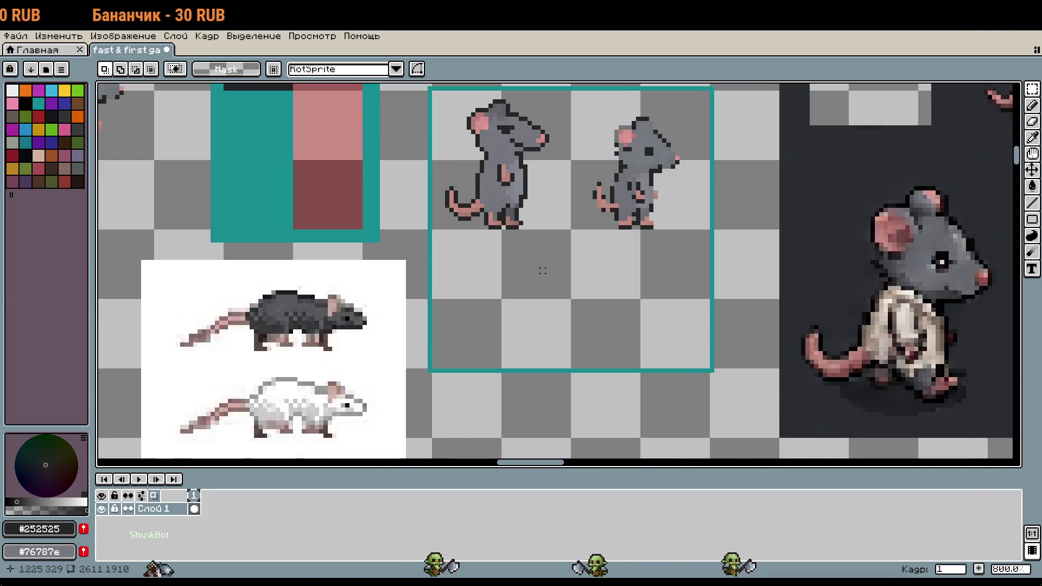
{"action": "mouse_move", "coordinate": [542, 270]}
{"action": "left_mouse_down"}
{"action": "mouse_move", "coordinate": [474, 393]}
{"action": "mouse_move", "coordinate": [567, 393]}
{"action": "left_mouse_up"}
{"action": "scroll", "coordinate": [475, 393], "scroll_direction": "down", "scroll_amount": 3}
{"action": "scroll", "coordinate": [715, 408], "scroll_direction": "up", "scroll_amount": 2}
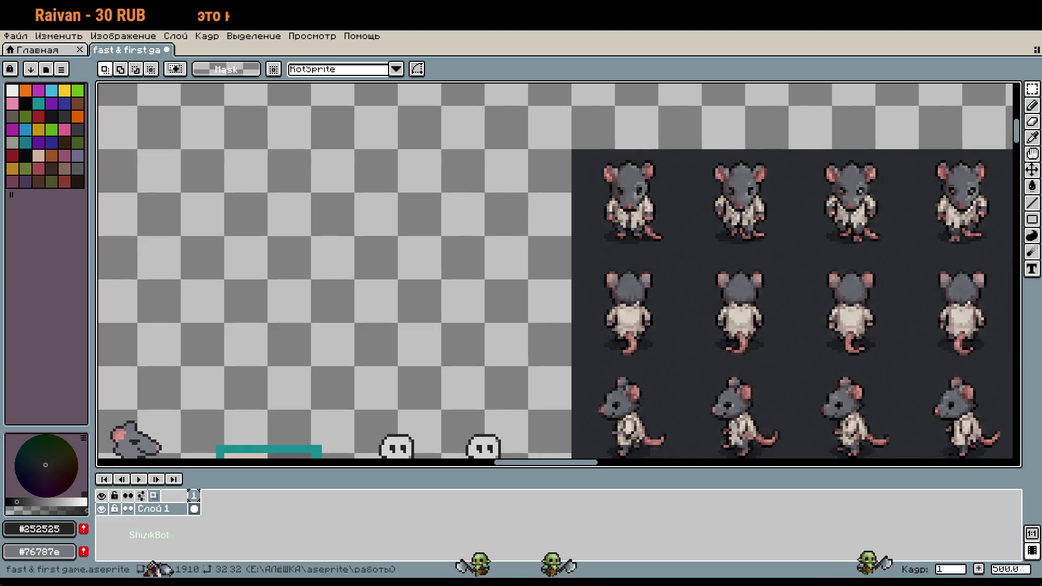
{"action": "mouse_move", "coordinate": [749, 411]}
{"action": "left_mouse_down"}
{"action": "mouse_move", "coordinate": [694, 332]}
{"action": "mouse_move", "coordinate": [694, 245]}
{"action": "mouse_move", "coordinate": [714, 420]}
{"action": "left_mouse_up"}
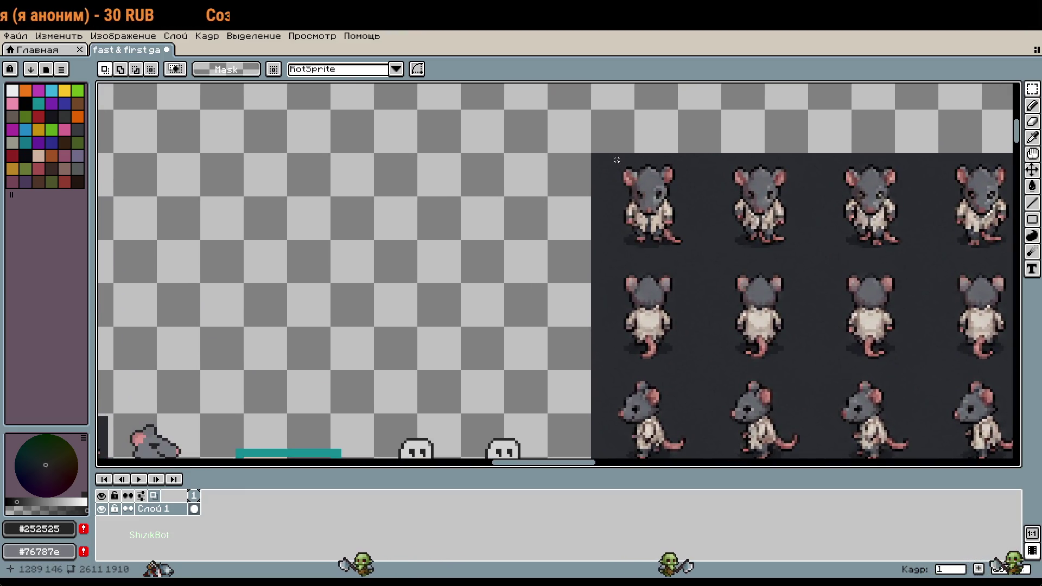
{"action": "left_click_drag", "start_coordinate": [617, 159], "coordinate": [691, 256]}
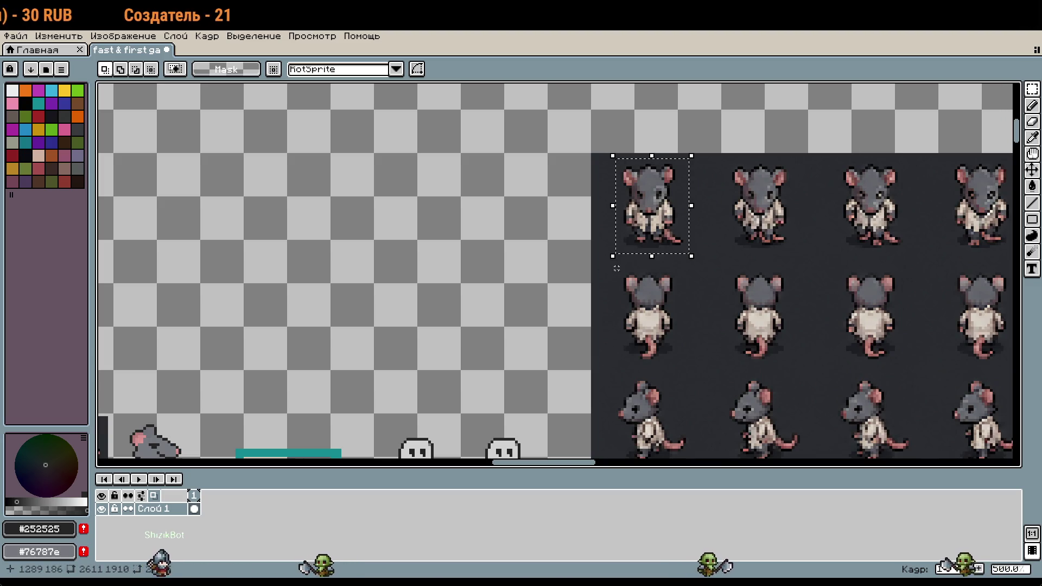
Reselect the front-facing rat, then move the side-view rat into the lower-right cell
{"action": "left_click_drag", "start_coordinate": [617, 269], "coordinate": [682, 372]}
{"action": "left_click", "coordinate": [614, 165]}
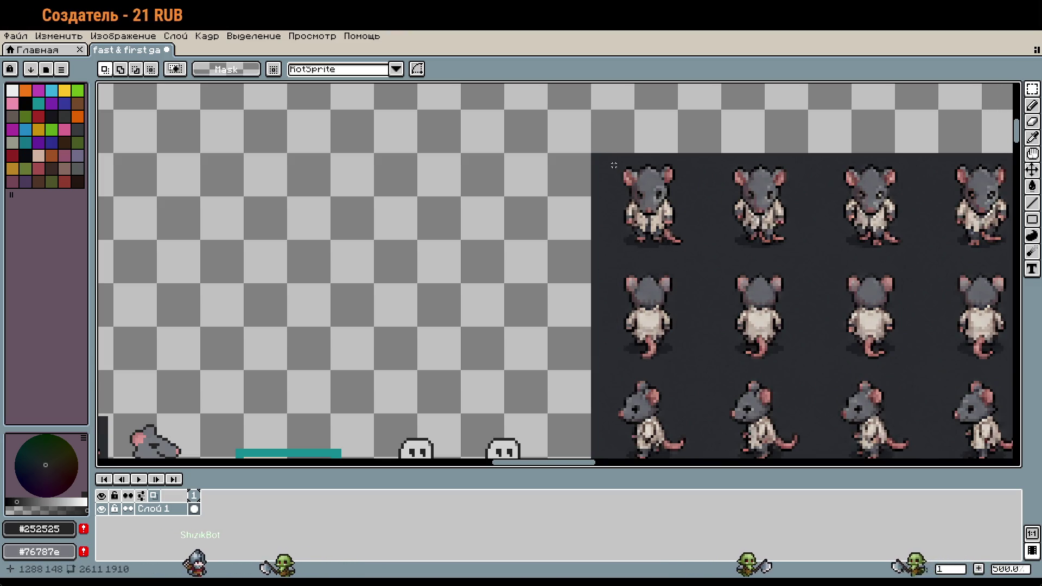
{"action": "left_click_drag", "start_coordinate": [614, 165], "coordinate": [689, 256]}
{"action": "scroll", "coordinate": [610, 298], "scroll_direction": "down", "scroll_amount": 3}
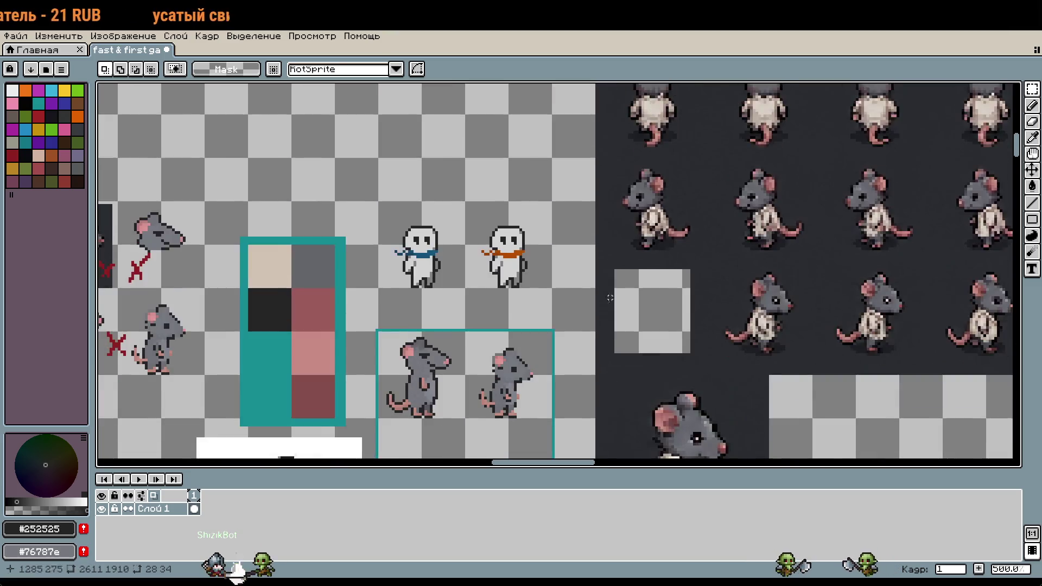
{"action": "scroll", "coordinate": [610, 298], "scroll_direction": "down", "scroll_amount": 3}
{"action": "scroll", "coordinate": [593, 291], "scroll_direction": "up", "scroll_amount": 2}
{"action": "left_click_drag", "start_coordinate": [593, 291], "coordinate": [633, 282]}
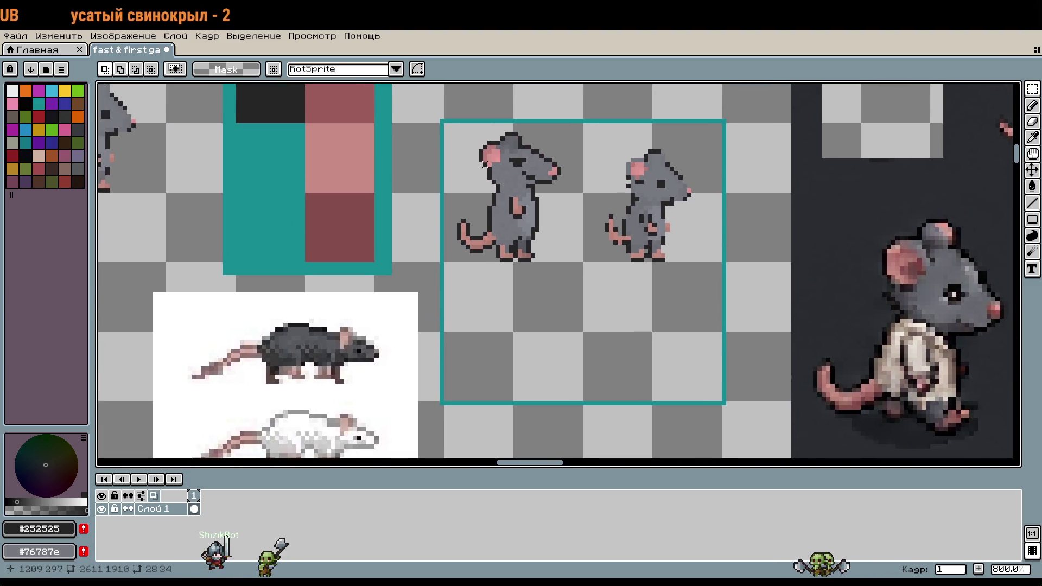
{"action": "left_click_drag", "start_coordinate": [443, 122], "coordinate": [582, 262]}
{"action": "mouse_move", "coordinate": [522, 184]}
{"action": "left_mouse_down"}
{"action": "mouse_move", "coordinate": [639, 323]}
{"action": "mouse_move", "coordinate": [661, 324]}
{"action": "left_mouse_up"}
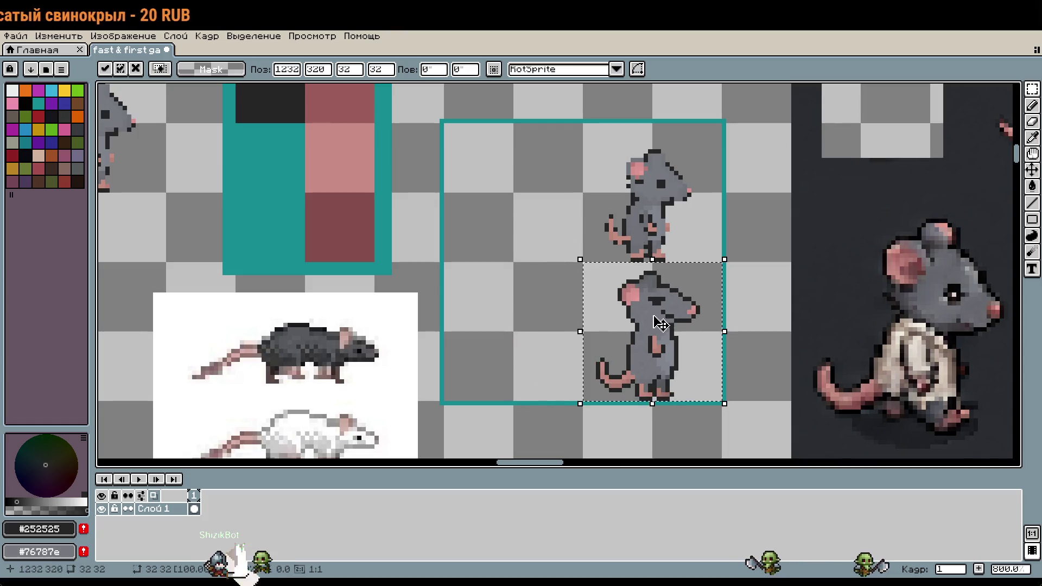
Paste the front-facing rat into the top-left cell and erase the dark strip beneath it
{"action": "key", "text": "ctrl+v"}
{"action": "mouse_move", "coordinate": [896, 239]}
{"action": "left_mouse_down"}
{"action": "mouse_move", "coordinate": [531, 179]}
{"action": "mouse_move", "coordinate": [522, 169]}
{"action": "left_mouse_up"}
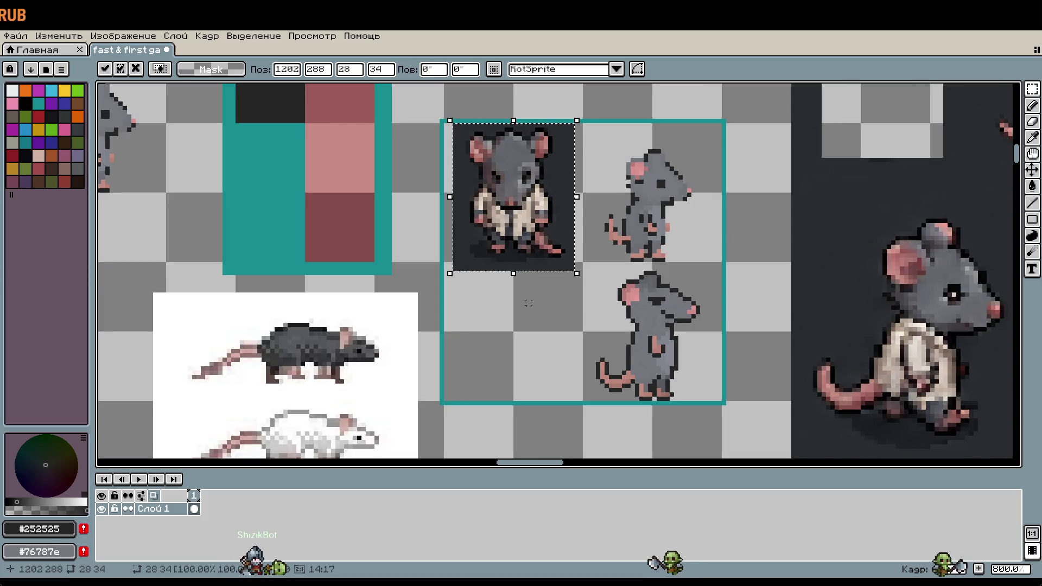
{"action": "left_click", "coordinate": [516, 312]}
{"action": "scroll", "coordinate": [562, 293], "scroll_direction": "up", "scroll_amount": 1}
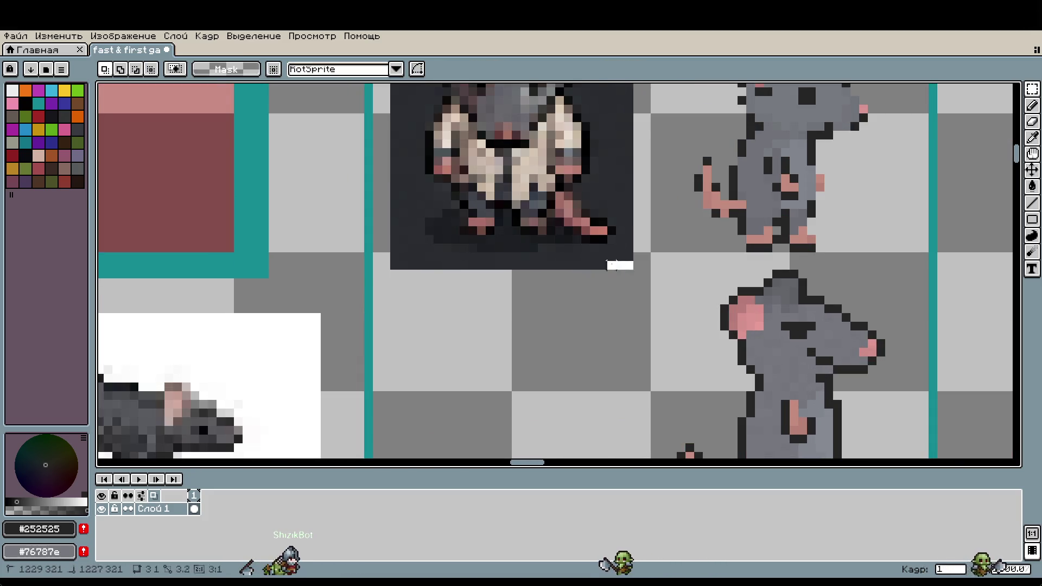
{"action": "left_click_drag", "start_coordinate": [608, 264], "coordinate": [400, 255]}
{"action": "key", "text": "Delete"}
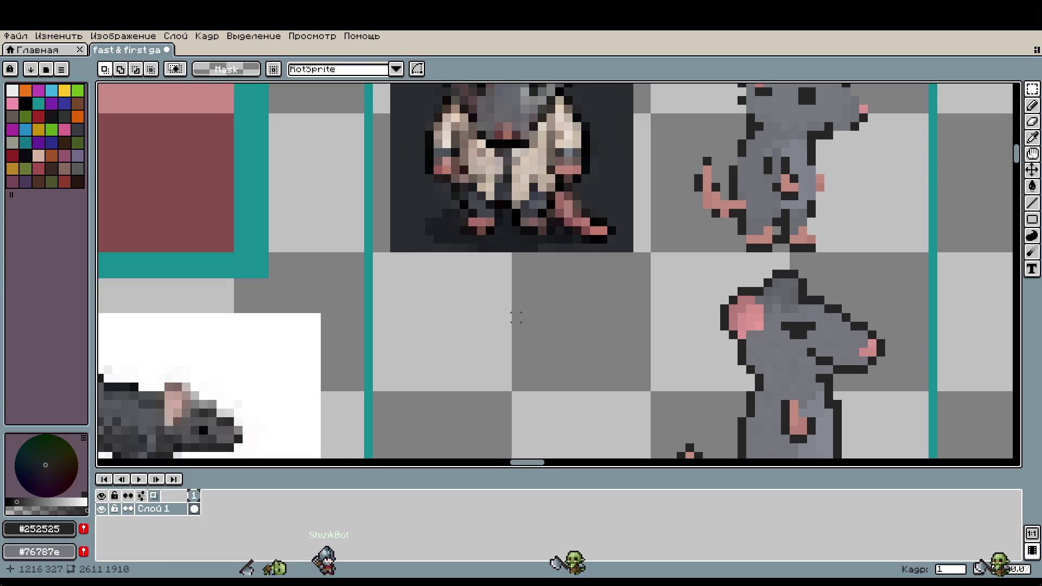
Move a copy of the lower rat's head one cell left, then delete it
{"action": "scroll", "coordinate": [516, 318], "scroll_direction": "down", "scroll_amount": 1}
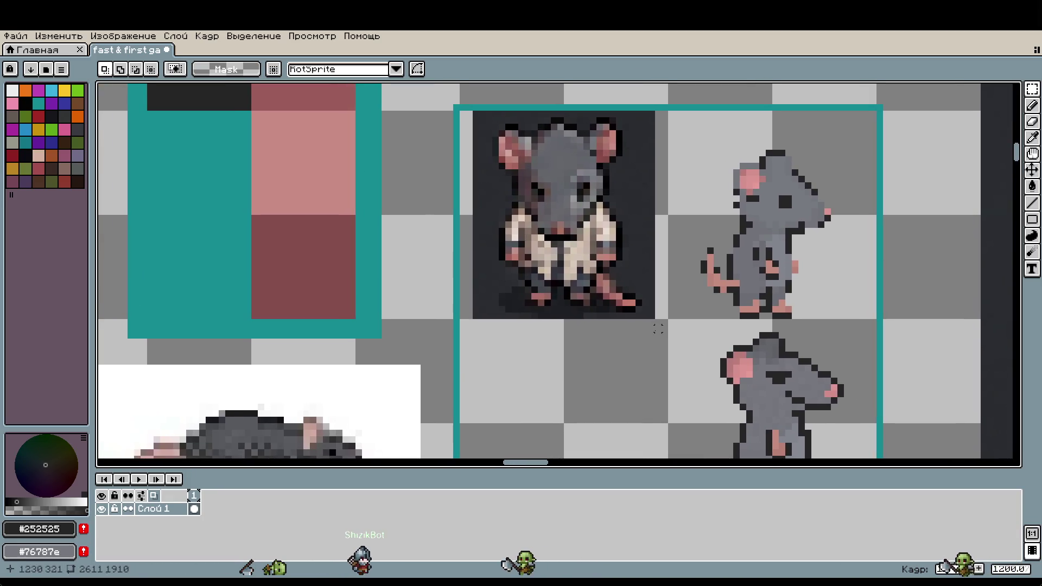
{"action": "mouse_move", "coordinate": [717, 350]}
{"action": "left_mouse_down"}
{"action": "mouse_move", "coordinate": [831, 428]}
{"action": "mouse_move", "coordinate": [847, 418]}
{"action": "left_mouse_up"}
{"action": "mouse_move", "coordinate": [774, 321]}
{"action": "left_mouse_down"}
{"action": "mouse_move", "coordinate": [873, 458]}
{"action": "mouse_move", "coordinate": [848, 414]}
{"action": "mouse_move", "coordinate": [701, 421]}
{"action": "left_mouse_up"}
{"action": "left_click", "coordinate": [766, 384]}
{"action": "left_click_drag", "start_coordinate": [765, 385], "coordinate": [557, 385]}
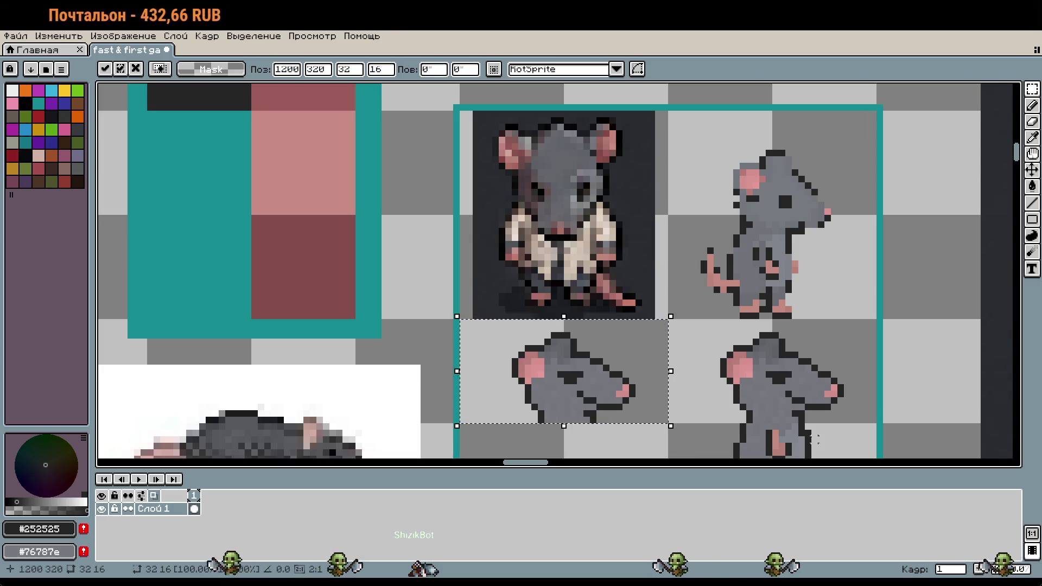
{"action": "key", "text": "Delete"}
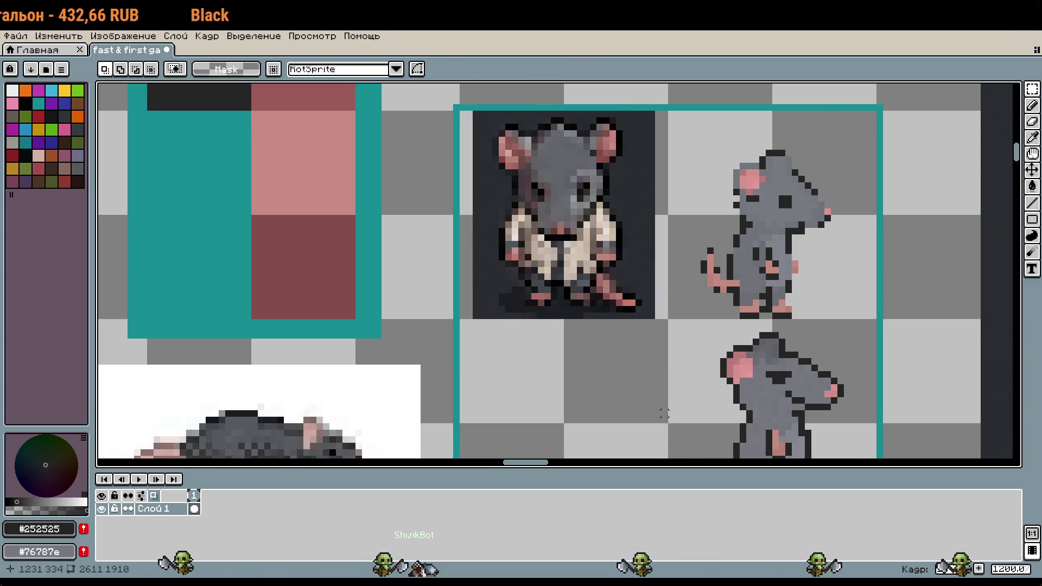
{"action": "key", "text": "i"}
{"action": "scroll", "coordinate": [635, 307], "scroll_direction": "up", "scroll_amount": 8}
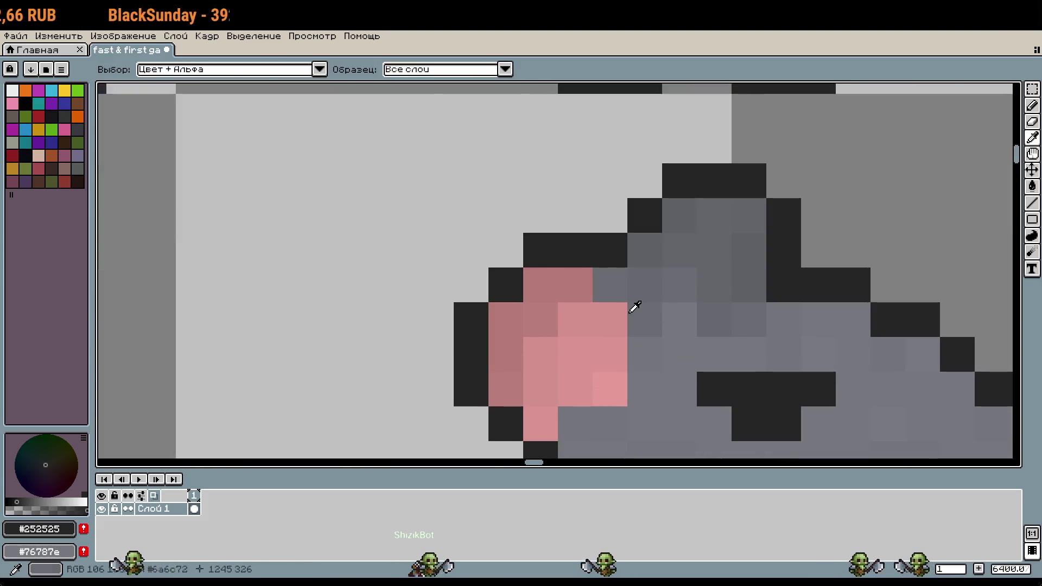
With the 1px pencil, draw a head-top dash and a curved chin line
{"action": "key", "text": "b"}
{"action": "scroll", "coordinate": [549, 300], "scroll_direction": "down", "scroll_amount": 6}
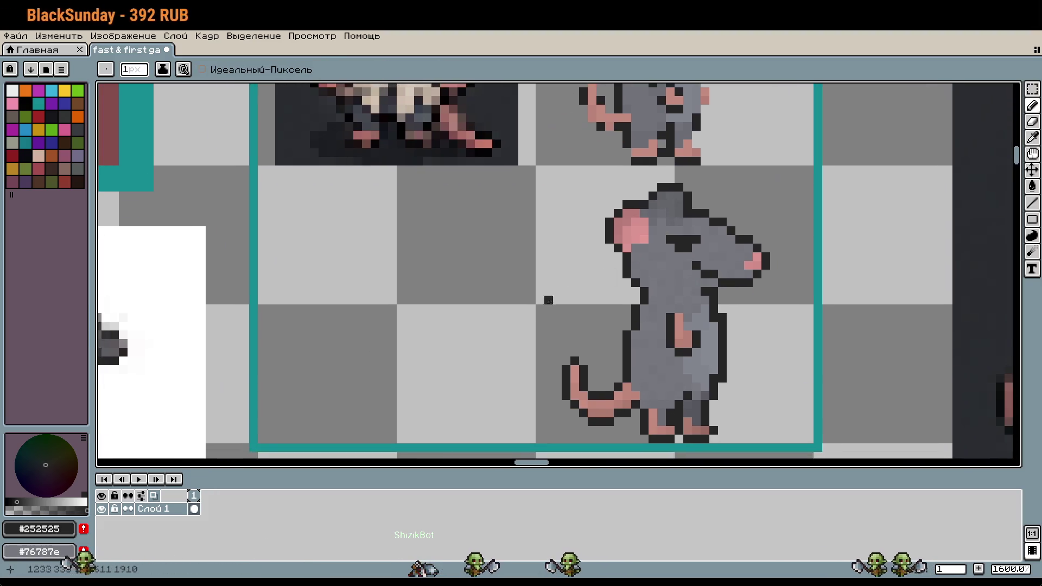
{"action": "scroll", "coordinate": [549, 300], "scroll_direction": "left", "scroll_amount": 3}
{"action": "scroll", "coordinate": [544, 289], "scroll_direction": "up", "scroll_amount": 2}
{"action": "scroll", "coordinate": [540, 244], "scroll_direction": "left", "scroll_amount": 4}
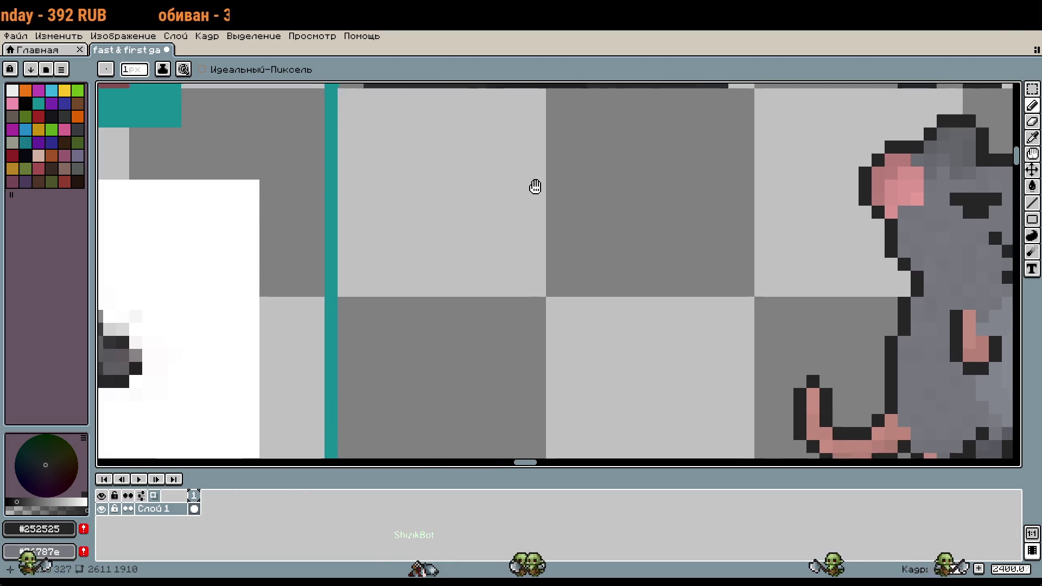
{"action": "scroll", "coordinate": [535, 187], "scroll_direction": "up", "scroll_amount": 2}
{"action": "left_click_drag", "start_coordinate": [543, 140], "coordinate": [555, 145]}
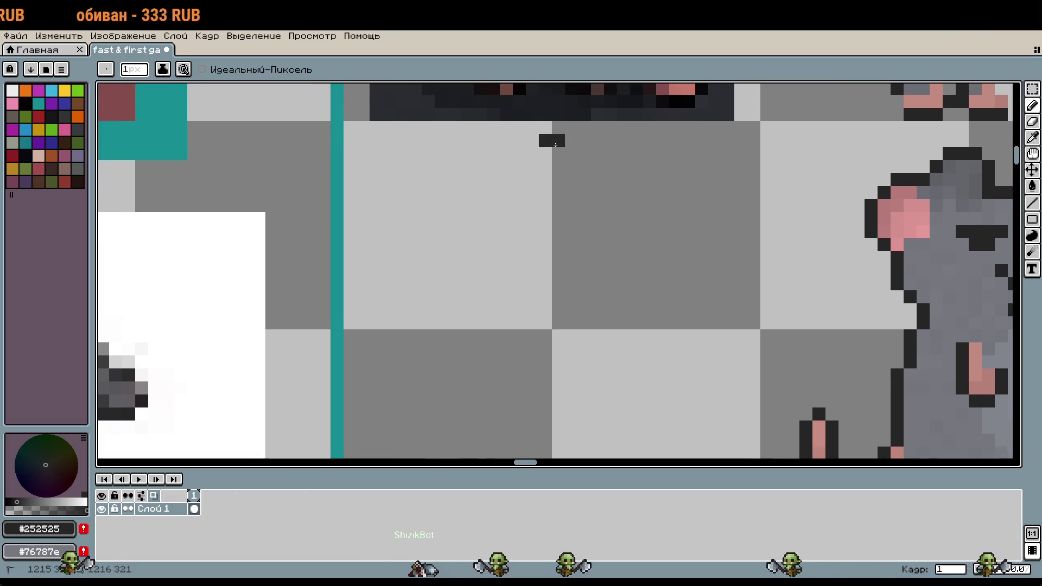
{"action": "left_click_drag", "start_coordinate": [545, 323], "coordinate": [559, 323]}
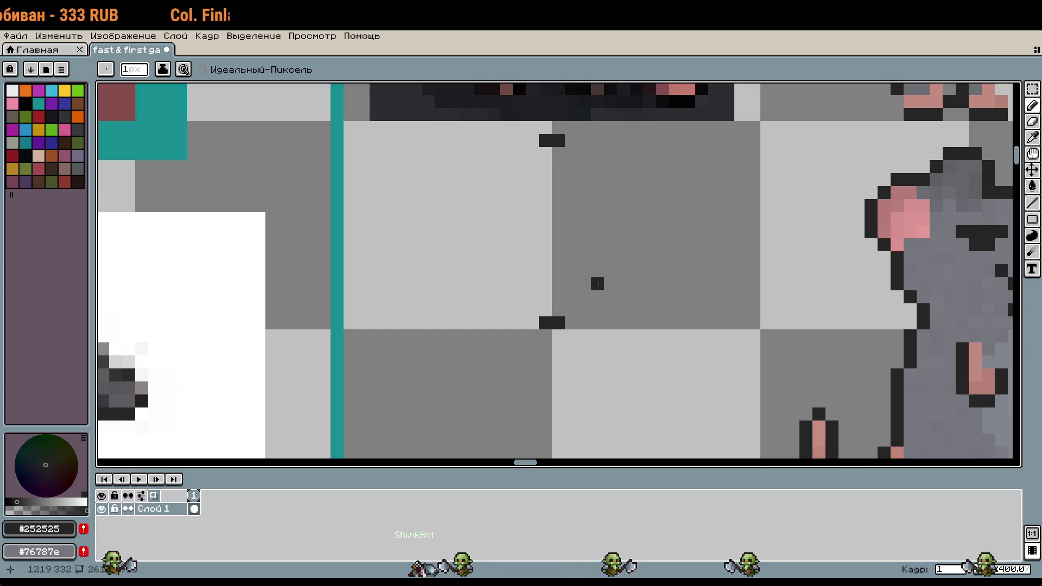
{"action": "left_click", "coordinate": [571, 310]}
{"action": "left_click", "coordinate": [533, 310]}
{"action": "left_click", "coordinate": [520, 296]}
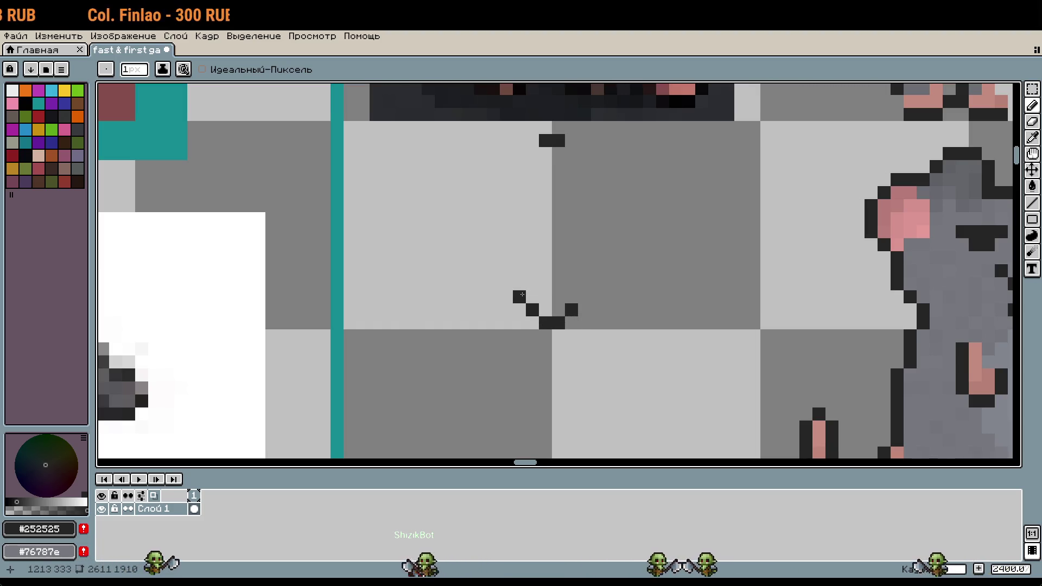
Extend both sides of the chin curve upward into a V with flared tops
{"action": "mouse_move", "coordinate": [847, 269]}
{"action": "left_mouse_down"}
{"action": "mouse_move", "coordinate": [561, 255]}
{"action": "mouse_move", "coordinate": [645, 293]}
{"action": "left_mouse_up"}
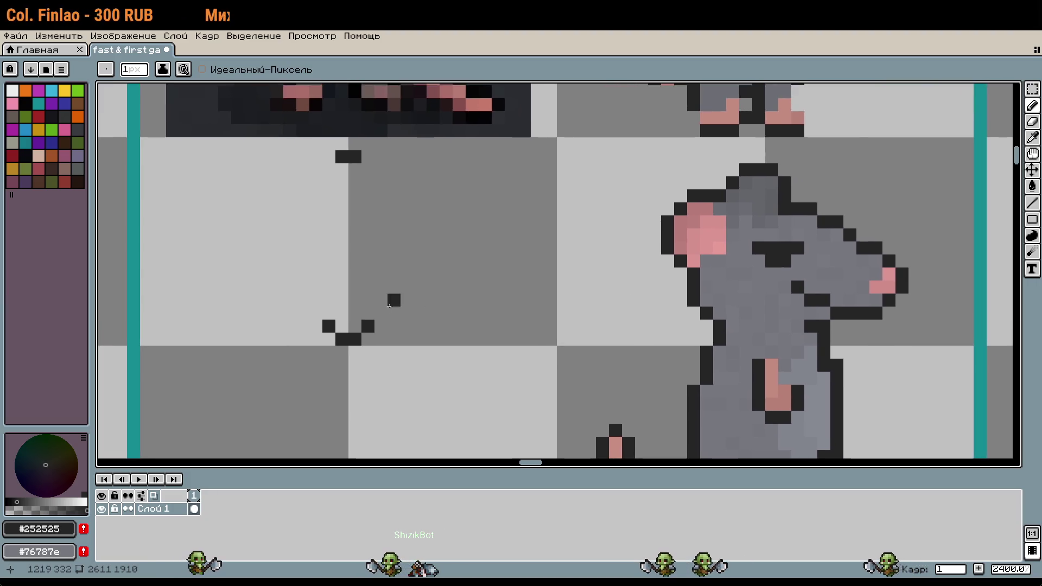
{"action": "left_click_drag", "start_coordinate": [381, 314], "coordinate": [381, 301]}
{"action": "left_click_drag", "start_coordinate": [316, 314], "coordinate": [290, 262]}
{"action": "left_click", "coordinate": [394, 288]}
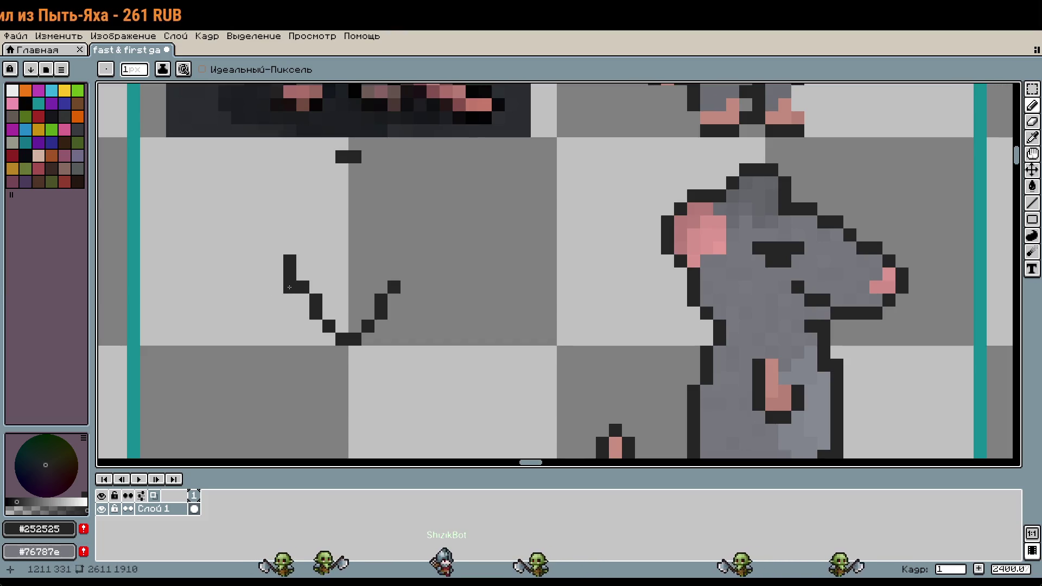
{"action": "left_click_drag", "start_coordinate": [407, 274], "coordinate": [407, 262]}
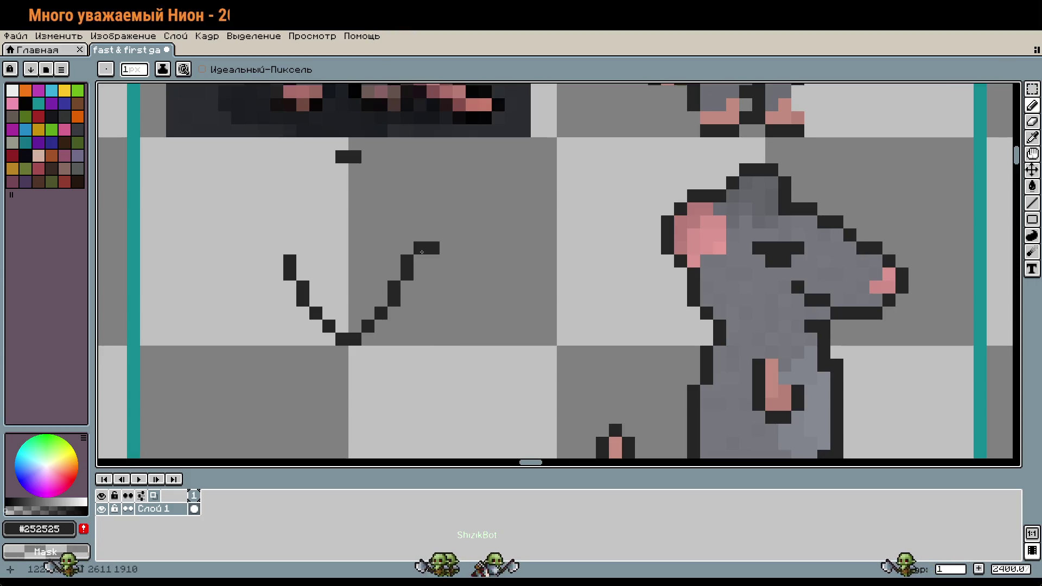
Marquee the V-shaped outline and move it beneath the front-facing reference rat
{"action": "mouse_move", "coordinate": [433, 196]}
{"action": "left_mouse_down"}
{"action": "mouse_move", "coordinate": [541, 403]}
{"action": "mouse_move", "coordinate": [536, 438]}
{"action": "mouse_move", "coordinate": [545, 243]}
{"action": "left_mouse_up"}
{"action": "scroll", "coordinate": [546, 300], "scroll_direction": "down", "scroll_amount": 1}
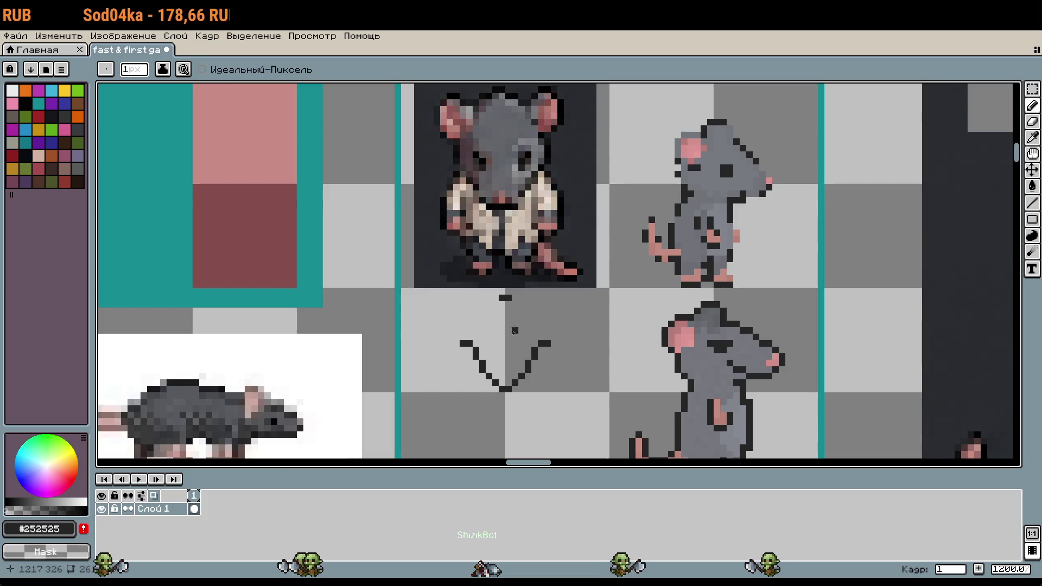
{"action": "key", "text": "m"}
{"action": "left_click_drag", "start_coordinate": [401, 288], "coordinate": [609, 393]}
{"action": "mouse_move", "coordinate": [550, 365]}
{"action": "left_mouse_down"}
{"action": "mouse_move", "coordinate": [561, 166]}
{"action": "mouse_move", "coordinate": [544, 184]}
{"action": "mouse_move", "coordinate": [542, 158]}
{"action": "mouse_move", "coordinate": [558, 366]}
{"action": "mouse_move", "coordinate": [546, 362]}
{"action": "left_mouse_up"}
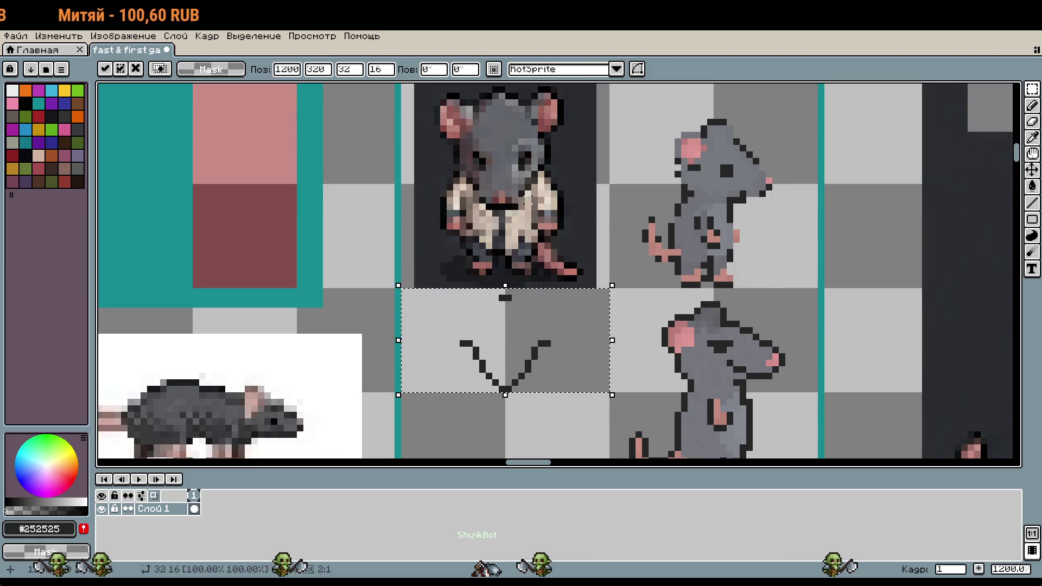
{"action": "scroll", "coordinate": [528, 201], "scroll_direction": "up", "scroll_amount": 1}
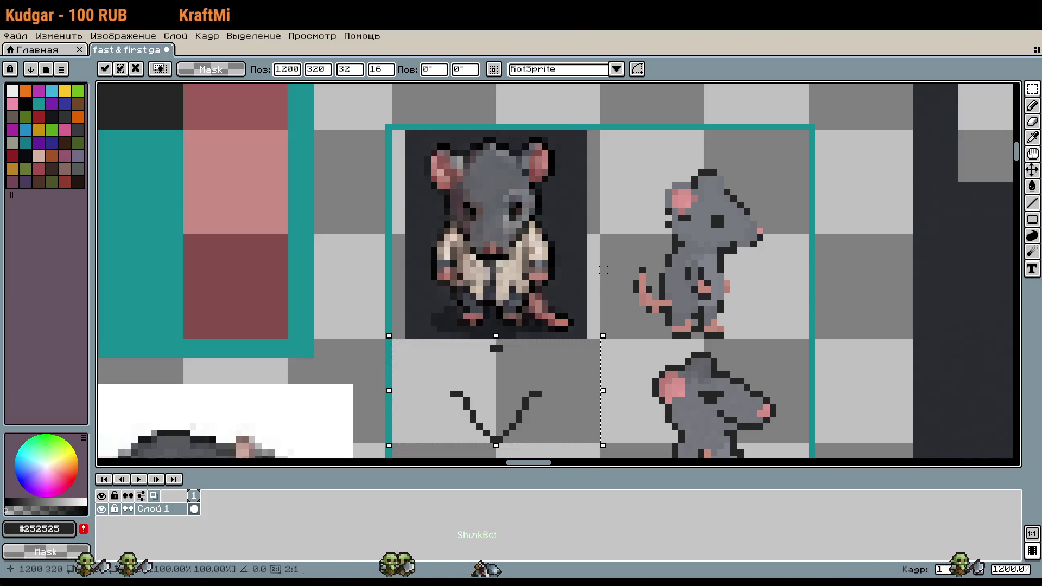
{"action": "scroll", "coordinate": [544, 349], "scroll_direction": "down", "scroll_amount": 2}
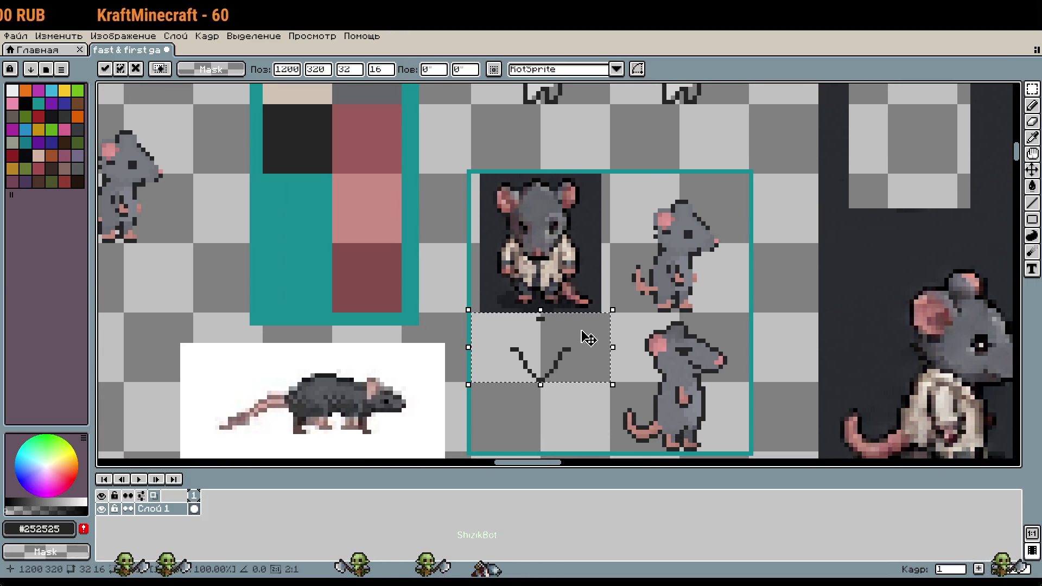
{"action": "scroll", "coordinate": [526, 320], "scroll_direction": "up", "scroll_amount": 2}
{"action": "left_click", "coordinate": [544, 379]}
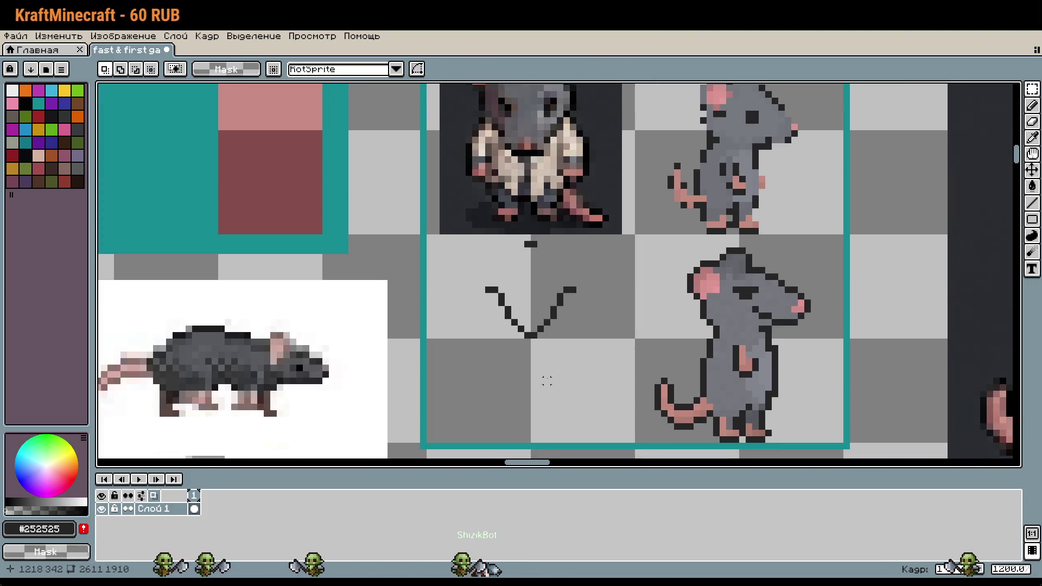
Nudge the V-shaped chin down a few pixels
{"action": "scroll", "coordinate": [463, 230], "scroll_direction": "up", "scroll_amount": 2}
{"action": "mouse_move", "coordinate": [410, 216]}
{"action": "left_mouse_down"}
{"action": "mouse_move", "coordinate": [565, 268]}
{"action": "mouse_move", "coordinate": [622, 337]}
{"action": "left_mouse_up"}
{"action": "key", "text": "Down"}
{"action": "key", "text": "Down"}
{"action": "key", "text": "Down"}
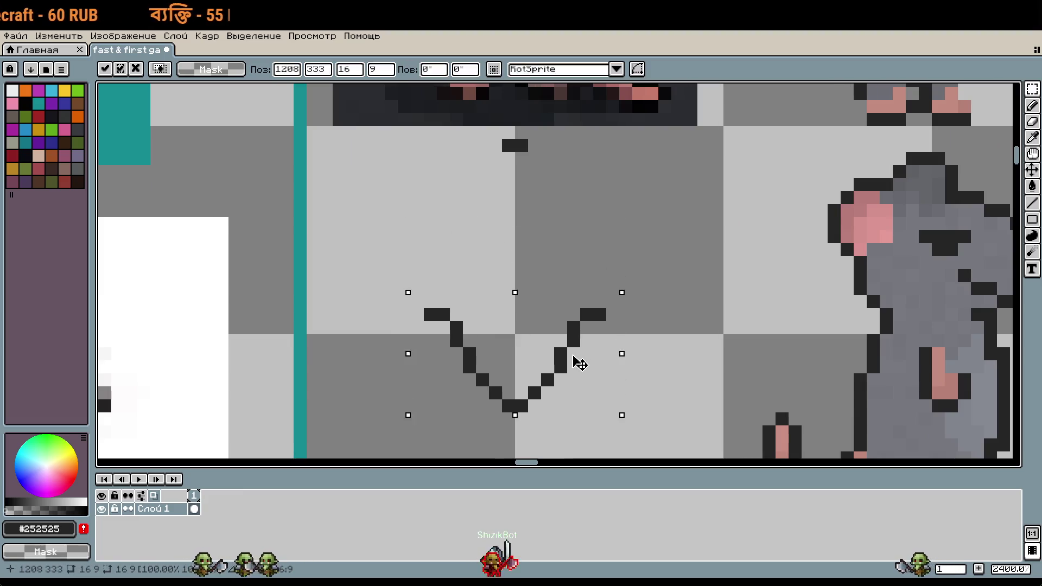
{"action": "left_click", "coordinate": [534, 210]}
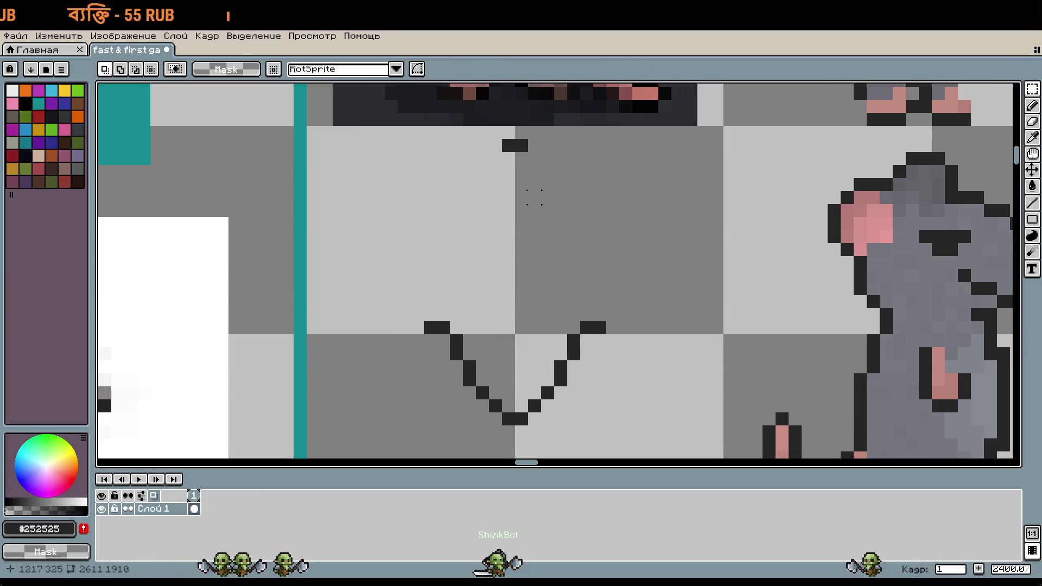
Draw the rounded dark top outline of the head, checking it against the reference rats
{"action": "key", "text": "b"}
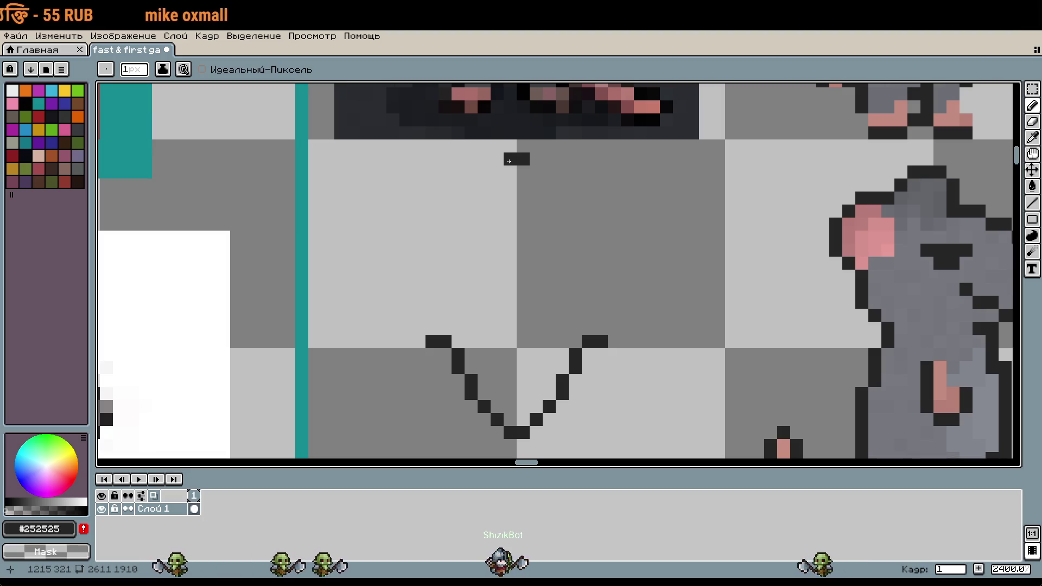
{"action": "scroll", "coordinate": [494, 172], "scroll_direction": "up", "scroll_amount": 5}
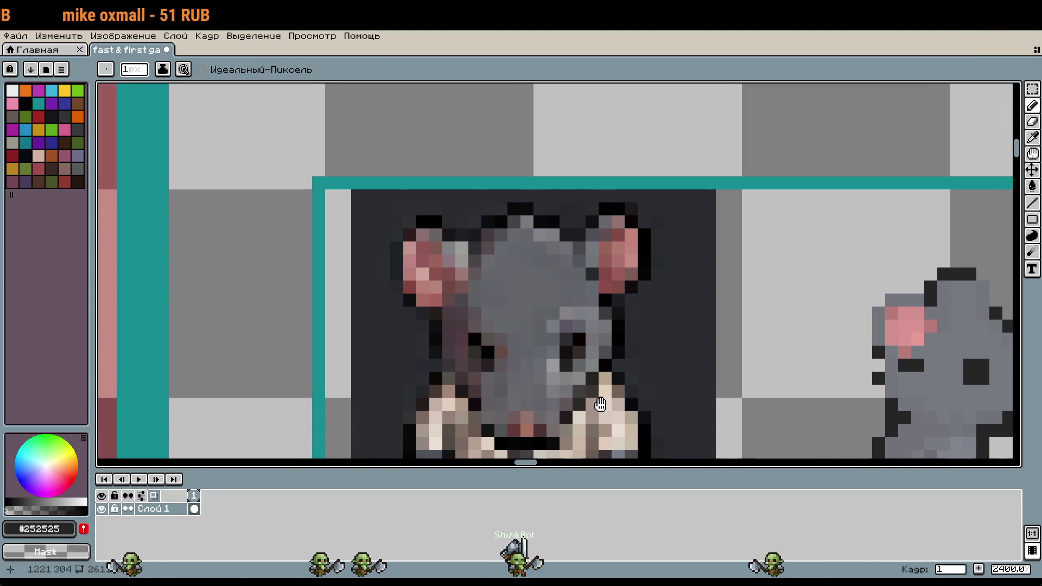
{"action": "scroll", "coordinate": [522, 190], "scroll_direction": "down", "scroll_amount": 5}
{"action": "left_click", "coordinate": [574, 211]}
{"action": "left_click_drag", "start_coordinate": [540, 224], "coordinate": [527, 223]}
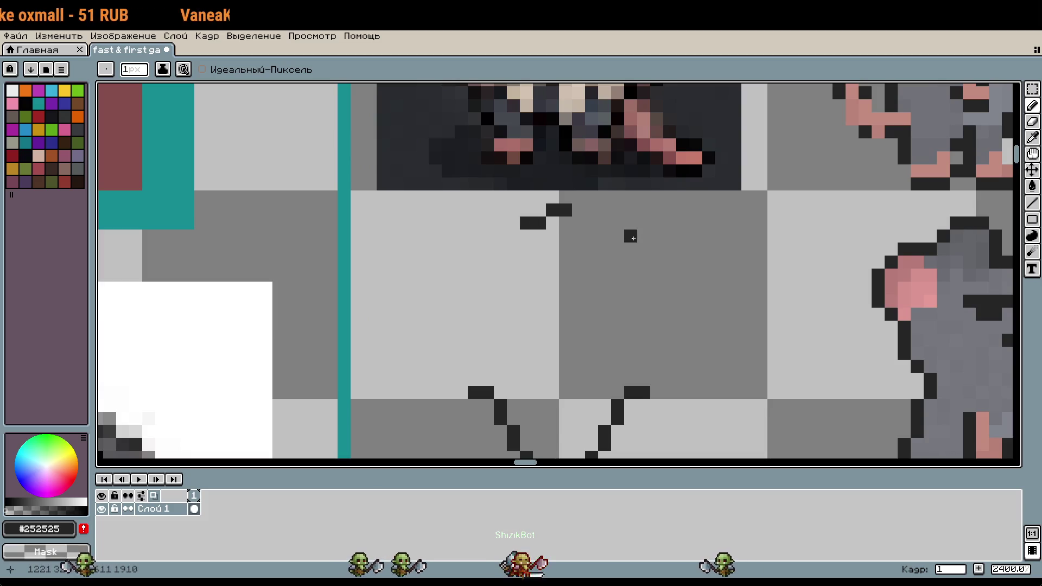
{"action": "scroll", "coordinate": [591, 214], "scroll_direction": "up", "scroll_amount": 5}
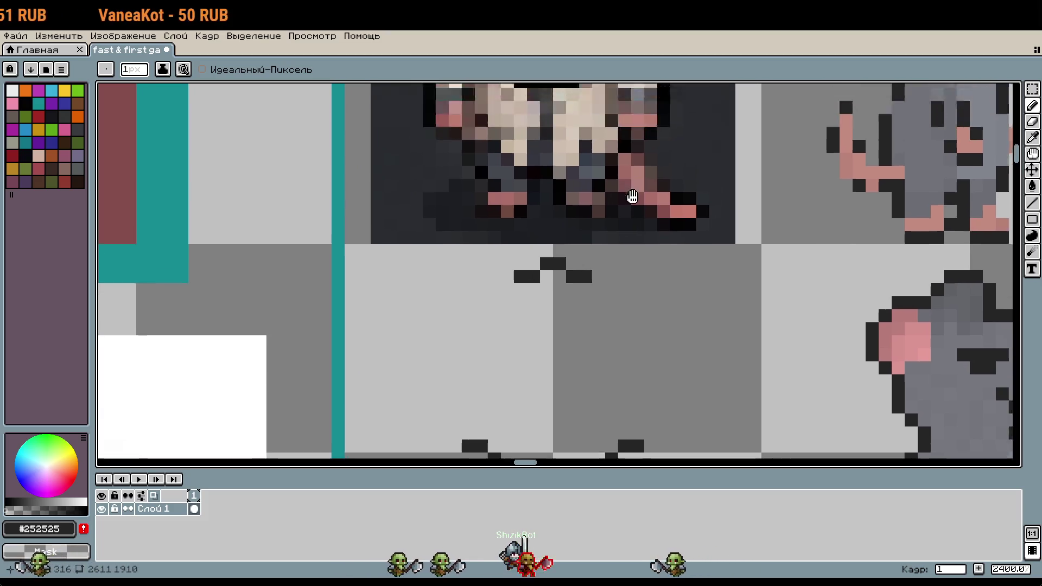
{"action": "scroll", "coordinate": [630, 373], "scroll_direction": "down", "scroll_amount": 5}
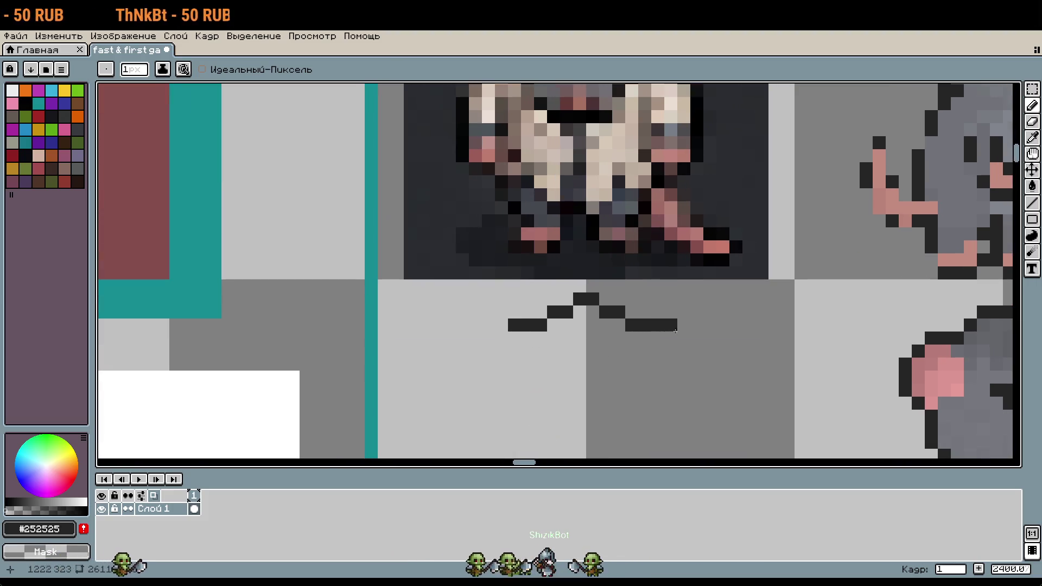
{"action": "scroll", "coordinate": [675, 330], "scroll_direction": "right", "scroll_amount": 2}
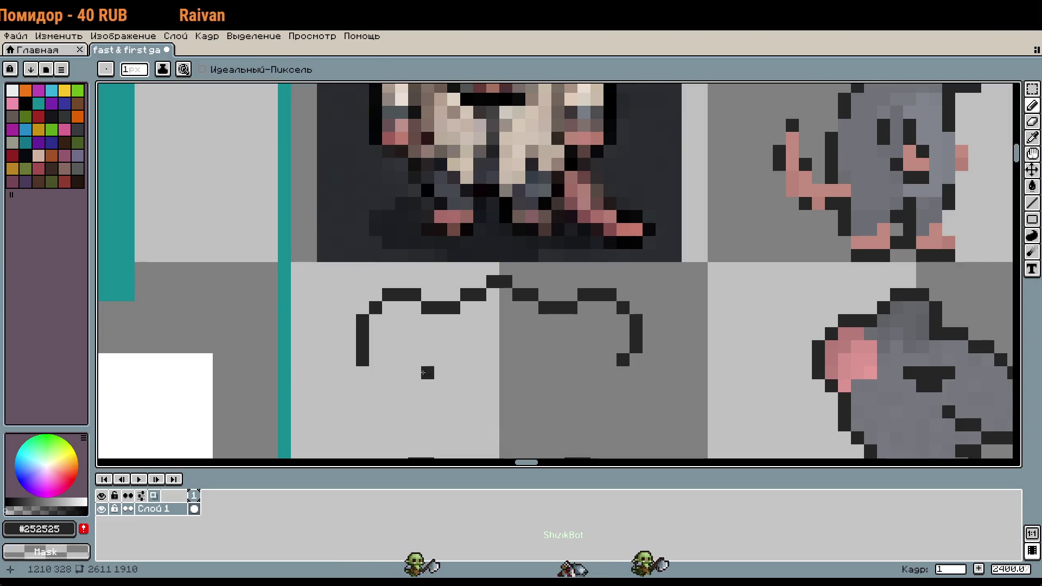
{"action": "scroll", "coordinate": [645, 312], "scroll_direction": "down", "scroll_amount": 2}
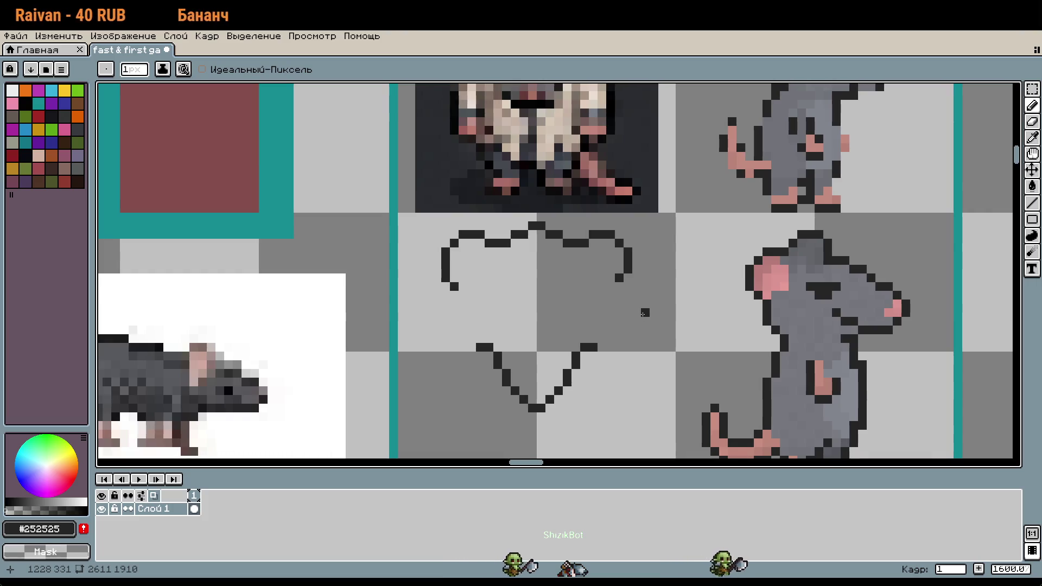
{"action": "scroll", "coordinate": [645, 313], "scroll_direction": "up", "scroll_amount": 2}
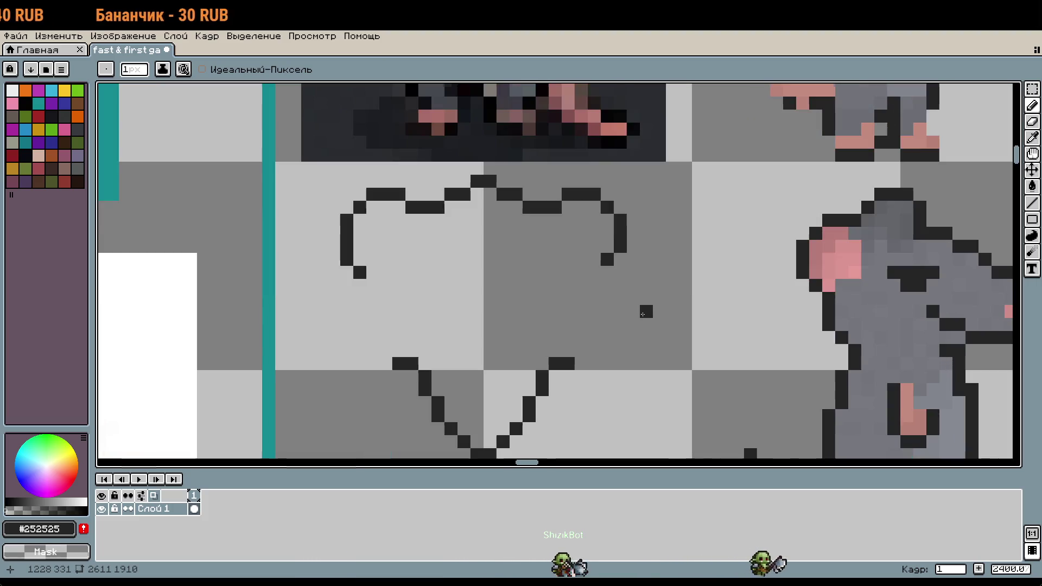
{"action": "scroll", "coordinate": [645, 313], "scroll_direction": "down", "scroll_amount": 3}
{"action": "left_click_drag", "start_coordinate": [618, 295], "coordinate": [624, 364]}
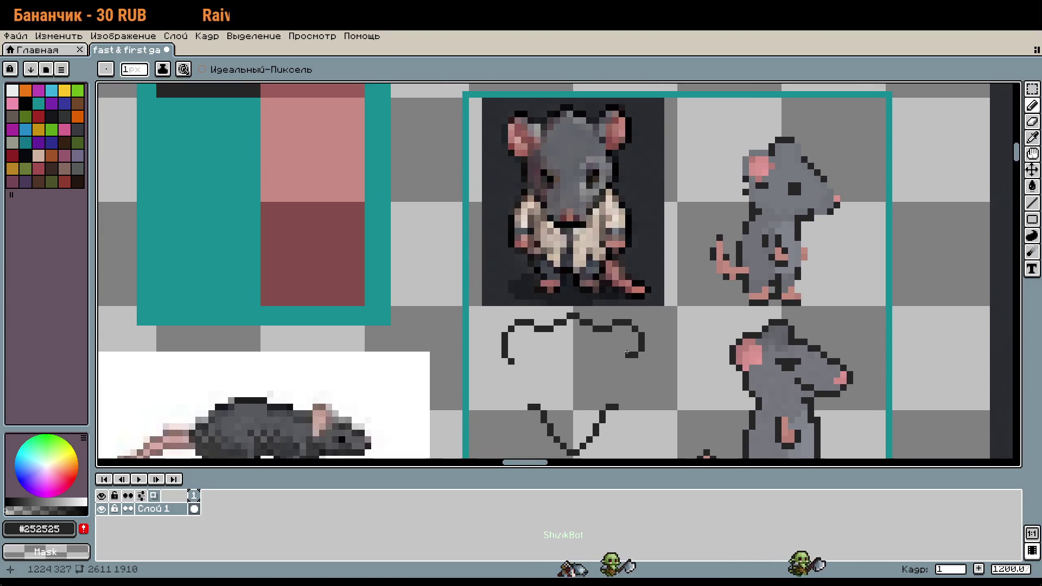
{"action": "scroll", "coordinate": [530, 374], "scroll_direction": "up", "scroll_amount": 2}
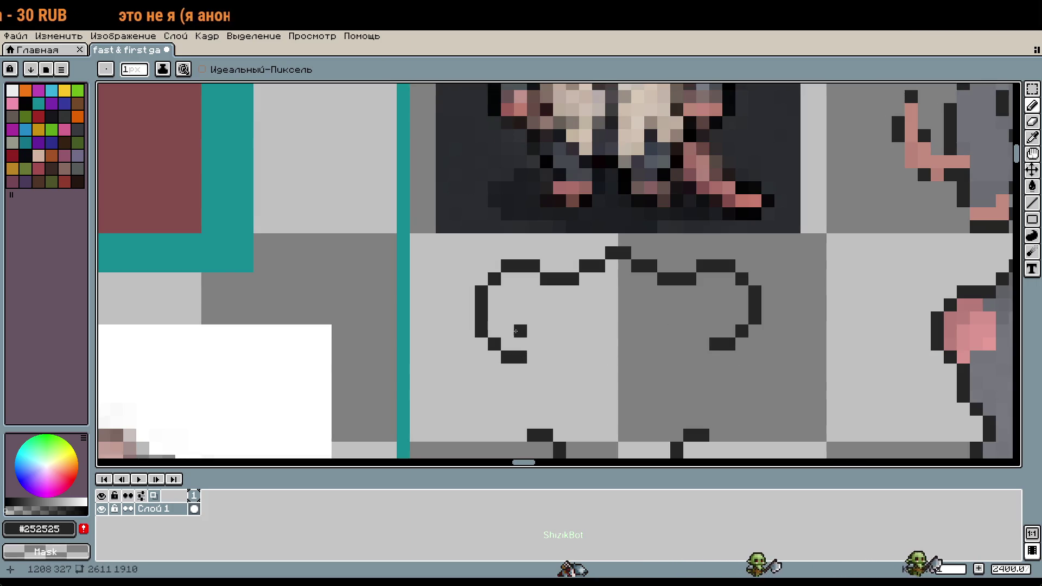
Nudge the outline's bottom-left end up one pixel
{"action": "key", "text": "m"}
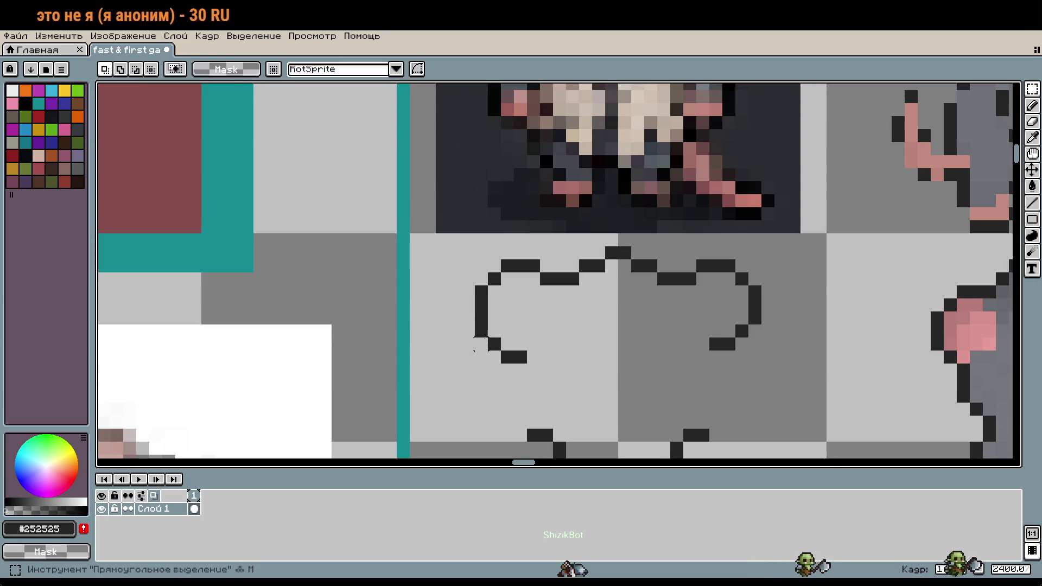
{"action": "left_click_drag", "start_coordinate": [540, 377], "coordinate": [476, 325]}
{"action": "key", "text": "Up"}
{"action": "key", "text": "ctrl+d"}
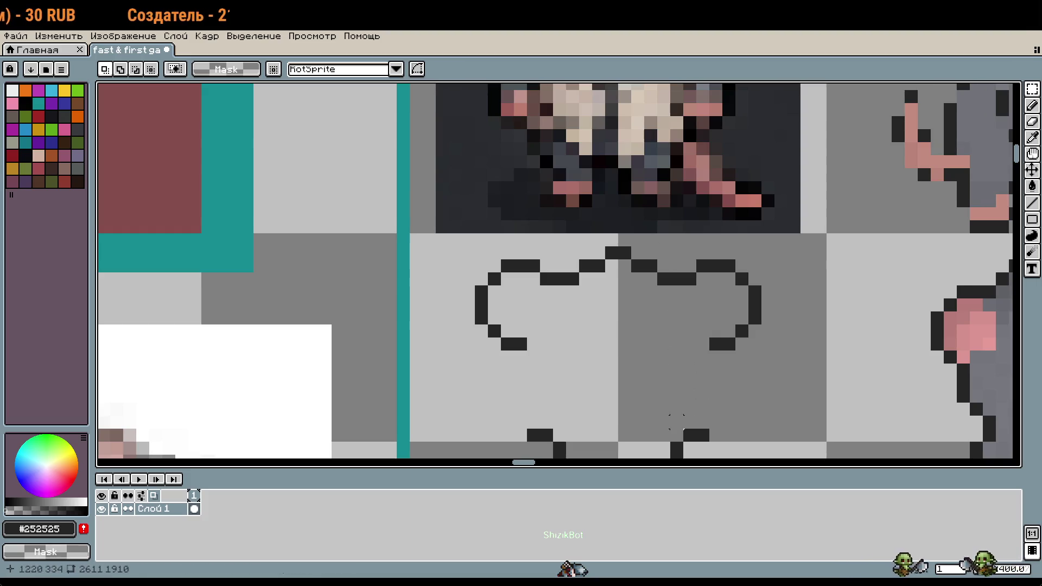
Copy the side rat's pink inner ear and paste a copy
{"action": "mouse_move", "coordinate": [626, 391]}
{"action": "left_mouse_down"}
{"action": "mouse_move", "coordinate": [609, 373]}
{"action": "mouse_move", "coordinate": [613, 354]}
{"action": "mouse_move", "coordinate": [594, 348]}
{"action": "left_mouse_up"}
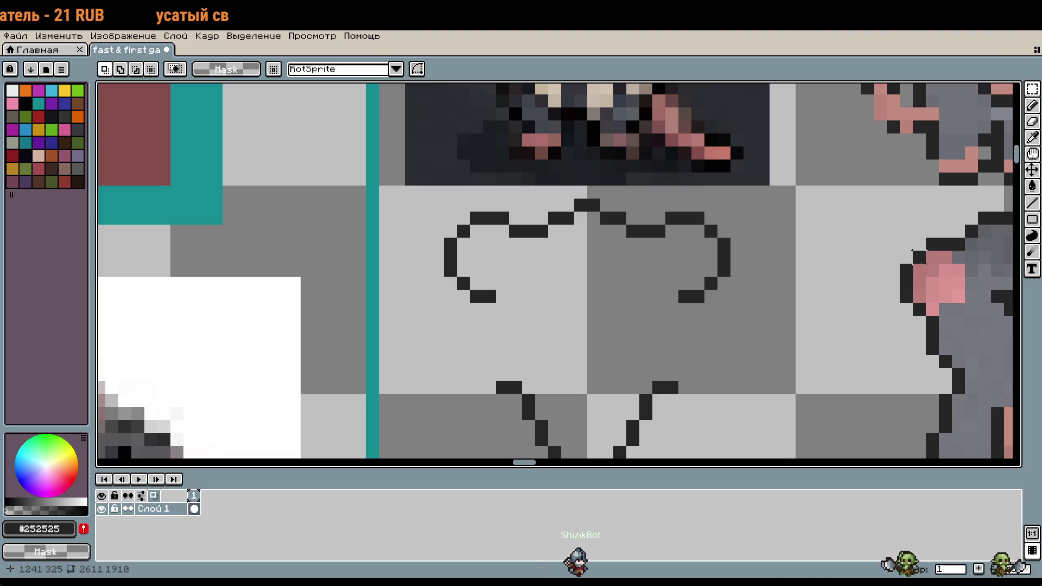
{"action": "mouse_move", "coordinate": [912, 250]}
{"action": "left_mouse_down"}
{"action": "mouse_move", "coordinate": [966, 306]}
{"action": "mouse_move", "coordinate": [500, 268]}
{"action": "left_mouse_up"}
{"action": "key", "text": "ctrl+c"}
{"action": "key", "text": "ctrl+v"}
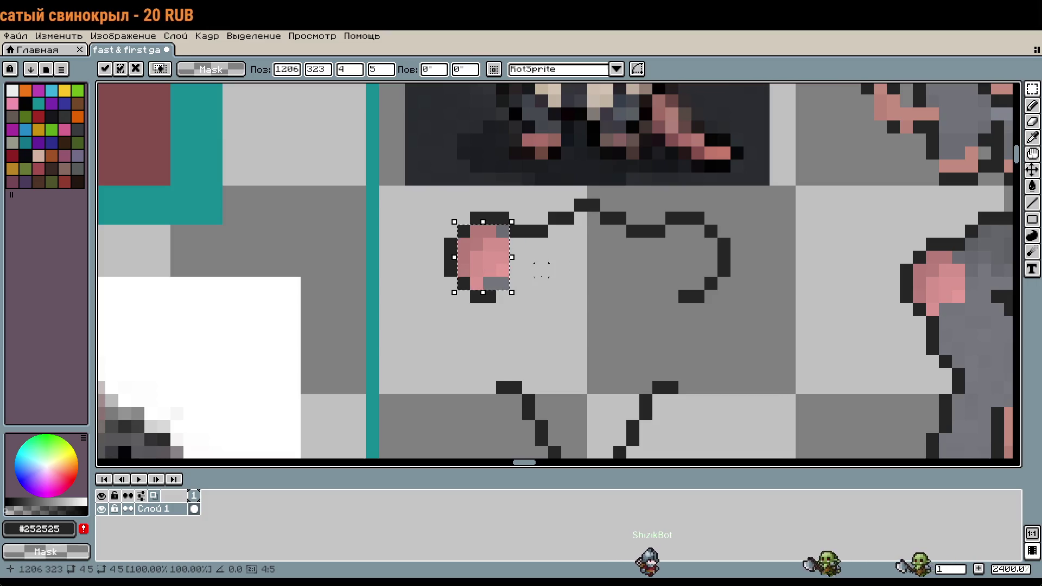
Place the pasted pink ear in the left lobe, with a horizontally flipped copy in the right lobe
{"action": "left_click", "coordinate": [537, 268]}
{"action": "scroll", "coordinate": [500, 251], "scroll_direction": "up", "scroll_amount": 1}
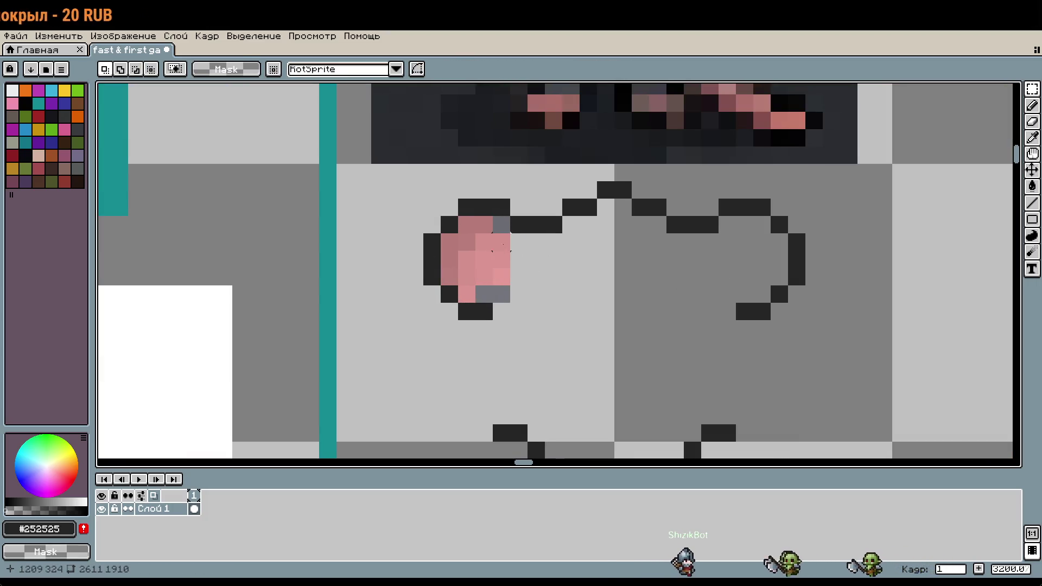
{"action": "left_click_drag", "start_coordinate": [440, 216], "coordinate": [513, 306]}
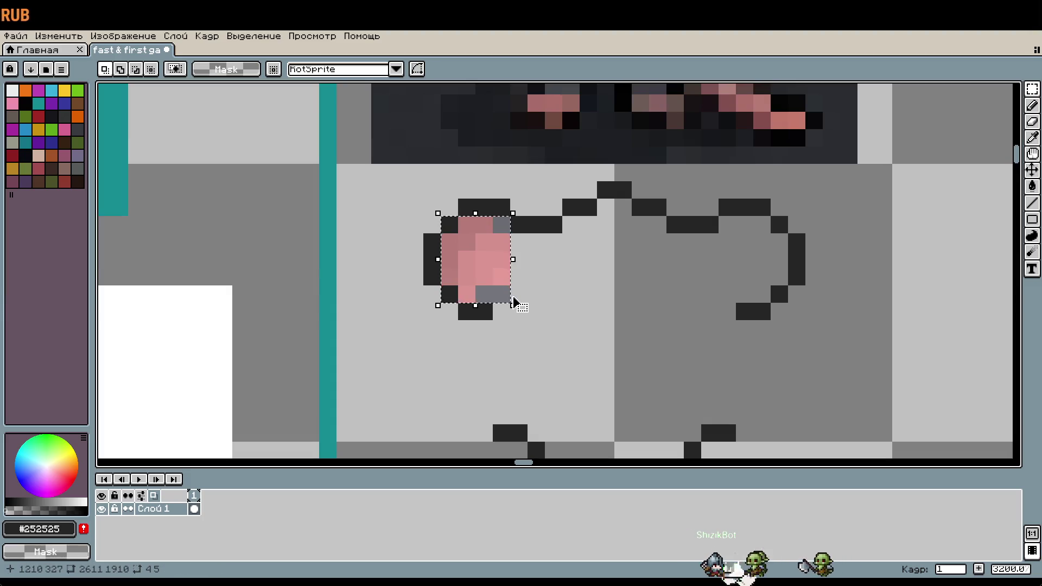
{"action": "left_click_drag", "start_coordinate": [474, 271], "coordinate": [447, 264]}
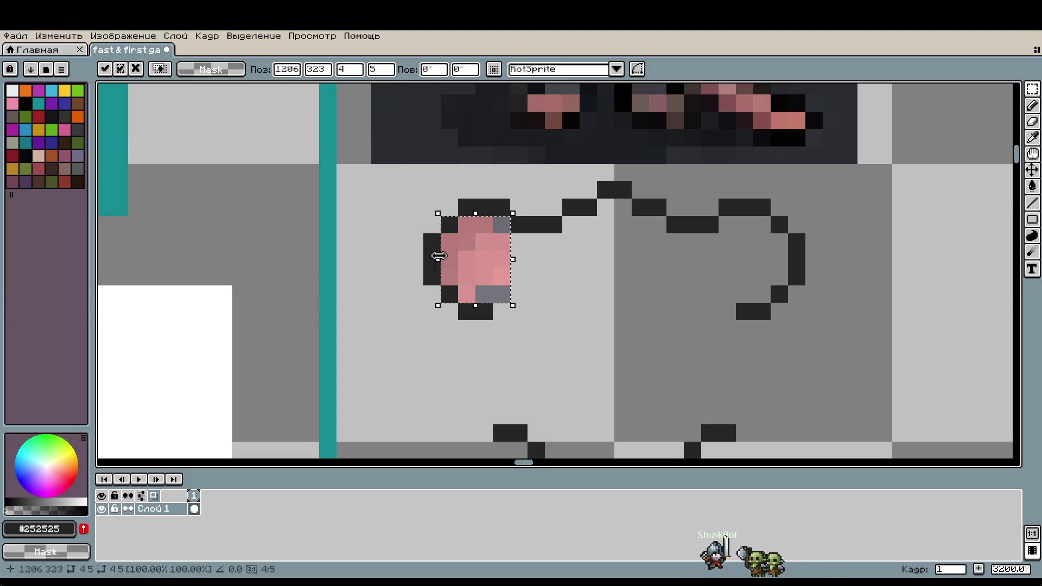
{"action": "mouse_move", "coordinate": [441, 262]}
{"action": "left_mouse_down"}
{"action": "mouse_move", "coordinate": [809, 269]}
{"action": "mouse_move", "coordinate": [783, 269]}
{"action": "left_mouse_up"}
{"action": "left_click", "coordinate": [623, 311]}
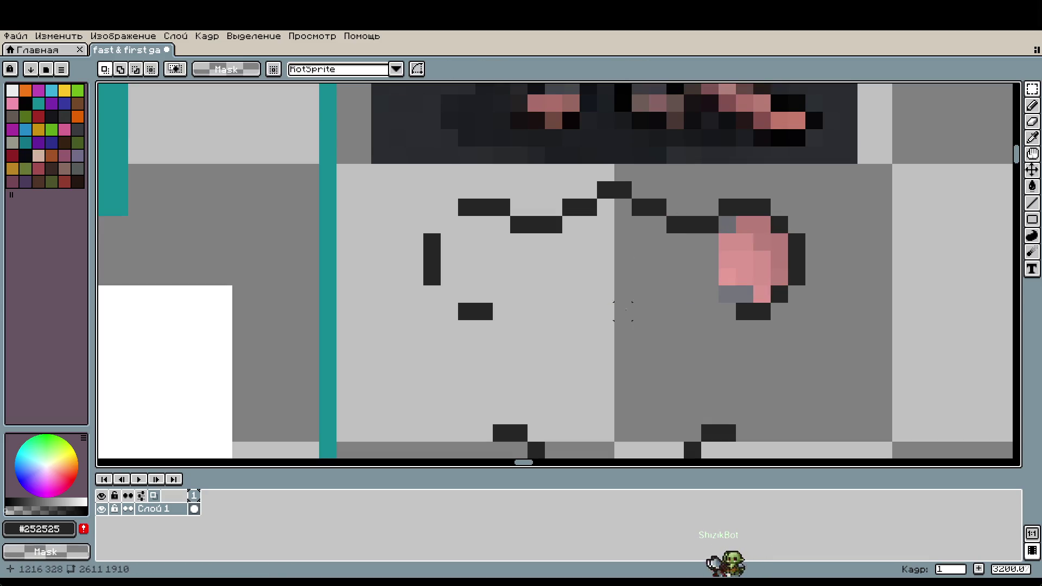
Restore a missing dark outline pixel and paint pink pixels at the ear's base
{"action": "key", "text": "b"}
{"action": "left_click", "coordinate": [451, 226]}
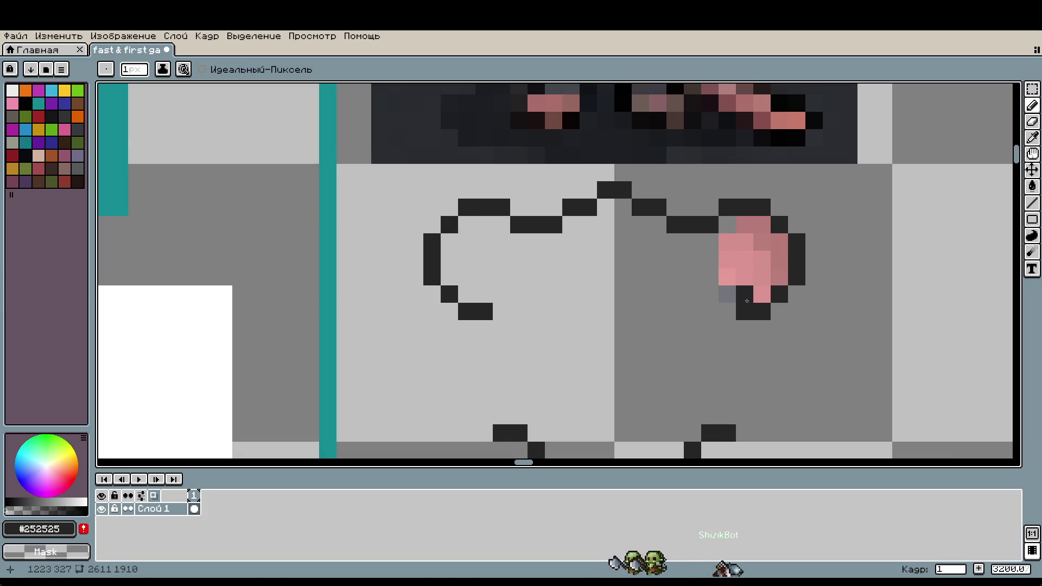
{"action": "left_click", "coordinate": [762, 234], "text": "alt"}
{"action": "left_click_drag", "start_coordinate": [762, 225], "coordinate": [732, 228]}
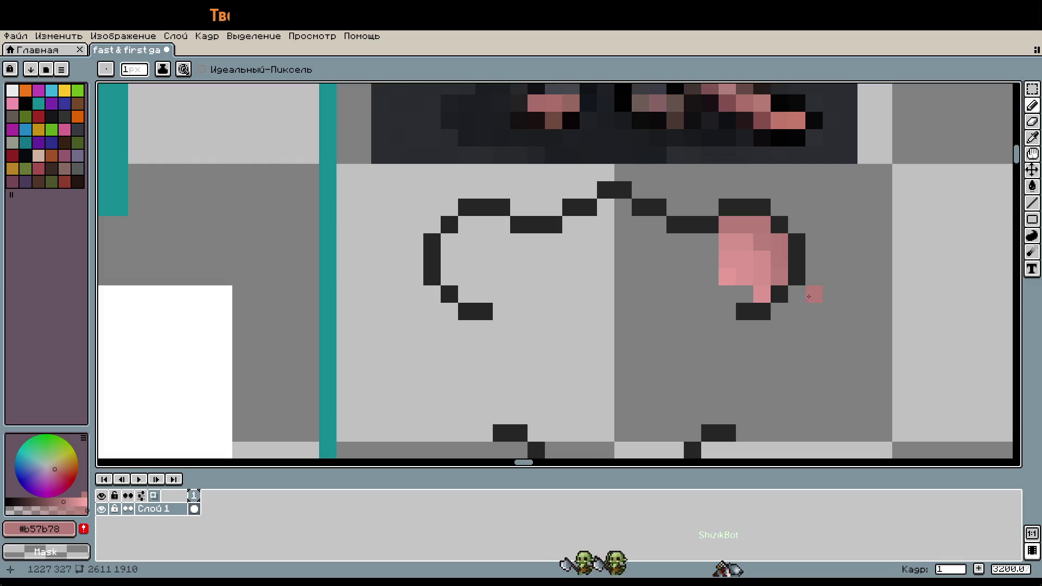
{"action": "key", "text": "i"}
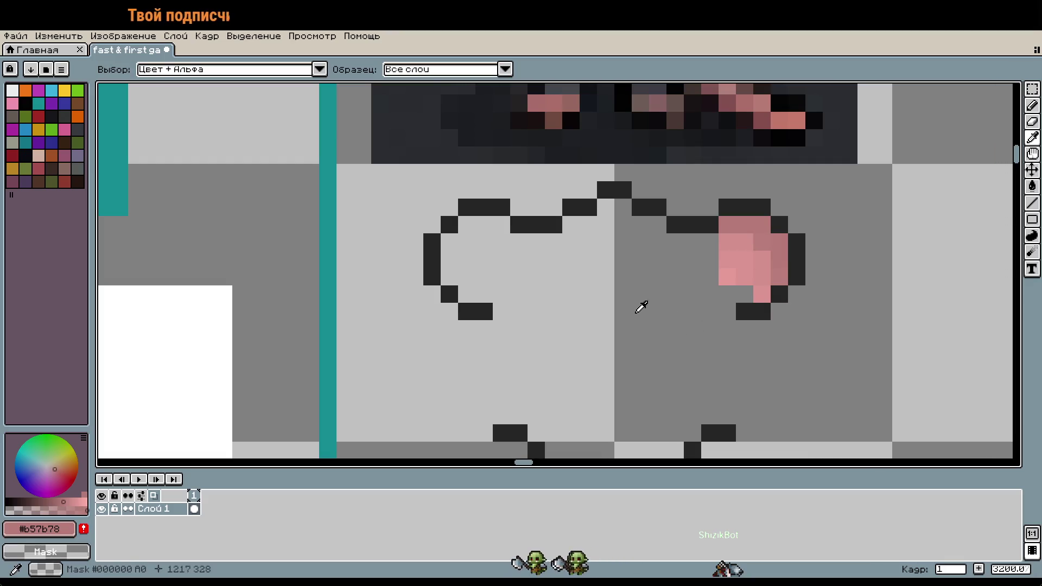
Paste the 16x16 pink ear block into the left lobe again
{"action": "scroll", "coordinate": [750, 279], "scroll_direction": "right", "scroll_amount": 5}
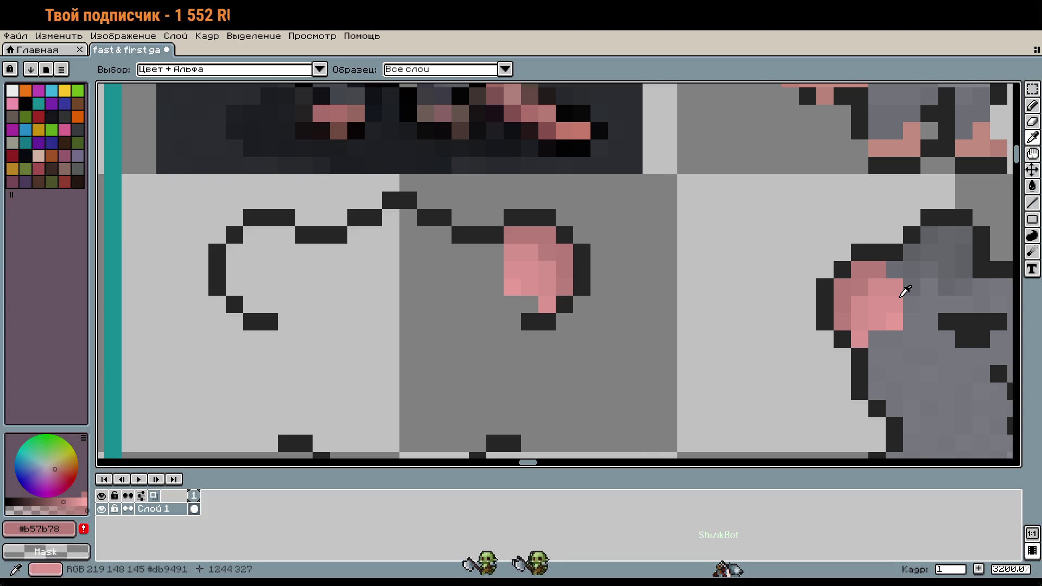
{"action": "key", "text": "ctrl+v"}
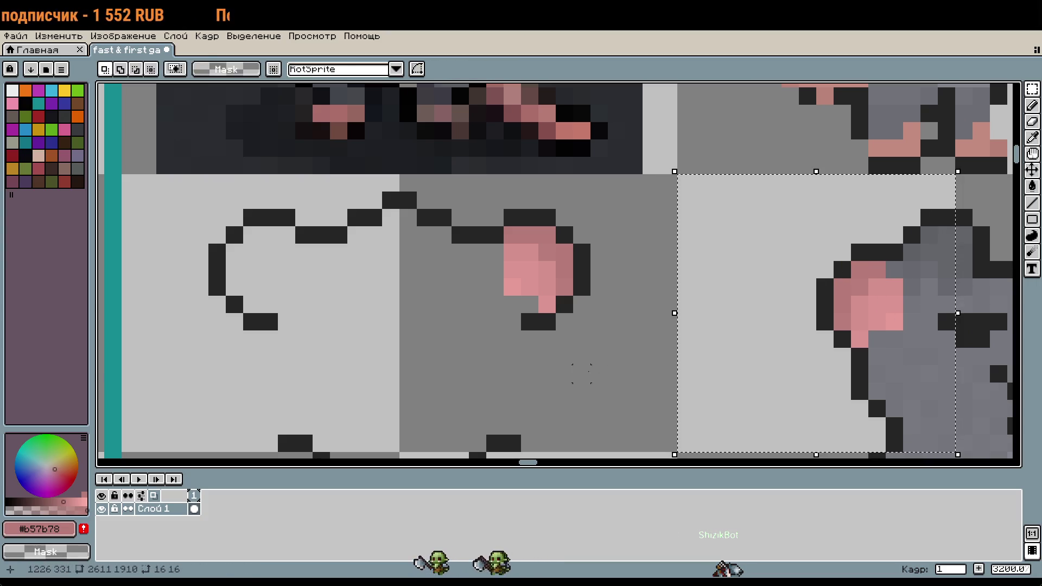
{"action": "left_click", "coordinate": [616, 340]}
{"action": "mouse_move", "coordinate": [834, 261]}
{"action": "left_mouse_down"}
{"action": "mouse_move", "coordinate": [903, 349]}
{"action": "mouse_move", "coordinate": [459, 337]}
{"action": "mouse_move", "coordinate": [281, 301]}
{"action": "mouse_move", "coordinate": [454, 354]}
{"action": "left_mouse_up"}
{"action": "key", "text": "Return"}
Turn a leftover grey ear pixel pink and reselect the dark outline colour
{"action": "scroll", "coordinate": [454, 354], "scroll_direction": "up", "scroll_amount": 1}
{"action": "key", "text": "i"}
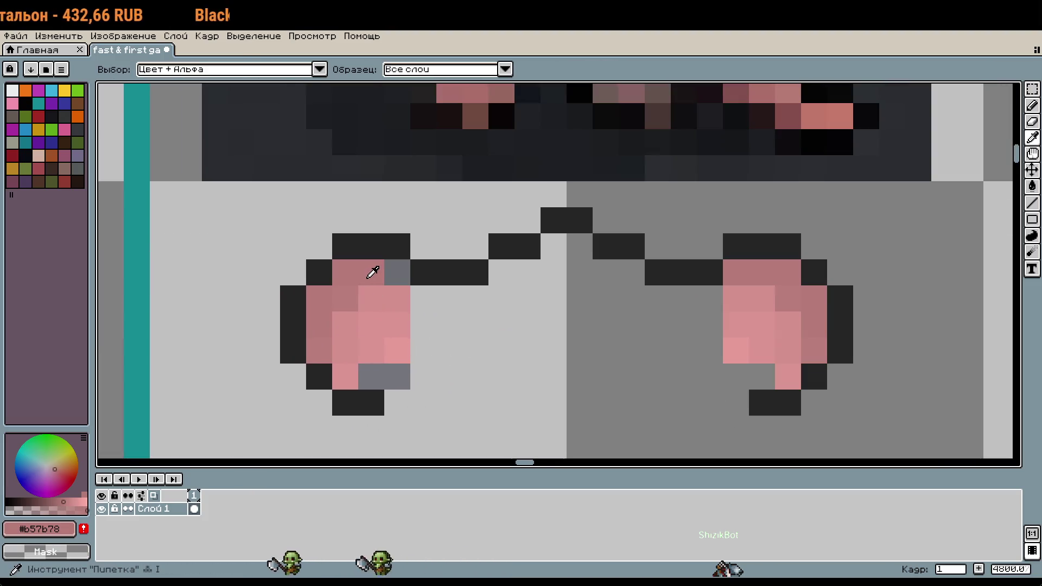
{"action": "key", "text": "b"}
{"action": "left_click", "coordinate": [402, 277]}
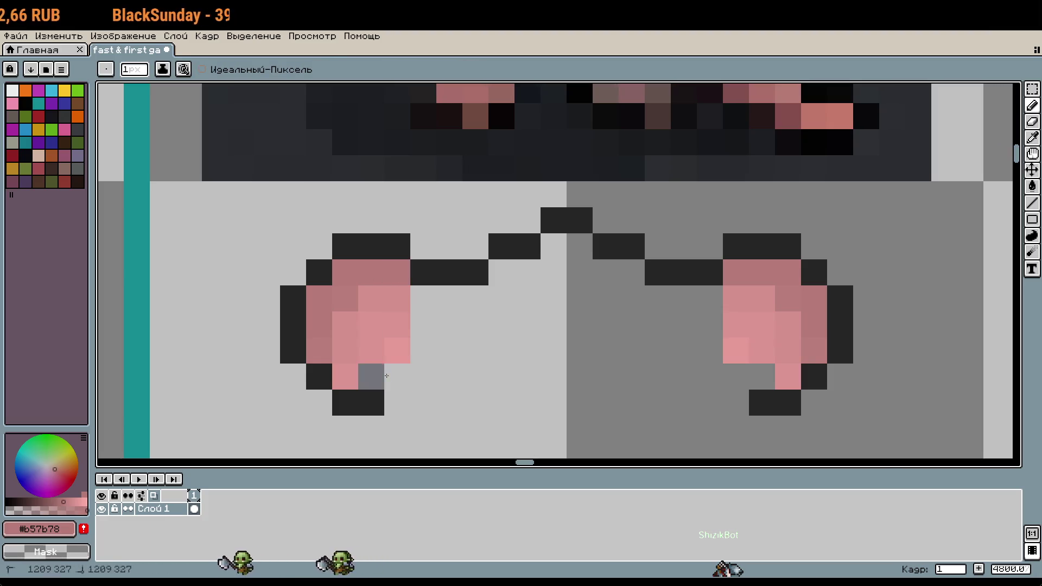
{"action": "left_click", "coordinate": [449, 271], "text": "alt"}
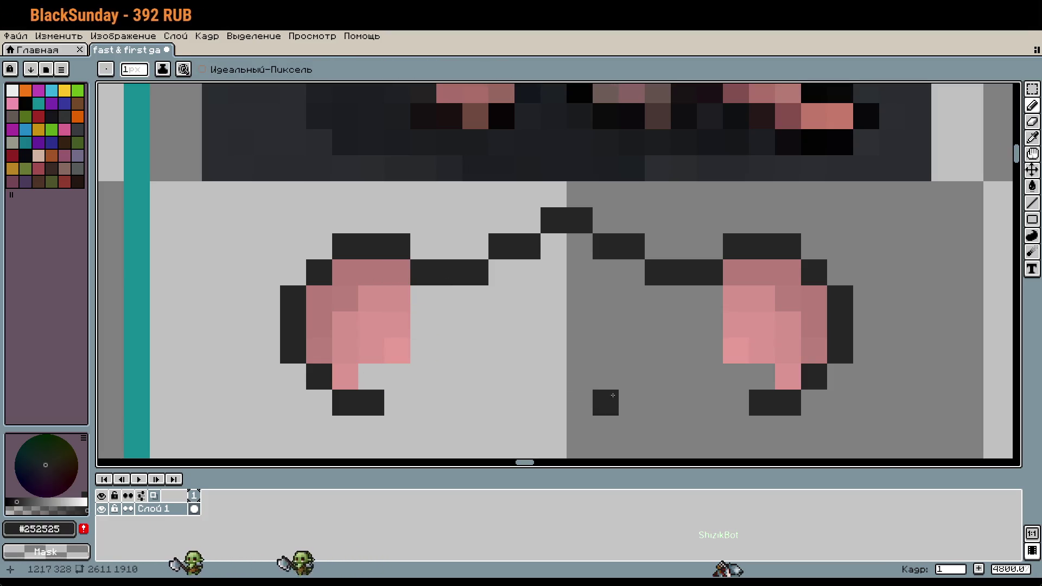
{"action": "scroll", "coordinate": [583, 302], "scroll_direction": "down", "scroll_amount": 2}
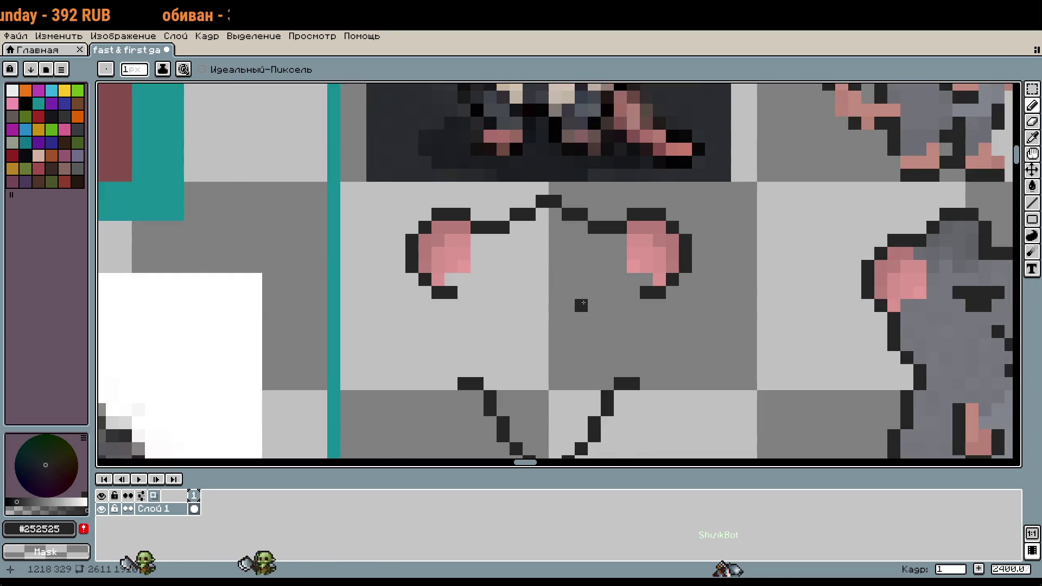
Move the V-shaped chin lines up and to the left
{"action": "scroll", "coordinate": [586, 288], "scroll_direction": "down", "scroll_amount": 2}
{"action": "mouse_move", "coordinate": [587, 296]}
{"action": "left_mouse_down"}
{"action": "mouse_move", "coordinate": [589, 433]}
{"action": "mouse_move", "coordinate": [578, 350]}
{"action": "left_mouse_up"}
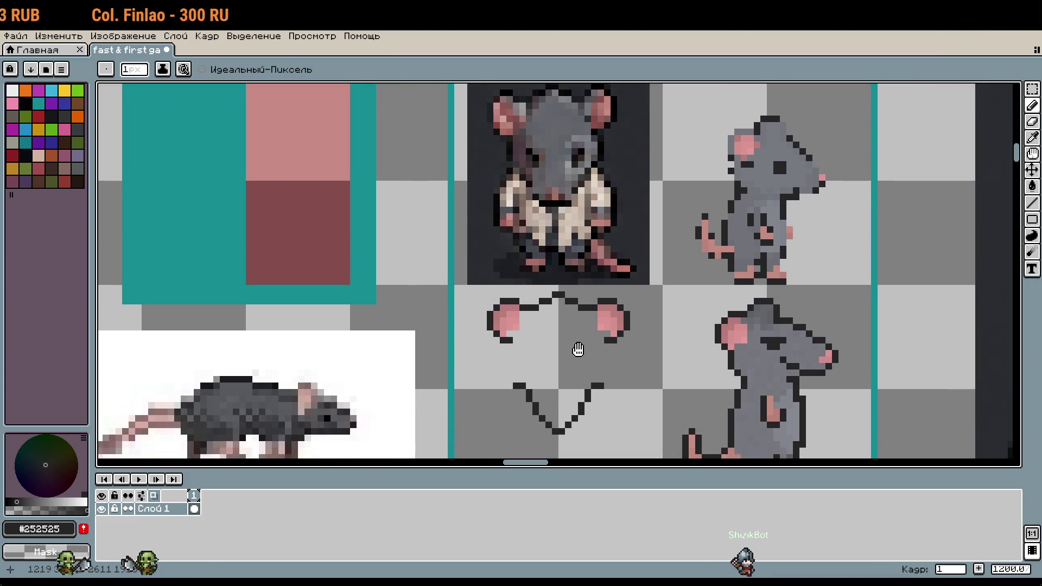
{"action": "scroll", "coordinate": [568, 366], "scroll_direction": "up", "scroll_amount": 4}
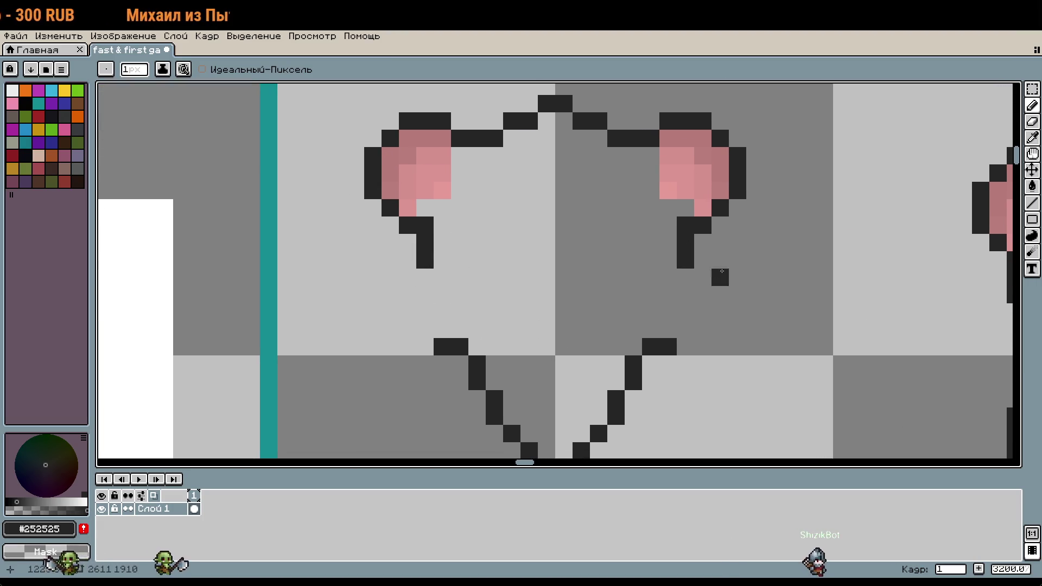
{"action": "left_click_drag", "start_coordinate": [722, 271], "coordinate": [434, 293]}
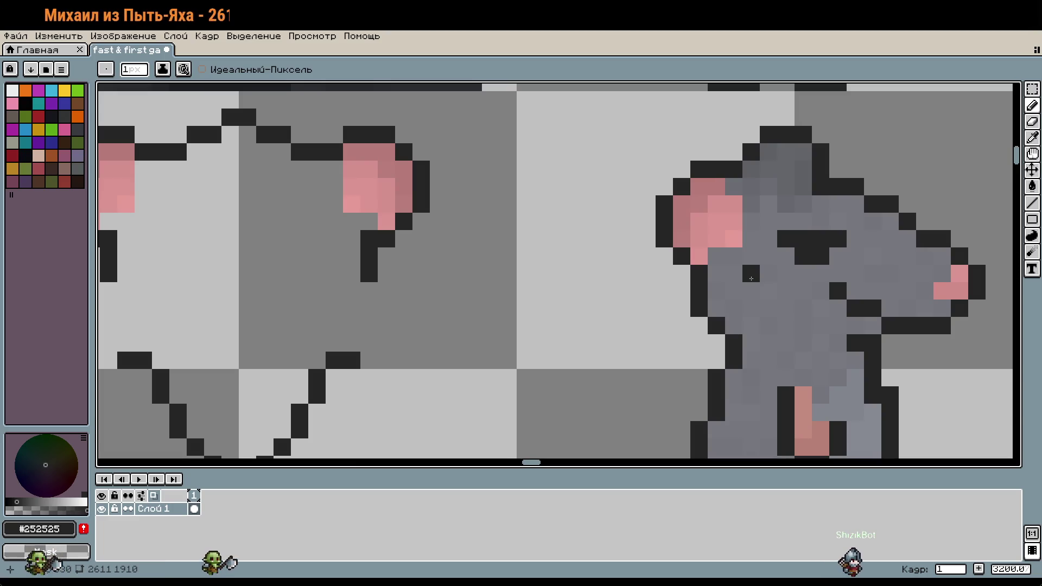
{"action": "left_click_drag", "start_coordinate": [365, 358], "coordinate": [408, 278]}
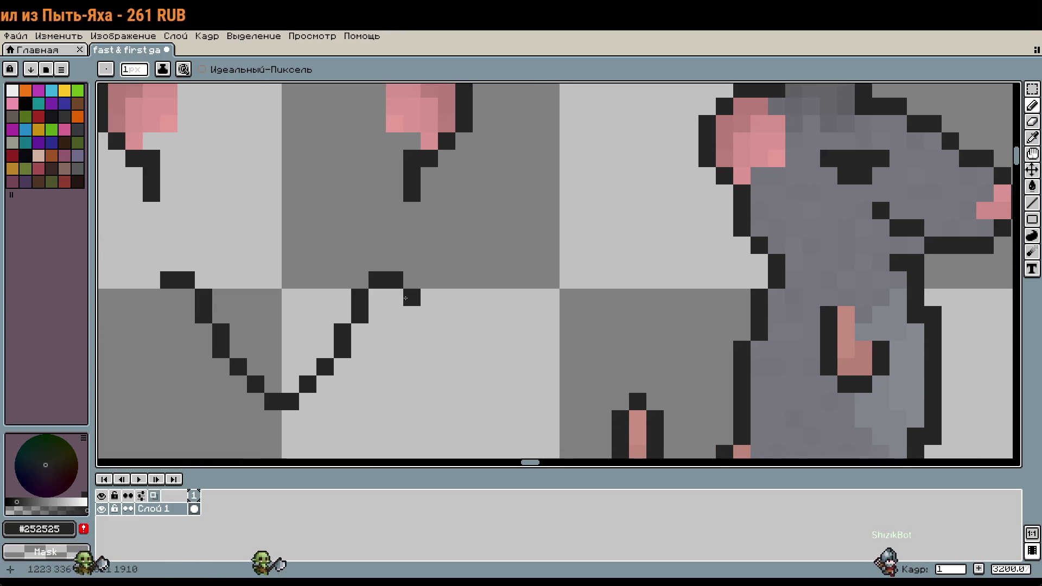
{"action": "key", "text": "m"}
{"action": "mouse_move", "coordinate": [159, 272]}
{"action": "left_mouse_down"}
{"action": "mouse_move", "coordinate": [337, 349]}
{"action": "mouse_move", "coordinate": [406, 413]}
{"action": "left_mouse_up"}
{"action": "left_click_drag", "start_coordinate": [360, 359], "coordinate": [361, 288]}
{"action": "key", "text": "ctrl+d"}
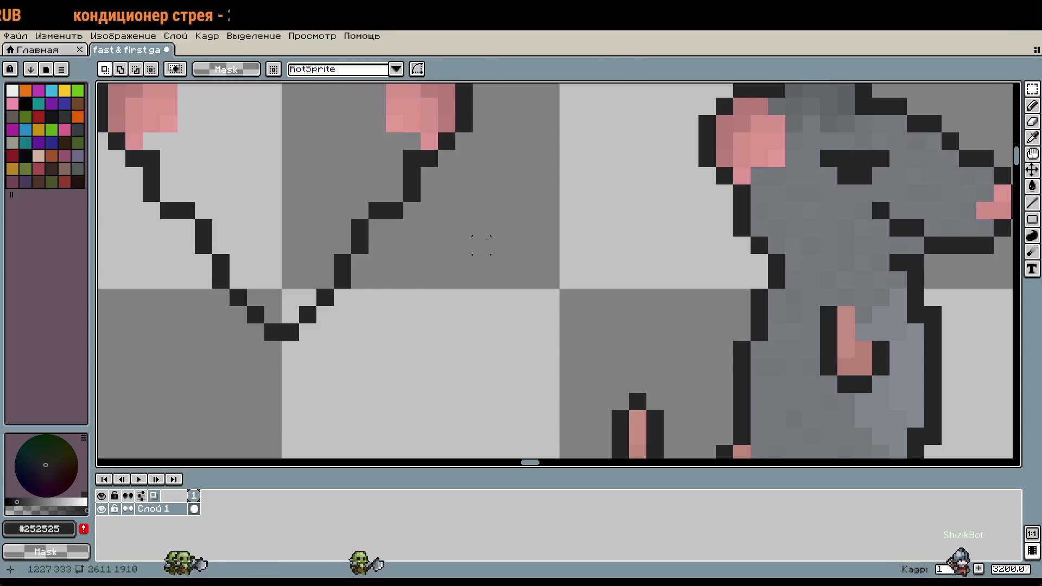
Try shifting the head's lower V down one pixel, then undo it
{"action": "scroll", "coordinate": [564, 358], "scroll_direction": "down", "scroll_amount": 1}
{"action": "left_click_drag", "start_coordinate": [567, 356], "coordinate": [641, 275]}
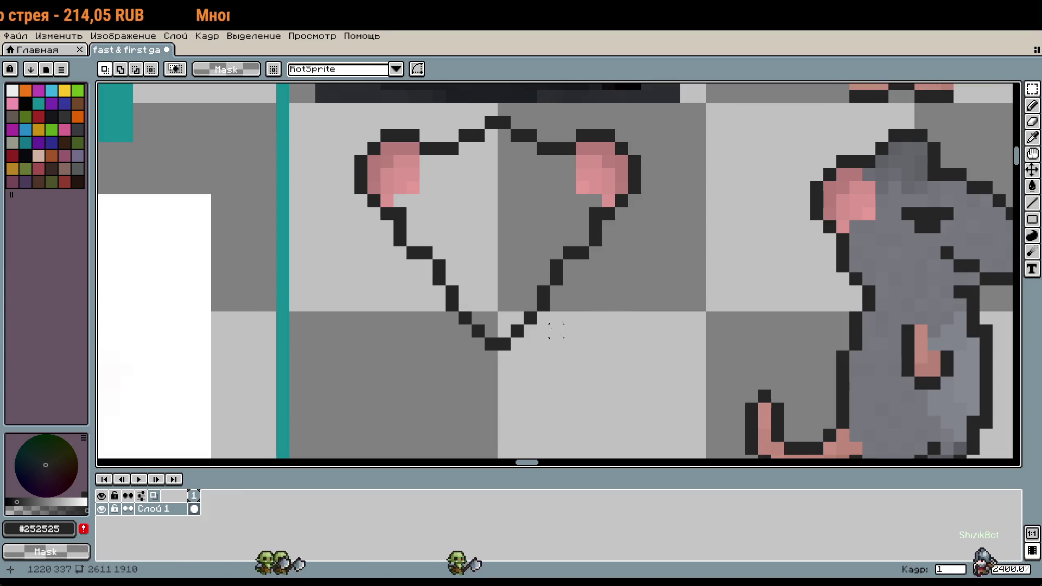
{"action": "left_click_drag", "start_coordinate": [425, 266], "coordinate": [565, 350]}
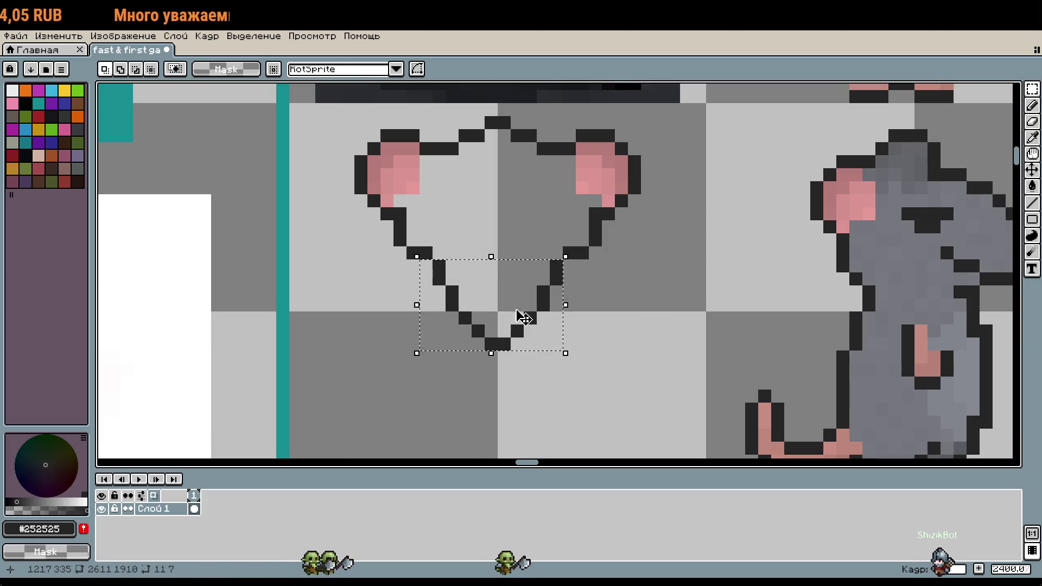
{"action": "left_click_drag", "start_coordinate": [523, 315], "coordinate": [530, 328]}
{"action": "key", "text": "ctrl+d"}
{"action": "key", "text": "ctrl+z"}
{"action": "key", "text": "b"}
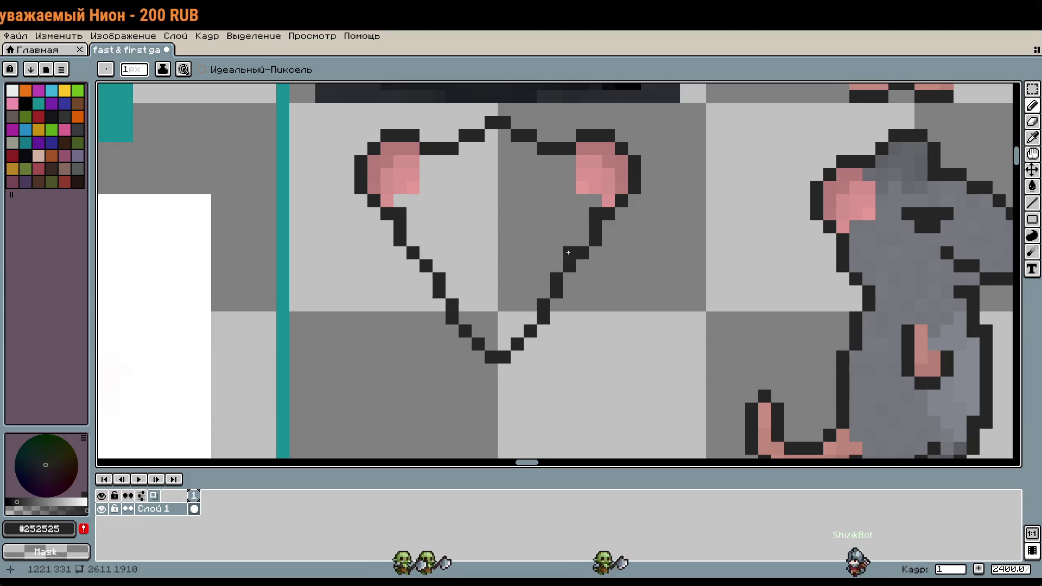
{"action": "scroll", "coordinate": [675, 328], "scroll_direction": "down", "scroll_amount": 2}
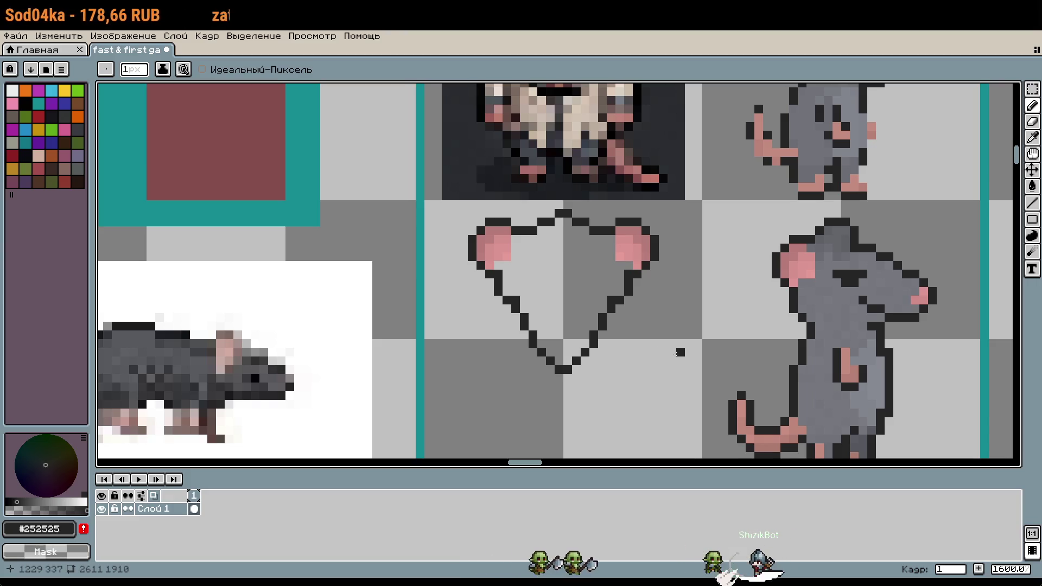
Move the head outline's lower V down one pixel and fill the gap on its right edge
{"action": "key", "text": "m"}
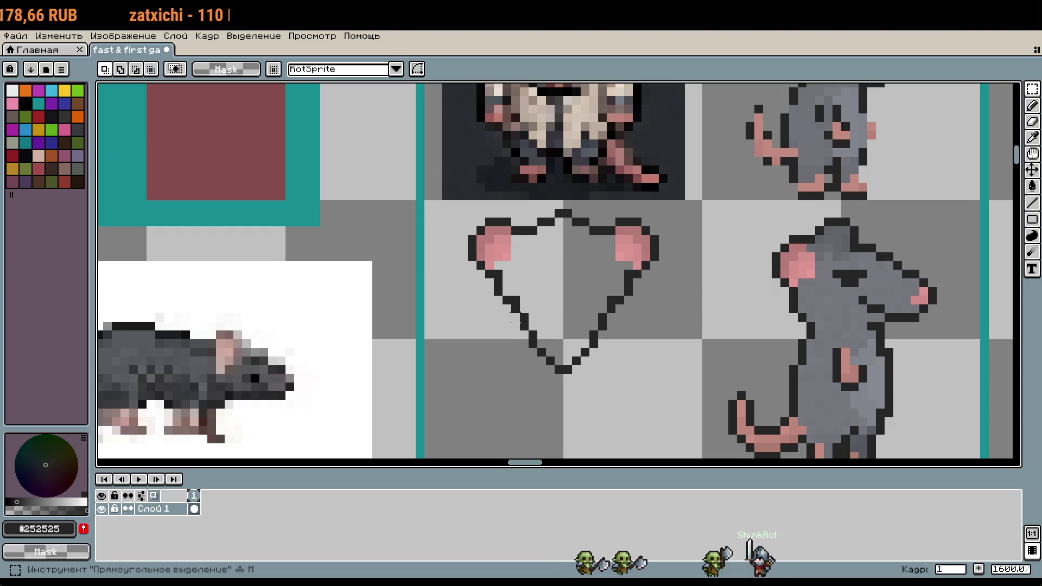
{"action": "mouse_move", "coordinate": [513, 321]}
{"action": "left_mouse_down"}
{"action": "mouse_move", "coordinate": [611, 379]}
{"action": "mouse_move", "coordinate": [609, 393]}
{"action": "left_mouse_up"}
{"action": "left_click_drag", "start_coordinate": [595, 358], "coordinate": [597, 367]}
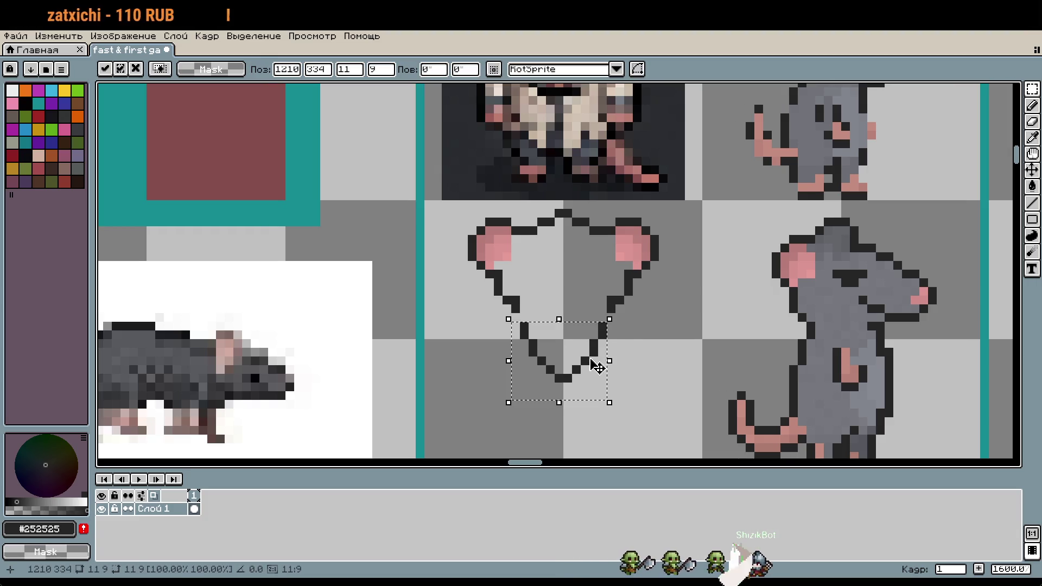
{"action": "key", "text": "ctrl+d"}
{"action": "scroll", "coordinate": [617, 325], "scroll_direction": "up", "scroll_amount": 2}
{"action": "key", "text": "b"}
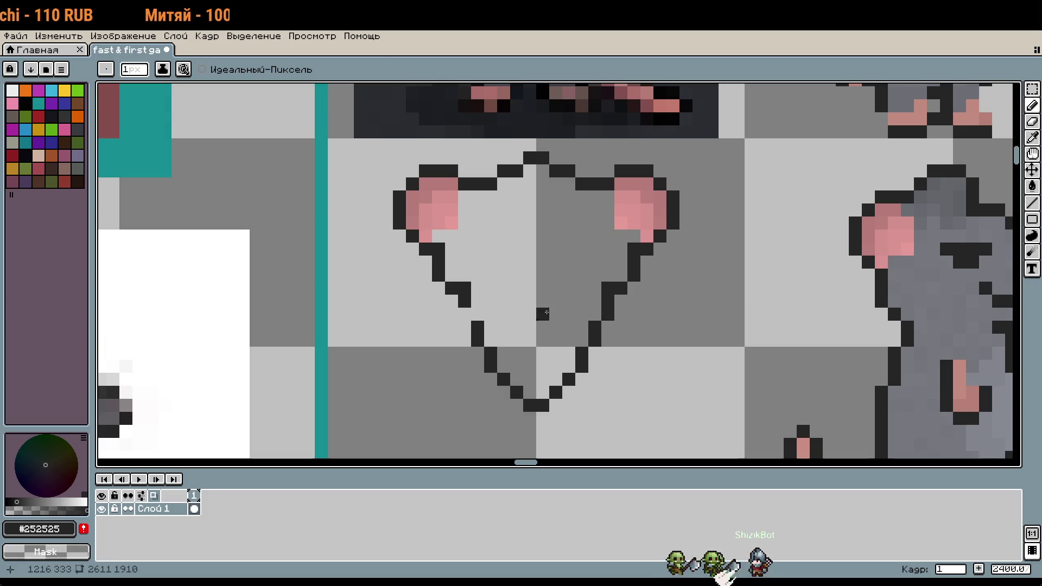
{"action": "scroll", "coordinate": [658, 352], "scroll_direction": "down", "scroll_amount": 3}
{"action": "left_click", "coordinate": [618, 319]}
{"action": "scroll", "coordinate": [618, 319], "scroll_direction": "up", "scroll_amount": 2}
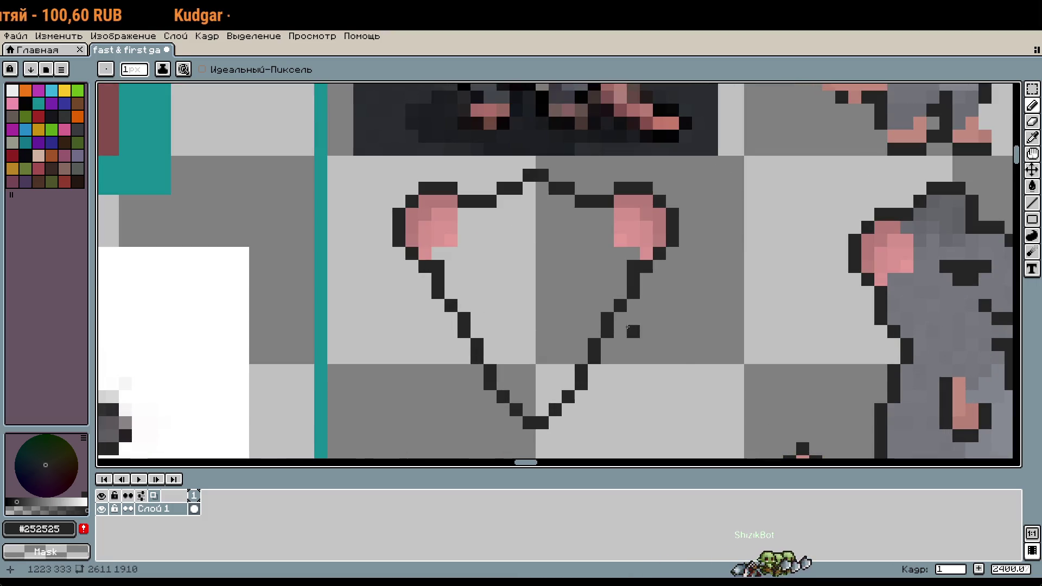
{"action": "scroll", "coordinate": [625, 319], "scroll_direction": "down", "scroll_amount": 1}
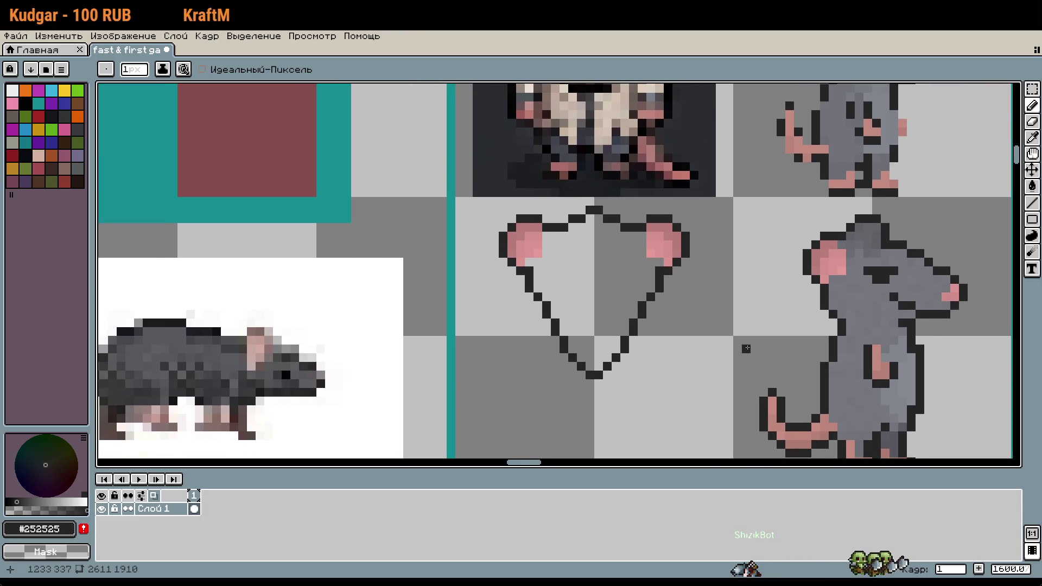
Place a copy of the head outline outside the teal box, beside the crossed-out rats
{"action": "key", "text": "m"}
{"action": "left_click_drag", "start_coordinate": [485, 246], "coordinate": [614, 360]}
{"action": "scroll", "coordinate": [613, 361], "scroll_direction": "down", "scroll_amount": 3}
{"action": "mouse_move", "coordinate": [760, 319]}
{"action": "left_mouse_down"}
{"action": "mouse_move", "coordinate": [775, 321]}
{"action": "mouse_move", "coordinate": [384, 349]}
{"action": "mouse_move", "coordinate": [395, 317]}
{"action": "left_mouse_up"}
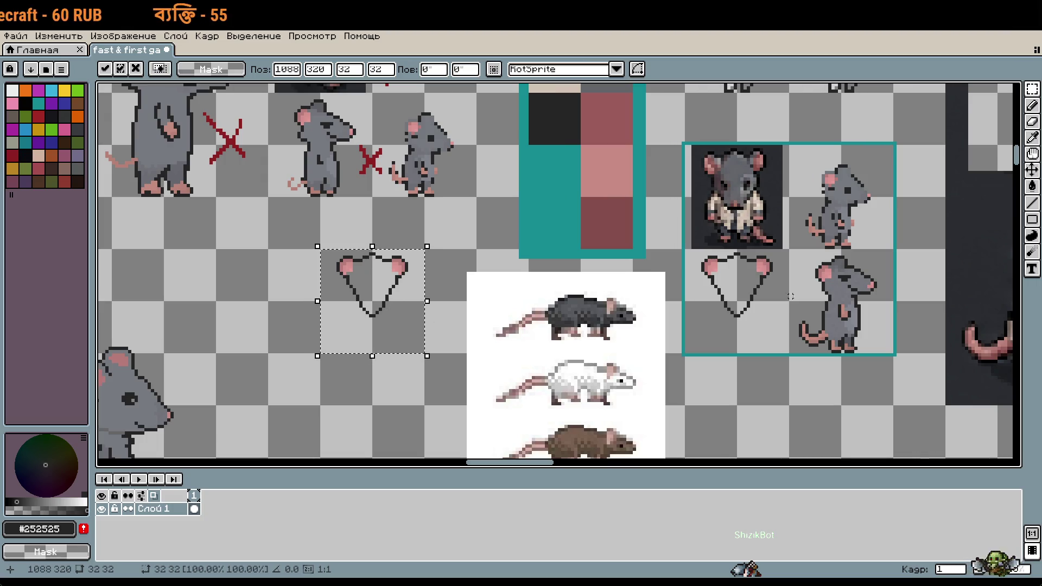
{"action": "scroll", "coordinate": [791, 295], "scroll_direction": "up", "scroll_amount": 2}
{"action": "key", "text": "Return"}
{"action": "key", "text": "ctrl+z"}
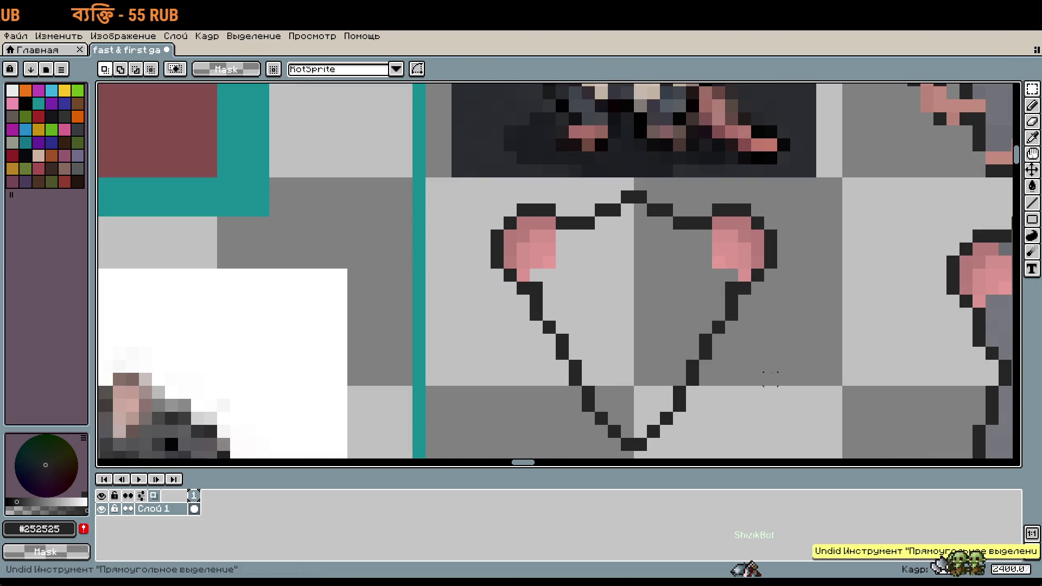
{"action": "scroll", "coordinate": [771, 378], "scroll_direction": "down", "scroll_amount": 3}
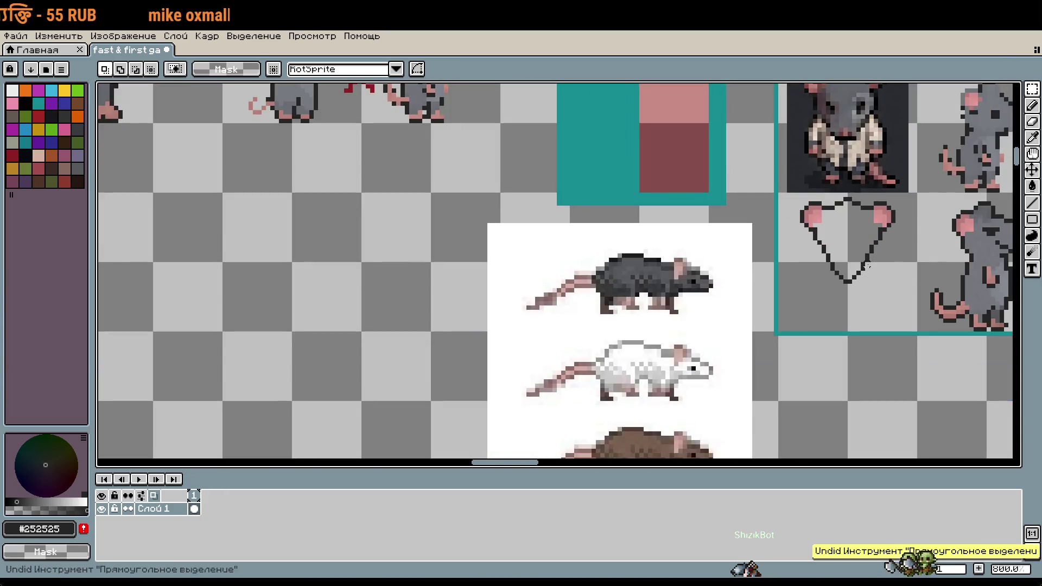
{"action": "key", "text": "ctrl+z"}
{"action": "key", "text": "ctrl+z"}
{"action": "key", "text": "ctrl+z"}
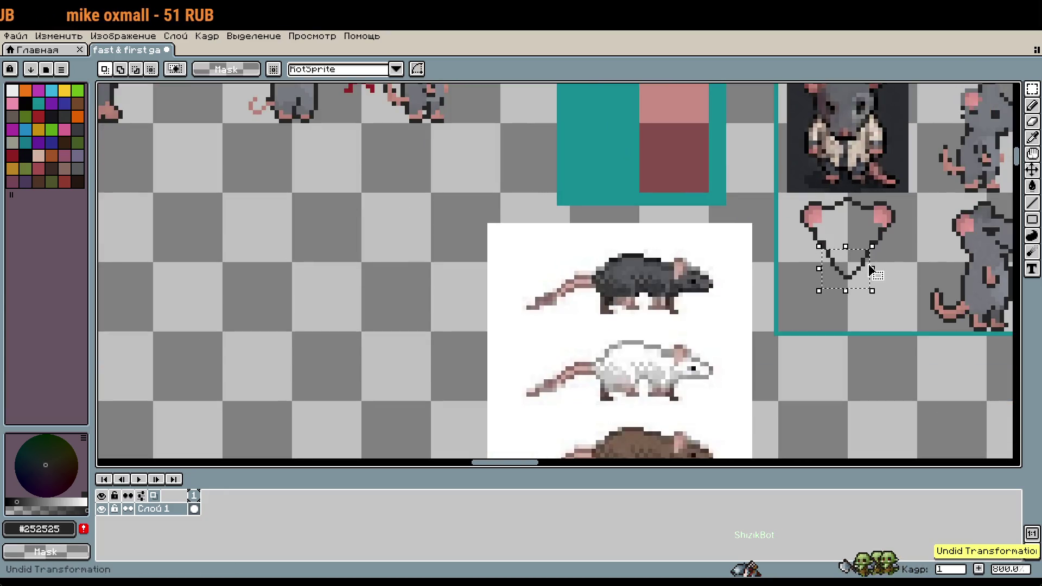
{"action": "left_click", "coordinate": [882, 306]}
{"action": "mouse_move", "coordinate": [883, 306]}
{"action": "left_mouse_down"}
{"action": "mouse_move", "coordinate": [445, 344]}
{"action": "mouse_move", "coordinate": [392, 294]}
{"action": "mouse_move", "coordinate": [414, 291]}
{"action": "left_mouse_up"}
{"action": "scroll", "coordinate": [414, 291], "scroll_direction": "down", "scroll_amount": 1}
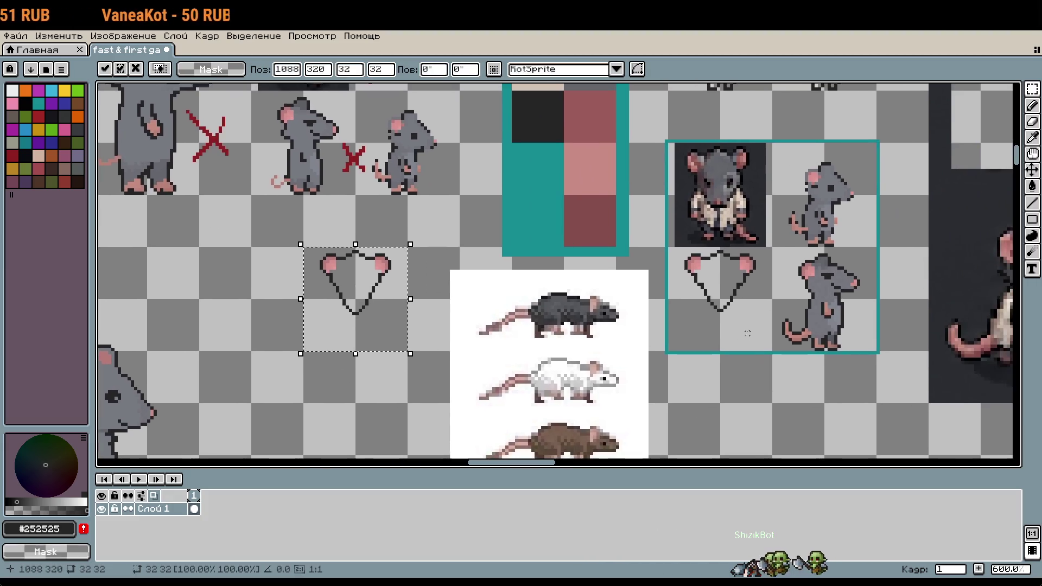
Commit the outline copy's position and select the side-view rat's pink nose
{"action": "scroll", "coordinate": [820, 310], "scroll_direction": "up", "scroll_amount": 5}
{"action": "key", "text": "Return"}
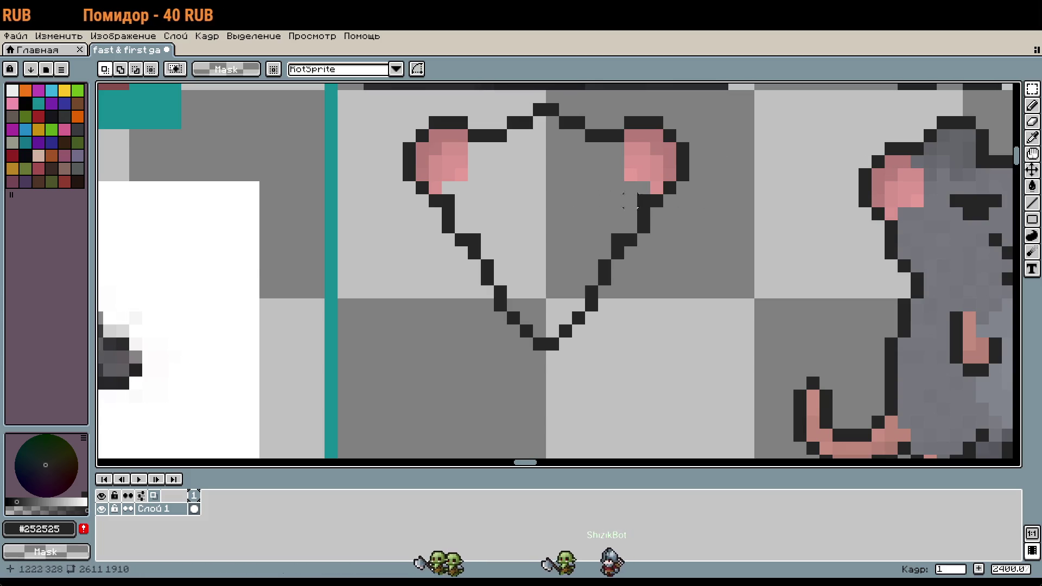
{"action": "scroll", "coordinate": [644, 212], "scroll_direction": "right", "scroll_amount": 5}
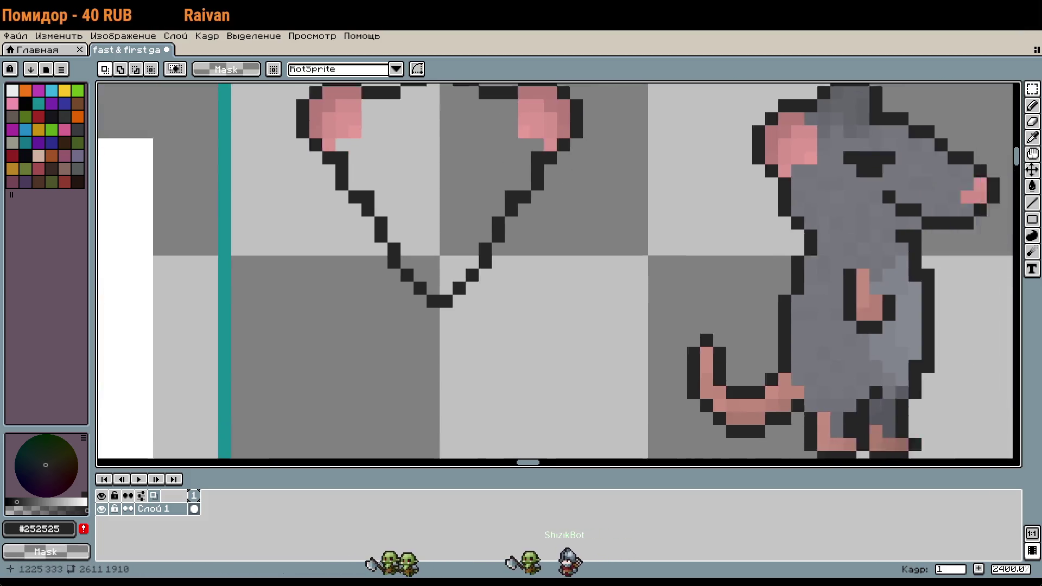
{"action": "left_click_drag", "start_coordinate": [875, 162], "coordinate": [868, 173]}
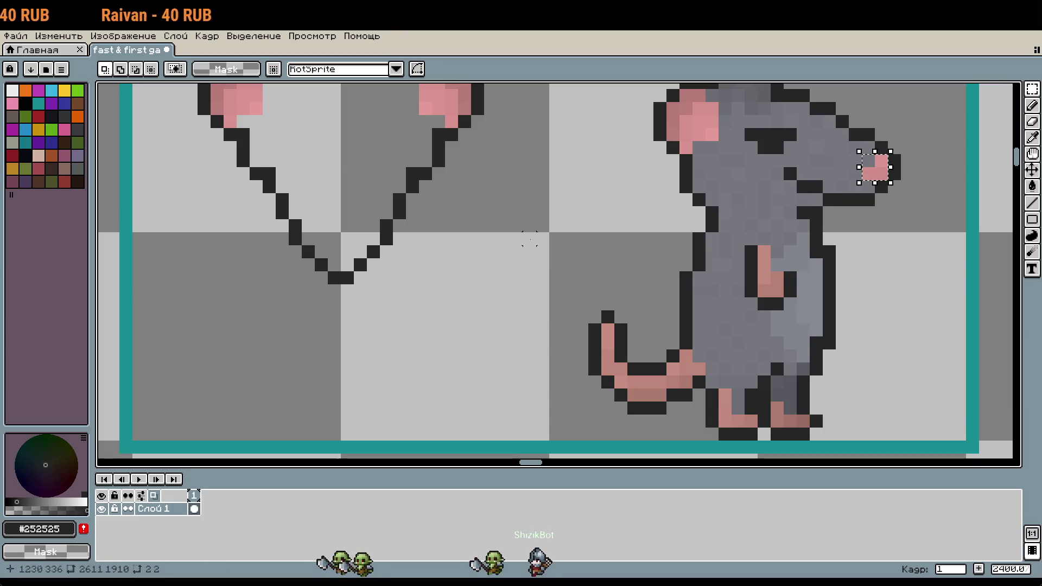
{"action": "scroll", "coordinate": [212, 245], "scroll_direction": "up", "scroll_amount": 3}
Paste the pink nose at the V's tip, undoing a transform and raising it two pixels
{"action": "key", "text": "ctrl+v"}
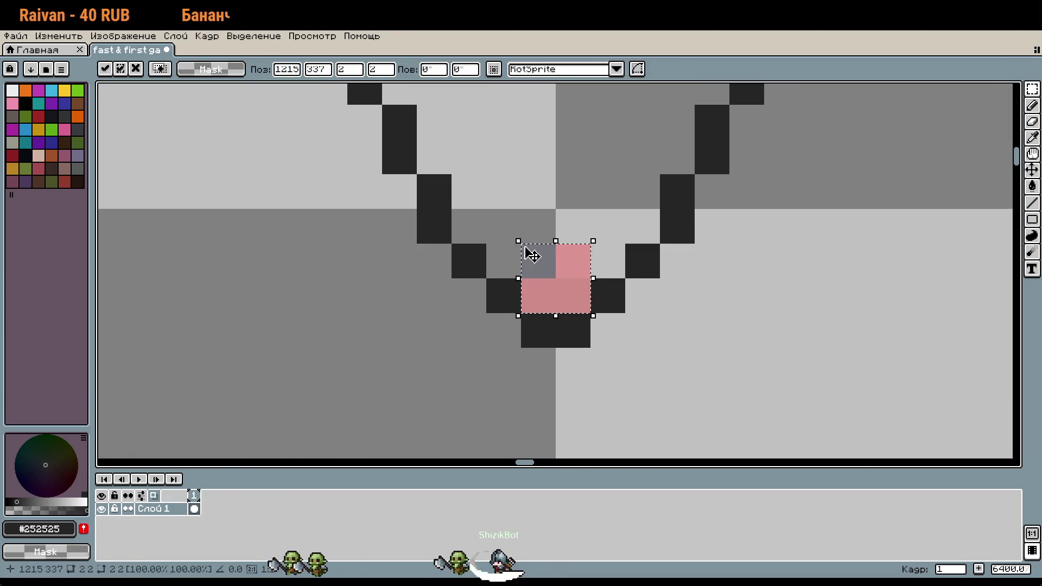
{"action": "mouse_move", "coordinate": [517, 239]}
{"action": "left_mouse_down"}
{"action": "mouse_move", "coordinate": [575, 236]}
{"action": "mouse_move", "coordinate": [517, 239]}
{"action": "left_mouse_up"}
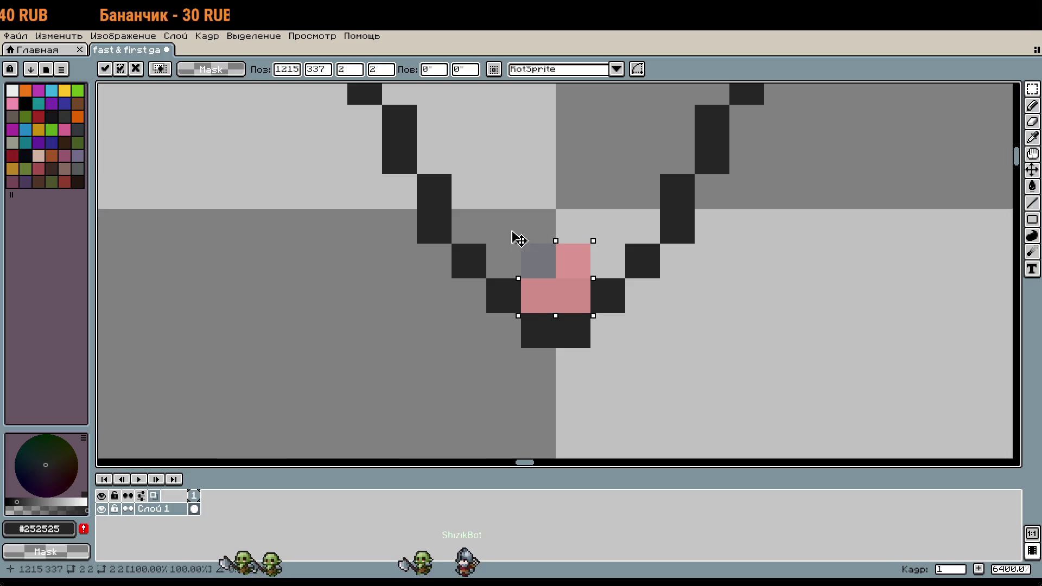
{"action": "mouse_move", "coordinate": [604, 233]}
{"action": "left_mouse_down"}
{"action": "mouse_move", "coordinate": [633, 249]}
{"action": "mouse_move", "coordinate": [645, 279]}
{"action": "mouse_move", "coordinate": [615, 337]}
{"action": "left_mouse_up"}
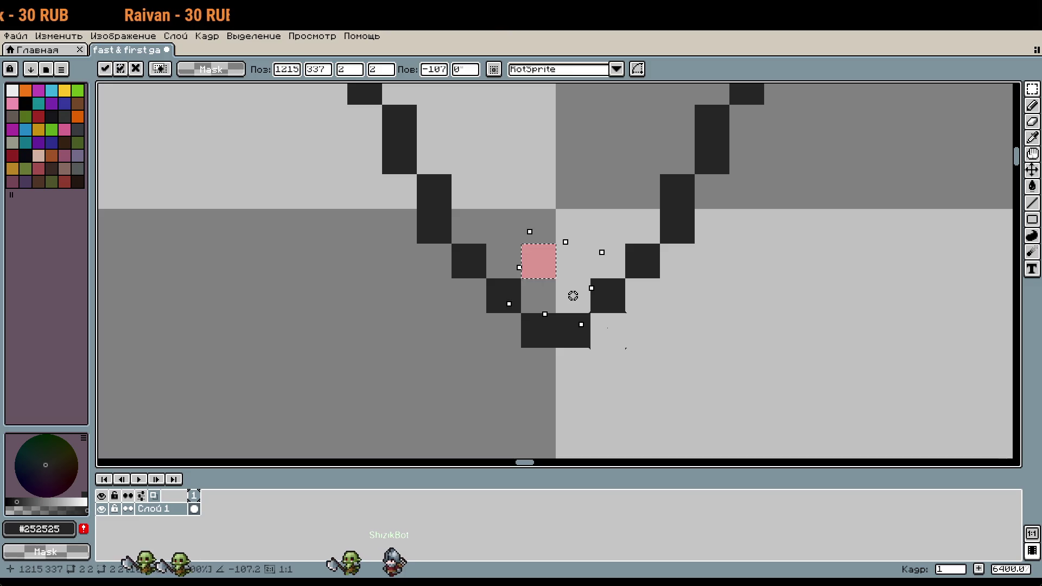
{"action": "key", "text": "ctrl+z"}
{"action": "key", "text": "ctrl+z"}
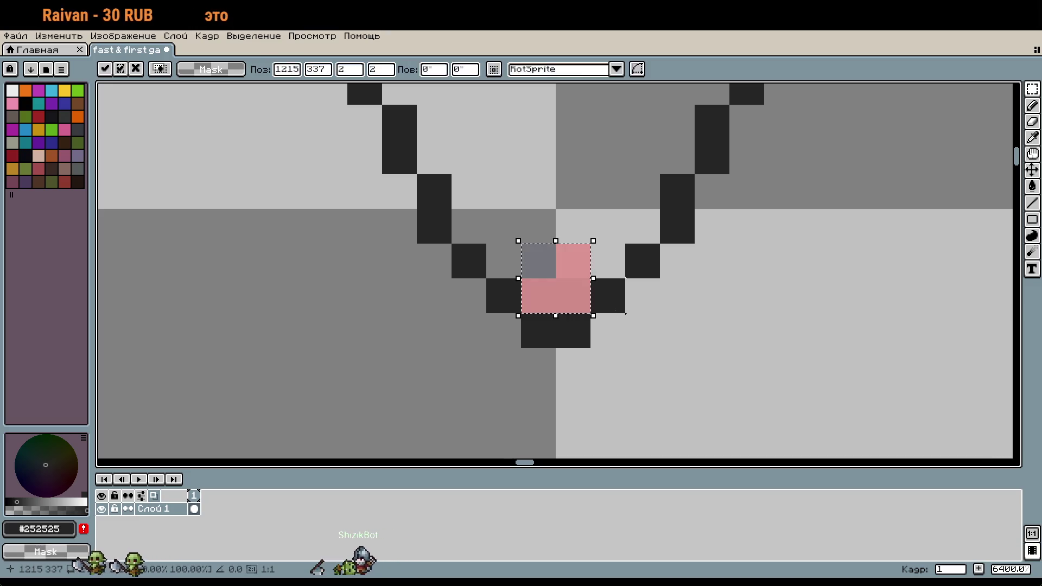
{"action": "left_click_drag", "start_coordinate": [570, 286], "coordinate": [572, 233]}
{"action": "left_click", "coordinate": [614, 246]}
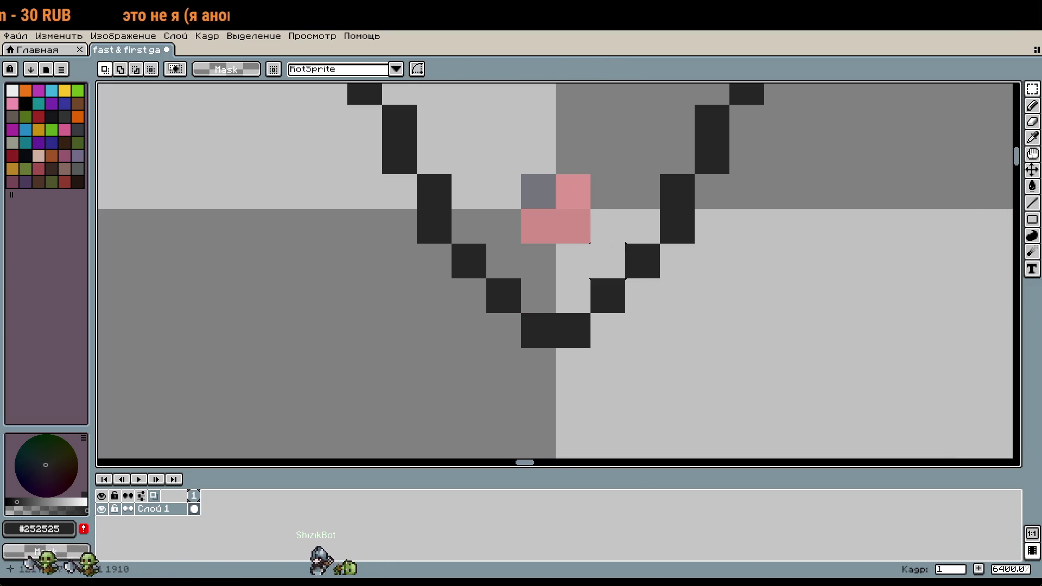
Touch up the nose with two shades of pink and erase the extra pink block above it
{"action": "key", "text": "i"}
{"action": "left_click", "coordinate": [581, 217]}
{"action": "key", "text": "b"}
{"action": "left_click", "coordinate": [572, 295]}
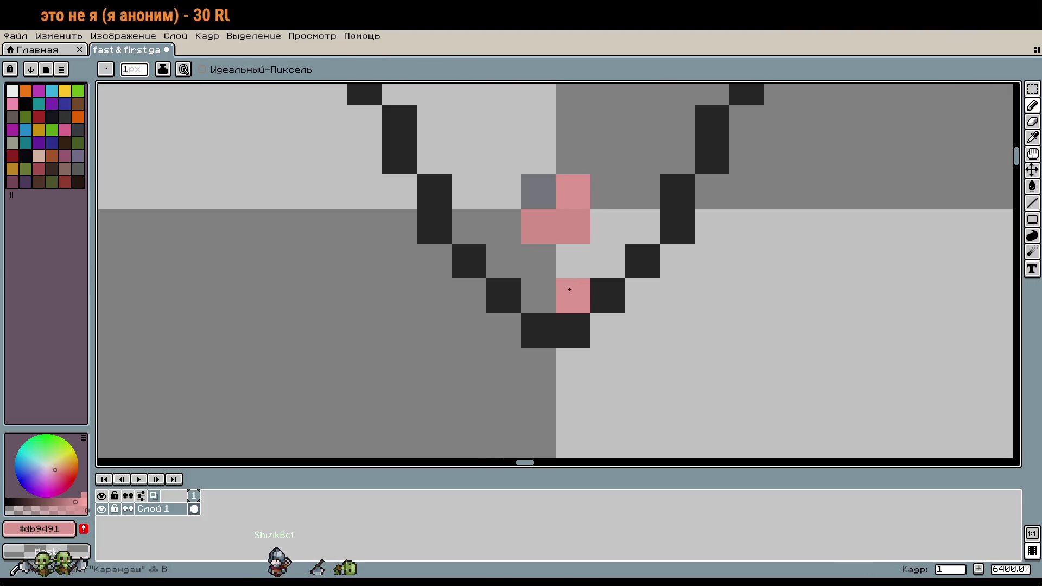
{"action": "key", "text": "i"}
{"action": "left_click", "coordinate": [577, 231]}
{"action": "key", "text": "b"}
{"action": "left_click", "coordinate": [543, 278]}
{"action": "left_click_drag", "start_coordinate": [565, 228], "coordinate": [543, 190]}
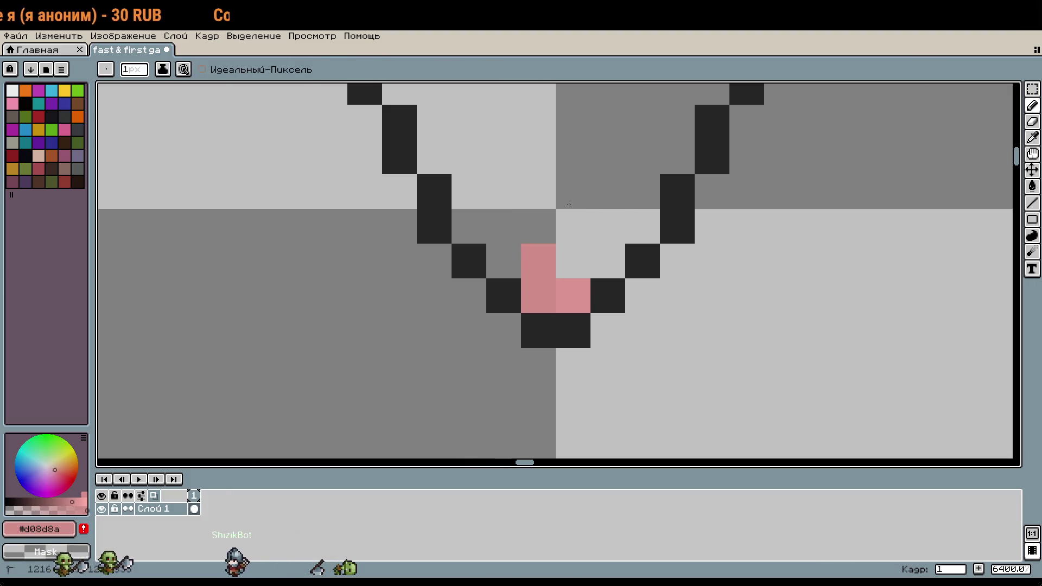
{"action": "scroll", "coordinate": [625, 207], "scroll_direction": "down", "scroll_amount": 2}
{"action": "scroll", "coordinate": [678, 217], "scroll_direction": "right", "scroll_amount": 5}
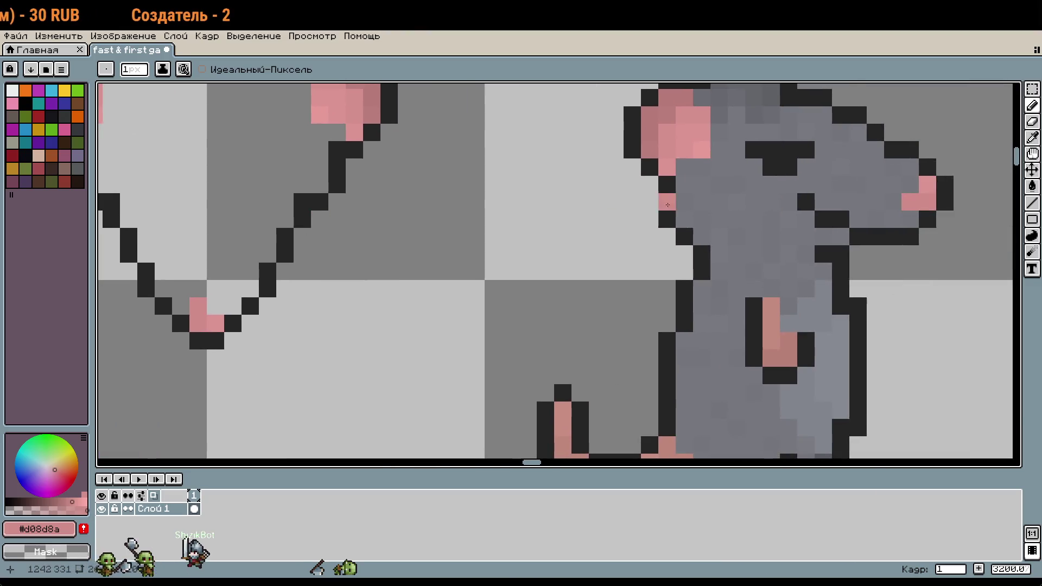
Fill the head outline with the rat's body grey
{"action": "key", "text": "i"}
{"action": "left_click", "coordinate": [763, 200]}
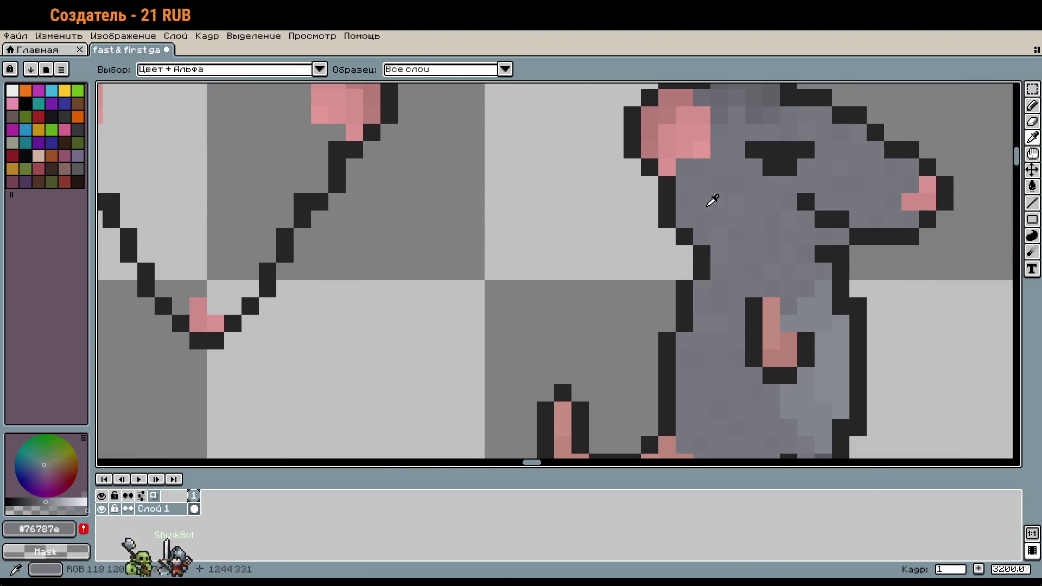
{"action": "key", "text": "g"}
{"action": "left_click", "coordinate": [245, 206]}
{"action": "scroll", "coordinate": [431, 233], "scroll_direction": "left", "scroll_amount": 5}
{"action": "scroll", "coordinate": [575, 262], "scroll_direction": "down", "scroll_amount": 1}
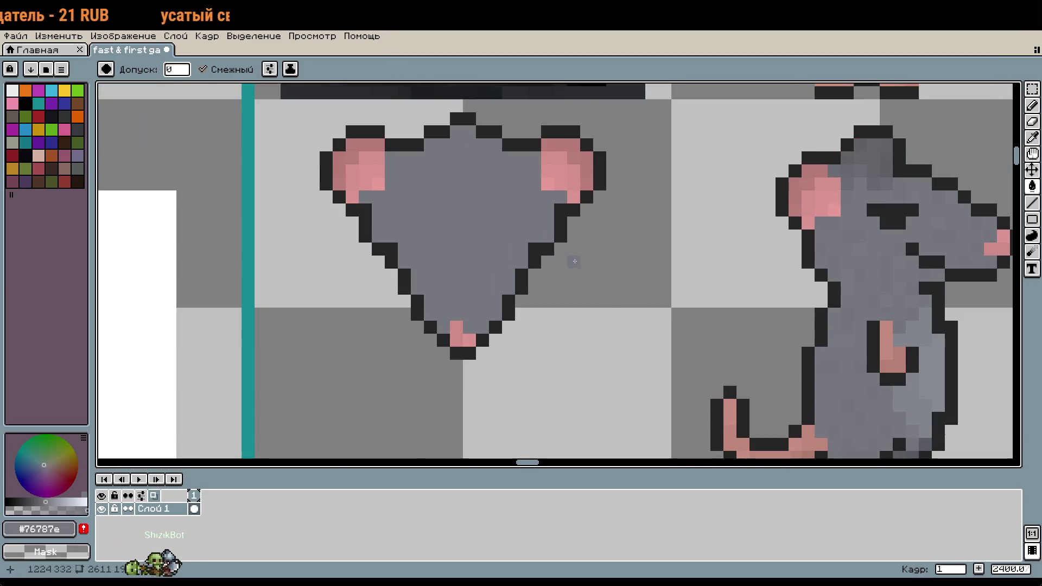
Draw two dark vertical eyes on the grey head in the outline colour
{"action": "key", "text": "i"}
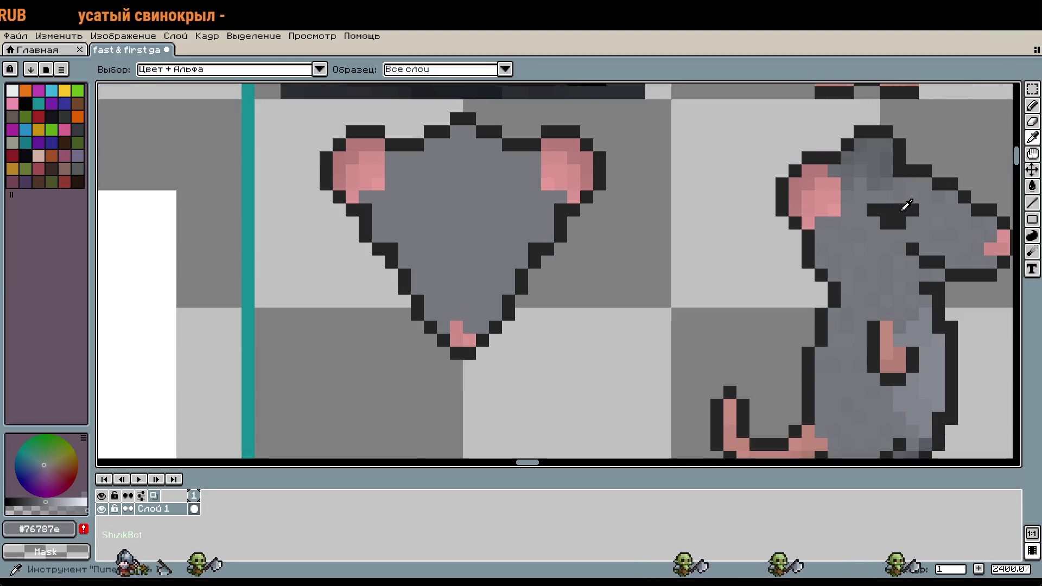
{"action": "left_click", "coordinate": [796, 217]}
{"action": "key", "text": "b"}
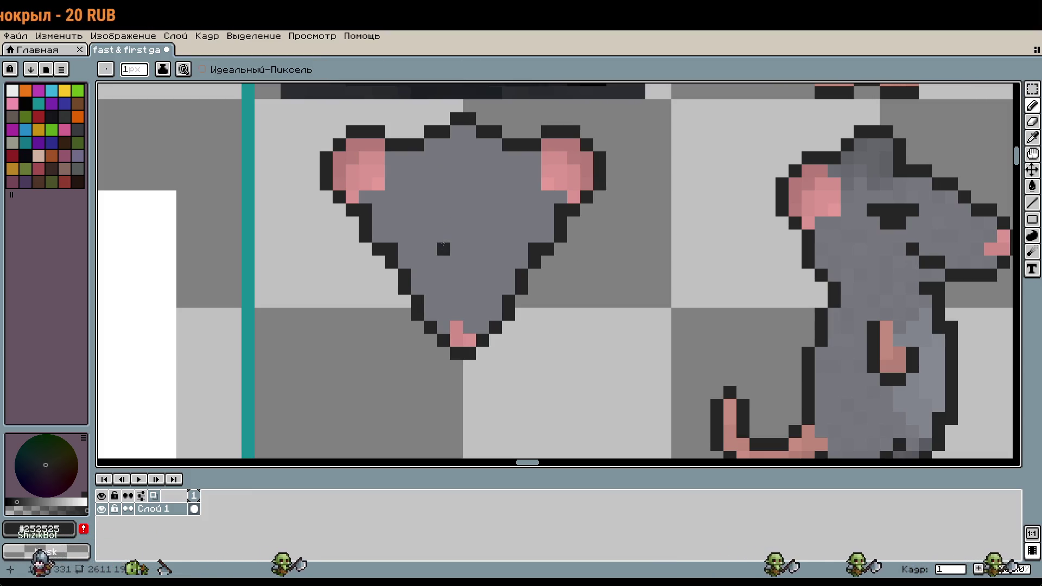
{"action": "left_click_drag", "start_coordinate": [443, 249], "coordinate": [431, 229]}
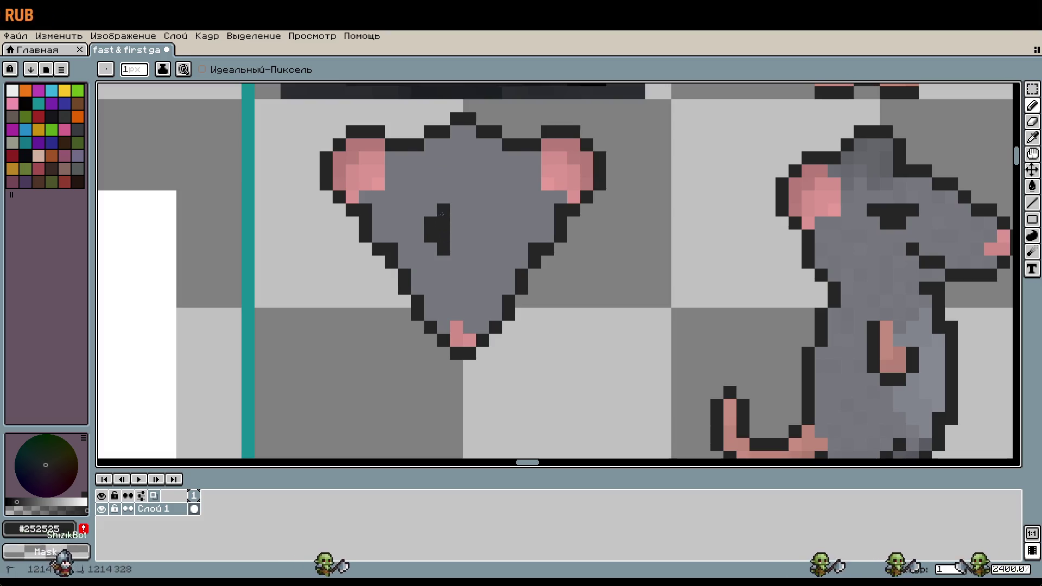
{"action": "mouse_move", "coordinate": [482, 210]}
{"action": "left_mouse_down"}
{"action": "mouse_move", "coordinate": [482, 249]}
{"action": "mouse_move", "coordinate": [495, 229]}
{"action": "left_mouse_up"}
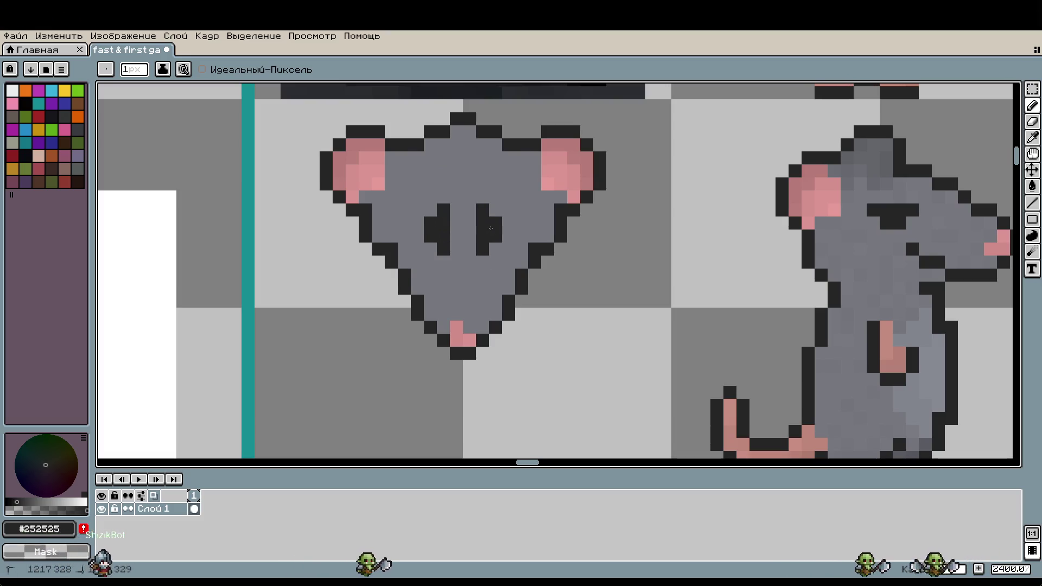
{"action": "scroll", "coordinate": [569, 279], "scroll_direction": "down", "scroll_amount": 3}
{"action": "scroll", "coordinate": [541, 284], "scroll_direction": "up", "scroll_amount": 3}
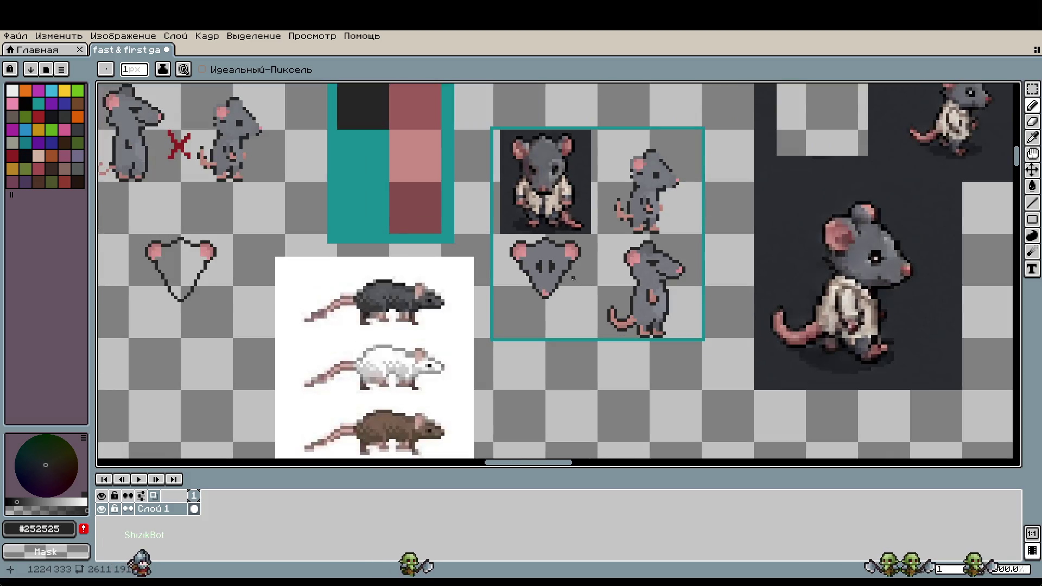
Undo the grey fill and eyes on the head
{"action": "scroll", "coordinate": [541, 284], "scroll_direction": "up", "scroll_amount": 1}
{"action": "scroll", "coordinate": [541, 284], "scroll_direction": "down", "scroll_amount": 4}
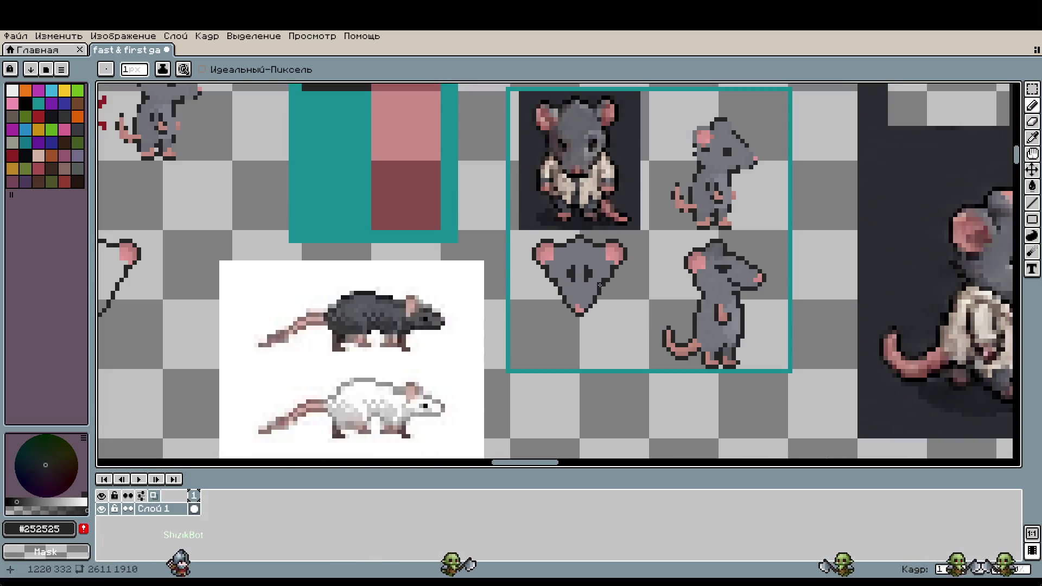
{"action": "left_click_drag", "start_coordinate": [602, 278], "coordinate": [608, 314]}
{"action": "key", "text": "ctrl+z"}
{"action": "key", "text": "ctrl+z"}
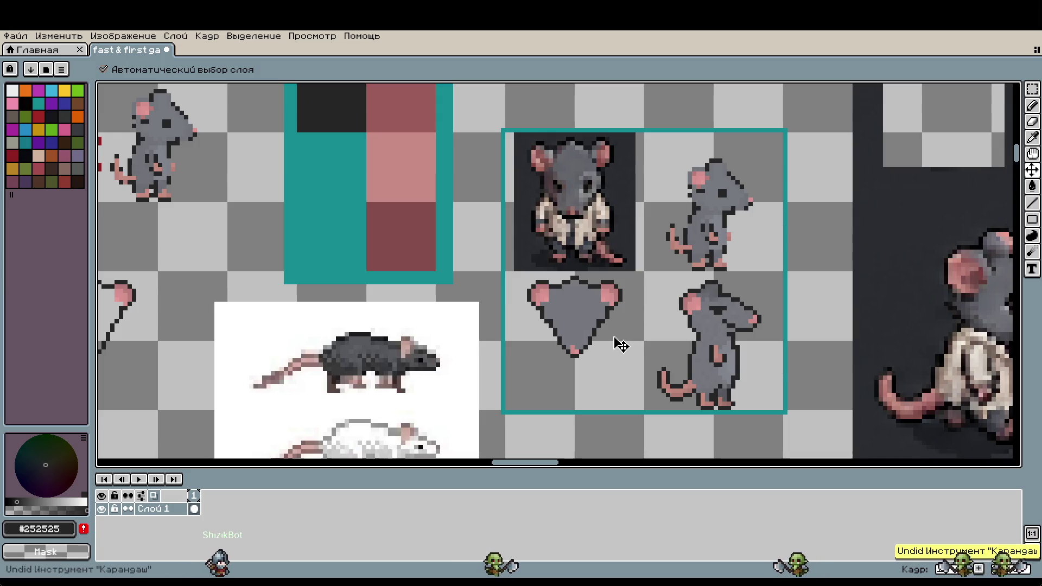
Nudge the front-view reference rat image slightly right and down
{"action": "key", "text": "m"}
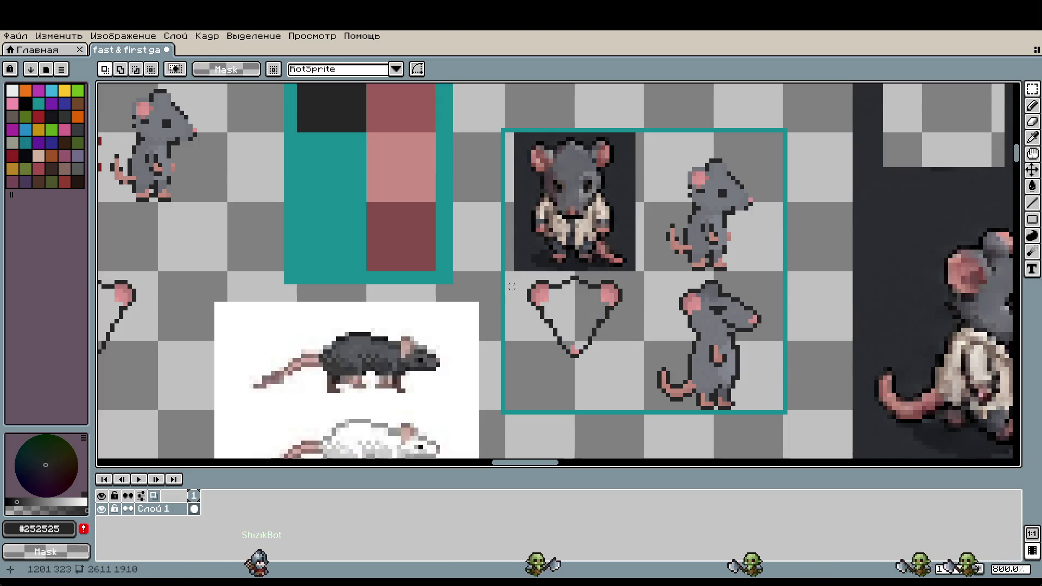
{"action": "mouse_move", "coordinate": [513, 277]}
{"action": "left_mouse_down"}
{"action": "mouse_move", "coordinate": [611, 380]}
{"action": "mouse_move", "coordinate": [612, 240]}
{"action": "left_mouse_up"}
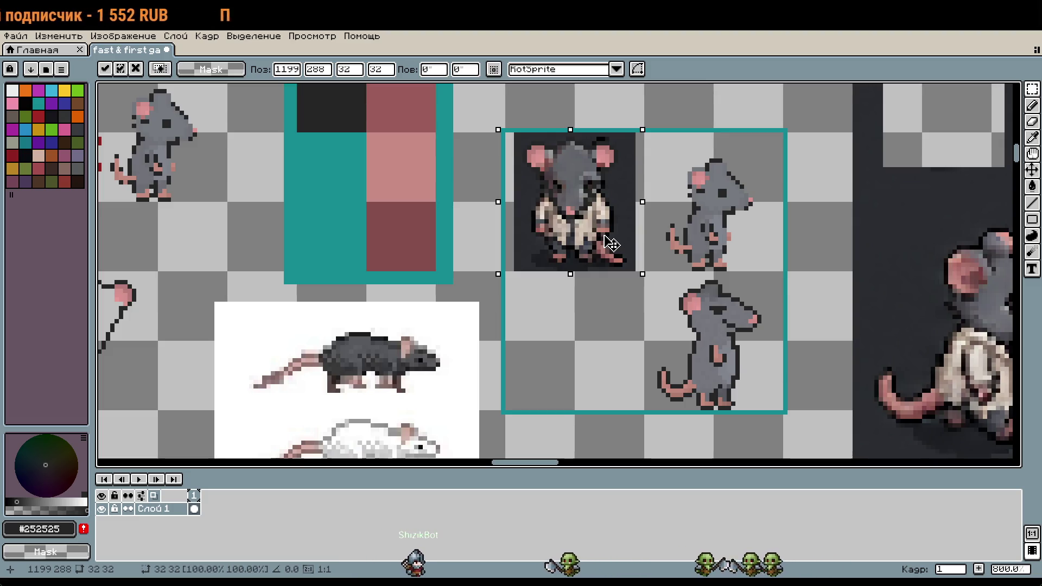
{"action": "left_click_drag", "start_coordinate": [609, 241], "coordinate": [609, 245]}
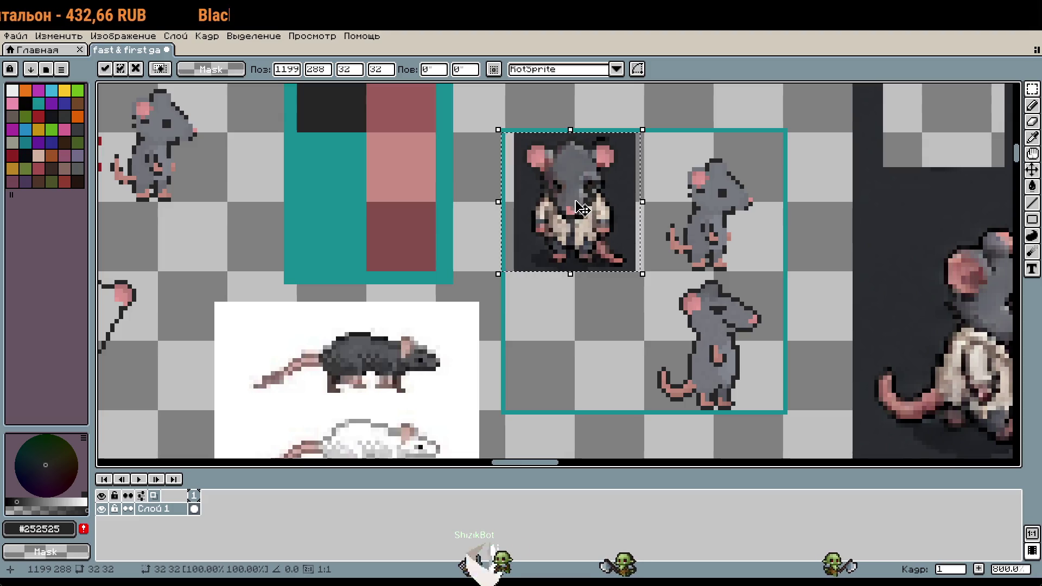
{"action": "scroll", "coordinate": [570, 204], "scroll_direction": "up", "scroll_amount": 6}
{"action": "scroll", "coordinate": [606, 209], "scroll_direction": "down", "scroll_amount": 3}
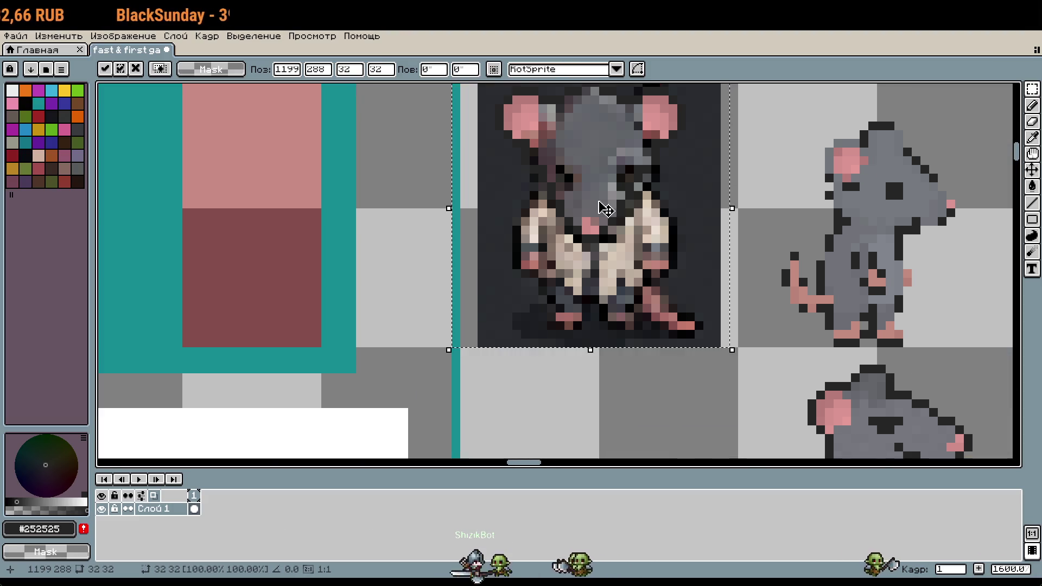
{"action": "mouse_move", "coordinate": [600, 205]}
{"action": "left_mouse_down"}
{"action": "mouse_move", "coordinate": [623, 373]}
{"action": "mouse_move", "coordinate": [617, 402]}
{"action": "mouse_move", "coordinate": [619, 228]}
{"action": "mouse_move", "coordinate": [605, 196]}
{"action": "mouse_move", "coordinate": [618, 467]}
{"action": "mouse_move", "coordinate": [612, 340]}
{"action": "mouse_move", "coordinate": [614, 352]}
{"action": "left_mouse_up"}
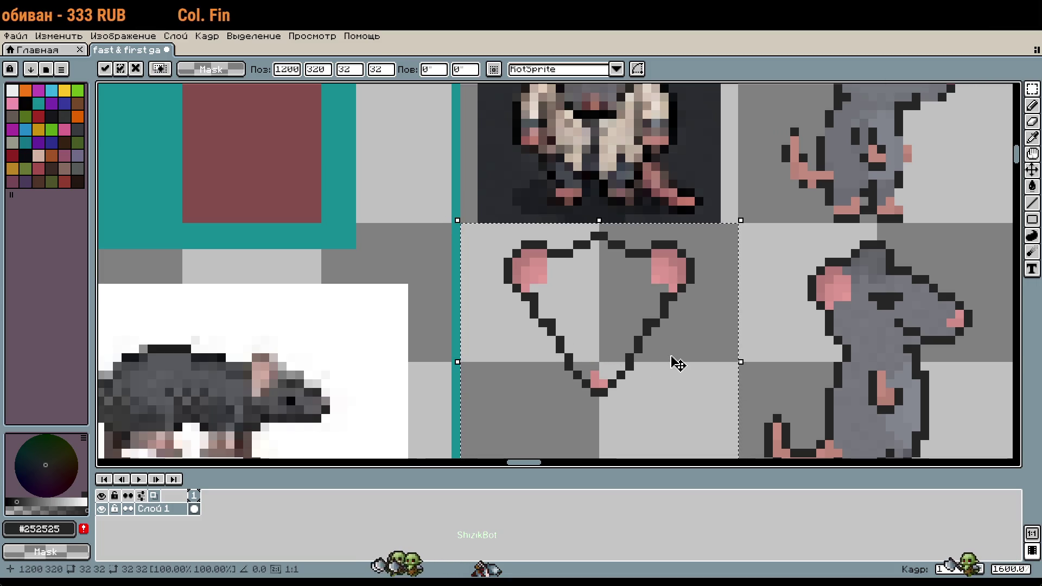
Drop the moved reference in place and erase the stray dark pixel beside the head
{"action": "key", "text": "ctrl+d"}
{"action": "scroll", "coordinate": [679, 353], "scroll_direction": "up", "scroll_amount": 2}
{"action": "left_click_drag", "start_coordinate": [683, 321], "coordinate": [678, 303]}
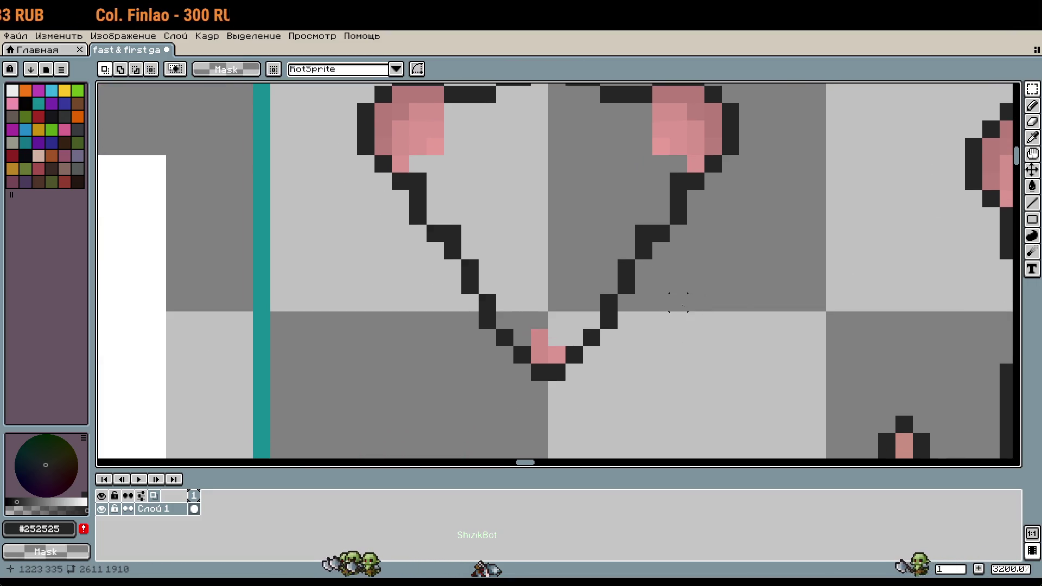
{"action": "key", "text": "b"}
{"action": "right_click", "coordinate": [644, 234]}
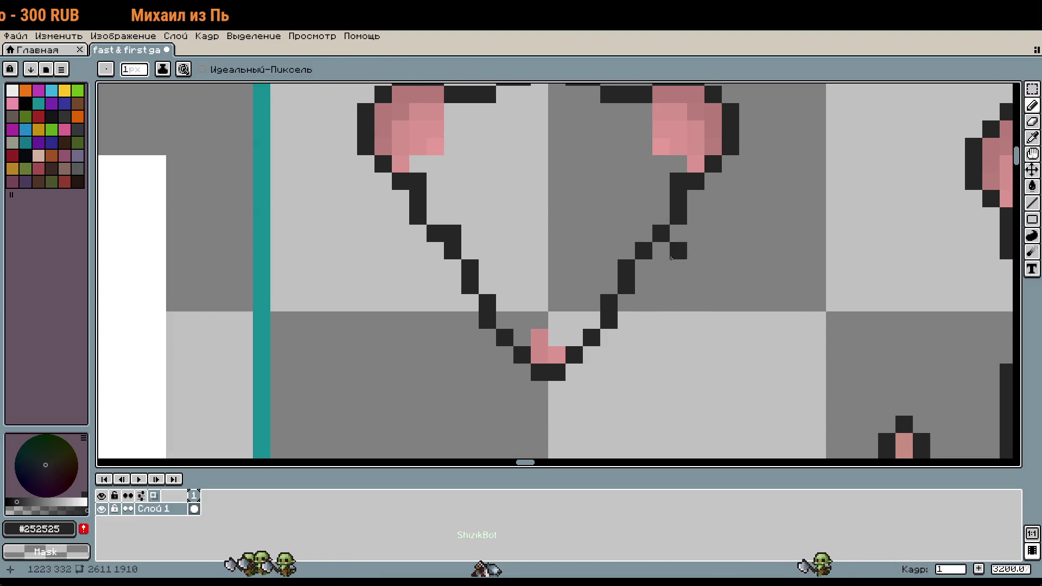
Move the lower part of the head outline down one pixel
{"action": "scroll", "coordinate": [691, 287], "scroll_direction": "down", "scroll_amount": 1}
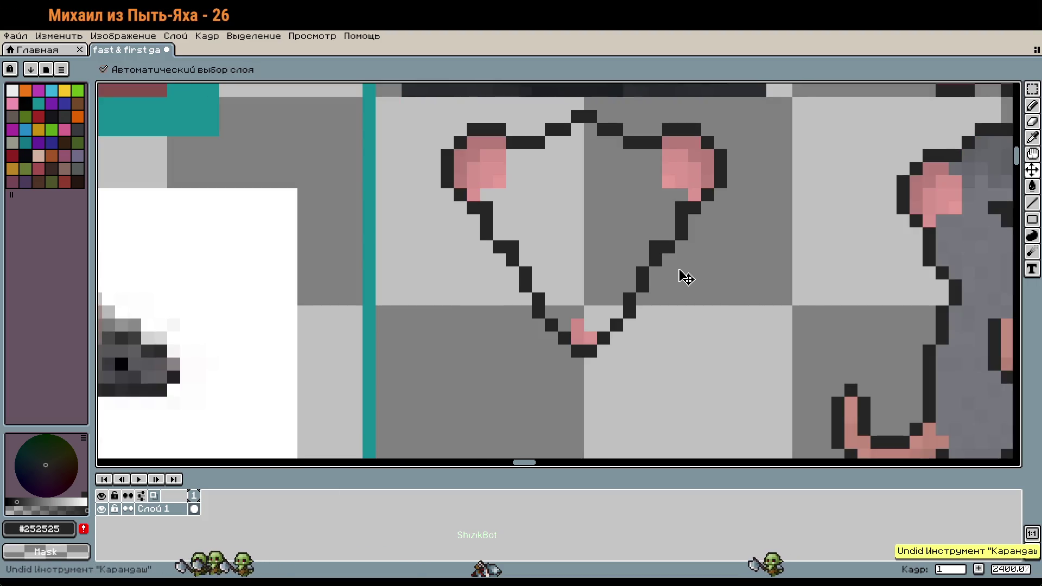
{"action": "key", "text": "m"}
{"action": "mouse_move", "coordinate": [674, 370]}
{"action": "left_mouse_down"}
{"action": "mouse_move", "coordinate": [521, 279]}
{"action": "mouse_move", "coordinate": [512, 261]}
{"action": "left_mouse_up"}
{"action": "left_click_drag", "start_coordinate": [552, 298], "coordinate": [549, 305]}
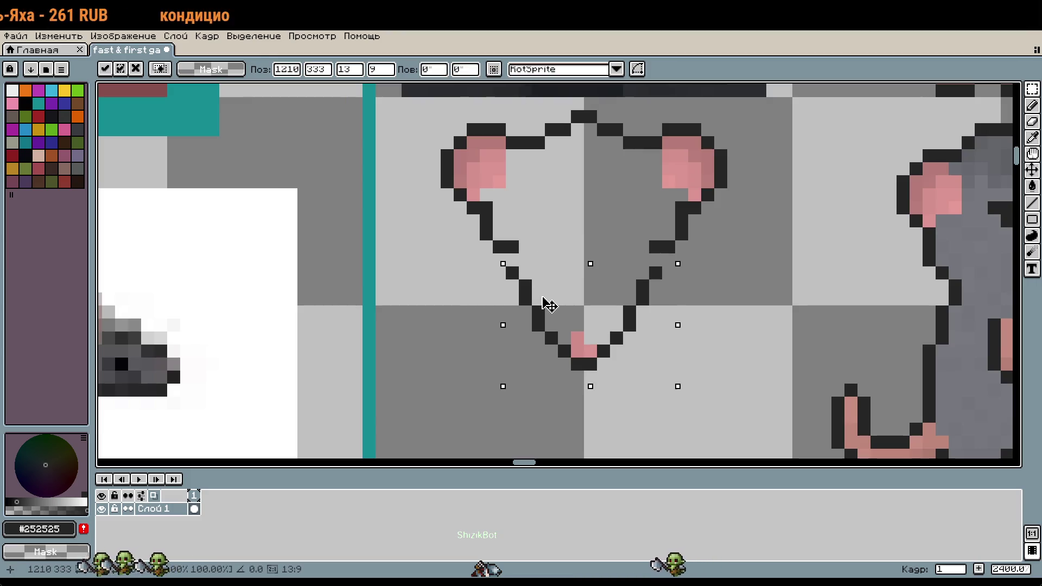
{"action": "key", "text": "b"}
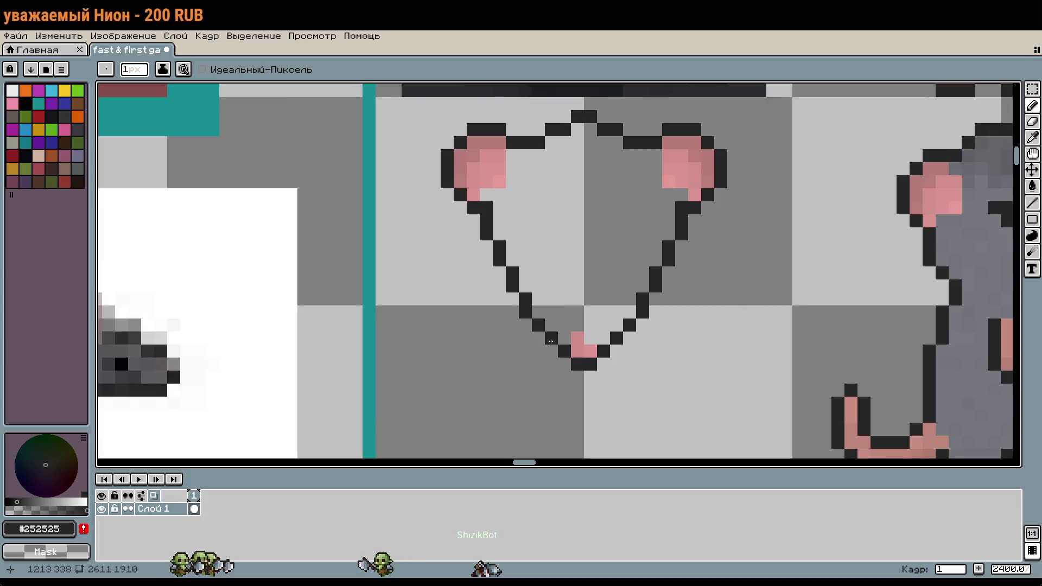
Shift the chin tip down one more pixel and return to single-pixel drawing
{"action": "left_click_drag", "start_coordinate": [649, 383], "coordinate": [545, 331]}
{"action": "key", "text": "Down"}
{"action": "left_click", "coordinate": [669, 350]}
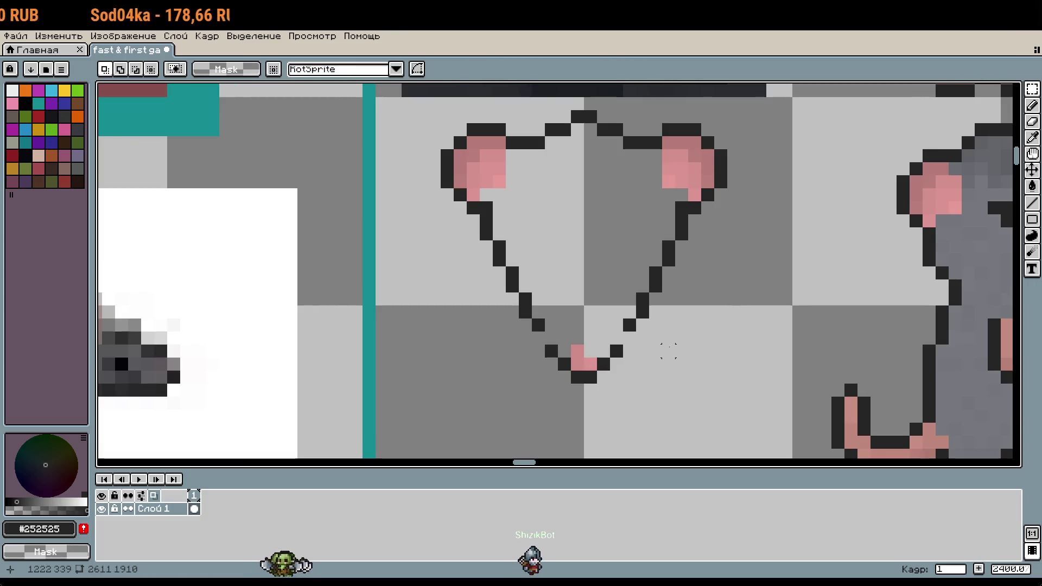
{"action": "key", "text": "b"}
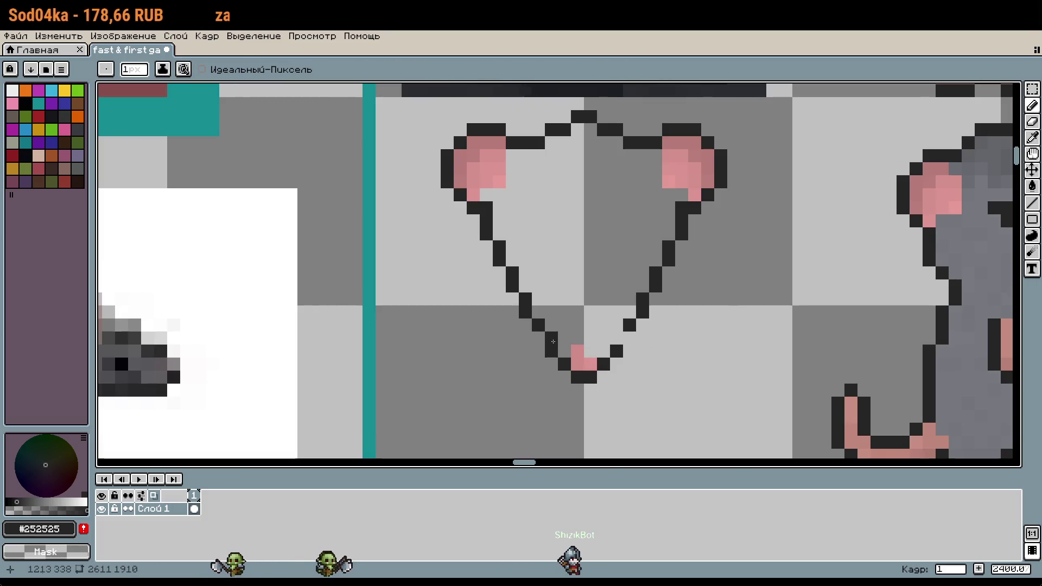
{"action": "scroll", "coordinate": [666, 310], "scroll_direction": "down", "scroll_amount": 3}
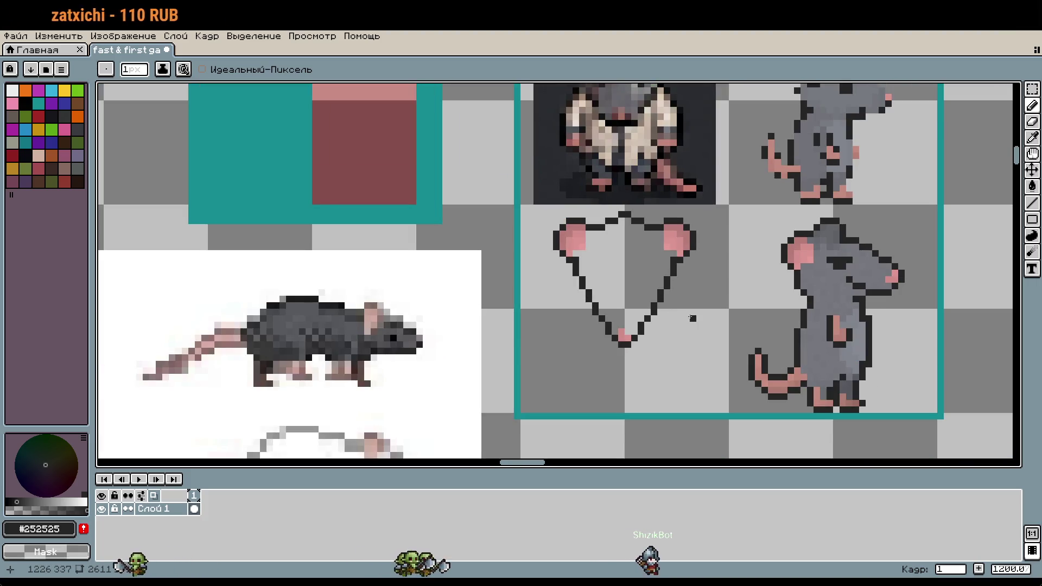
{"action": "scroll", "coordinate": [648, 370], "scroll_direction": "up", "scroll_amount": 1}
{"action": "key", "text": "m"}
{"action": "mouse_move", "coordinate": [660, 372]}
{"action": "left_mouse_down"}
{"action": "mouse_move", "coordinate": [561, 289]}
{"action": "mouse_move", "coordinate": [570, 292]}
{"action": "left_mouse_up"}
{"action": "key", "text": "Up"}
{"action": "key", "text": "Return"}
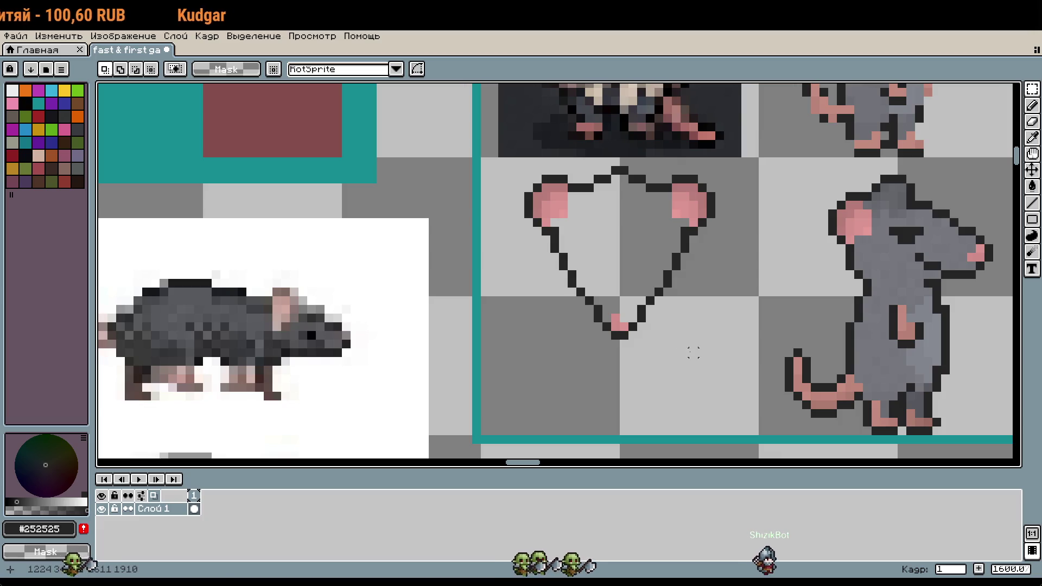
{"action": "left_click_drag", "start_coordinate": [695, 354], "coordinate": [570, 281]}
{"action": "key", "text": "Up"}
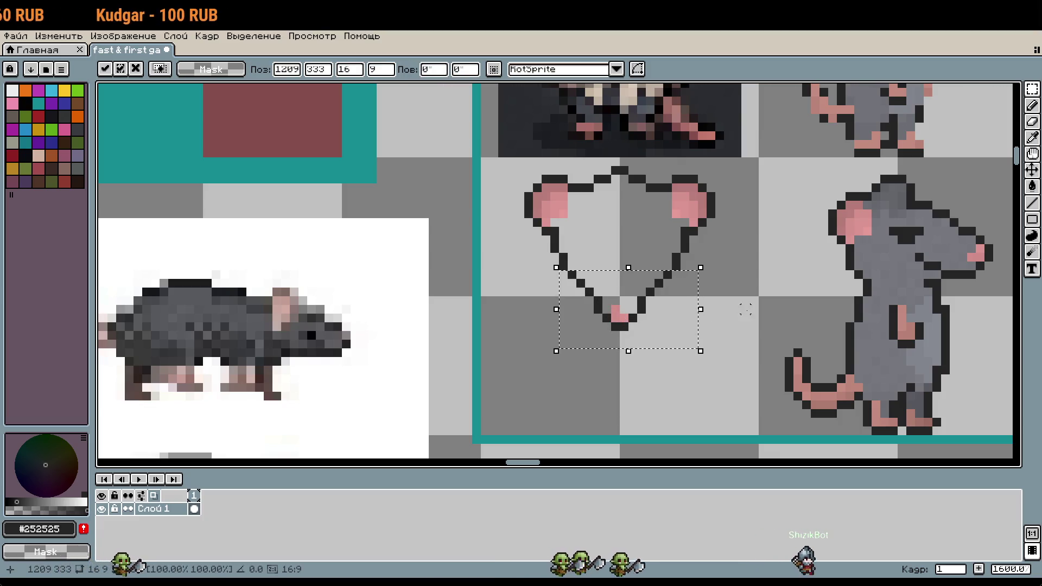
{"action": "key", "text": "Return"}
{"action": "key", "text": "ctrl+z"}
{"action": "key", "text": "ctrl+z"}
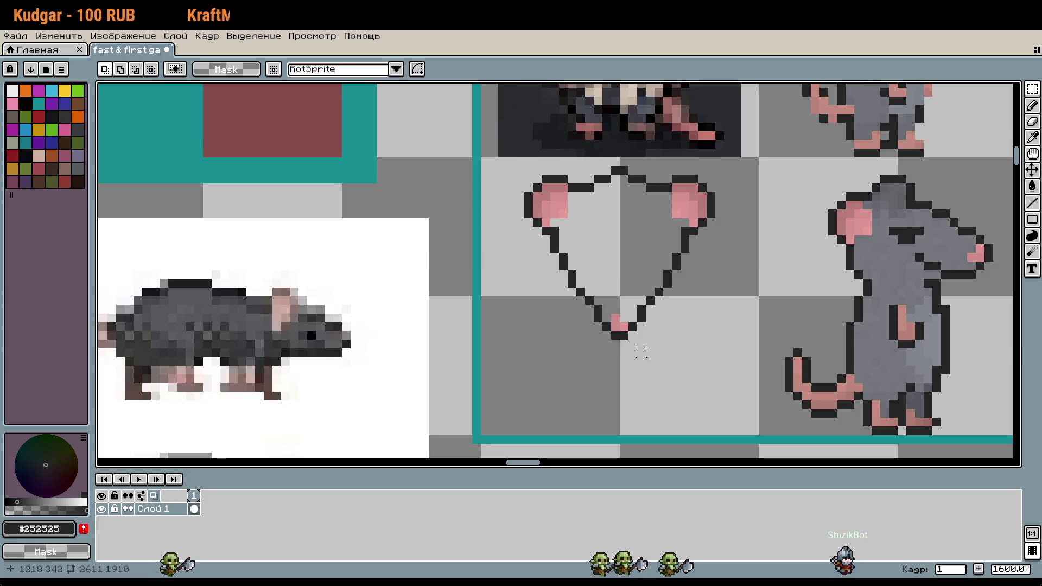
{"action": "left_click_drag", "start_coordinate": [605, 326], "coordinate": [673, 364]}
{"action": "key", "text": "Up"}
{"action": "key", "text": "Return"}
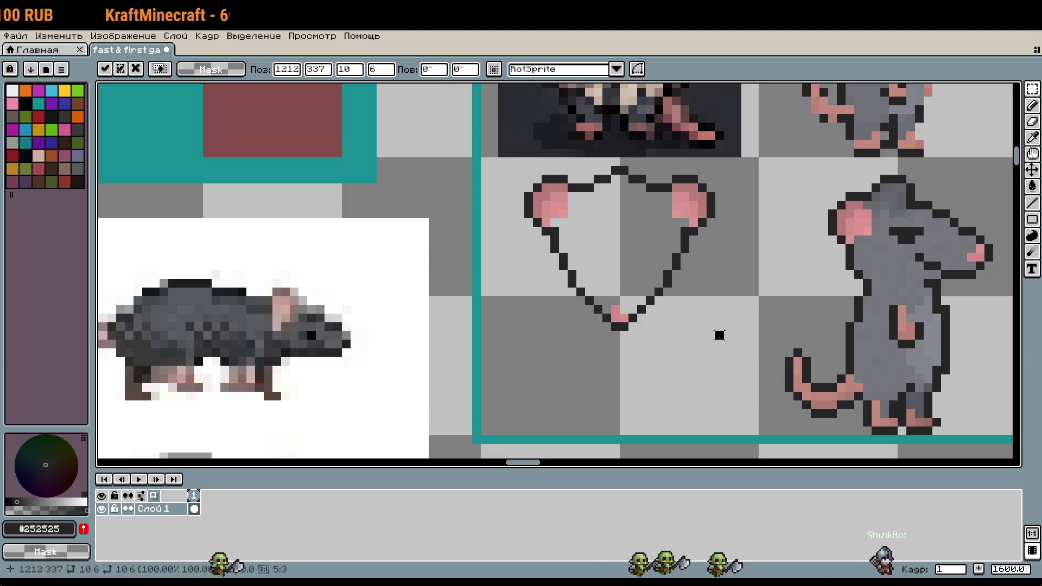
{"action": "left_click_drag", "start_coordinate": [711, 274], "coordinate": [713, 299]}
{"action": "key", "text": "ctrl+z"}
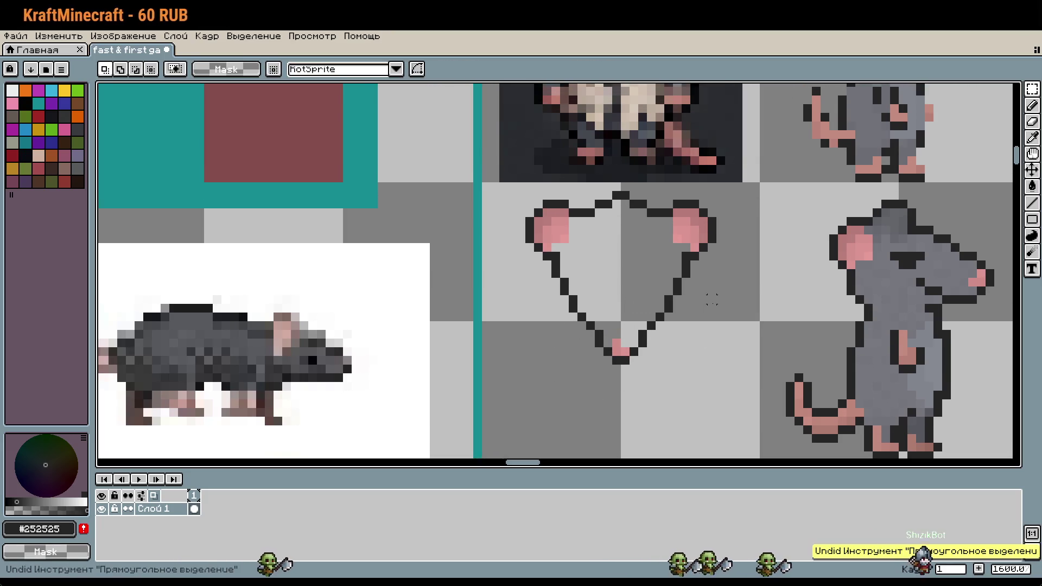
{"action": "key", "text": "ctrl+z"}
{"action": "key", "text": "ctrl+y"}
{"action": "key", "text": "ctrl+z"}
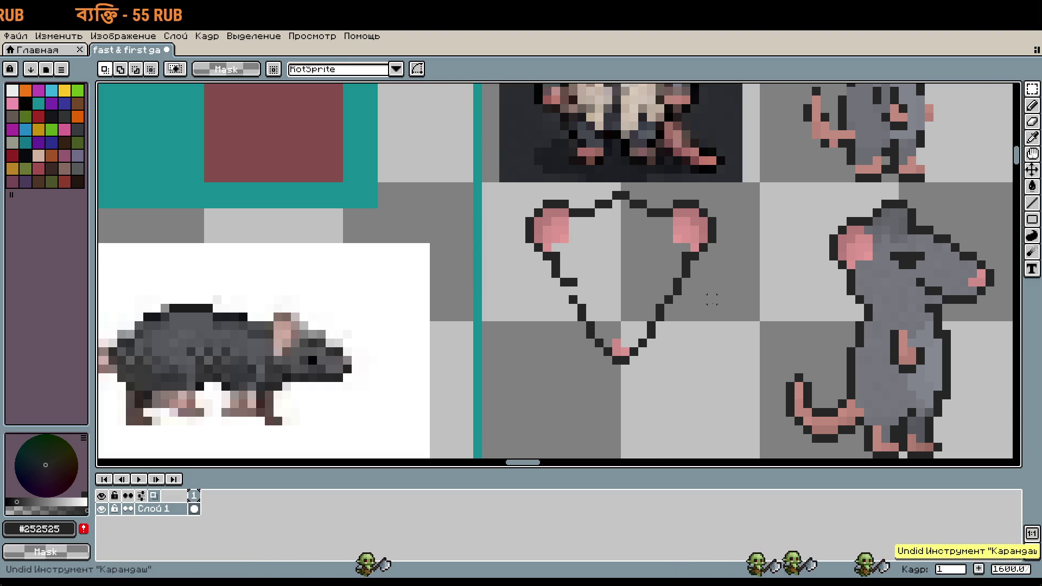
{"action": "key", "text": "ctrl+z"}
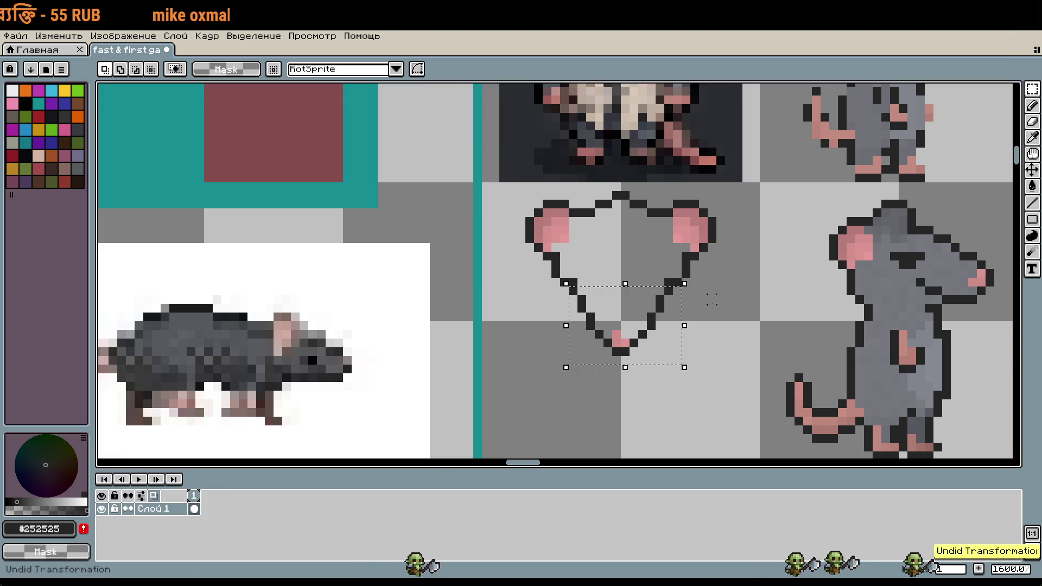
{"action": "key", "text": "b"}
{"action": "scroll", "coordinate": [644, 277], "scroll_direction": "up", "scroll_amount": 1}
{"action": "left_click", "coordinate": [644, 277]}
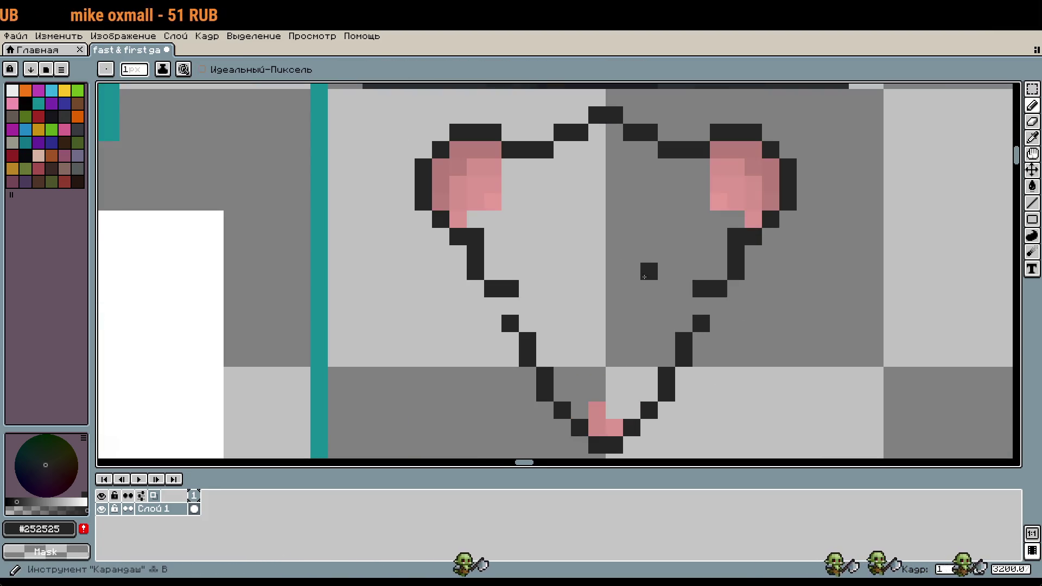
{"action": "scroll", "coordinate": [653, 339], "scroll_direction": "down", "scroll_amount": 1}
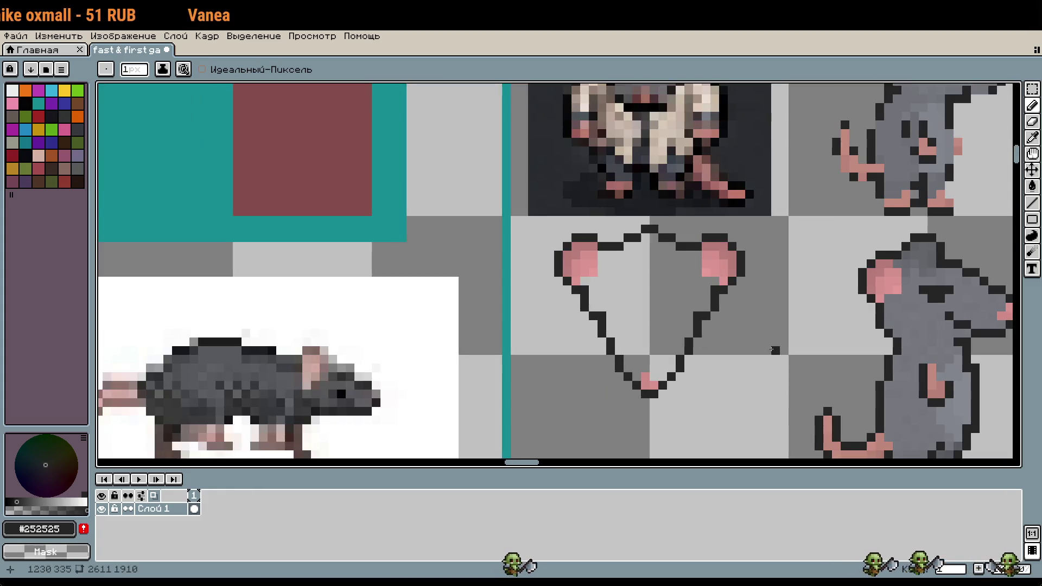
{"action": "scroll", "coordinate": [709, 327], "scroll_direction": "up", "scroll_amount": 1}
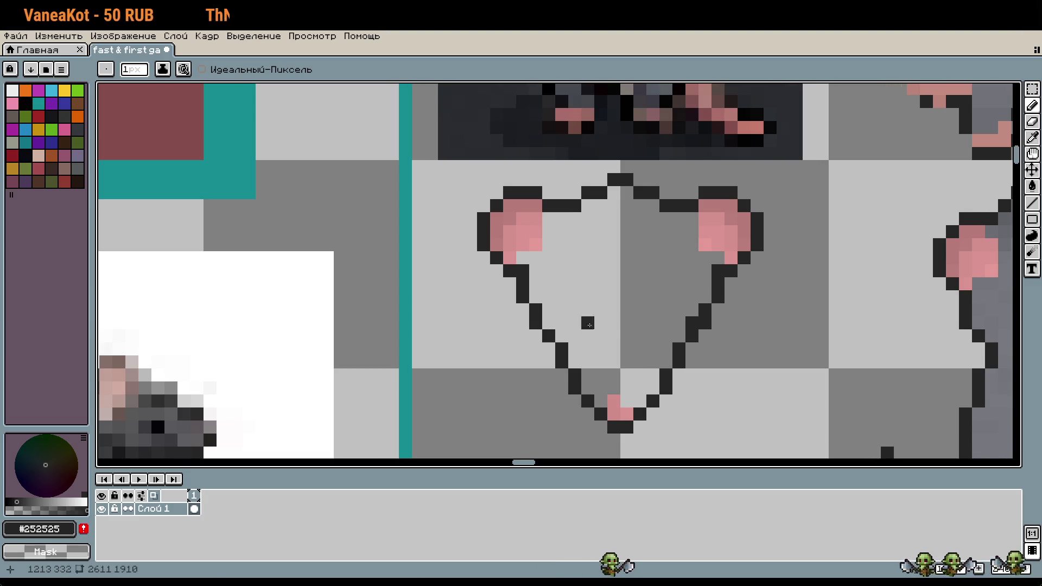
{"action": "scroll", "coordinate": [693, 318], "scroll_direction": "down", "scroll_amount": 1}
{"action": "left_click_drag", "start_coordinate": [756, 373], "coordinate": [751, 344]}
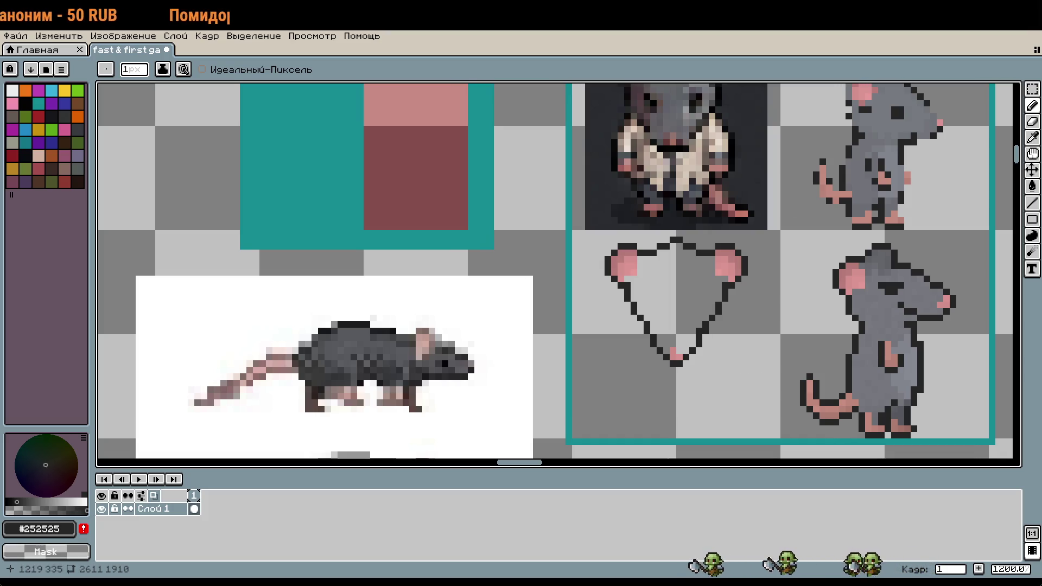
{"action": "key", "text": "i"}
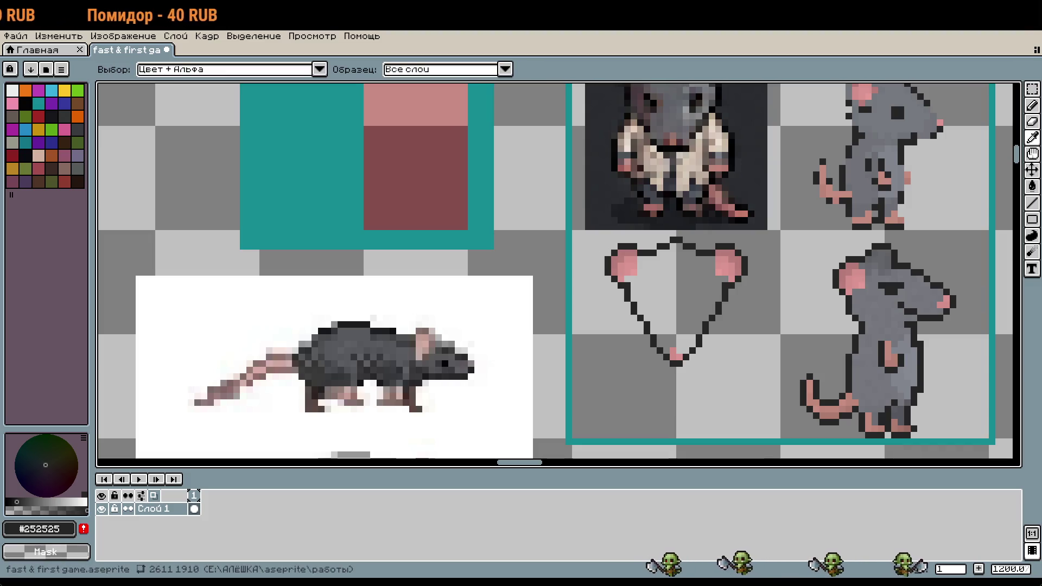
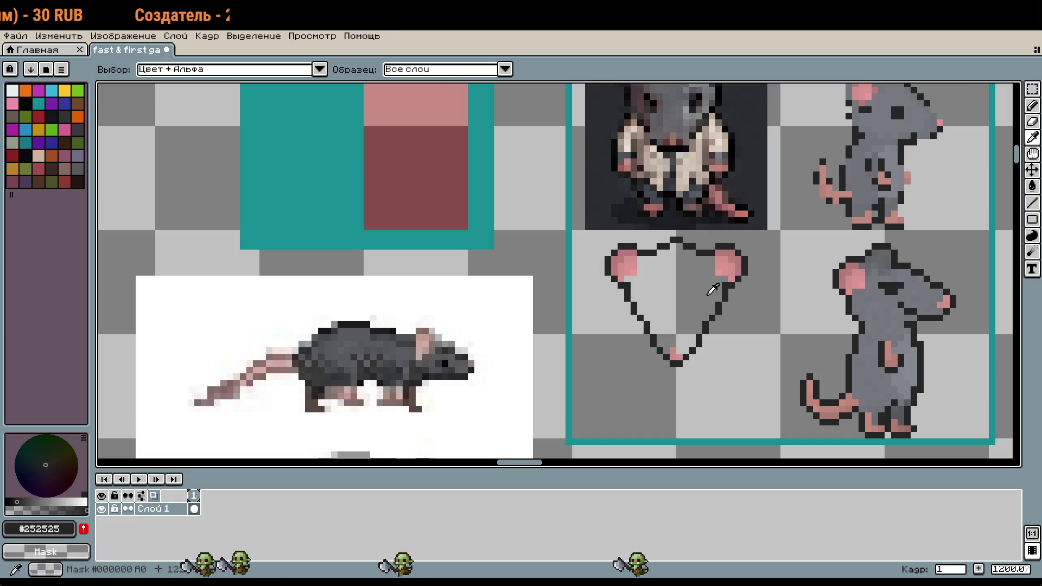
Pencil two vertical dark eye strokes inside the heart-shaped face, redrawing the right eye
{"action": "scroll", "coordinate": [709, 294], "scroll_direction": "up", "scroll_amount": 3}
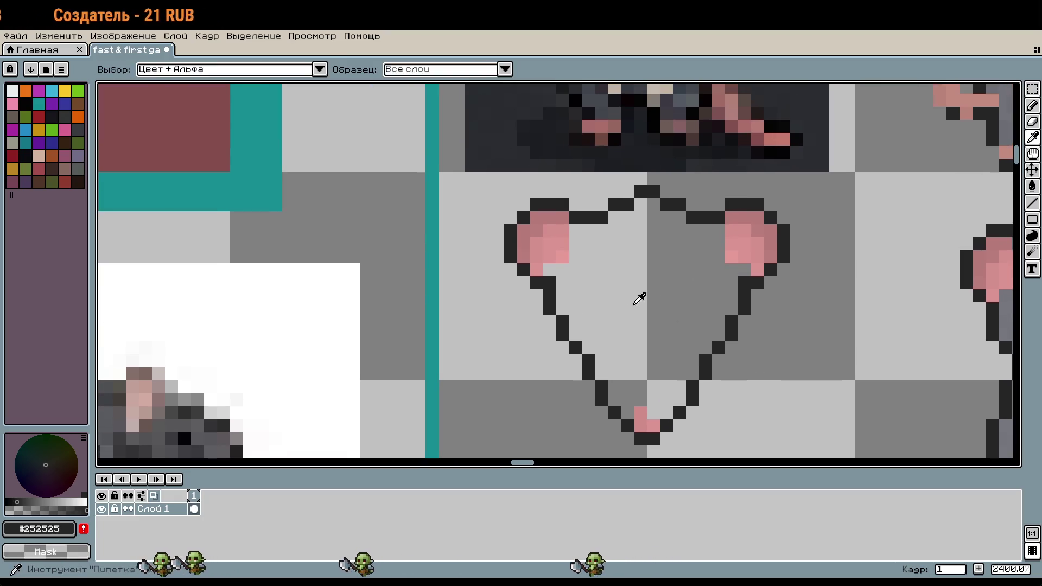
{"action": "key", "text": "b"}
{"action": "left_click", "coordinate": [613, 335]}
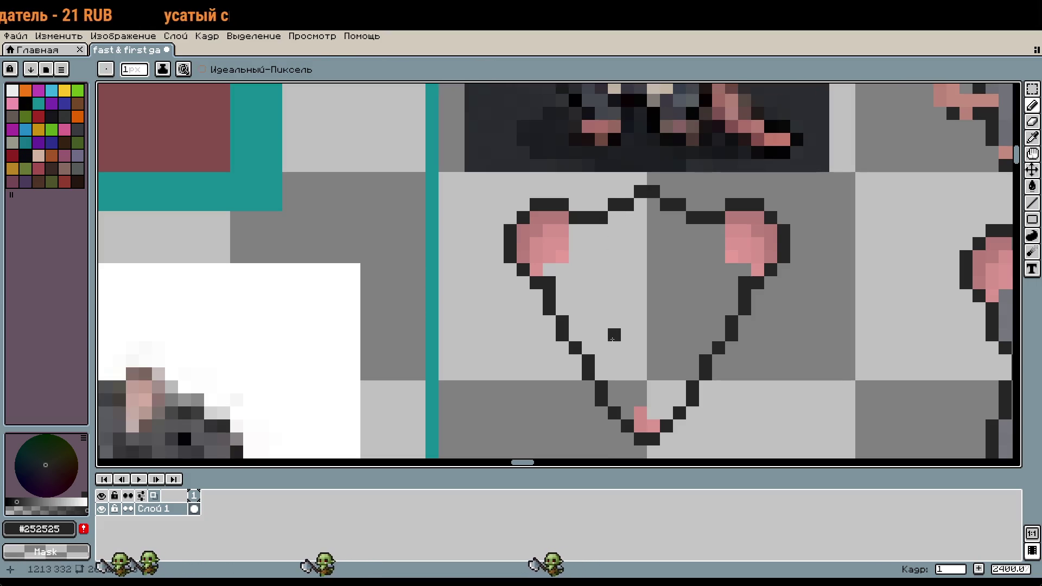
{"action": "mouse_move", "coordinate": [614, 336]}
{"action": "left_mouse_down"}
{"action": "mouse_move", "coordinate": [614, 296]}
{"action": "mouse_move", "coordinate": [606, 308]}
{"action": "mouse_move", "coordinate": [668, 340]}
{"action": "left_mouse_up"}
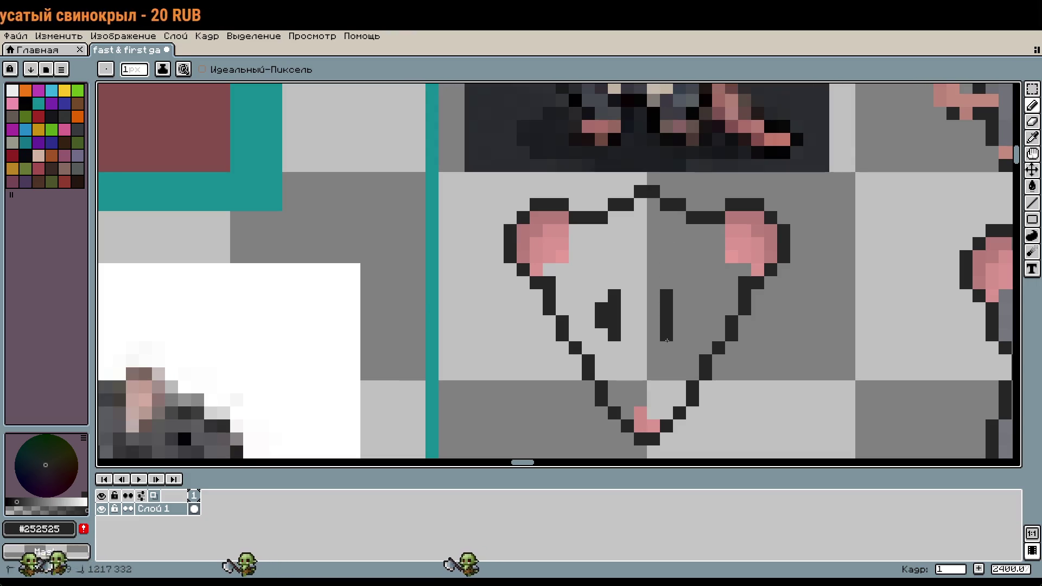
{"action": "scroll", "coordinate": [680, 308], "scroll_direction": "down", "scroll_amount": 3}
{"action": "scroll", "coordinate": [684, 315], "scroll_direction": "up", "scroll_amount": 3}
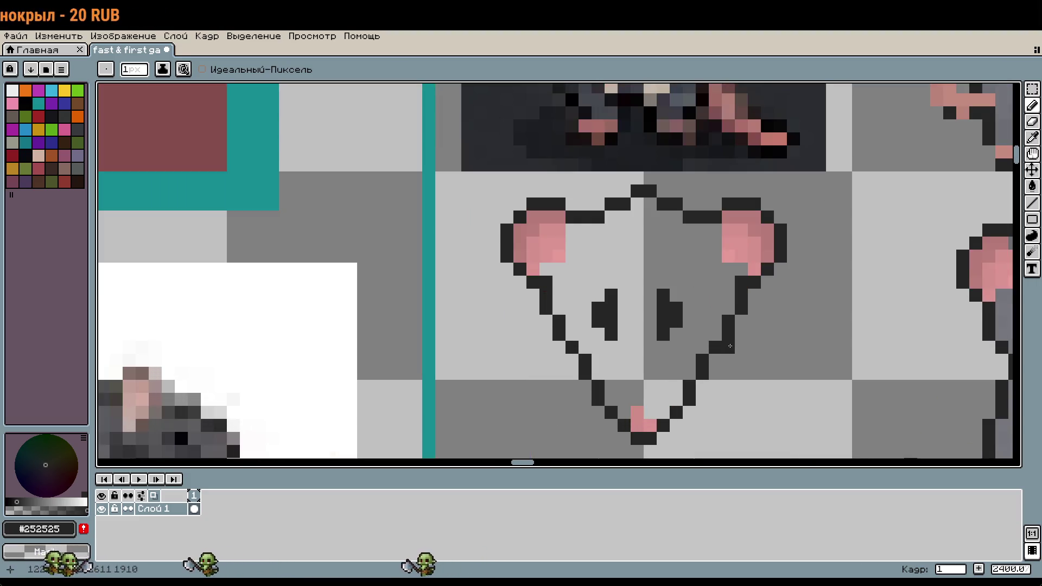
{"action": "key", "text": "ctrl+z"}
{"action": "left_click_drag", "start_coordinate": [676, 334], "coordinate": [676, 291]}
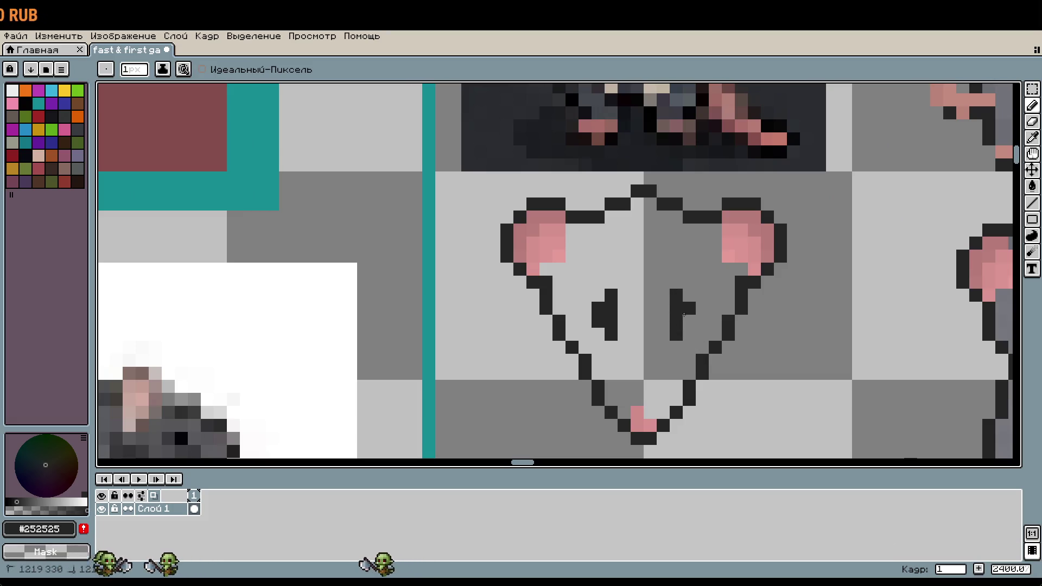
Undo the latest eye strokes, including the left eye, to retry them
{"action": "left_click_drag", "start_coordinate": [750, 349], "coordinate": [758, 296]}
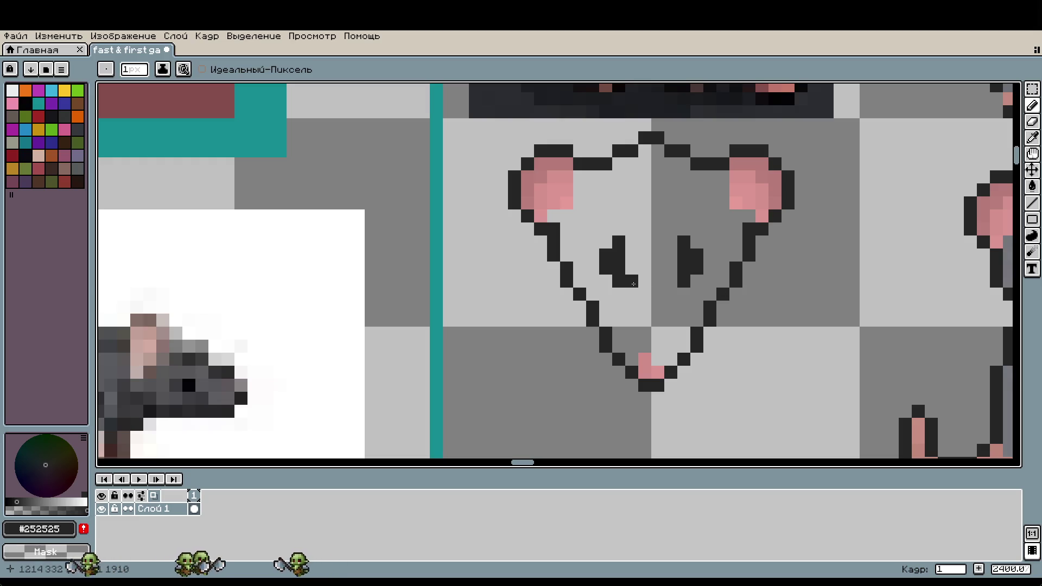
{"action": "key", "text": "ctrl+z"}
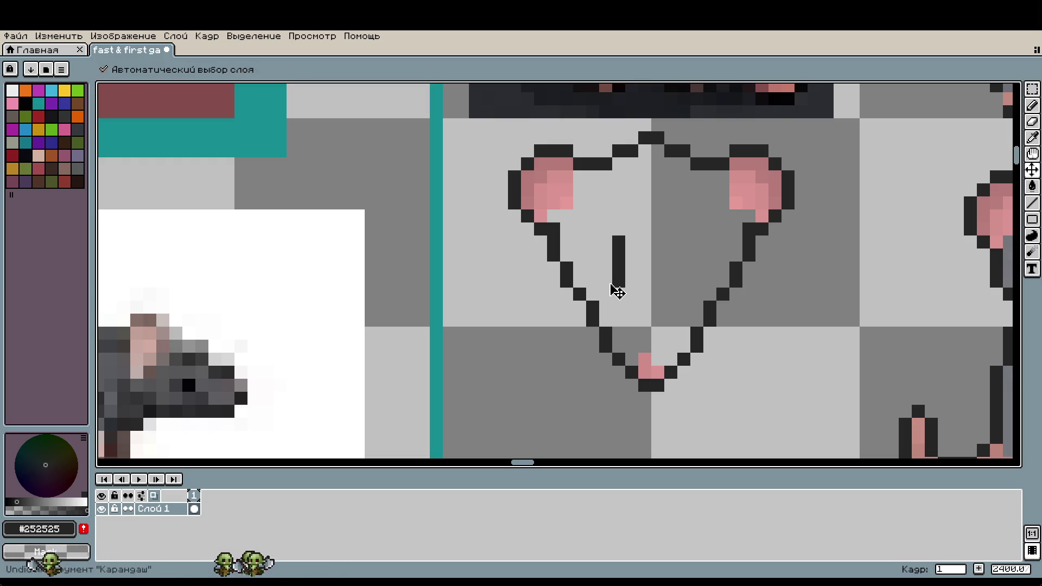
{"action": "key", "text": "ctrl+z"}
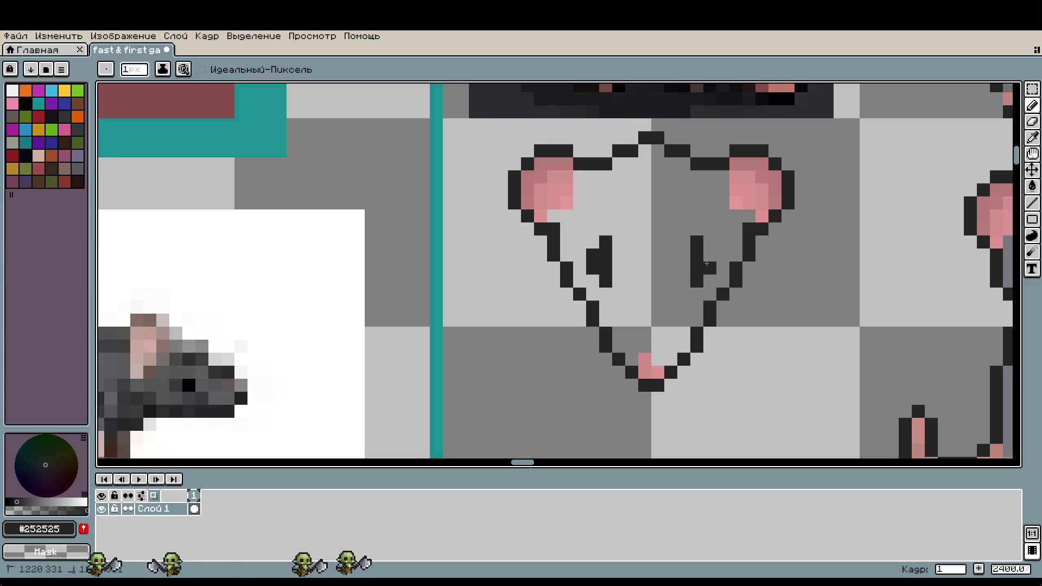
{"action": "scroll", "coordinate": [706, 263], "scroll_direction": "down", "scroll_amount": 2}
{"action": "scroll", "coordinate": [751, 306], "scroll_direction": "up", "scroll_amount": 2}
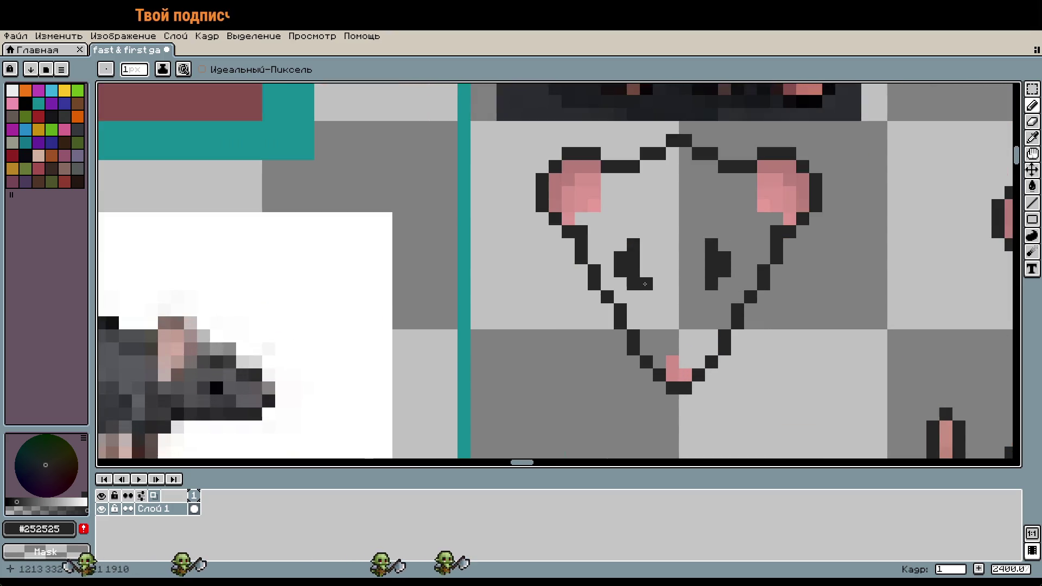
{"action": "key", "text": "ctrl+z"}
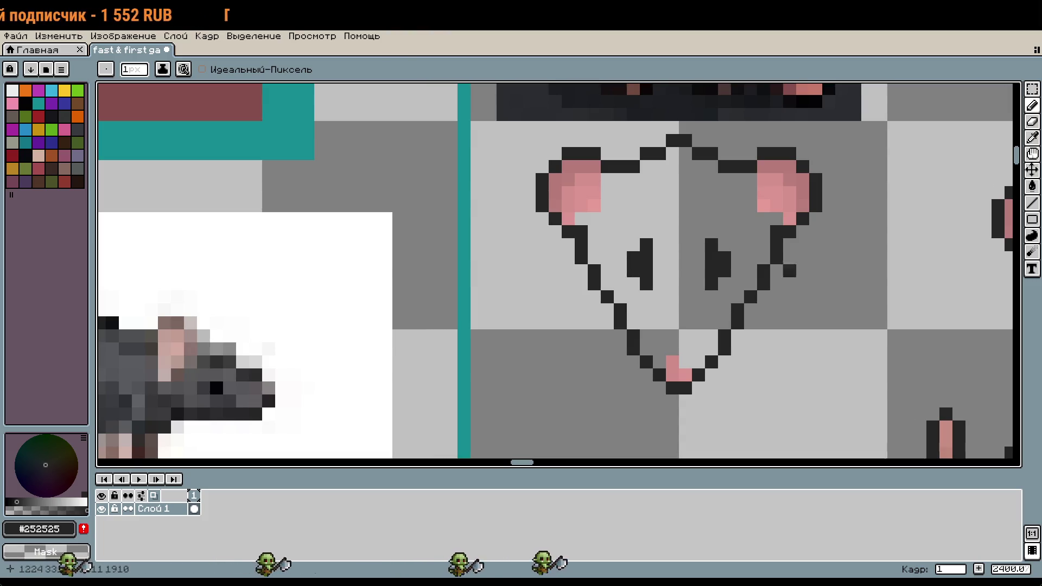
{"action": "scroll", "coordinate": [680, 324], "scroll_direction": "up", "scroll_amount": 1}
{"action": "scroll", "coordinate": [679, 324], "scroll_direction": "down", "scroll_amount": 4}
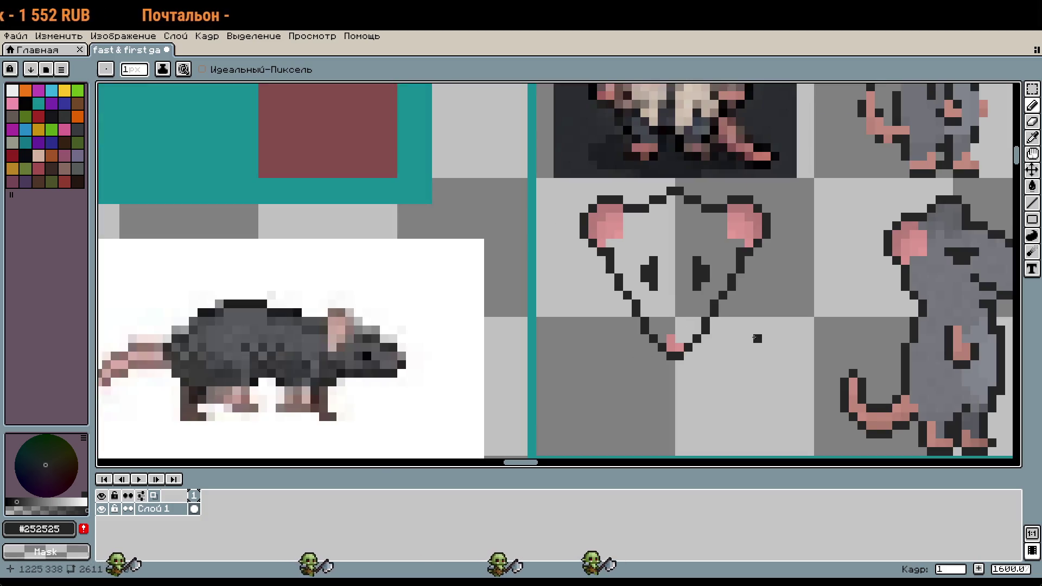
{"action": "key", "text": "i"}
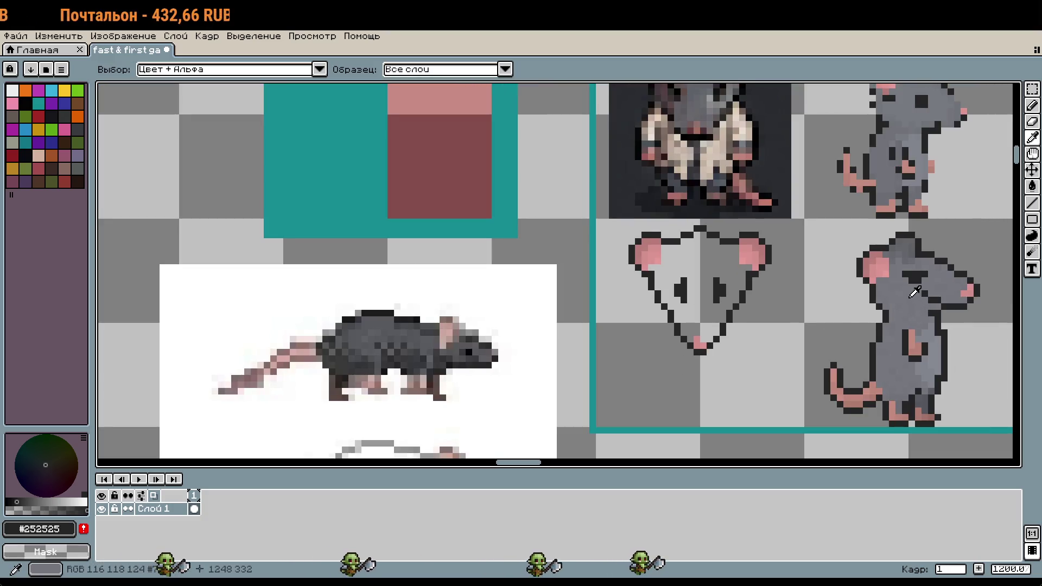
{"action": "left_click", "coordinate": [921, 315]}
{"action": "key", "text": "g"}
{"action": "left_click", "coordinate": [722, 326]}
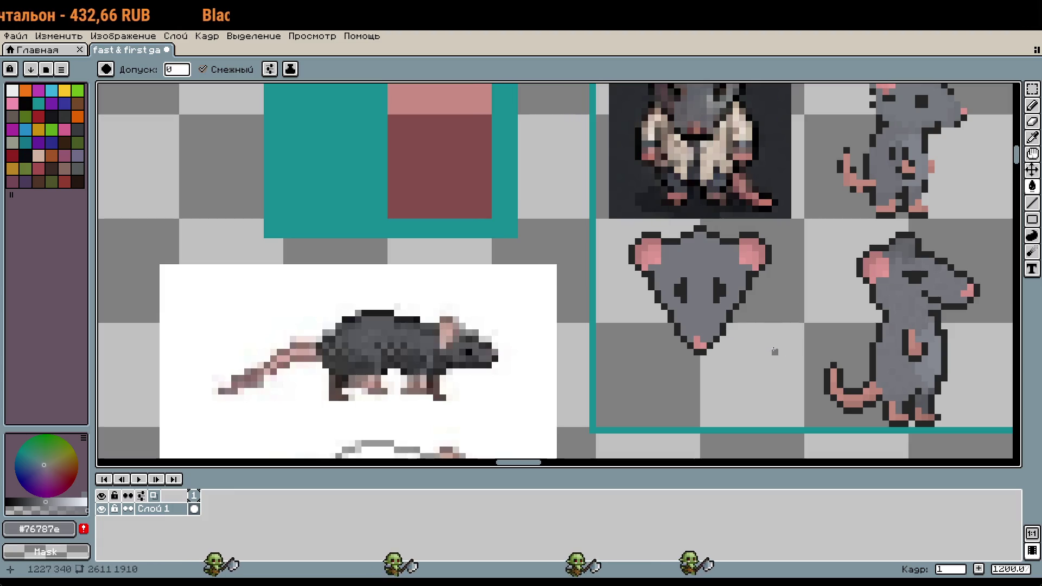
{"action": "scroll", "coordinate": [775, 346], "scroll_direction": "down", "scroll_amount": 1}
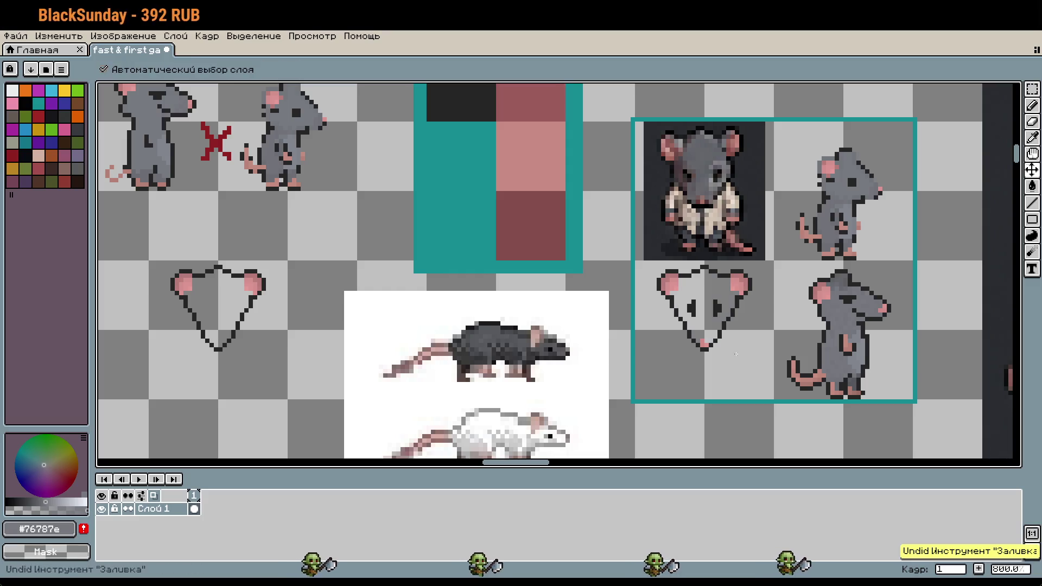
{"action": "key", "text": "m"}
{"action": "mouse_move", "coordinate": [636, 263]}
{"action": "left_mouse_down"}
{"action": "mouse_move", "coordinate": [736, 365]}
{"action": "mouse_move", "coordinate": [737, 231]}
{"action": "left_mouse_up"}
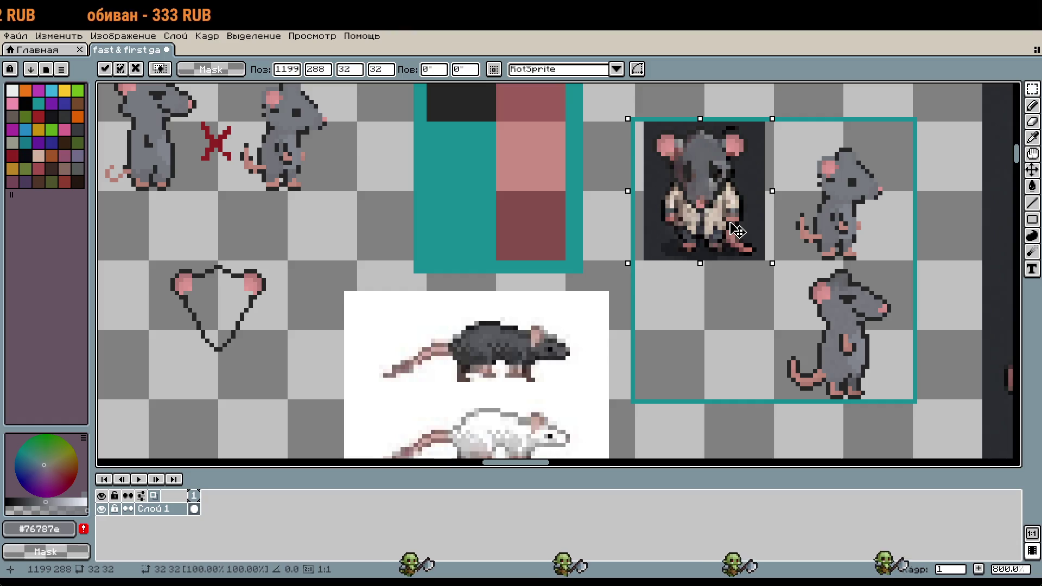
{"action": "left_click_drag", "start_coordinate": [737, 230], "coordinate": [745, 337]}
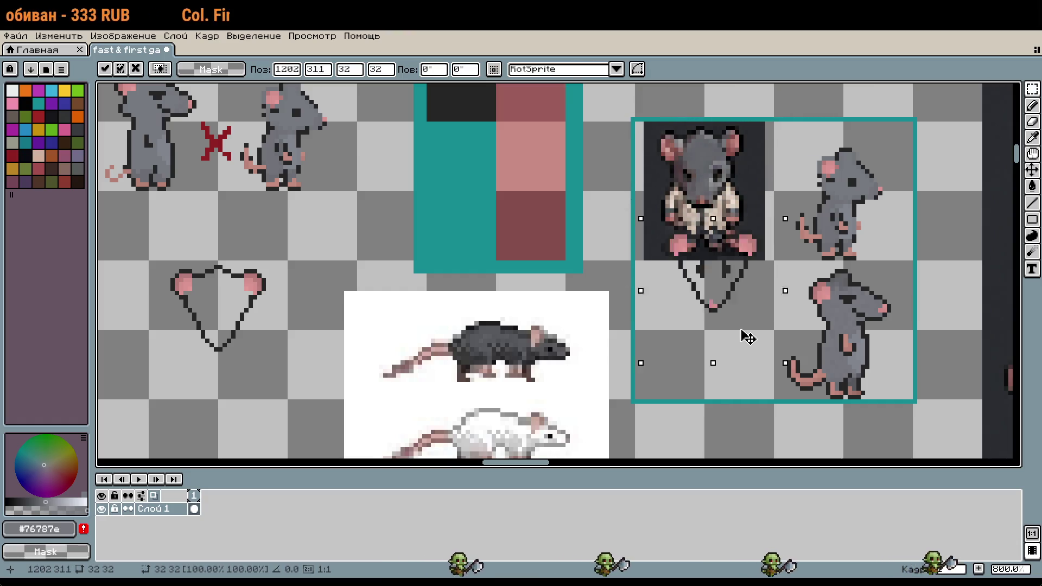
{"action": "key", "text": "Return"}
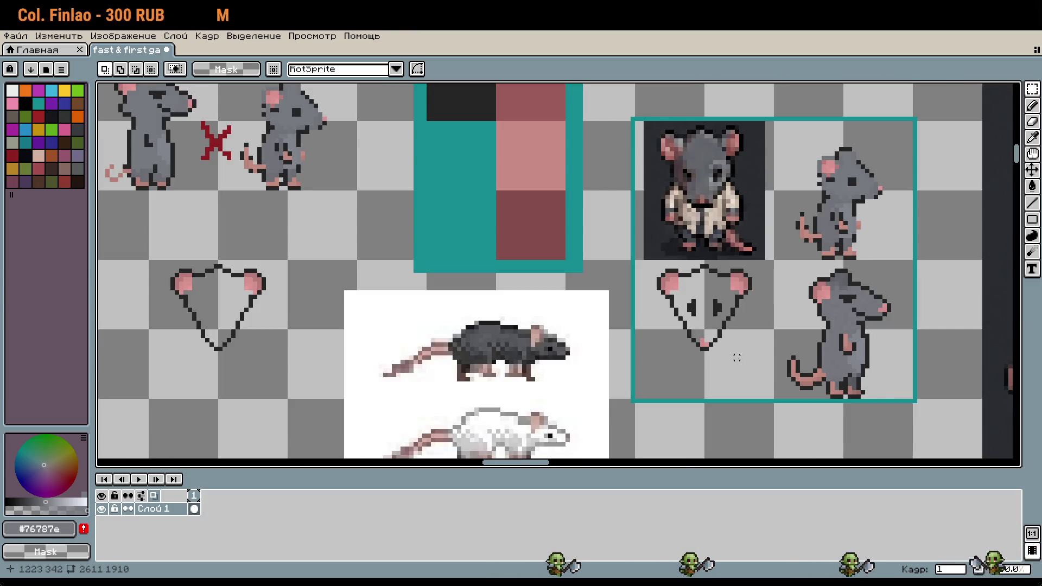
{"action": "scroll", "coordinate": [738, 354], "scroll_direction": "up", "scroll_amount": 2}
{"action": "scroll", "coordinate": [732, 348], "scroll_direction": "up", "scroll_amount": 2}
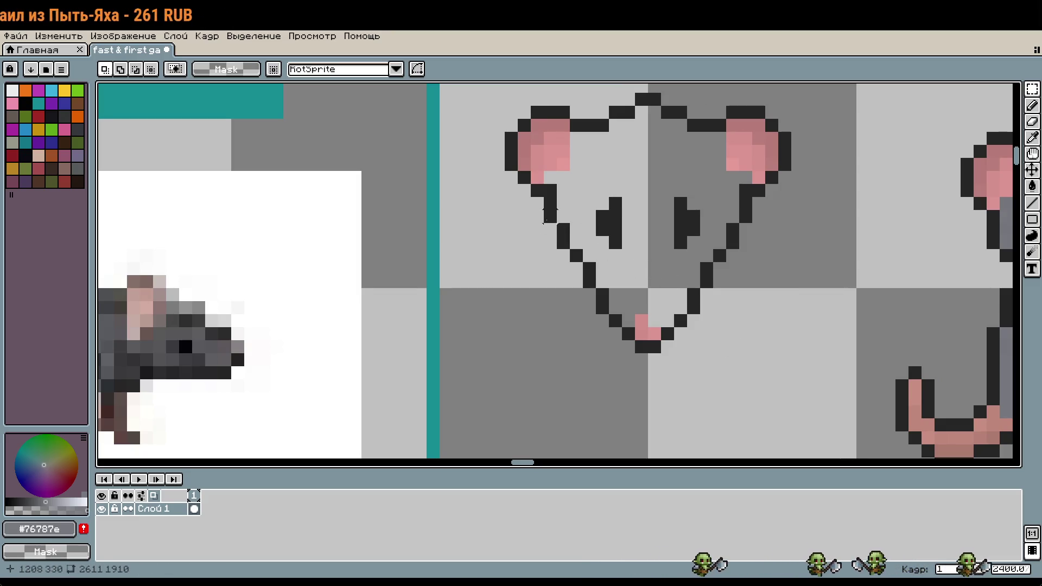
Move the lower part of the rat face up by one pixel
{"action": "left_click_drag", "start_coordinate": [549, 212], "coordinate": [766, 217]}
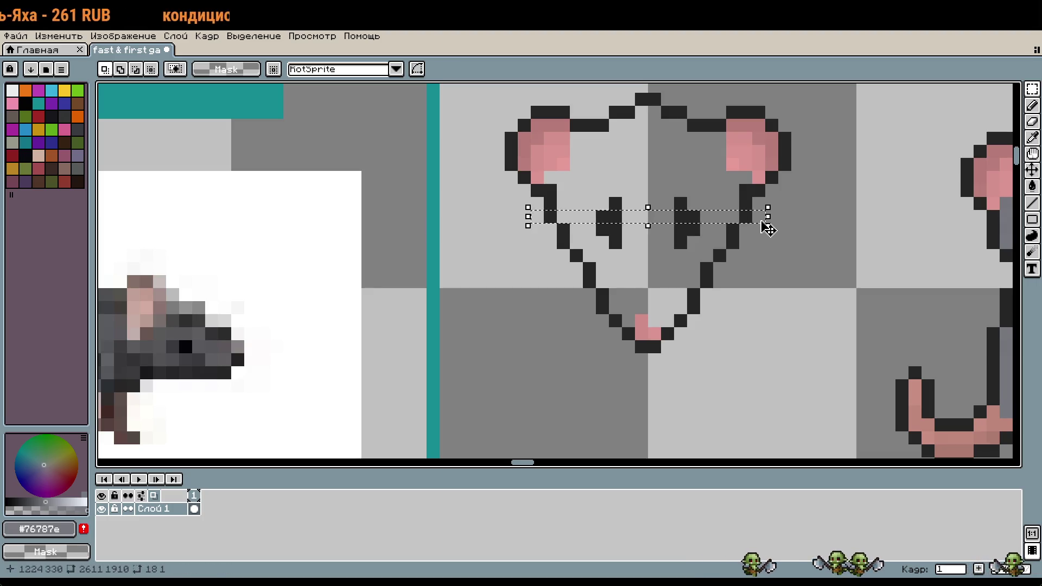
{"action": "left_click_drag", "start_coordinate": [771, 373], "coordinate": [555, 222]}
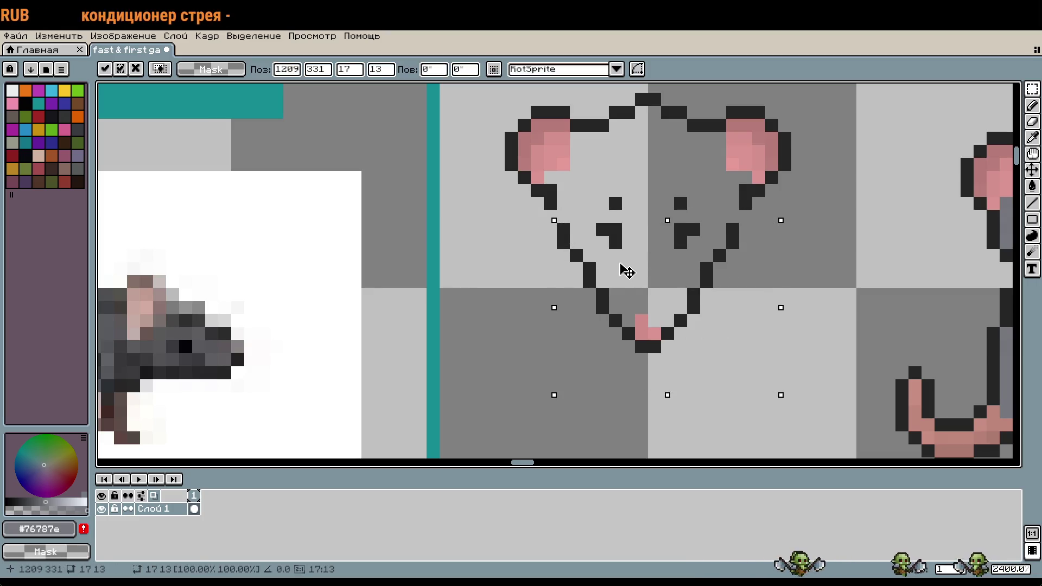
{"action": "key", "text": "Up"}
{"action": "key", "text": "ctrl+d"}
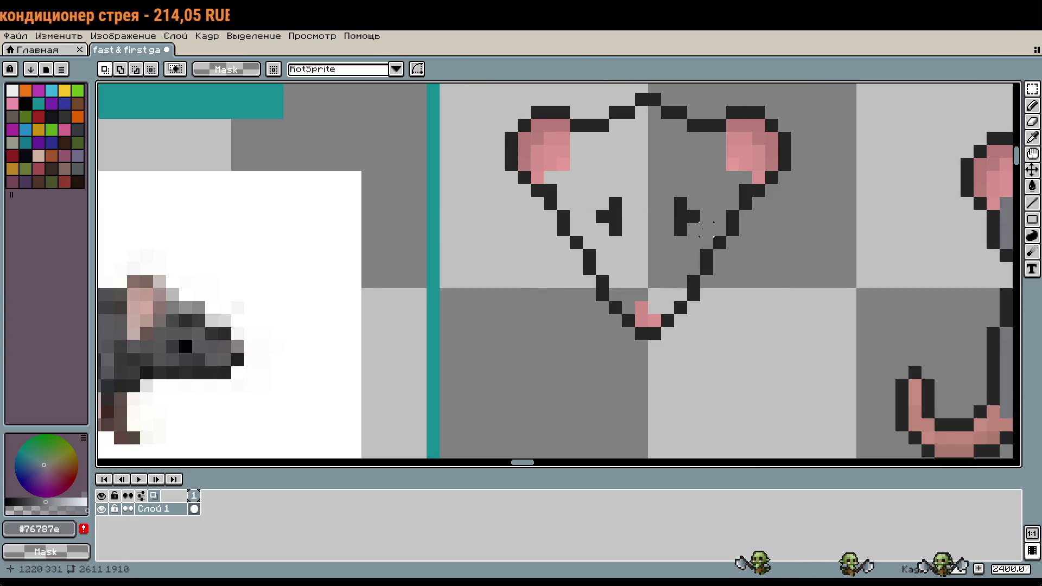
Pencil the eyes in the dark outline colour, reverting the unwanted eye edits
{"action": "key", "text": "b"}
{"action": "left_click", "coordinate": [686, 203], "text": "alt"}
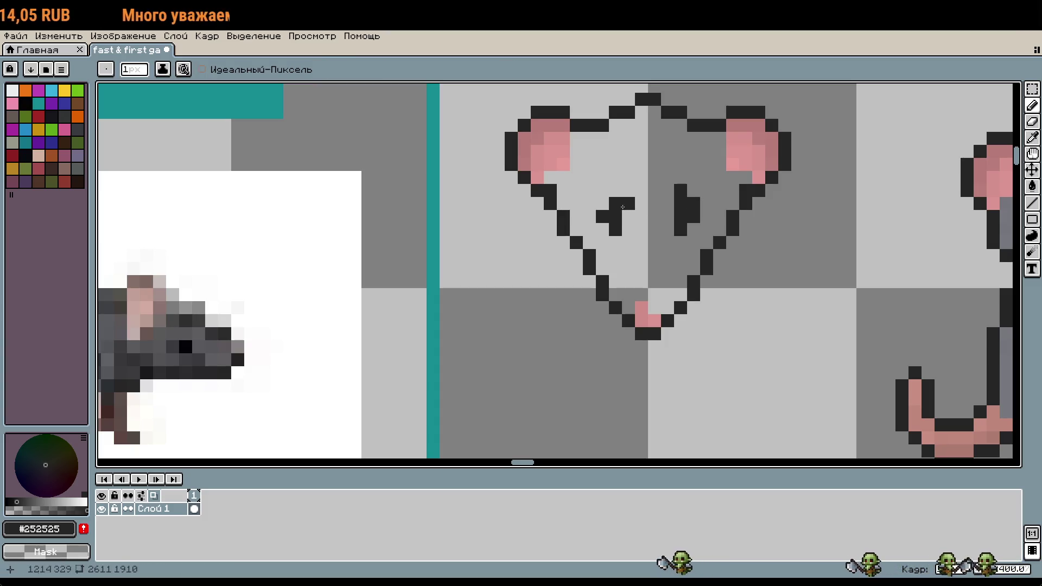
{"action": "scroll", "coordinate": [725, 283], "scroll_direction": "down", "scroll_amount": 3}
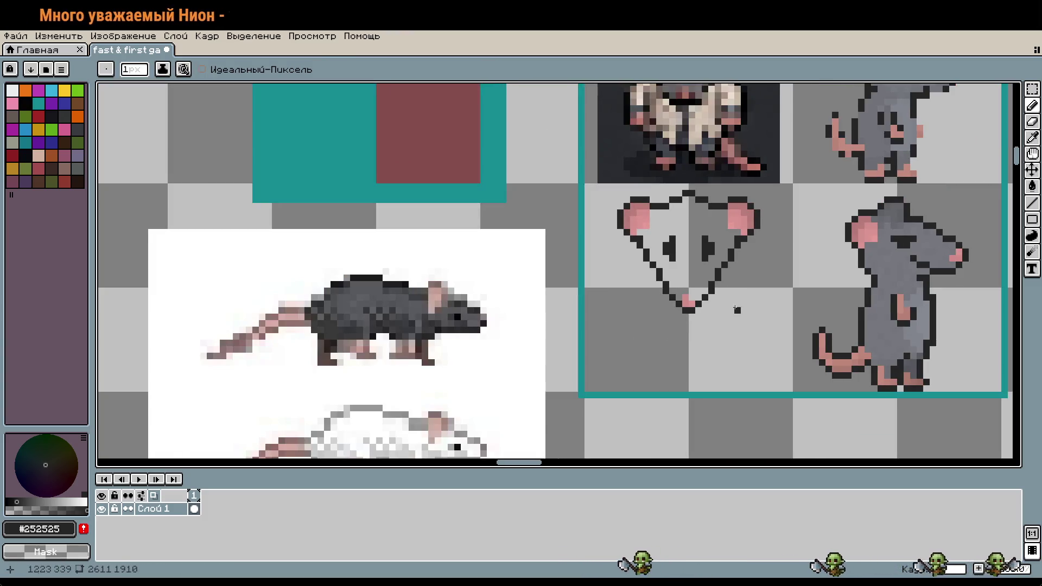
{"action": "key", "text": "ctrl+z"}
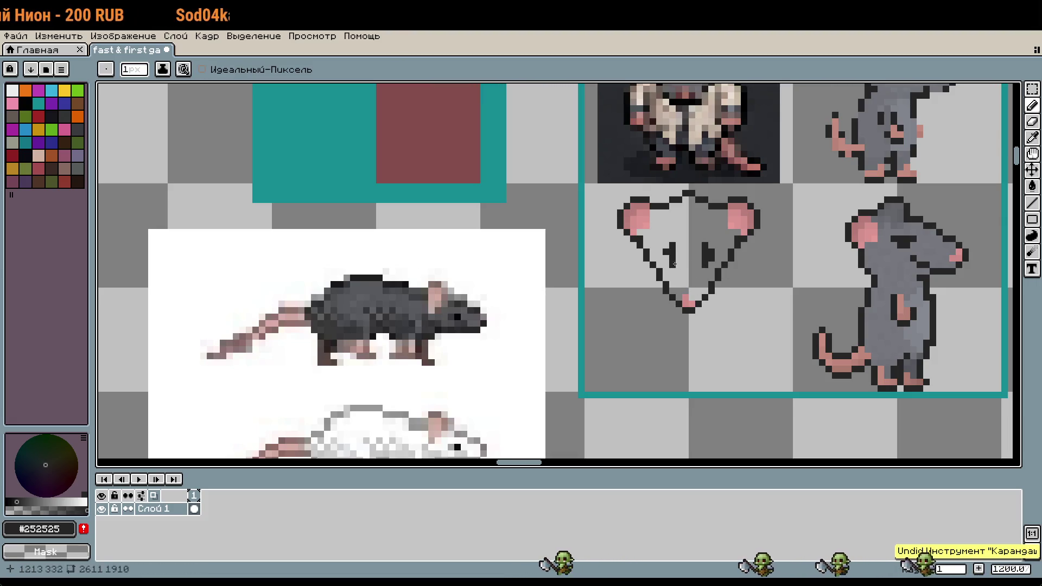
{"action": "scroll", "coordinate": [747, 315], "scroll_direction": "down", "scroll_amount": 2}
{"action": "scroll", "coordinate": [751, 293], "scroll_direction": "up", "scroll_amount": 2}
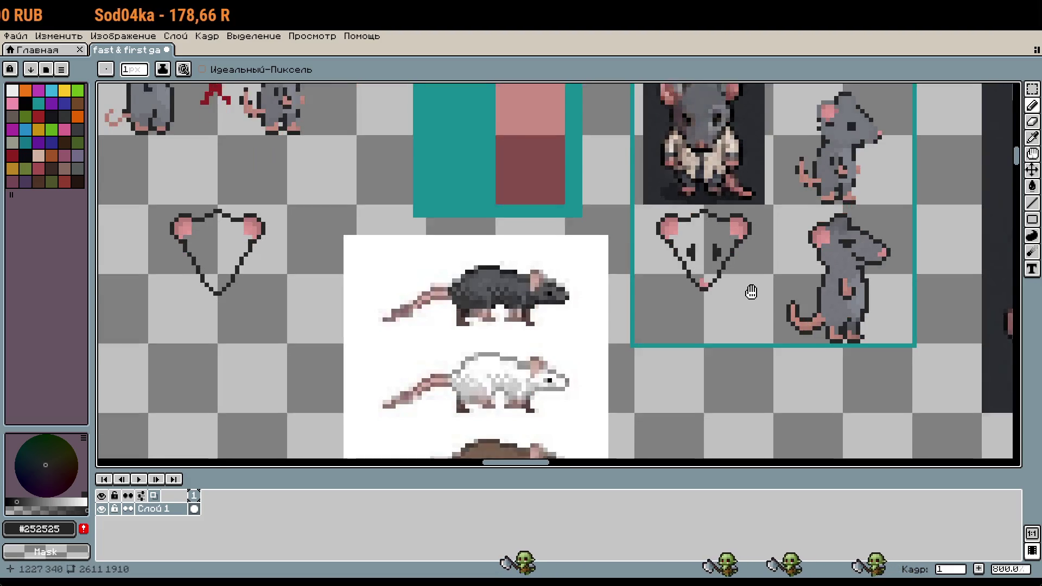
{"action": "scroll", "coordinate": [751, 314], "scroll_direction": "up", "scroll_amount": 2}
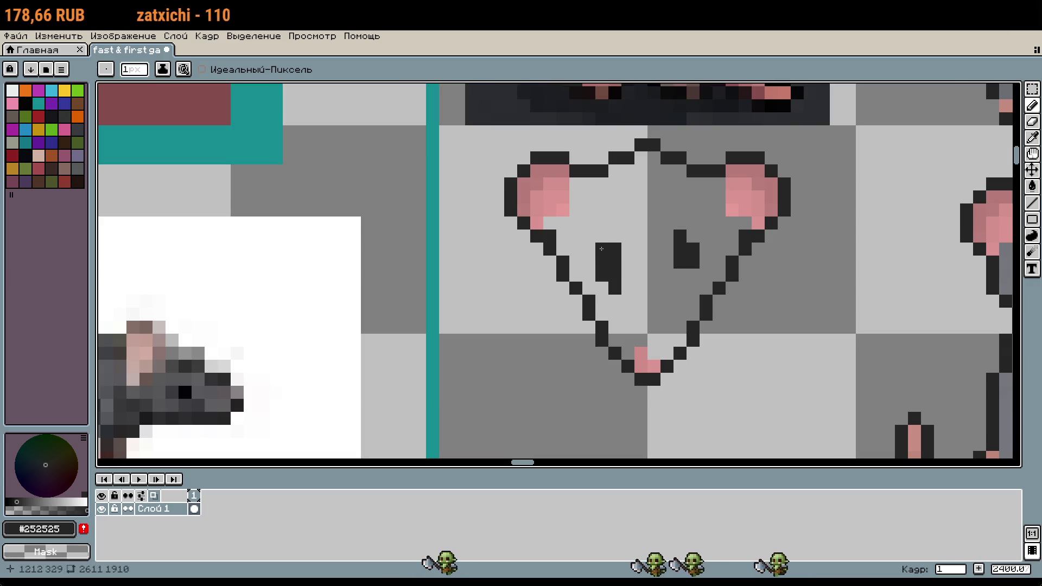
{"action": "key", "text": "ctrl+z"}
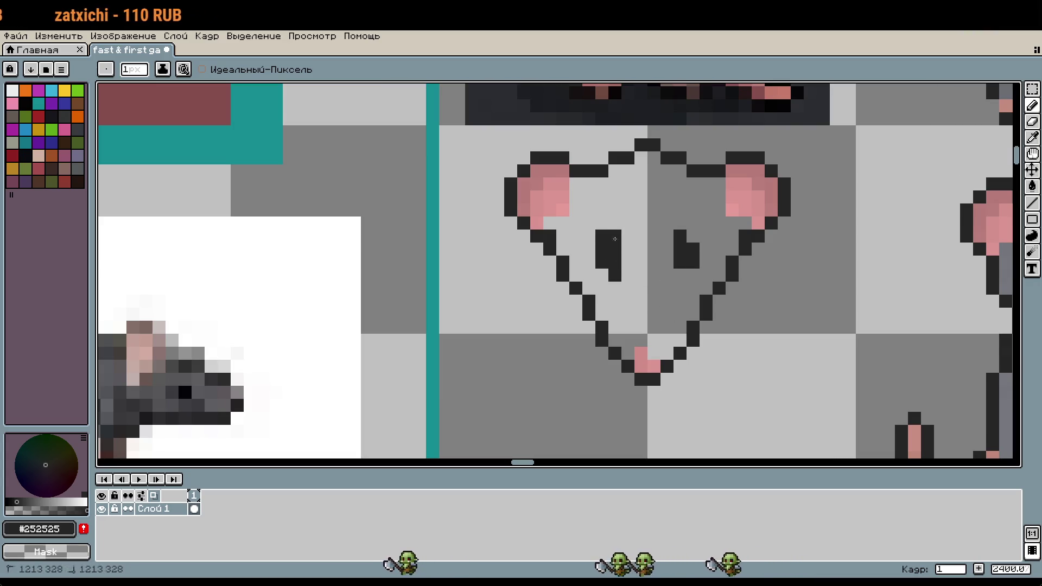
Add dark pixels below the right eye and on the lower-right jaw, undoing the last one
{"action": "left_click", "coordinate": [680, 276]}
{"action": "left_click", "coordinate": [681, 327]}
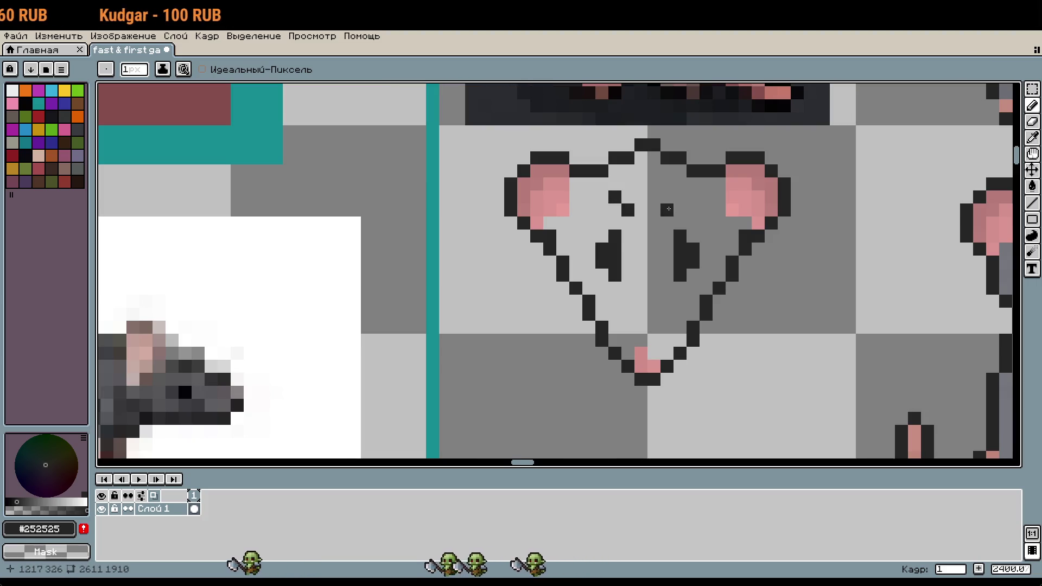
{"action": "scroll", "coordinate": [760, 297], "scroll_direction": "down", "scroll_amount": 2}
{"action": "scroll", "coordinate": [759, 299], "scroll_direction": "down", "scroll_amount": 2}
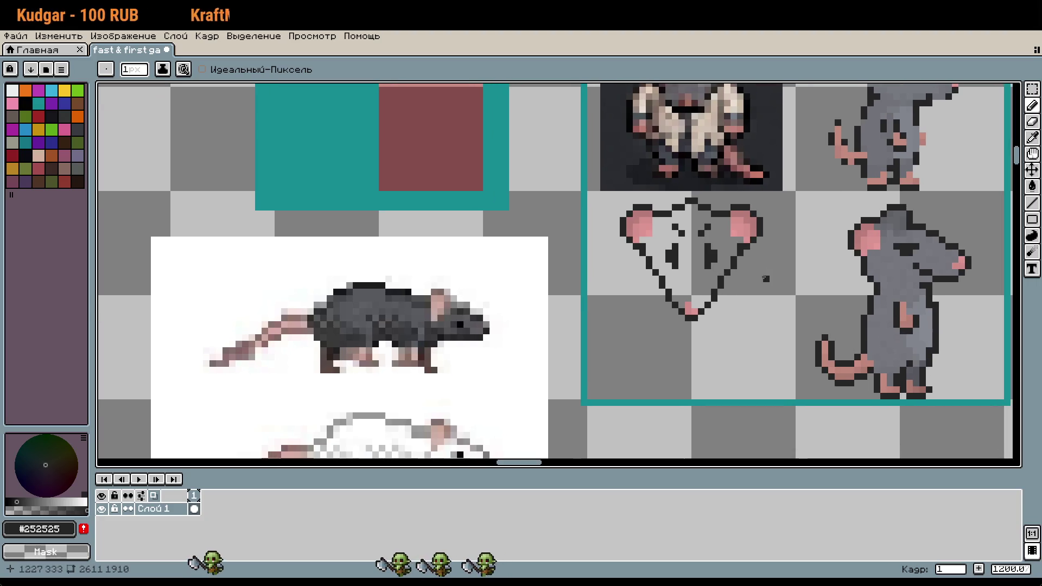
{"action": "scroll", "coordinate": [785, 291], "scroll_direction": "right", "scroll_amount": 3}
{"action": "key", "text": "ctrl+z"}
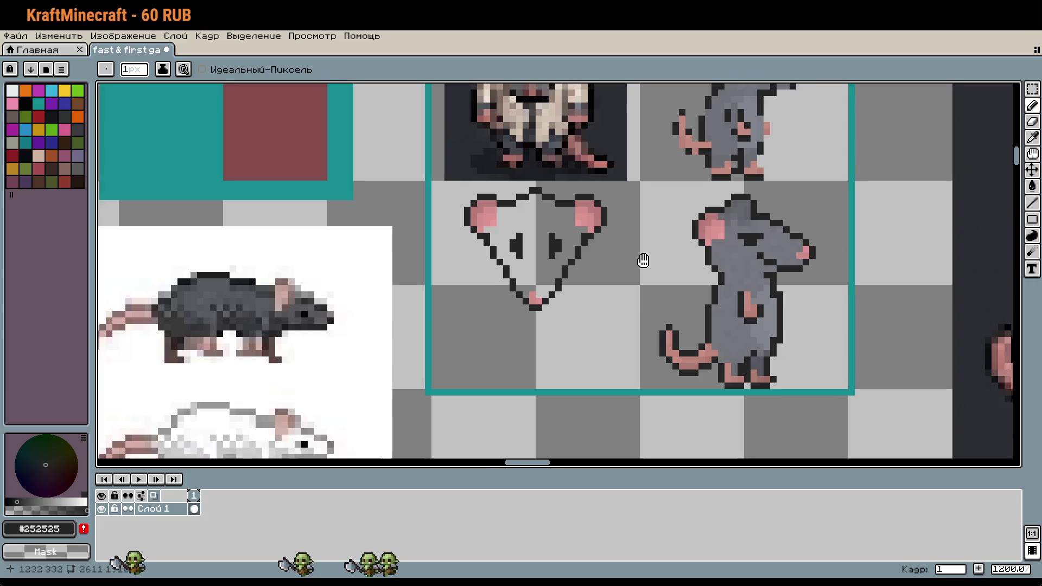
Paint a near-white pixel beside the side rat's nose, then darken the colour slightly
{"action": "scroll", "coordinate": [642, 261], "scroll_direction": "up", "scroll_amount": 4}
{"action": "left_click", "coordinate": [81, 503]}
{"action": "scroll", "coordinate": [605, 372], "scroll_direction": "right", "scroll_amount": 3}
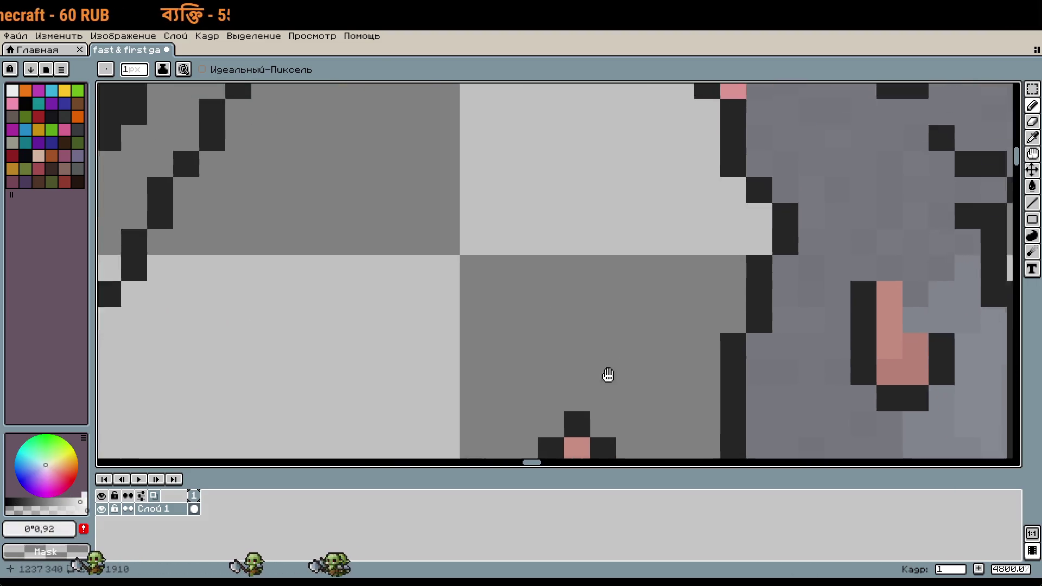
{"action": "scroll", "coordinate": [491, 377], "scroll_direction": "down", "scroll_amount": 5}
{"action": "left_click", "coordinate": [679, 220]}
{"action": "scroll", "coordinate": [652, 237], "scroll_direction": "down", "scroll_amount": 5}
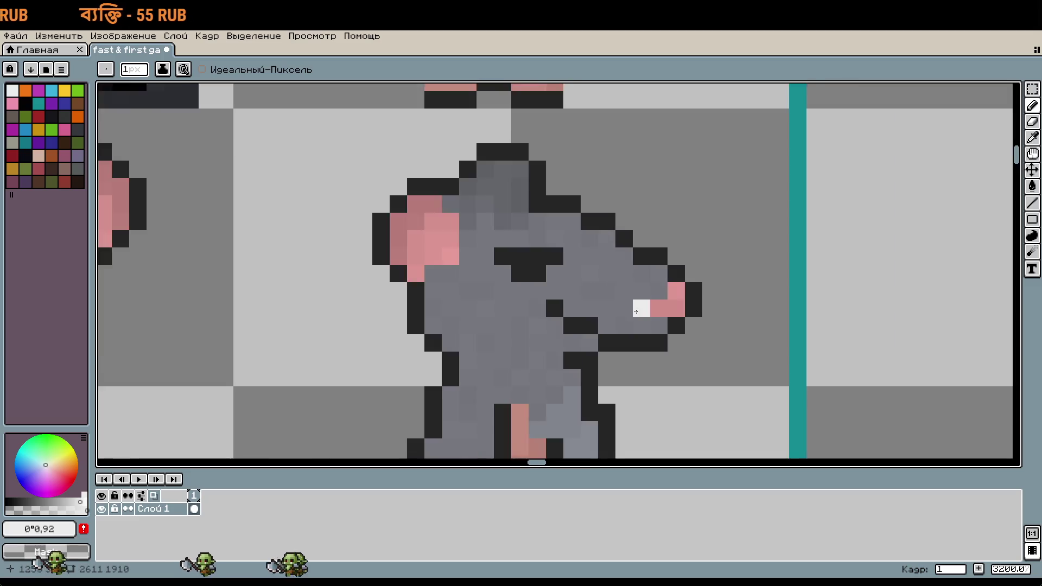
{"action": "scroll", "coordinate": [638, 230], "scroll_direction": "up", "scroll_amount": 1}
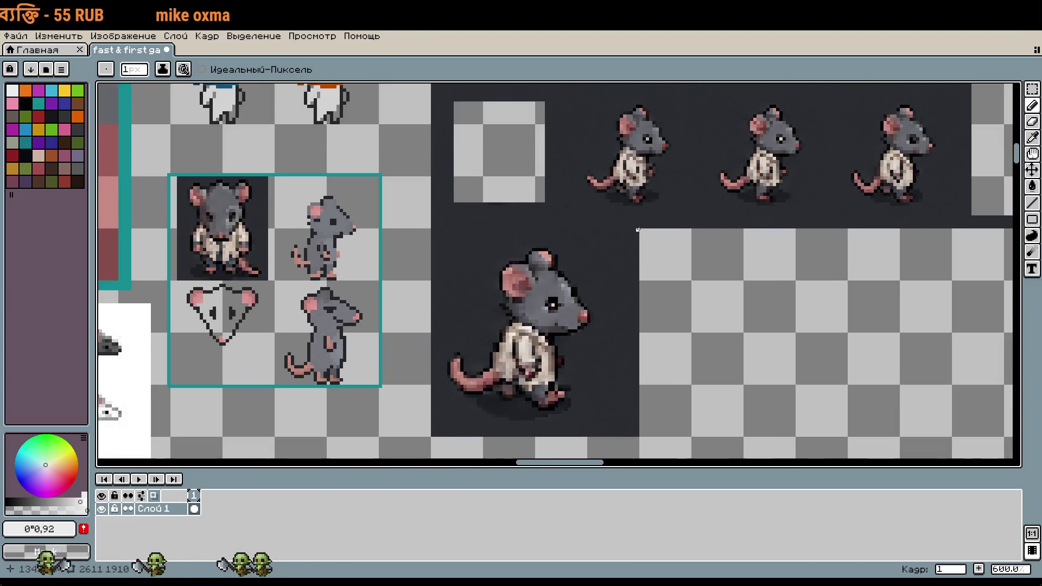
{"action": "left_click", "coordinate": [66, 503]}
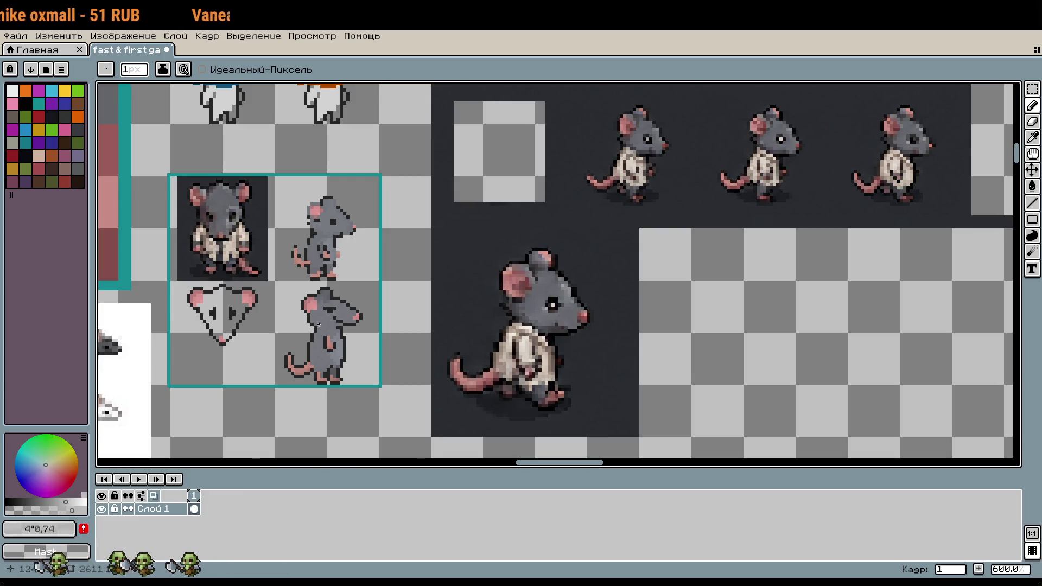
Try the Magic Wand, return to the Pencil, and sample the side rat's body grey
{"action": "scroll", "coordinate": [319, 325], "scroll_direction": "up", "scroll_amount": 5}
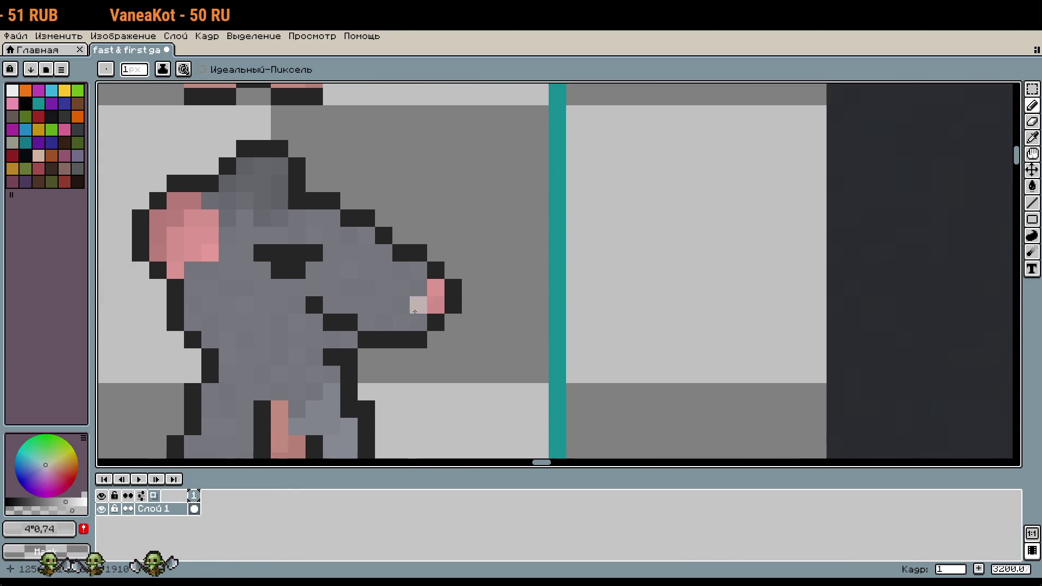
{"action": "scroll", "coordinate": [512, 253], "scroll_direction": "down", "scroll_amount": 8}
{"action": "scroll", "coordinate": [512, 253], "scroll_direction": "up", "scroll_amount": 5}
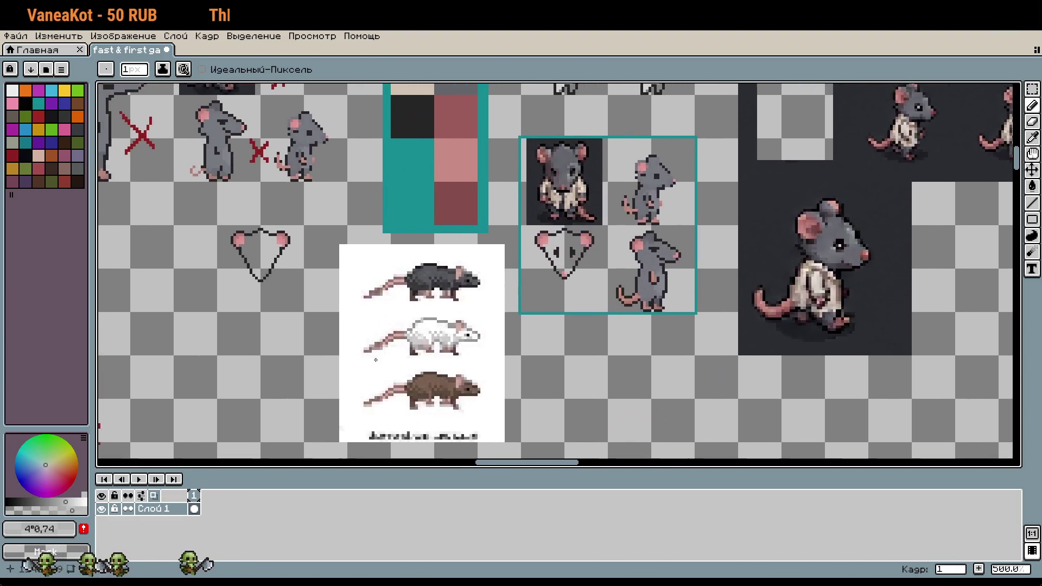
{"action": "key", "text": "w"}
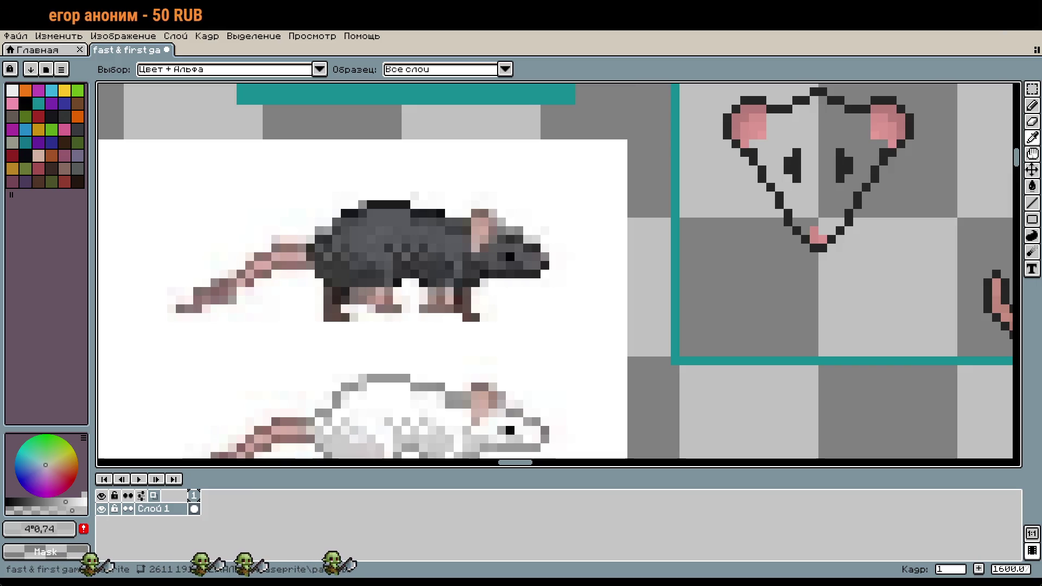
{"action": "key", "text": "b"}
{"action": "scroll", "coordinate": [717, 314], "scroll_direction": "right", "scroll_amount": 5}
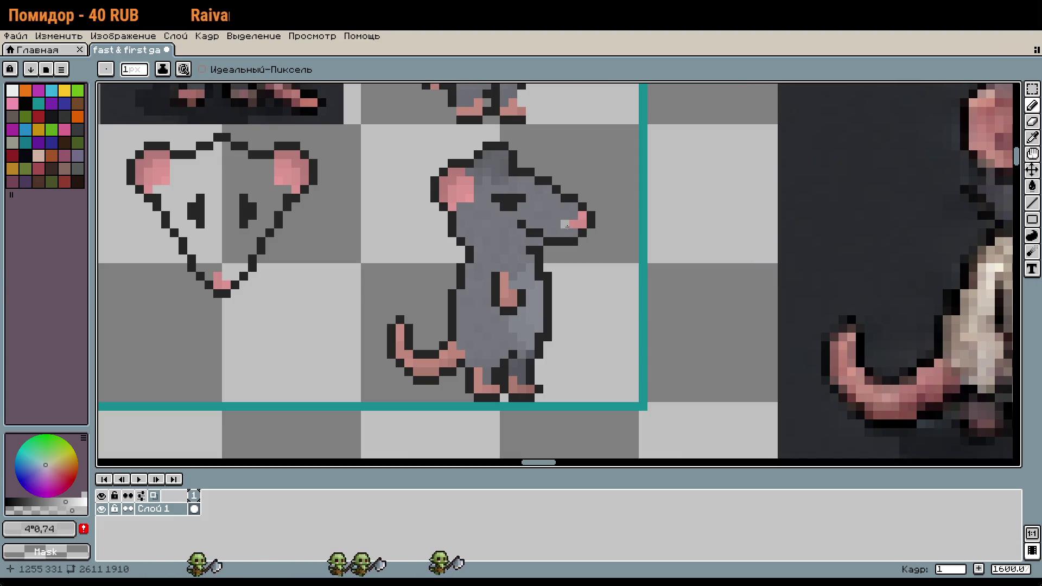
{"action": "key", "text": "w"}
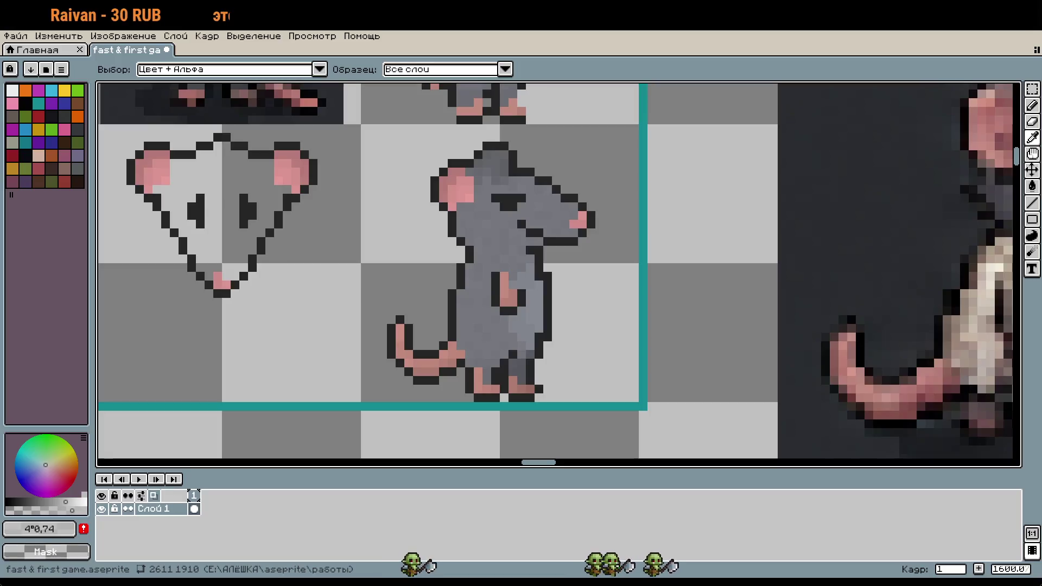
{"action": "key", "text": "b"}
{"action": "scroll", "coordinate": [561, 236], "scroll_direction": "up", "scroll_amount": 3}
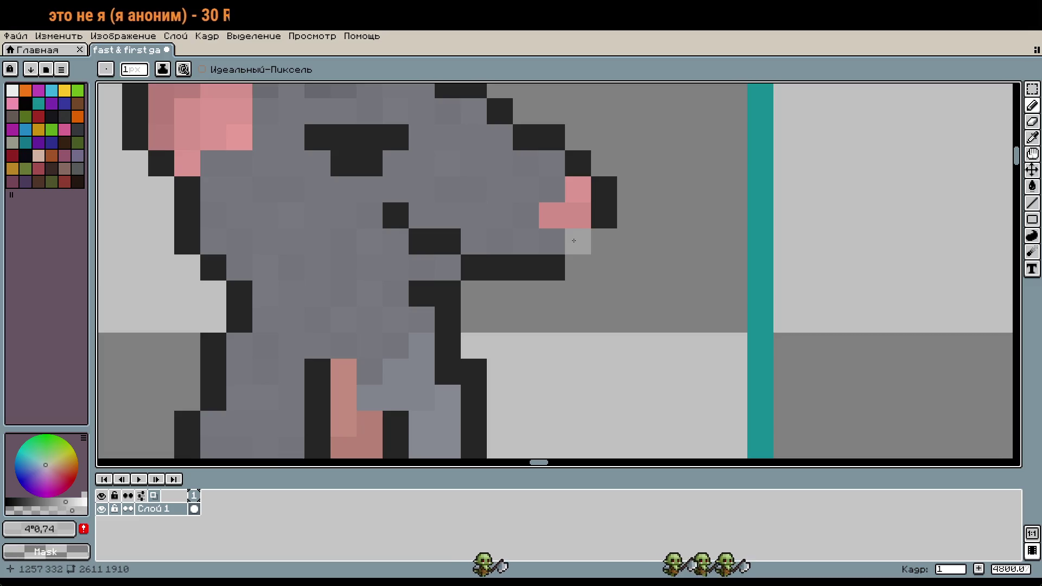
{"action": "scroll", "coordinate": [598, 326], "scroll_direction": "down", "scroll_amount": 1}
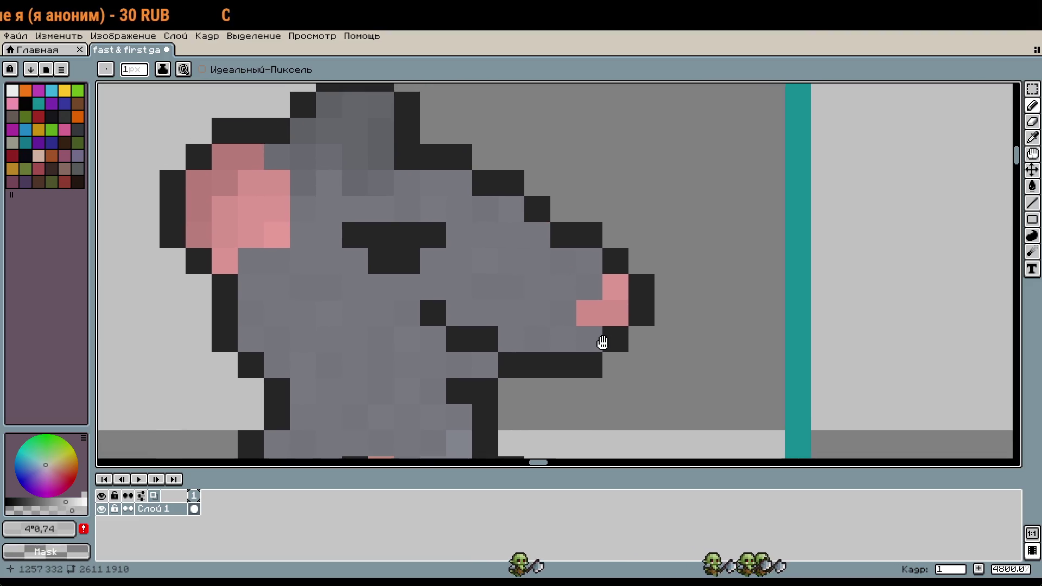
{"action": "scroll", "coordinate": [615, 342], "scroll_direction": "down", "scroll_amount": 1}
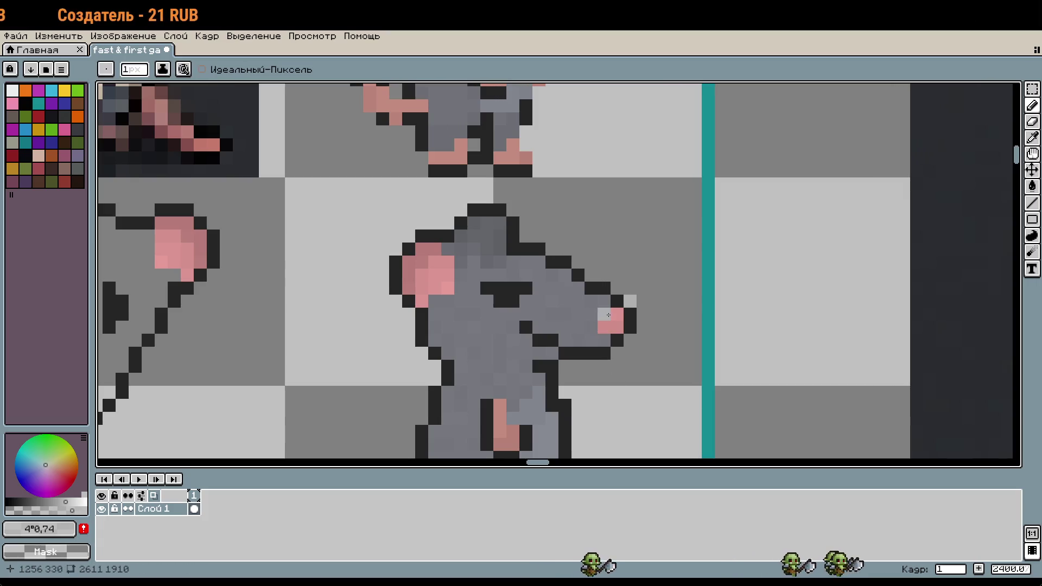
{"action": "scroll", "coordinate": [488, 304], "scroll_direction": "left", "scroll_amount": 5}
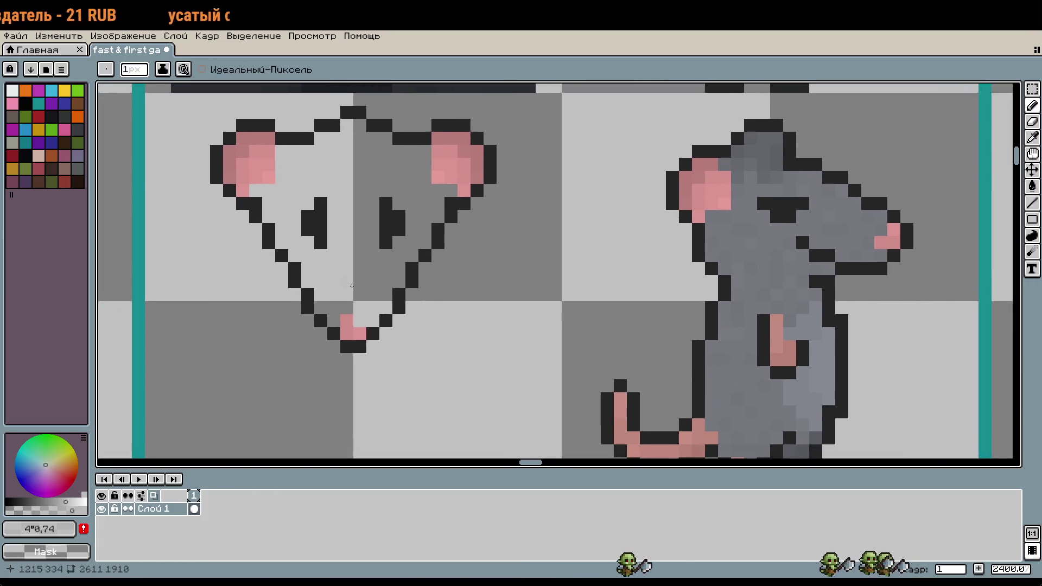
{"action": "left_click", "coordinate": [756, 245], "text": "alt"}
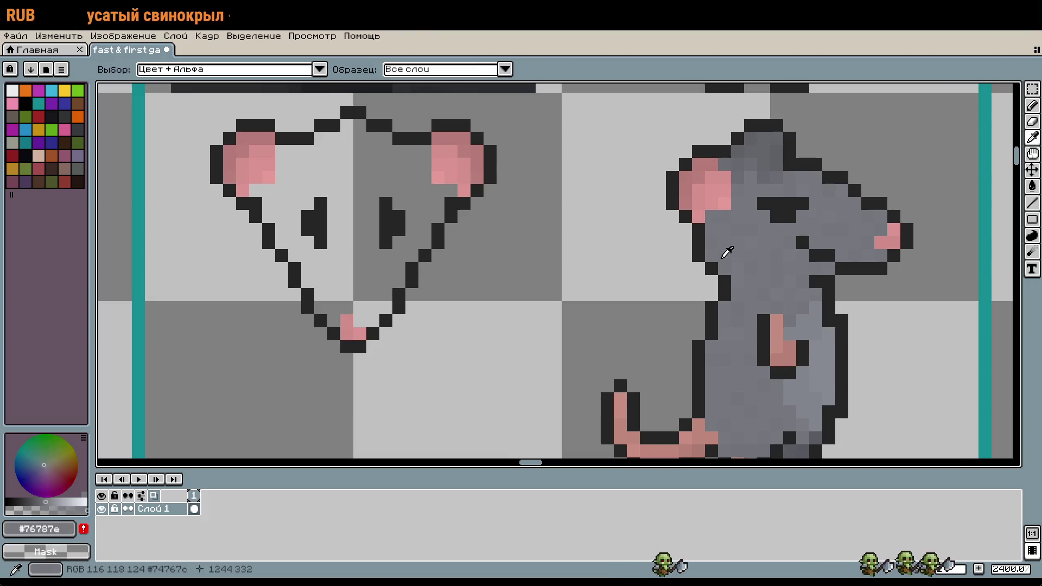
Flood-fill the front rat's face grey, then lighten the colour to pale lavender-grey
{"action": "key", "text": "g"}
{"action": "left_click", "coordinate": [400, 252]}
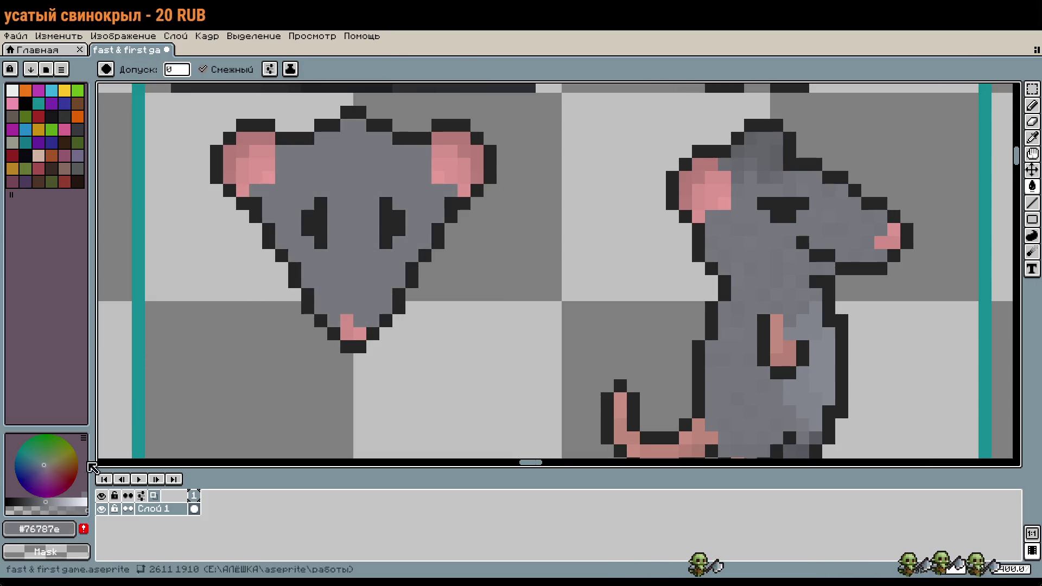
{"action": "left_click", "coordinate": [72, 502]}
{"action": "left_click_drag", "start_coordinate": [386, 449], "coordinate": [499, 453]}
{"action": "left_click", "coordinate": [474, 336]}
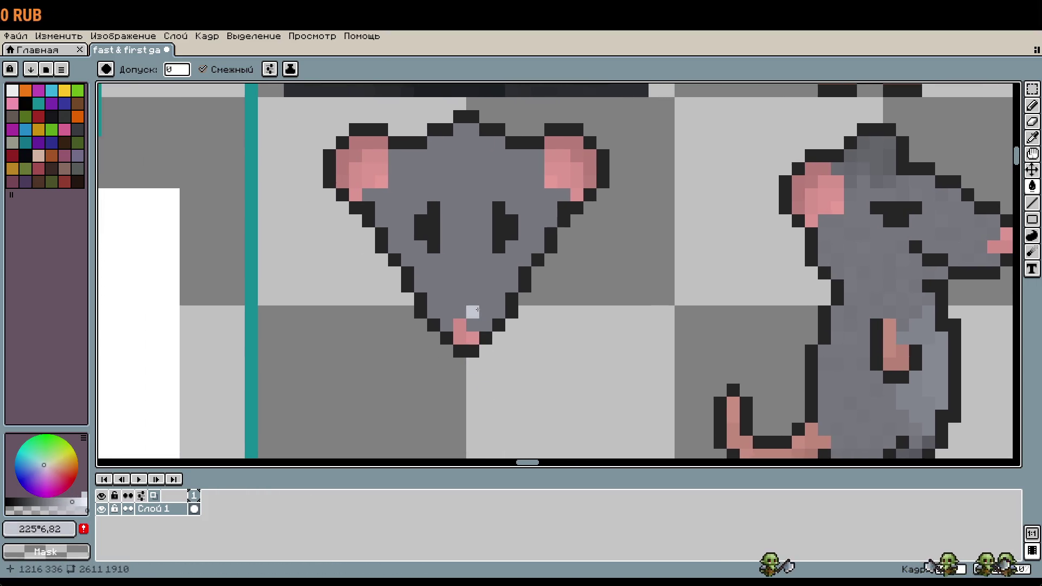
{"action": "left_click", "coordinate": [477, 310]}
{"action": "key", "text": "ctrl+z"}
Refill the front face pale lavender, undoing the accidental fill on the side rat's body
{"action": "key", "text": "b"}
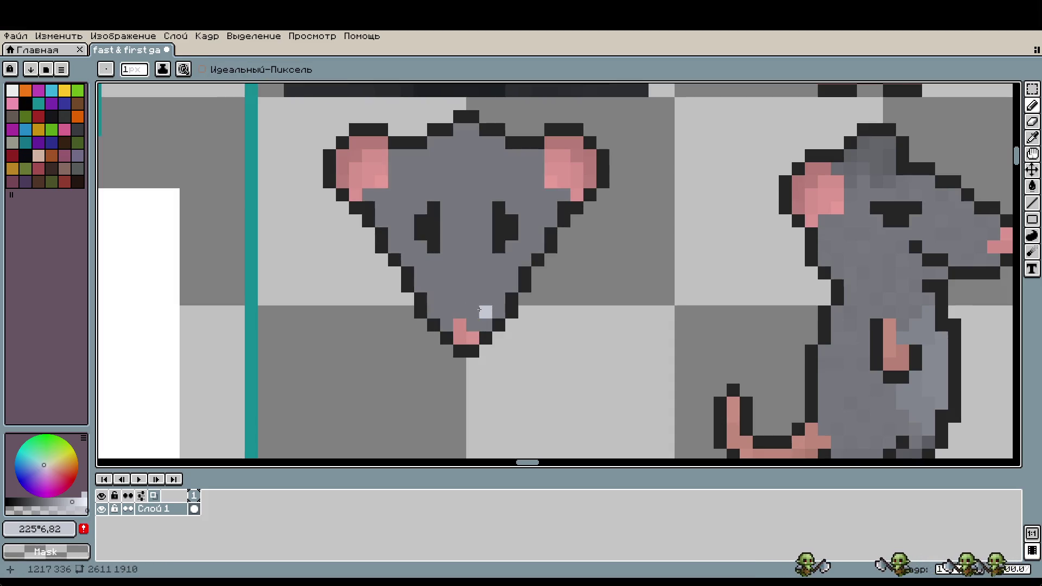
{"action": "key", "text": "g"}
{"action": "left_click", "coordinate": [478, 309]}
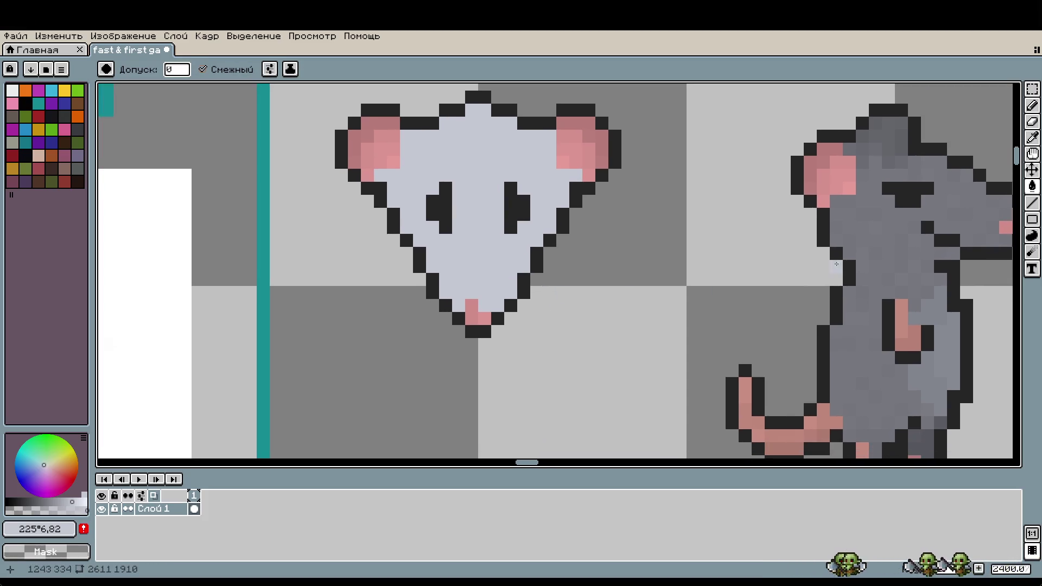
{"action": "left_click", "coordinate": [888, 227]}
{"action": "left_click_drag", "start_coordinate": [888, 227], "coordinate": [744, 210]}
{"action": "key", "text": "ctrl+z"}
{"action": "mouse_move", "coordinate": [480, 366]}
{"action": "left_mouse_down"}
{"action": "mouse_move", "coordinate": [482, 347]}
{"action": "mouse_move", "coordinate": [540, 314]}
{"action": "mouse_move", "coordinate": [659, 401]}
{"action": "mouse_move", "coordinate": [438, 328]}
{"action": "mouse_move", "coordinate": [575, 334]}
{"action": "left_mouse_up"}
{"action": "key", "text": "ctrl+z"}
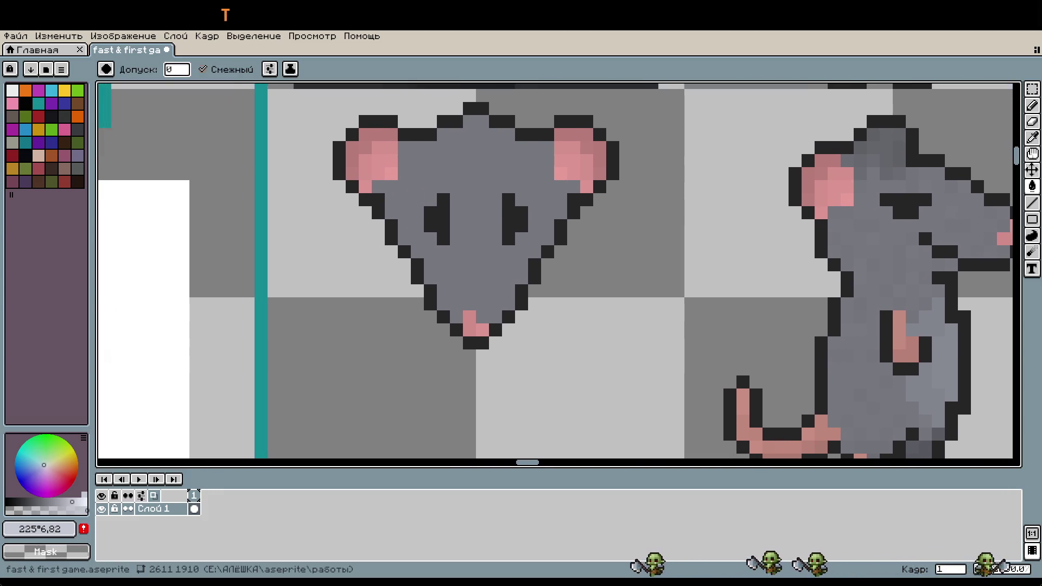
Fill the front head light lavender, discarding two attempts to fill the side rat's body
{"action": "left_click", "coordinate": [457, 265]}
{"action": "scroll", "coordinate": [457, 265], "scroll_direction": "right", "scroll_amount": 5}
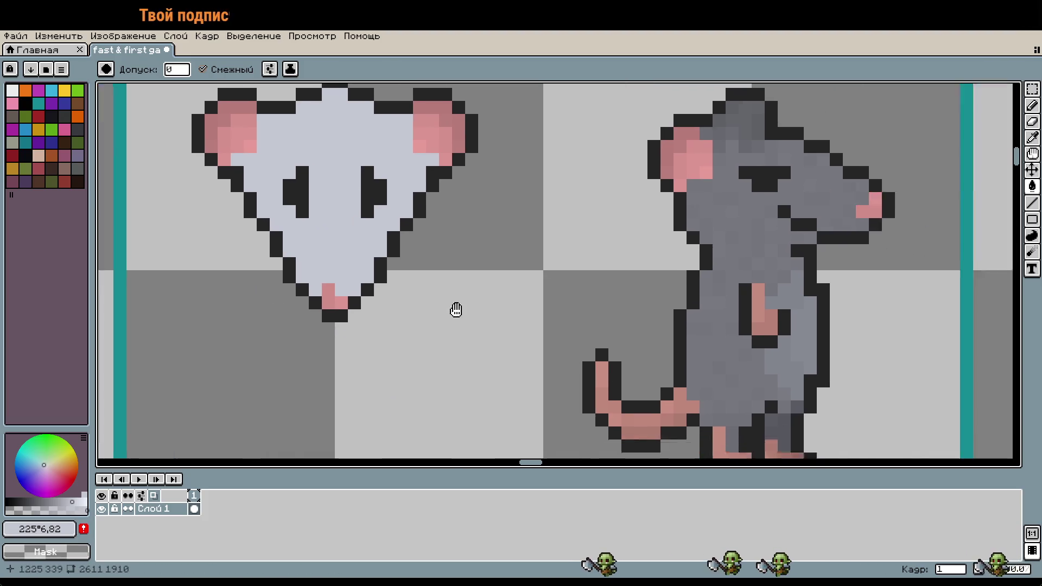
{"action": "left_click", "coordinate": [602, 354]}
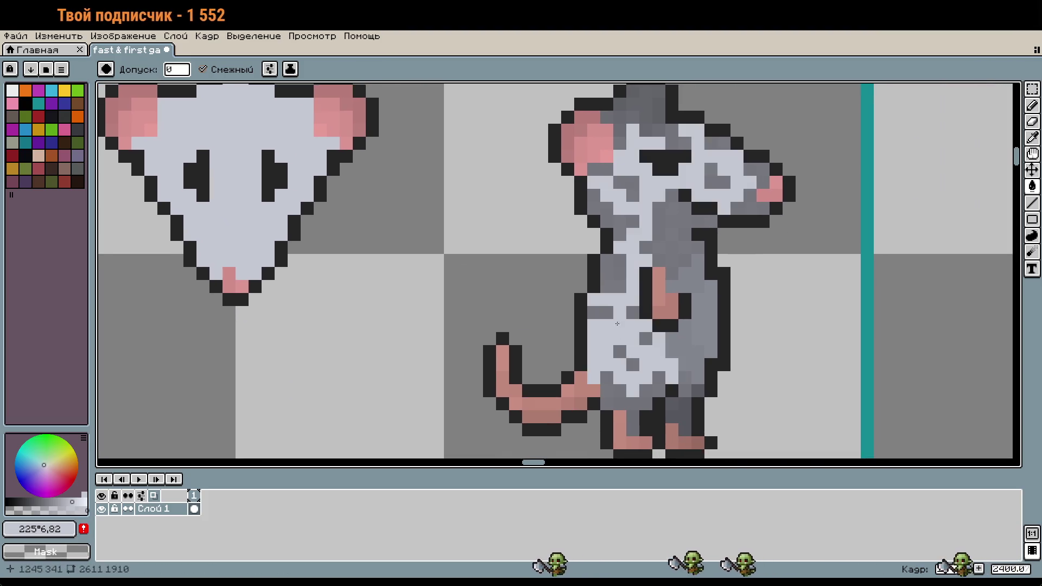
{"action": "scroll", "coordinate": [461, 356], "scroll_direction": "left", "scroll_amount": 5}
{"action": "key", "text": "ctrl+z"}
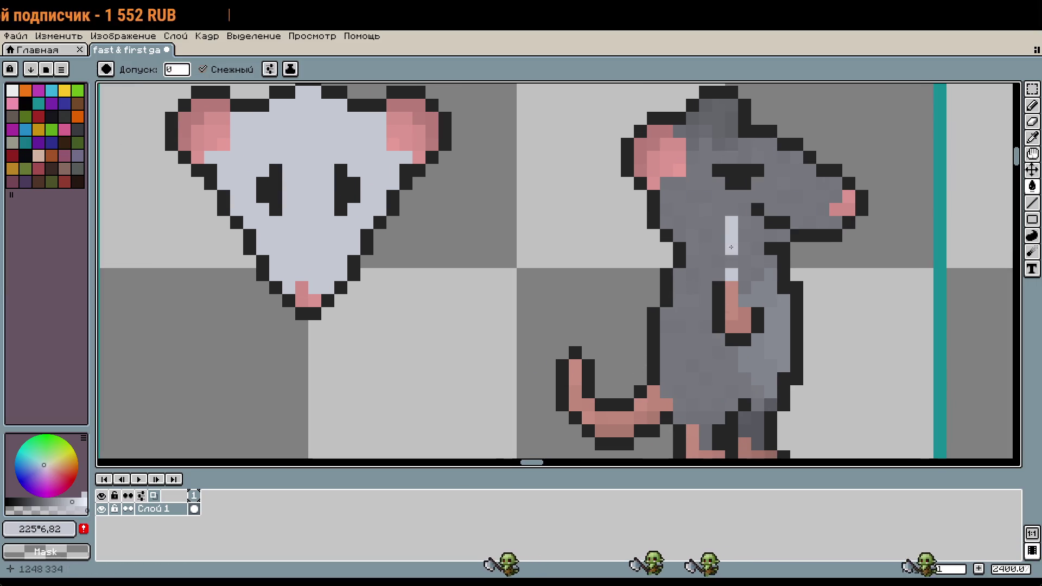
{"action": "left_click", "coordinate": [706, 304]}
{"action": "key", "text": "ctrl+z"}
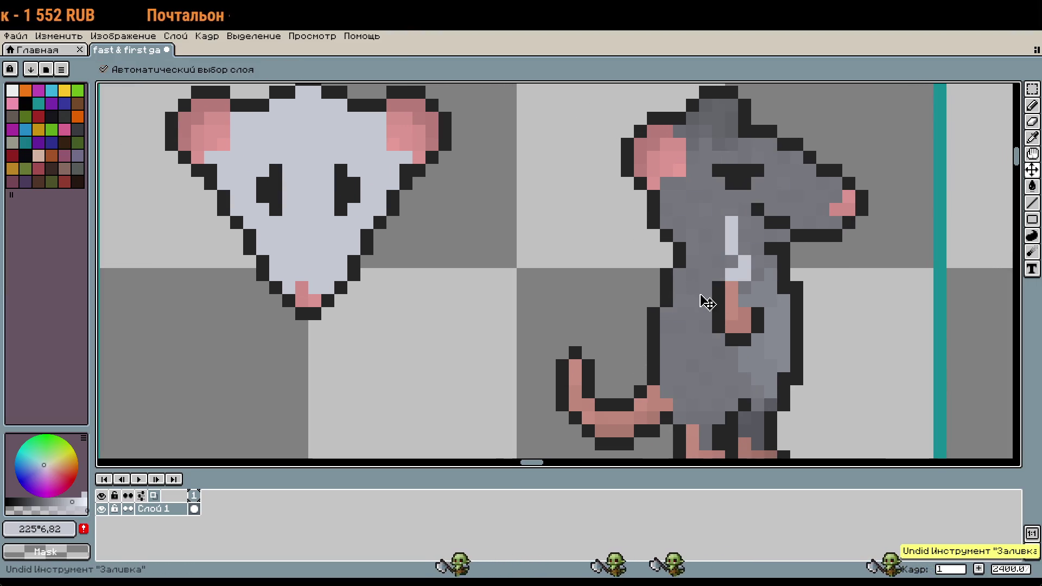
{"action": "left_click_drag", "start_coordinate": [521, 314], "coordinate": [751, 358]}
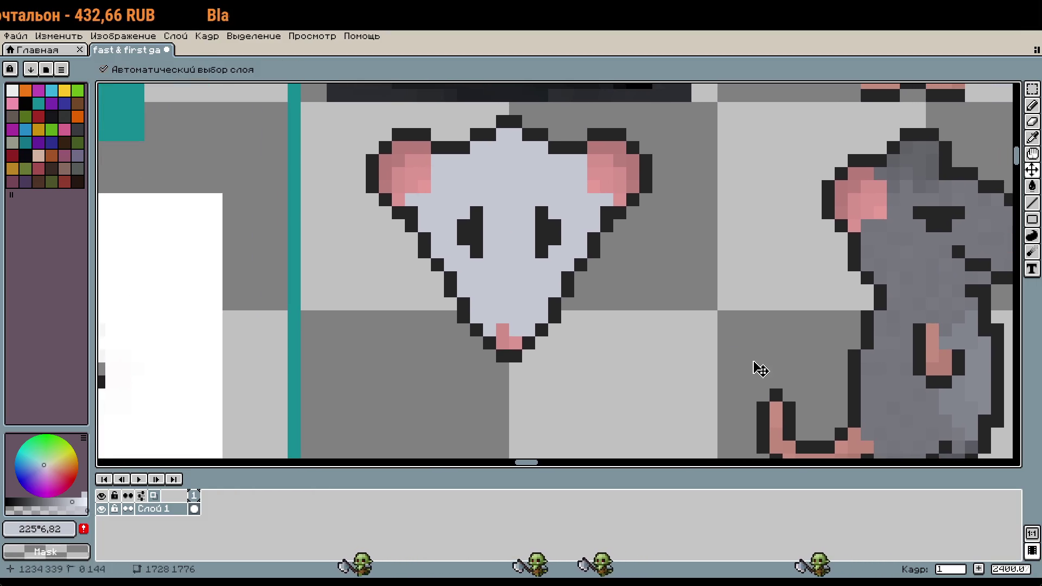
Undo the head's lavender fill and add six pale pixels on both sides of the nose
{"action": "key", "text": "ctrl+z"}
{"action": "scroll", "coordinate": [581, 304], "scroll_direction": "up", "scroll_amount": 2}
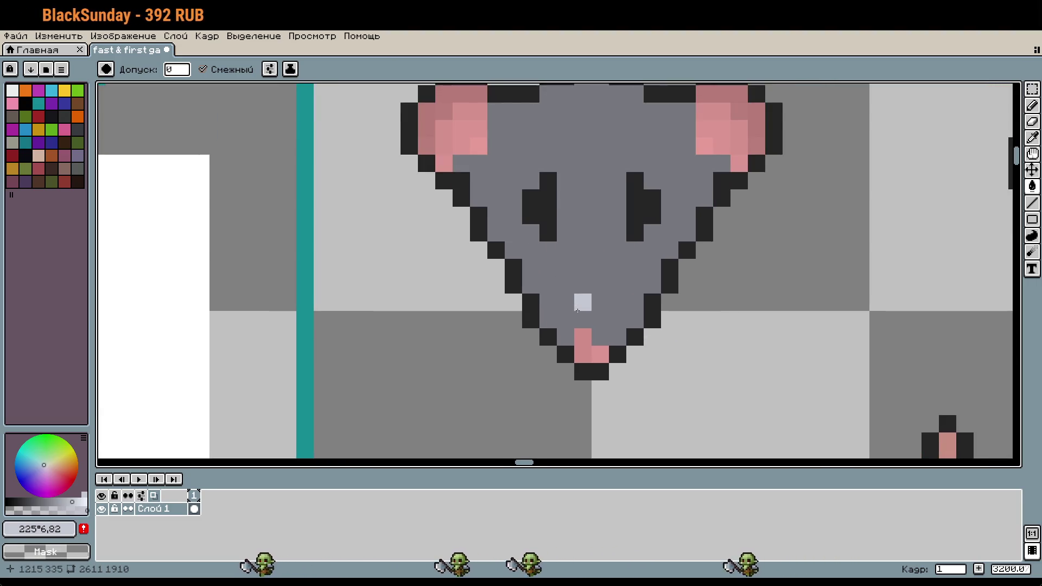
{"action": "key", "text": "b"}
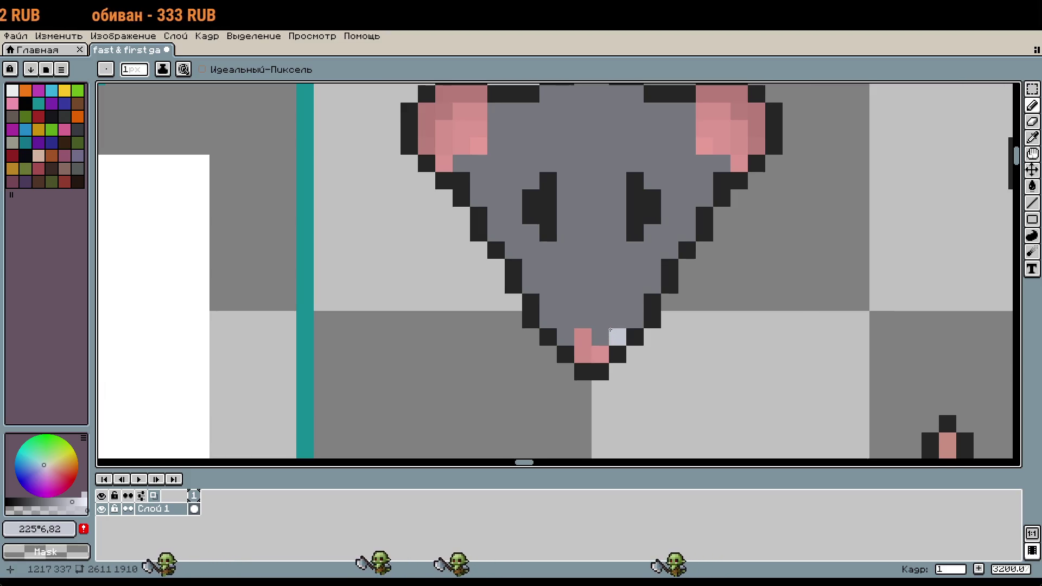
{"action": "left_click", "coordinate": [618, 337]}
{"action": "left_click", "coordinate": [635, 320]}
{"action": "left_click", "coordinate": [565, 337]}
{"action": "left_click", "coordinate": [548, 320]}
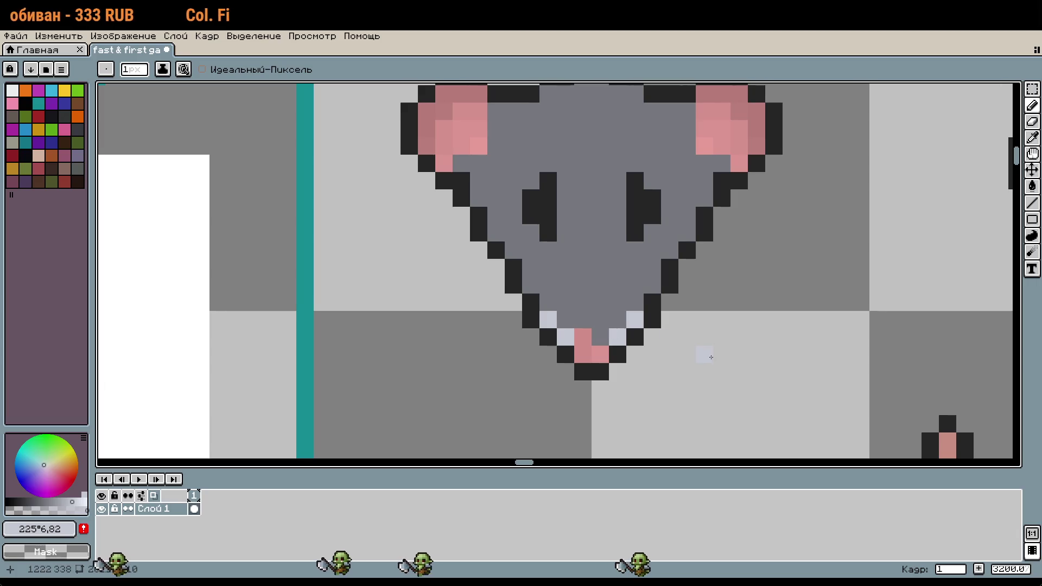
{"action": "left_click", "coordinate": [548, 354]}
{"action": "left_click", "coordinate": [635, 354]}
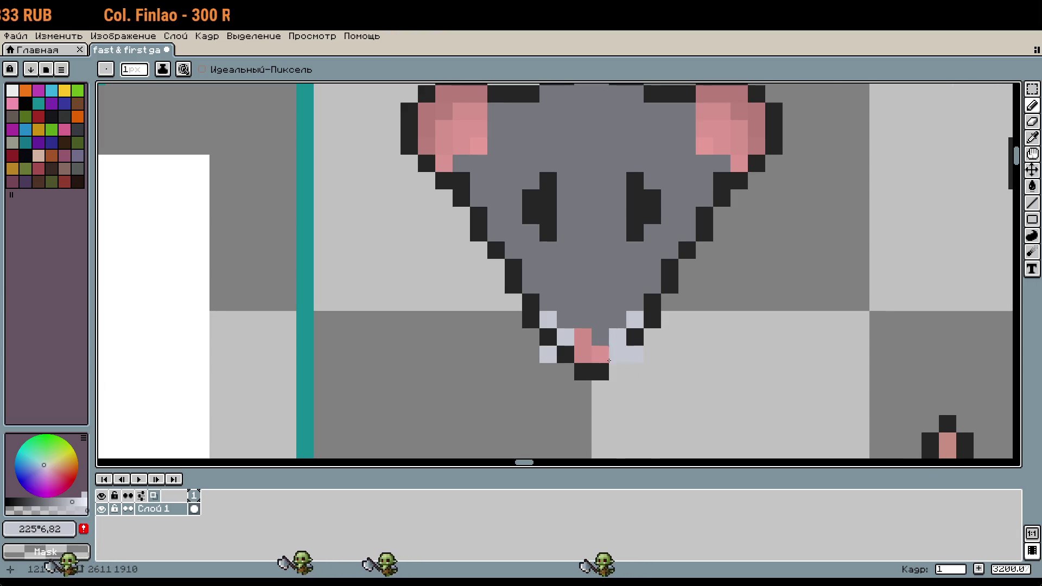
Redo the pale pixels beside the nose tip and on both cheeks
{"action": "scroll", "coordinate": [725, 373], "scroll_direction": "down", "scroll_amount": 3}
{"action": "scroll", "coordinate": [740, 347], "scroll_direction": "up", "scroll_amount": 1}
{"action": "key", "text": "ctrl+z"}
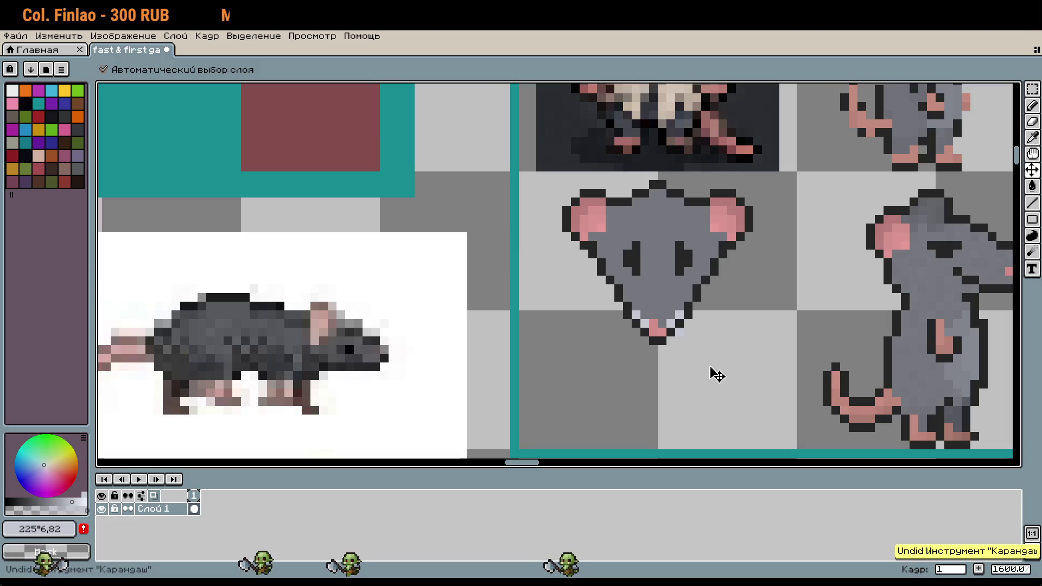
{"action": "scroll", "coordinate": [701, 368], "scroll_direction": "up", "scroll_amount": 2}
{"action": "key", "text": "b"}
{"action": "left_click", "coordinate": [654, 298]}
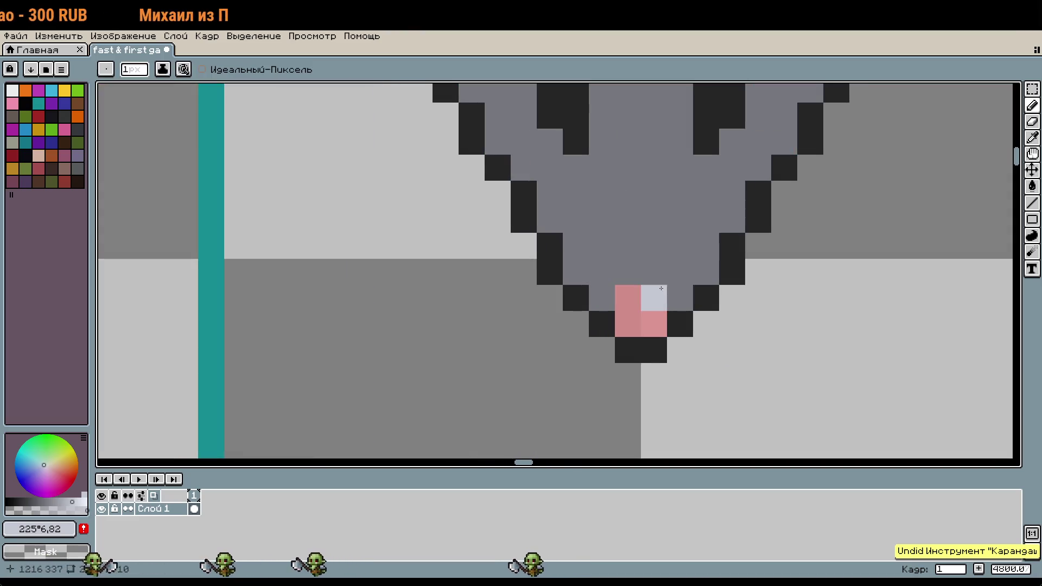
{"action": "left_click", "coordinate": [680, 272]}
{"action": "left_click", "coordinate": [706, 246]}
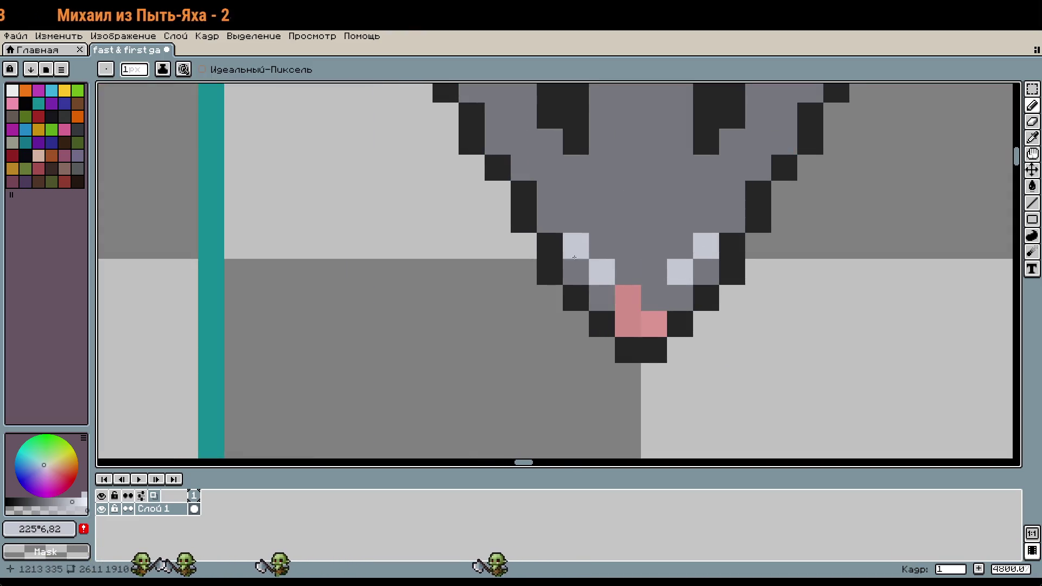
Undo the light-grey pixels around the nose and stroke light eyelid pixels over the left eye
{"action": "scroll", "coordinate": [636, 379], "scroll_direction": "down", "scroll_amount": 3}
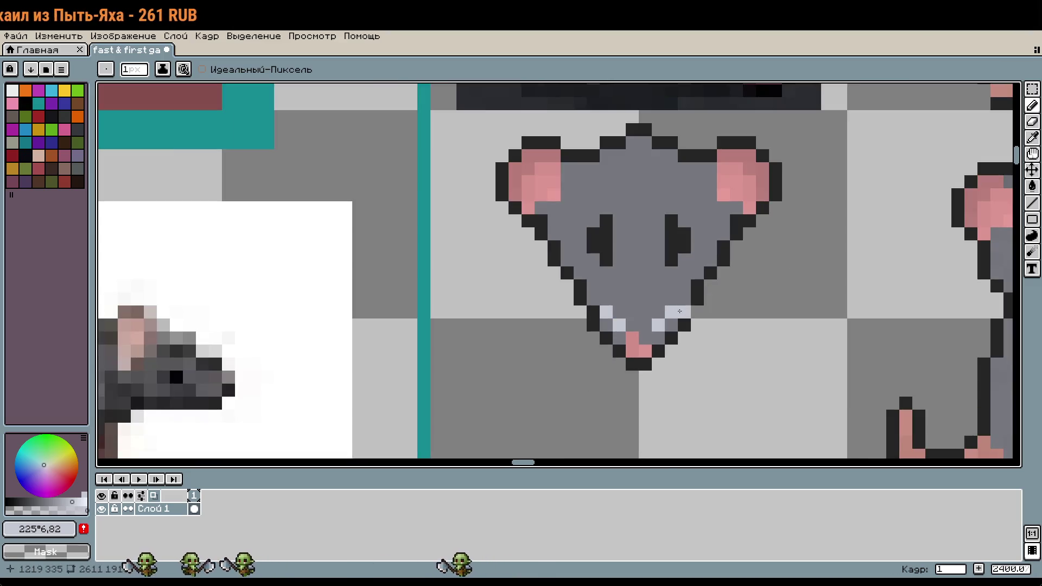
{"action": "key", "text": "ctrl+z"}
{"action": "key", "text": "ctrl+z"}
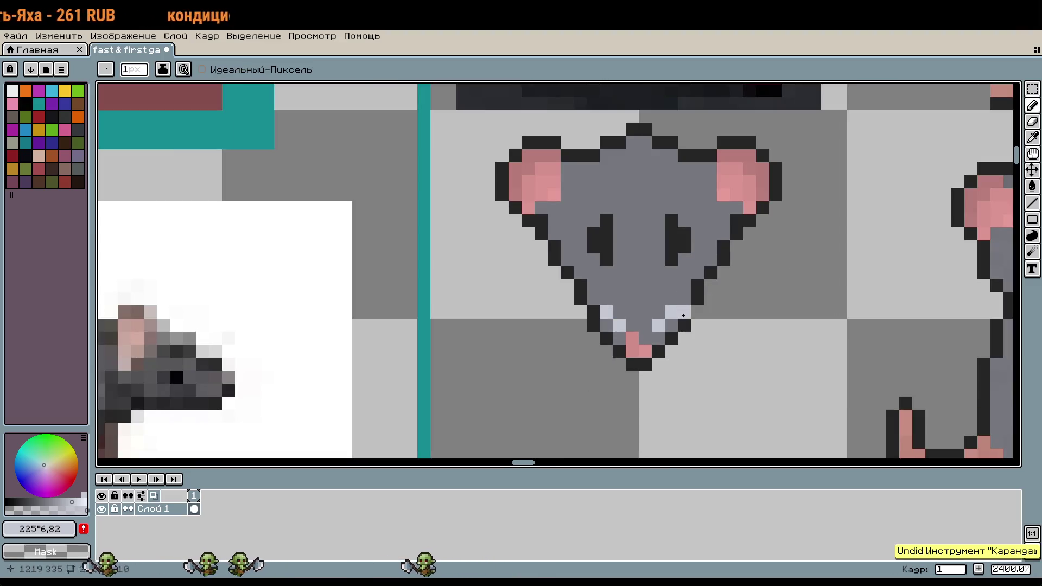
{"action": "key", "text": "ctrl+z"}
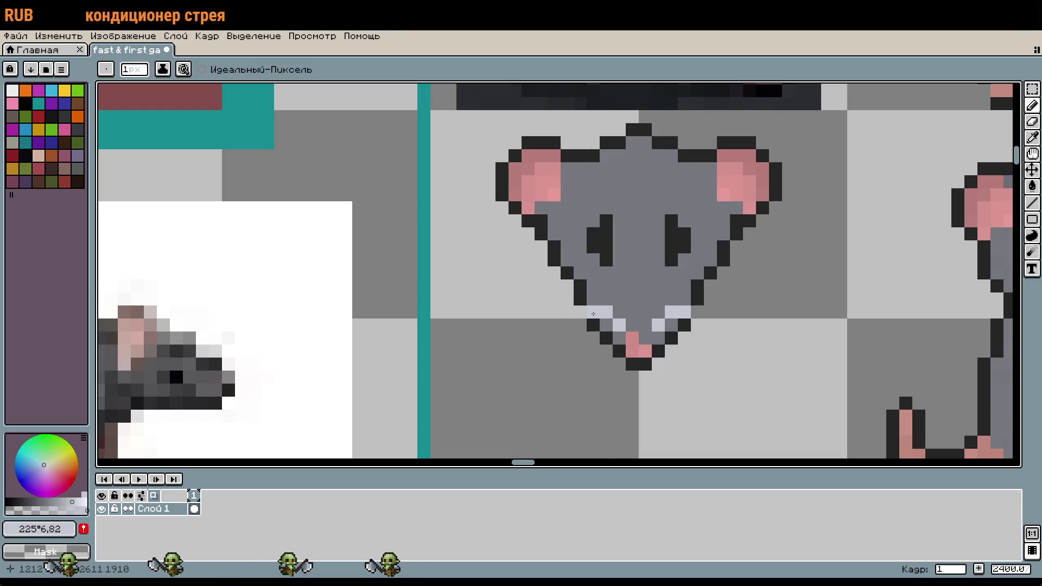
{"action": "scroll", "coordinate": [670, 376], "scroll_direction": "up", "scroll_amount": 1}
{"action": "scroll", "coordinate": [680, 364], "scroll_direction": "down", "scroll_amount": 1}
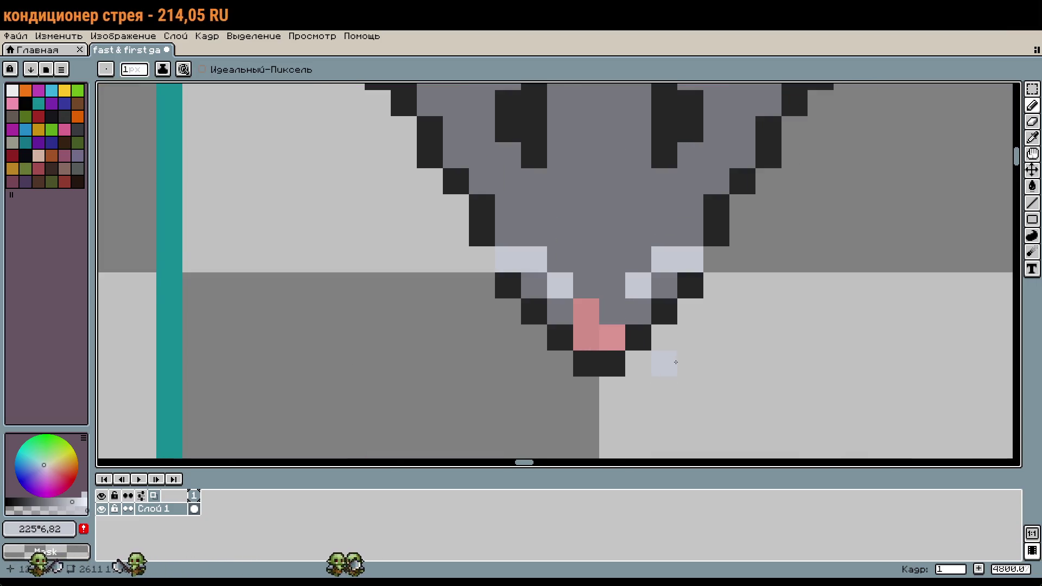
{"action": "key", "text": "ctrl+z"}
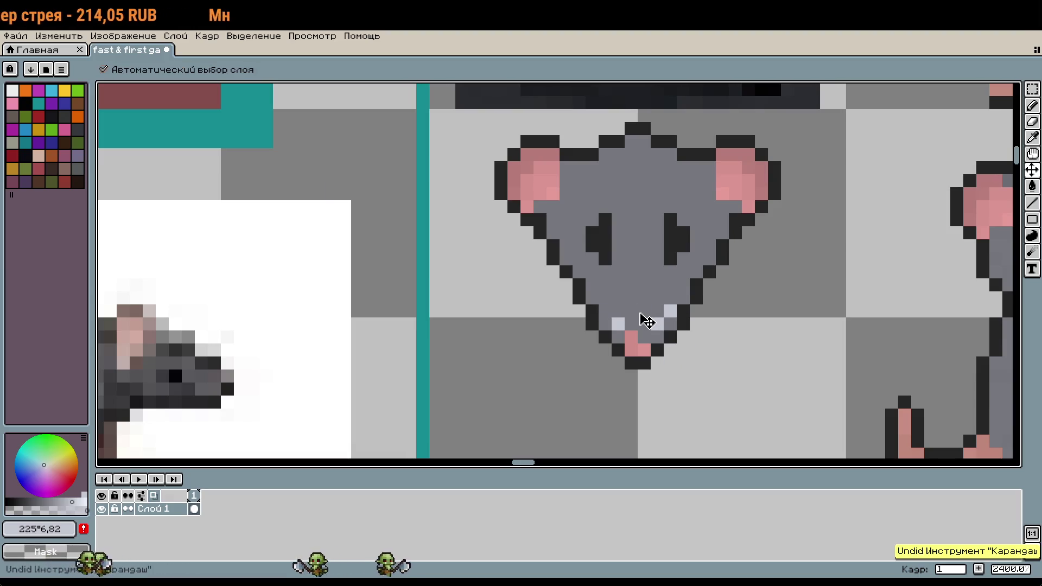
{"action": "key", "text": "ctrl+z"}
{"action": "left_click_drag", "start_coordinate": [593, 244], "coordinate": [592, 258]}
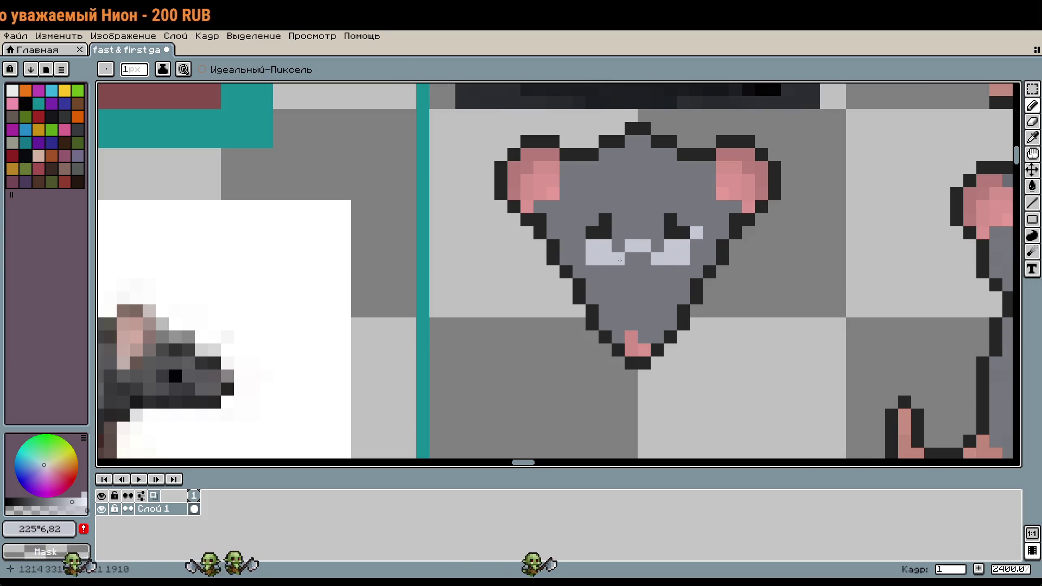
Undo the trial eyelid pixels, add one face highlight, then undo the eye and mouth pixels
{"action": "key", "text": "ctrl+z"}
{"action": "left_click", "coordinate": [640, 258]}
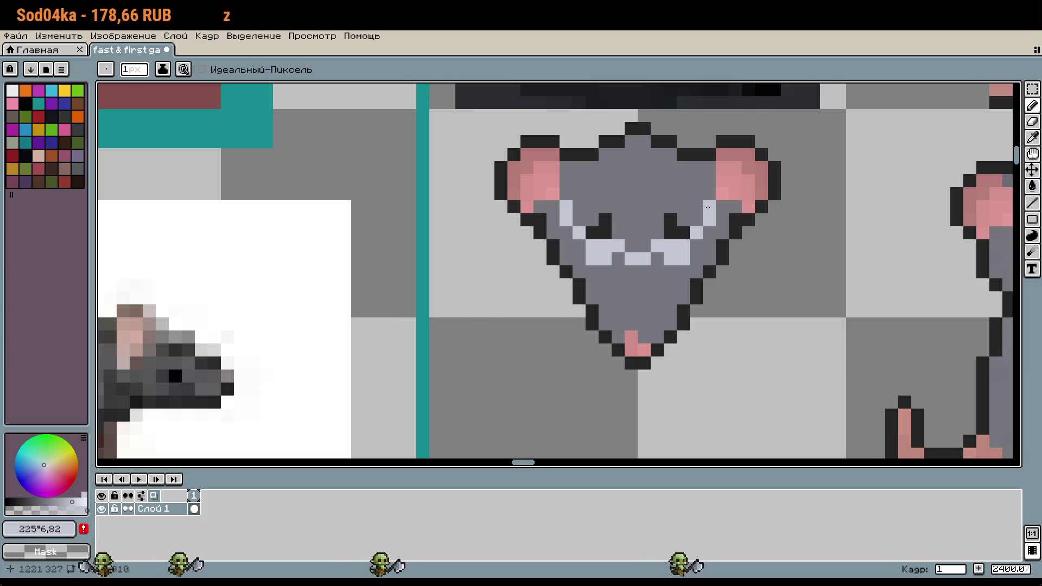
{"action": "scroll", "coordinate": [708, 208], "scroll_direction": "down", "scroll_amount": 3}
{"action": "scroll", "coordinate": [768, 276], "scroll_direction": "up", "scroll_amount": 1}
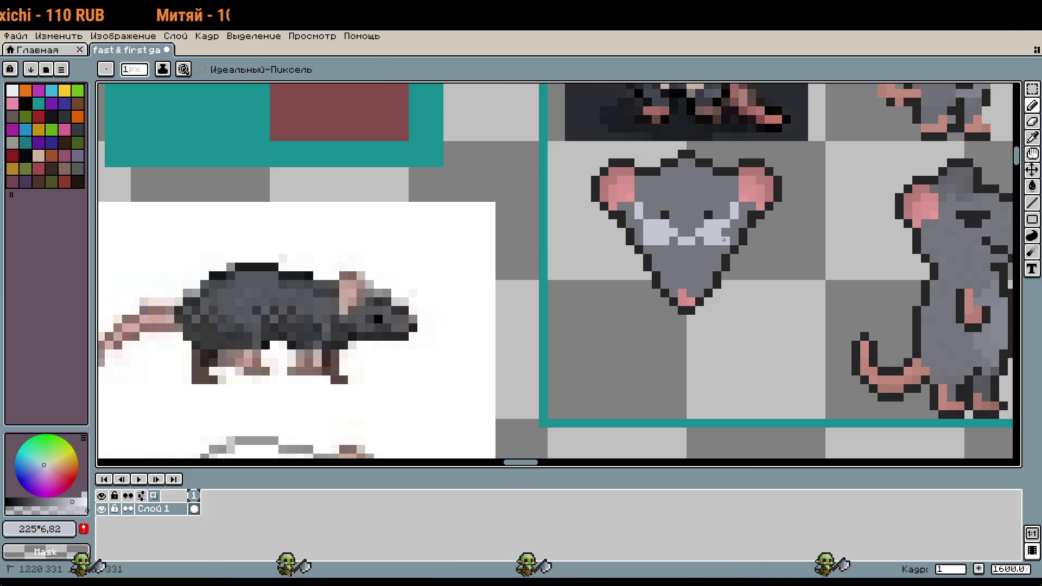
{"action": "key", "text": "ctrl+z"}
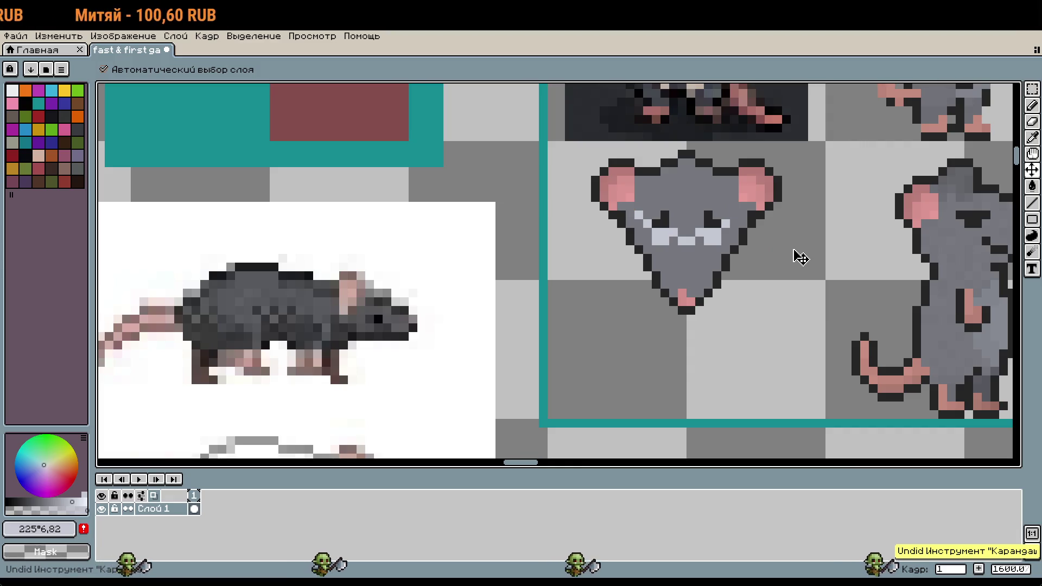
{"action": "key", "text": "ctrl+z"}
{"action": "key", "text": "ctrl+z"}
{"action": "key", "text": "ctrl+z"}
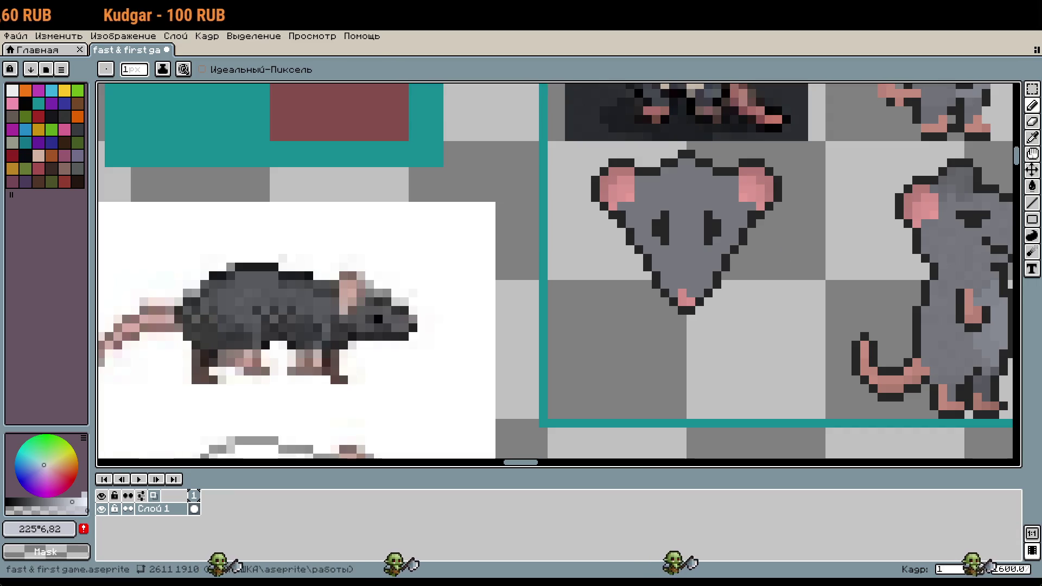
{"action": "scroll", "coordinate": [735, 279], "scroll_direction": "up", "scroll_amount": 3}
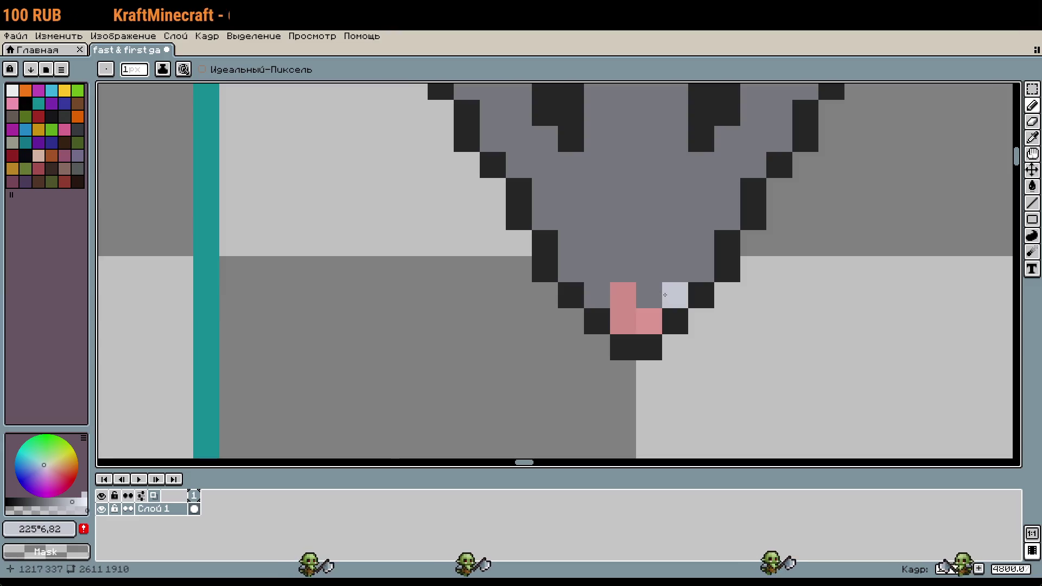
Try light-grey pixels above both sides of the nose, undo them, and recentre on the head
{"action": "left_click", "coordinate": [675, 270]}
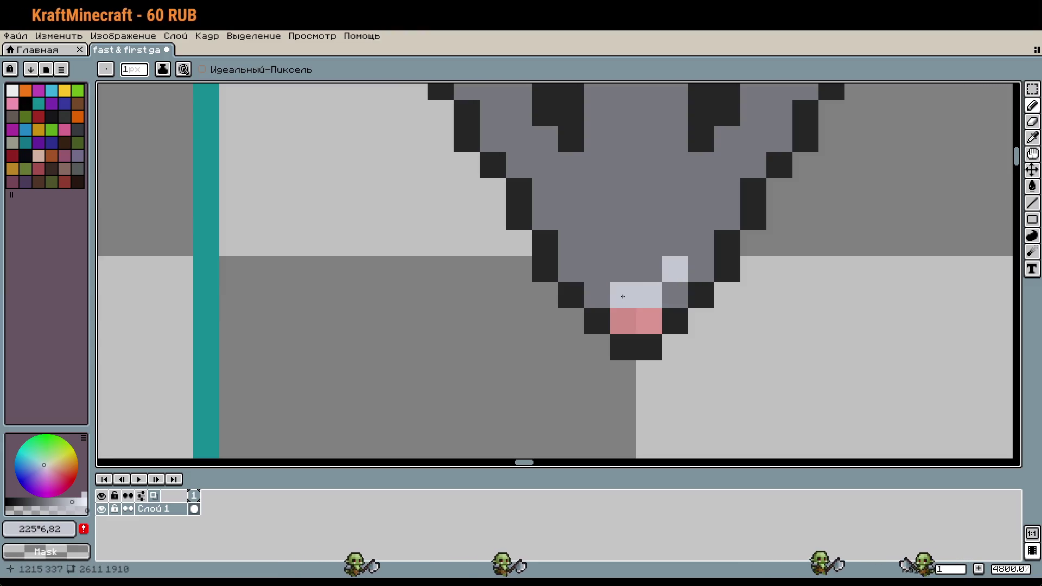
{"action": "left_click", "coordinate": [597, 270]}
{"action": "scroll", "coordinate": [743, 331], "scroll_direction": "down", "scroll_amount": 3}
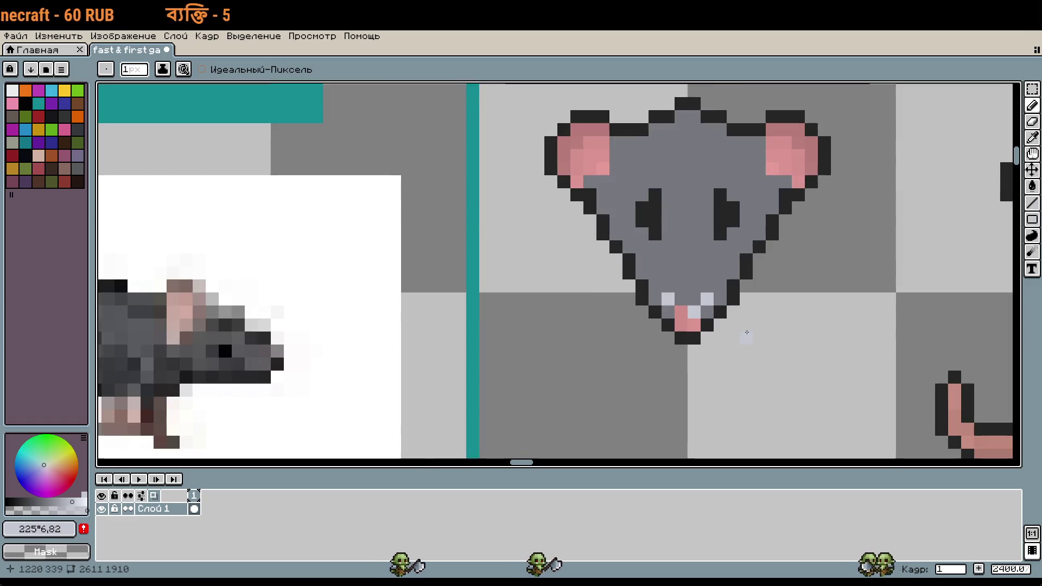
{"action": "key", "text": "v"}
{"action": "key", "text": "ctrl+z"}
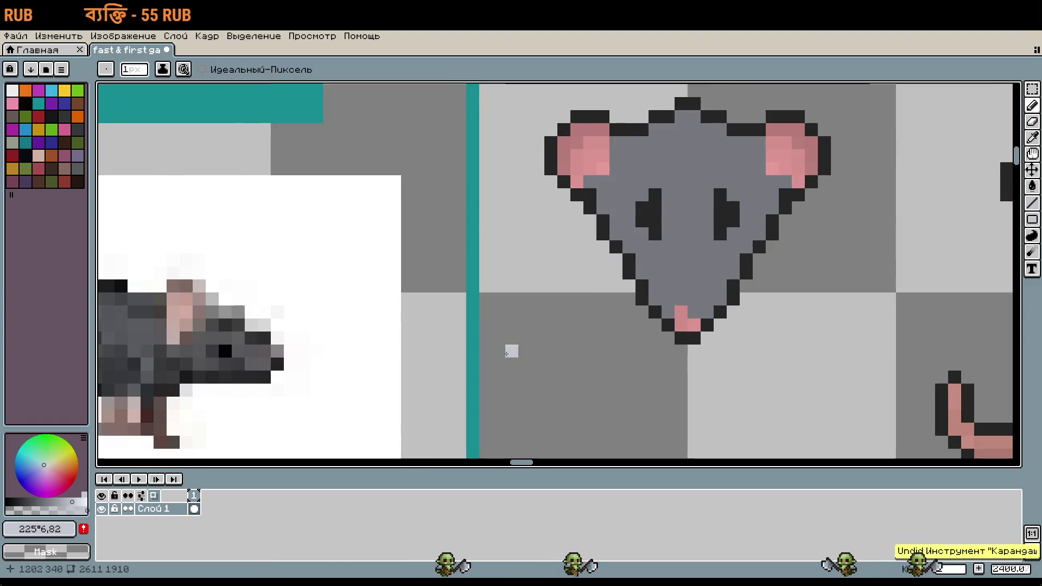
{"action": "left_click_drag", "start_coordinate": [509, 349], "coordinate": [644, 320]}
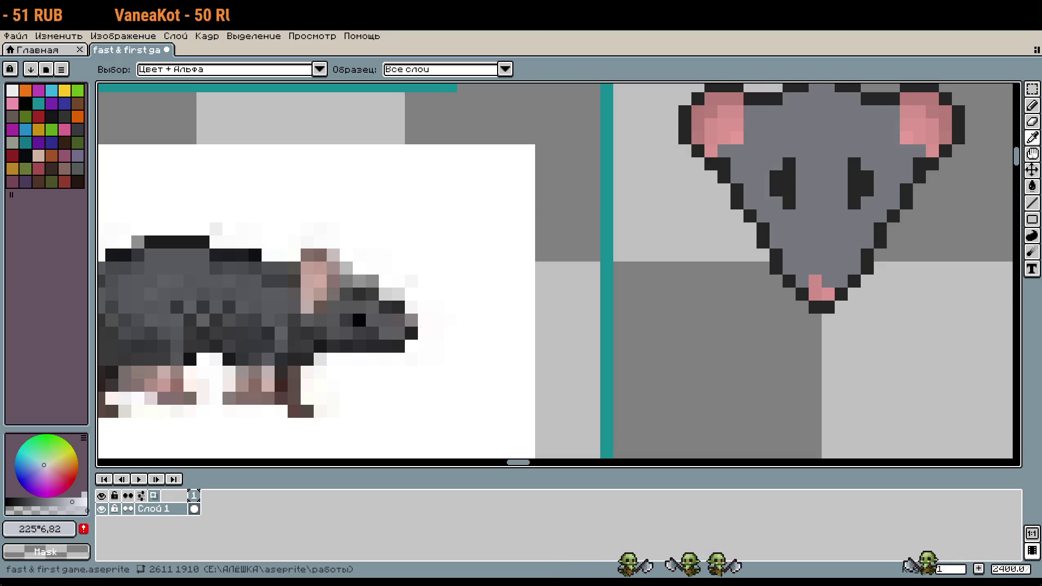
{"action": "key", "text": "b"}
{"action": "left_click_drag", "start_coordinate": [850, 261], "coordinate": [699, 331]}
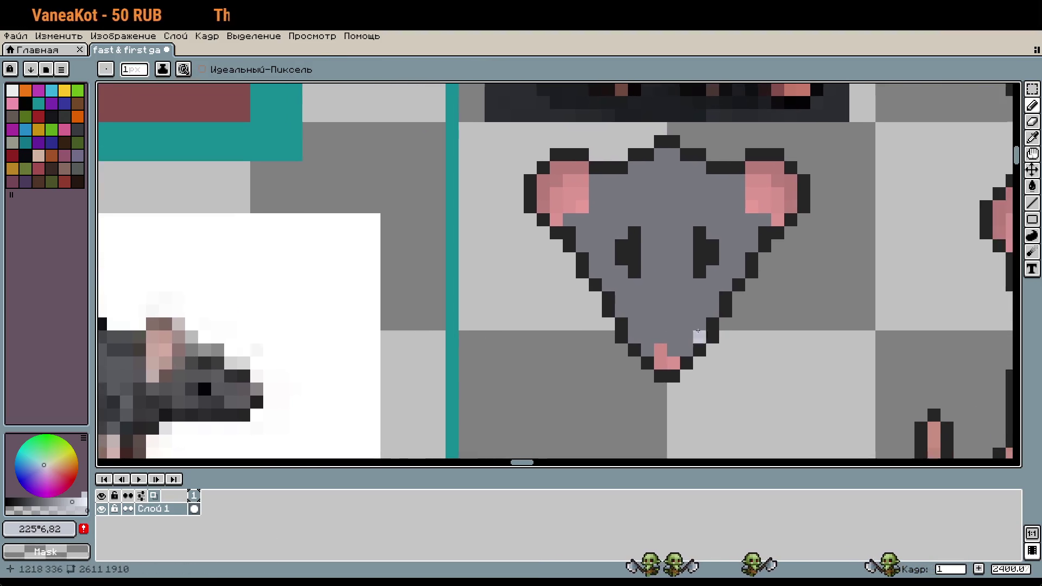
{"action": "scroll", "coordinate": [698, 331], "scroll_direction": "up", "scroll_amount": 1}
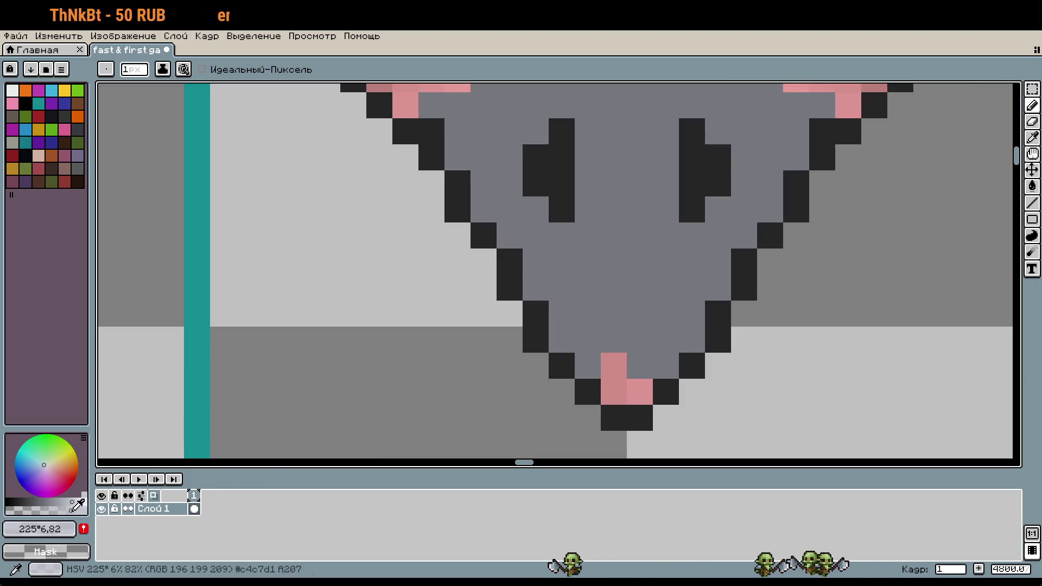
Try a light block beside the front rat's snout, then undo it and recenter on the snout
{"action": "mouse_move", "coordinate": [481, 365]}
{"action": "left_mouse_down"}
{"action": "mouse_move", "coordinate": [512, 418]}
{"action": "mouse_move", "coordinate": [480, 444]}
{"action": "mouse_move", "coordinate": [448, 389]}
{"action": "left_mouse_up"}
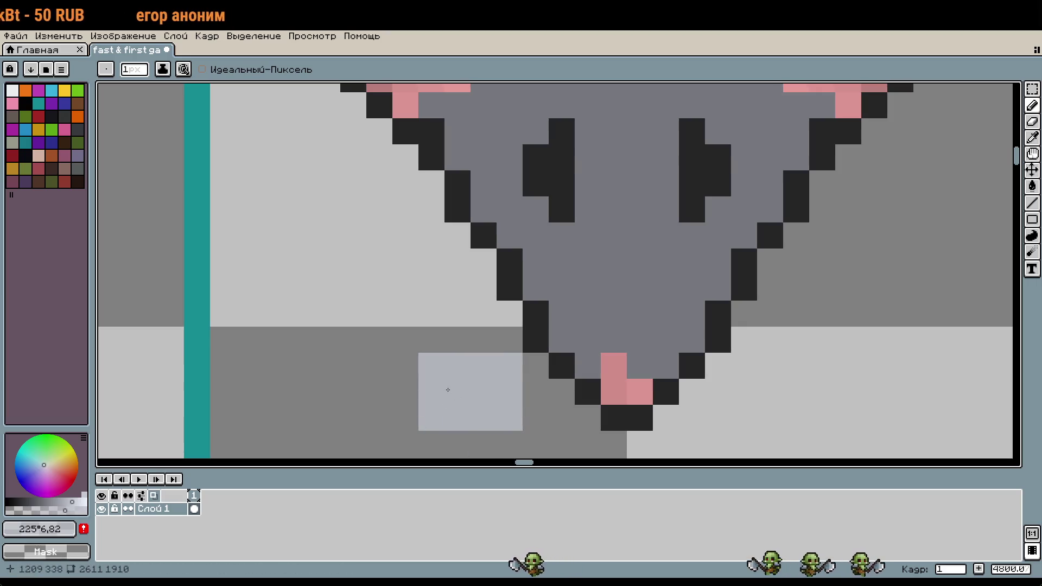
{"action": "key", "text": "ctrl+z"}
{"action": "left_click_drag", "start_coordinate": [139, 341], "coordinate": [312, 369]}
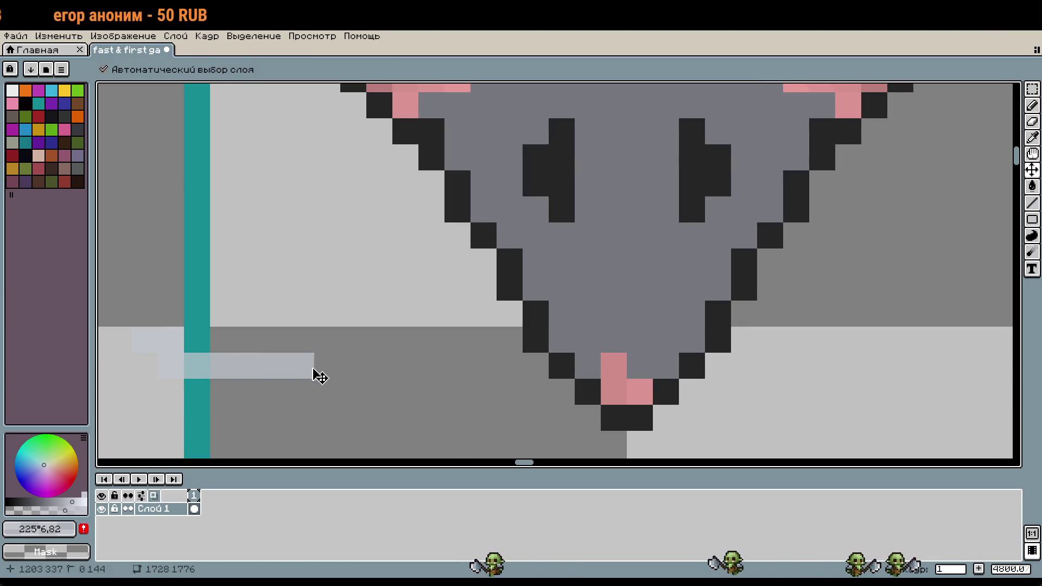
{"action": "key", "text": "ctrl+z"}
{"action": "key", "text": "b"}
{"action": "scroll", "coordinate": [617, 333], "scroll_direction": "right", "scroll_amount": 2}
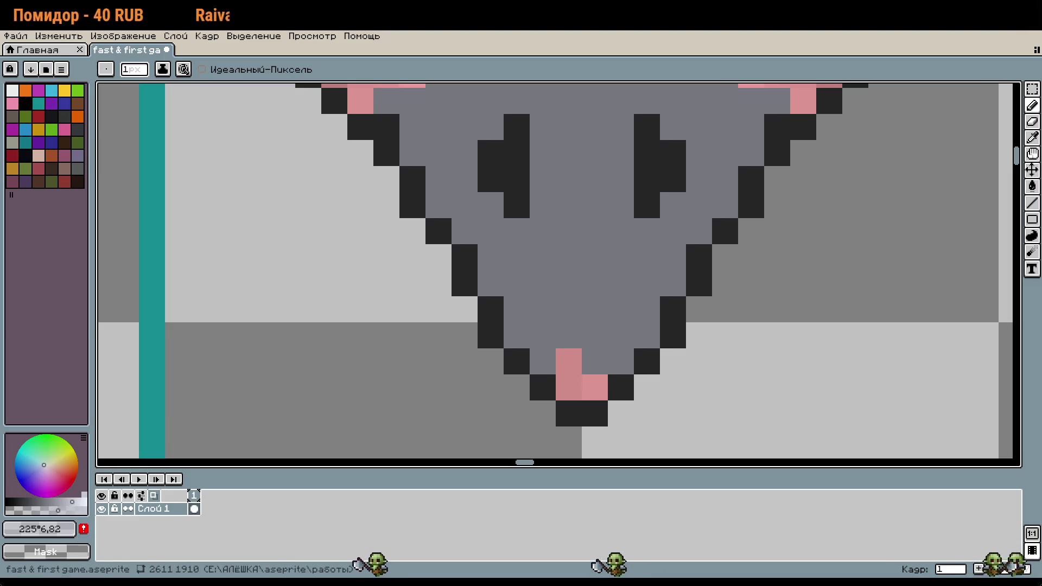
{"action": "left_click_drag", "start_coordinate": [703, 287], "coordinate": [675, 270]}
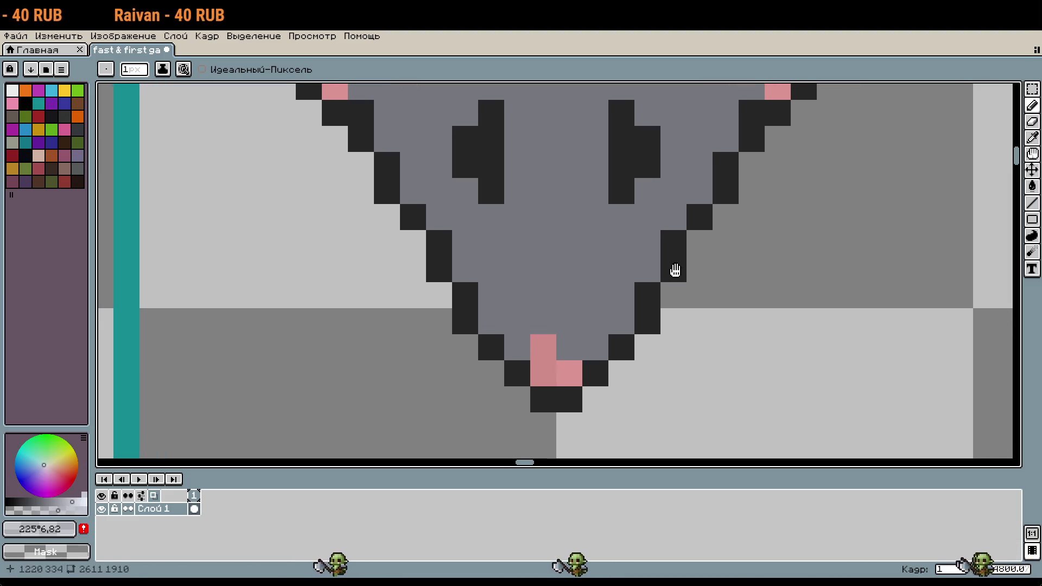
Paint light grey pixels on both sides of the pink nose, undoing the extra ones
{"action": "left_click", "coordinate": [597, 335]}
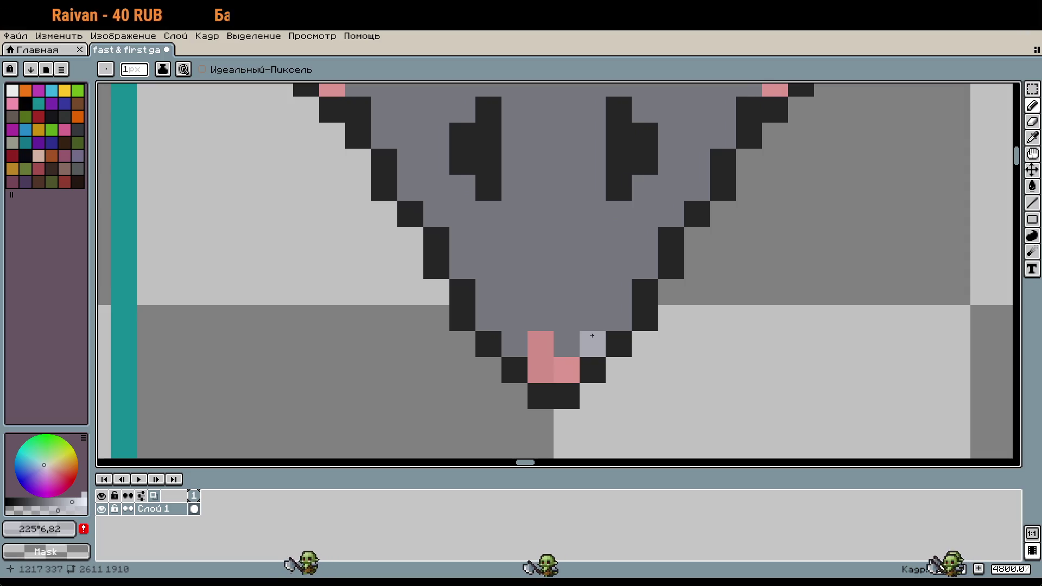
{"action": "left_click", "coordinate": [619, 317]}
{"action": "left_click", "coordinate": [645, 317]}
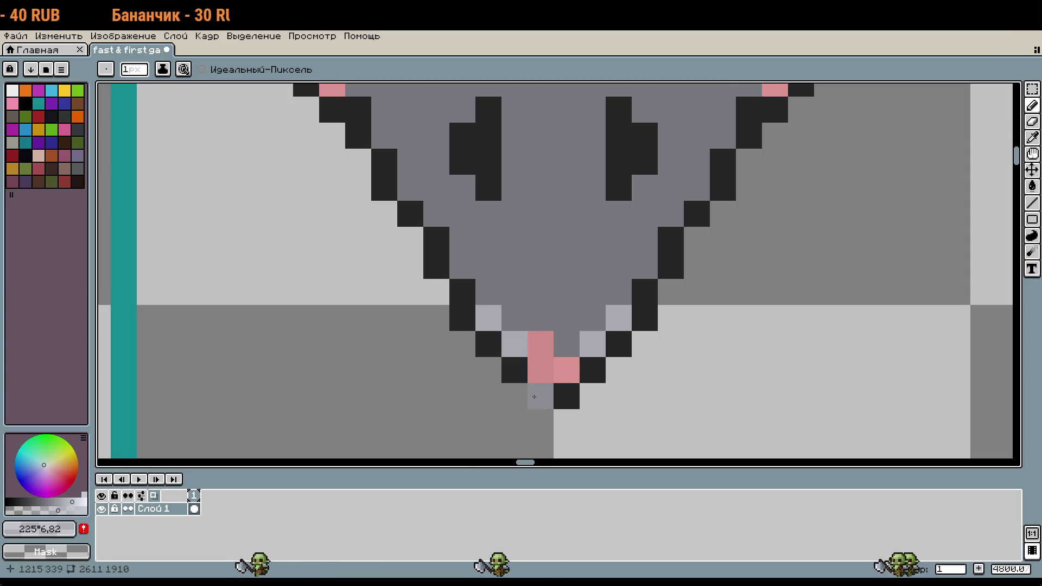
{"action": "left_click", "coordinate": [488, 318]}
{"action": "left_click", "coordinate": [463, 317]}
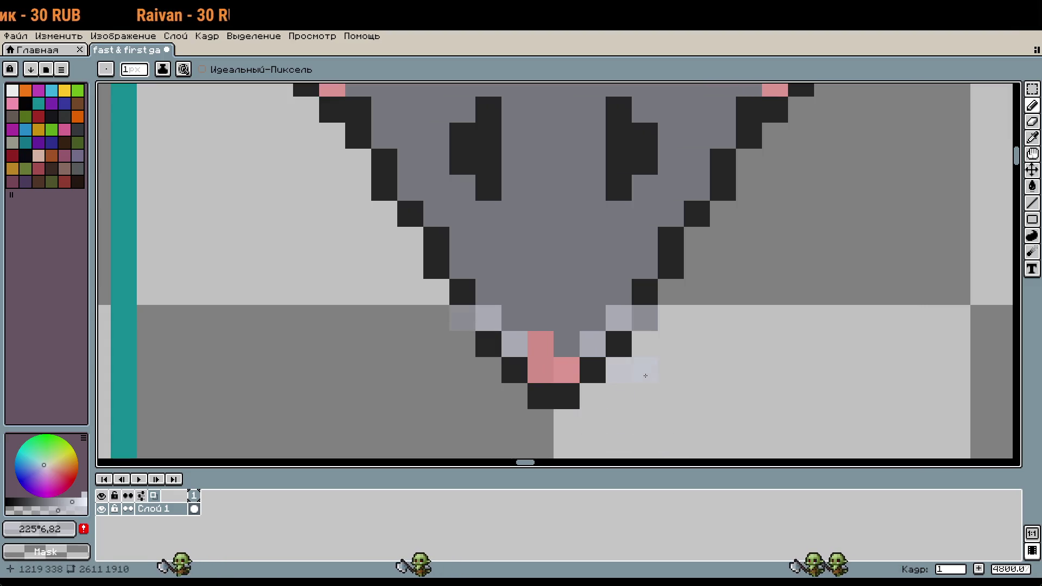
{"action": "left_click", "coordinate": [489, 370]}
{"action": "left_click", "coordinate": [463, 371]}
{"action": "scroll", "coordinate": [697, 396], "scroll_direction": "down", "scroll_amount": 1}
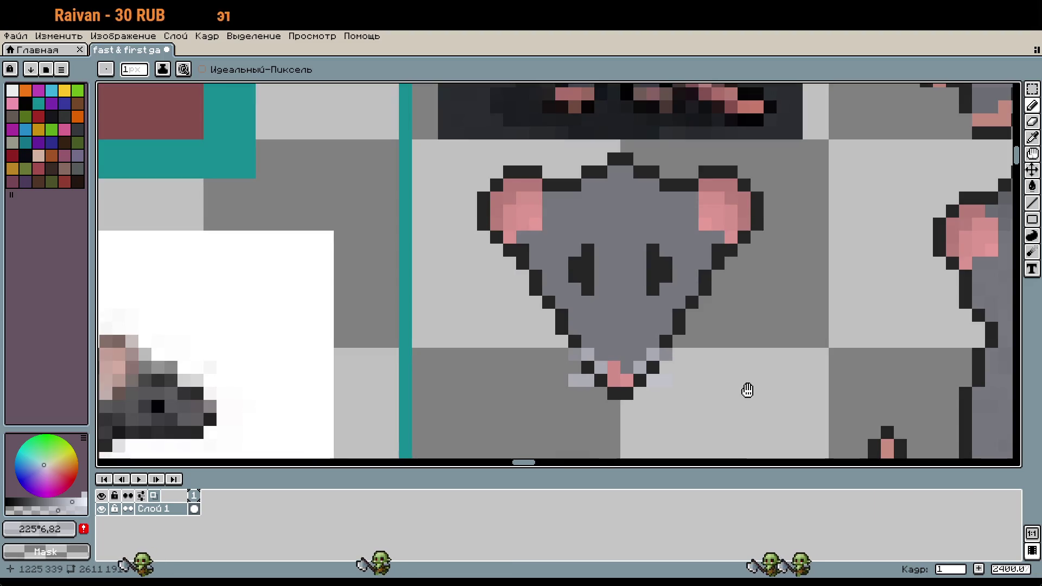
{"action": "scroll", "coordinate": [719, 330], "scroll_direction": "down", "scroll_amount": 2}
{"action": "scroll", "coordinate": [662, 322], "scroll_direction": "up", "scroll_amount": 2}
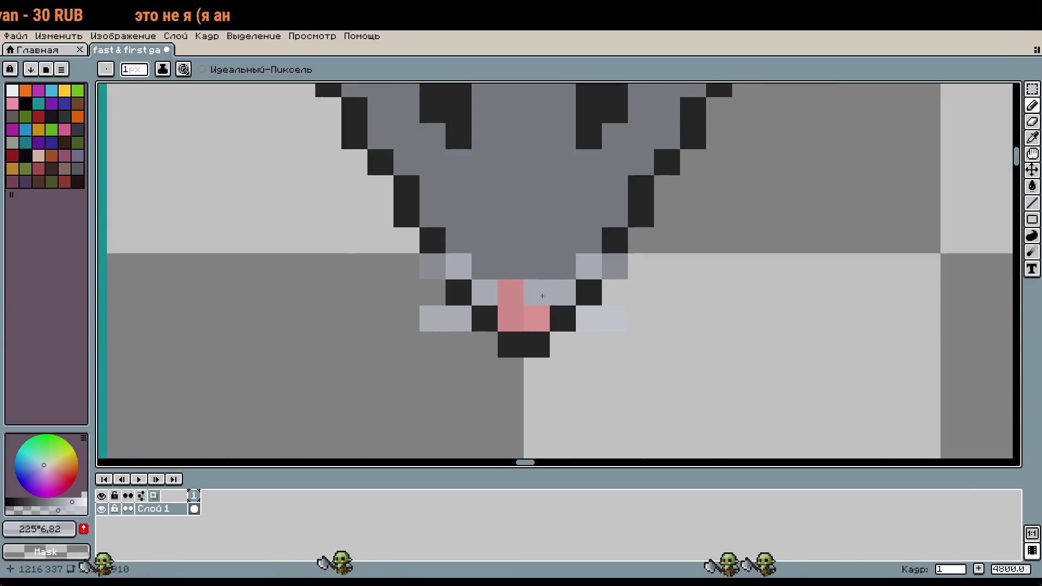
{"action": "scroll", "coordinate": [646, 362], "scroll_direction": "down", "scroll_amount": 1}
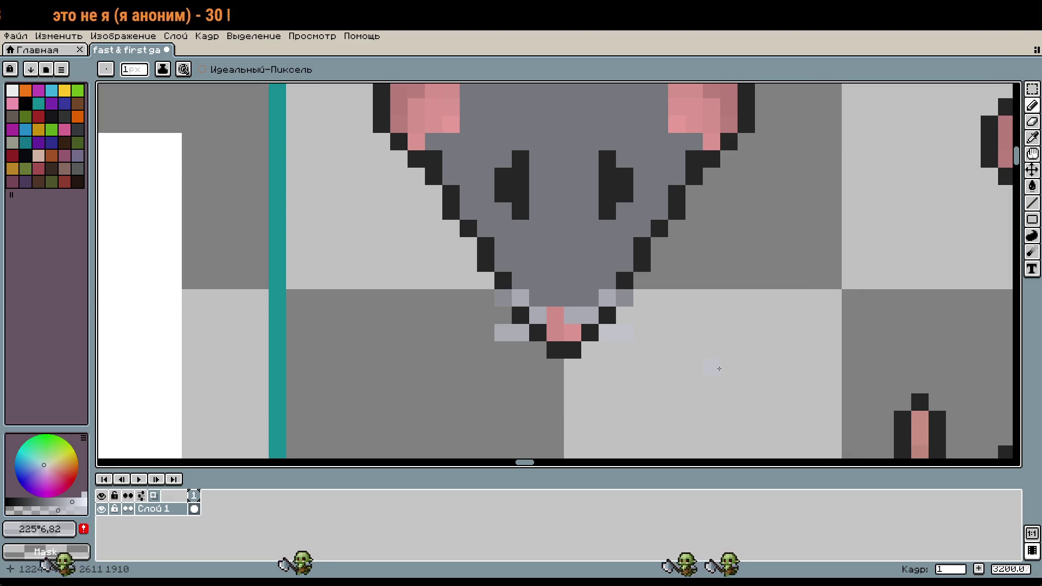
{"action": "key", "text": "ctrl+z"}
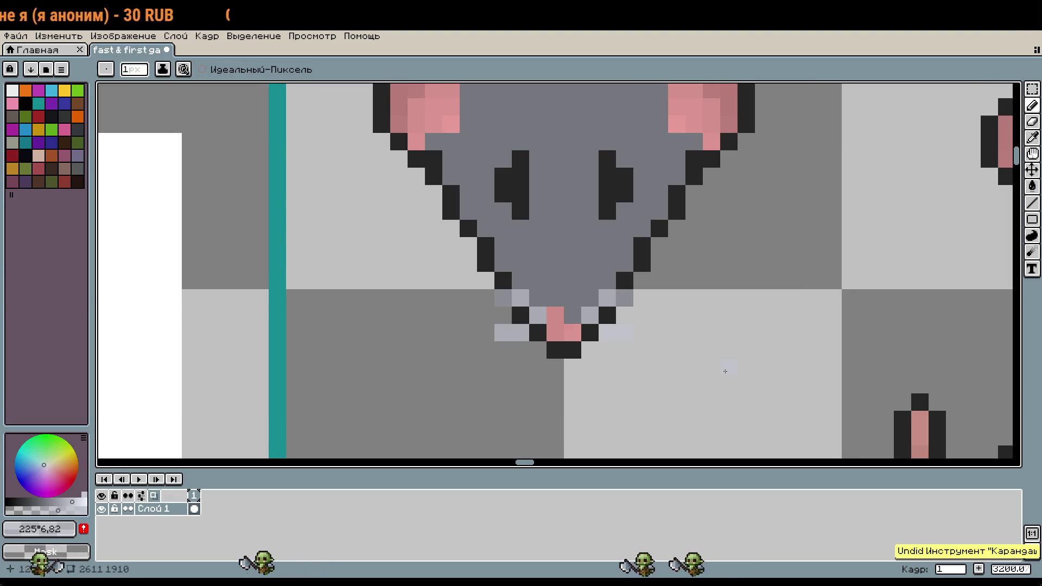
{"action": "key", "text": "ctrl+z"}
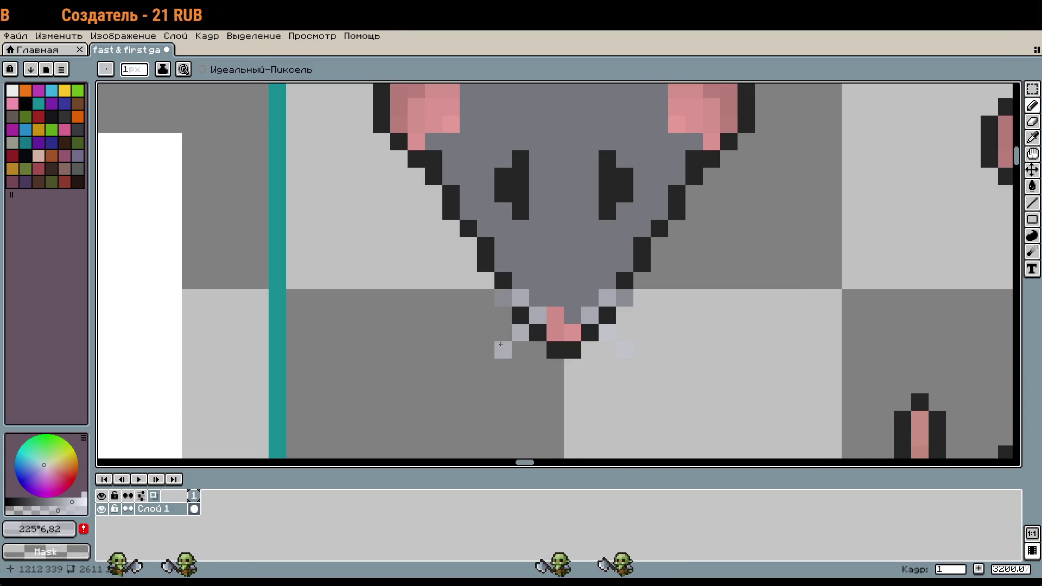
Sample the rat's body grey and paint over the stray pink pixel
{"action": "scroll", "coordinate": [733, 336], "scroll_direction": "down", "scroll_amount": 1}
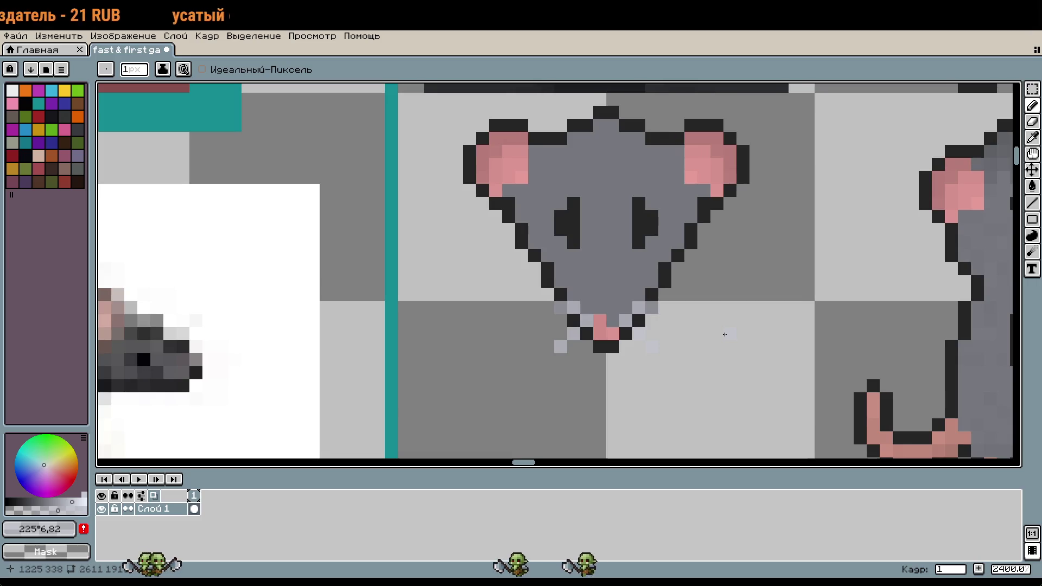
{"action": "left_click_drag", "start_coordinate": [724, 334], "coordinate": [337, 265]}
{"action": "left_click_drag", "start_coordinate": [747, 241], "coordinate": [719, 270]}
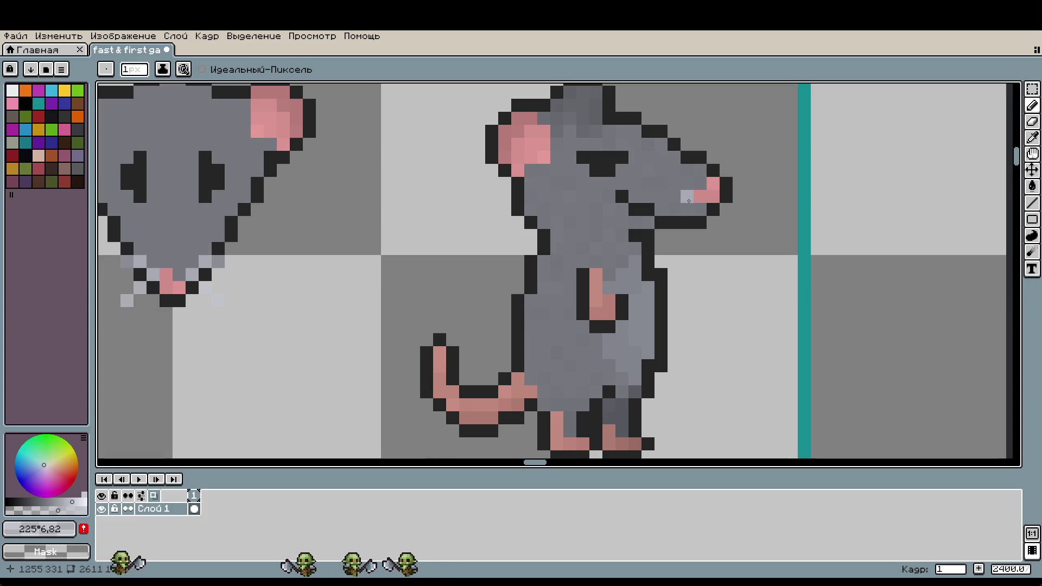
{"action": "scroll", "coordinate": [661, 274], "scroll_direction": "up", "scroll_amount": 5}
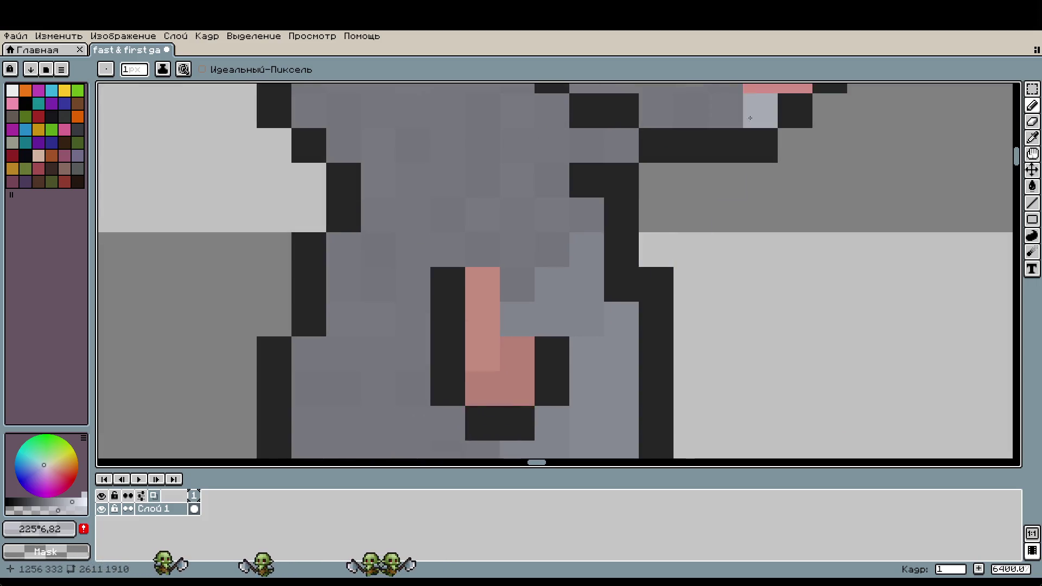
{"action": "scroll", "coordinate": [640, 304], "scroll_direction": "up", "scroll_amount": 5}
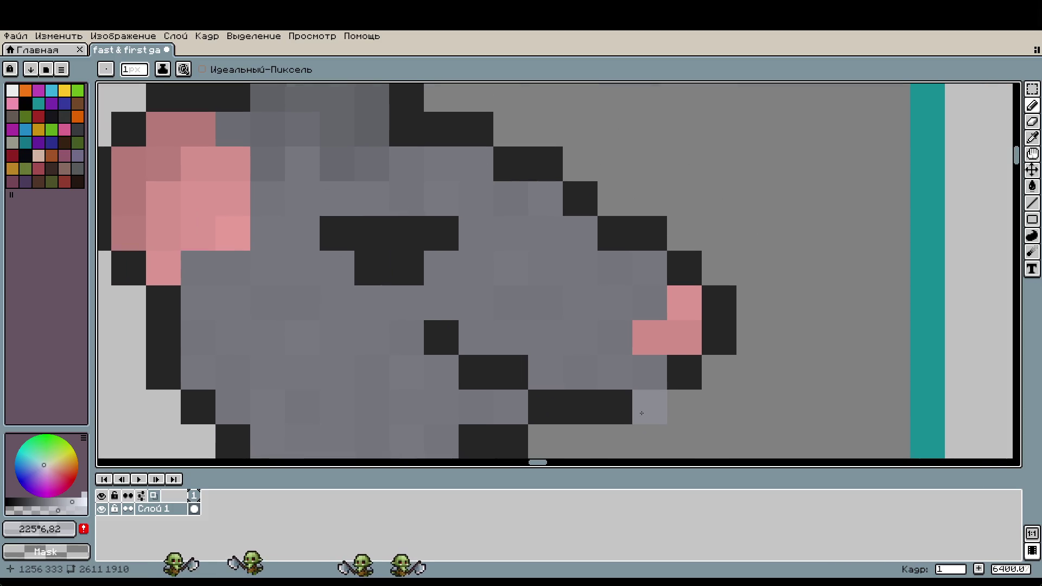
{"action": "left_click", "coordinate": [624, 296], "text": "alt"}
{"action": "left_click_drag", "start_coordinate": [615, 337], "coordinate": [650, 336]}
Sample the mid grey and the light grey #c4c7d1 near the nose, then bring the swatch block into view
{"action": "scroll", "coordinate": [572, 368], "scroll_direction": "left", "scroll_amount": 5}
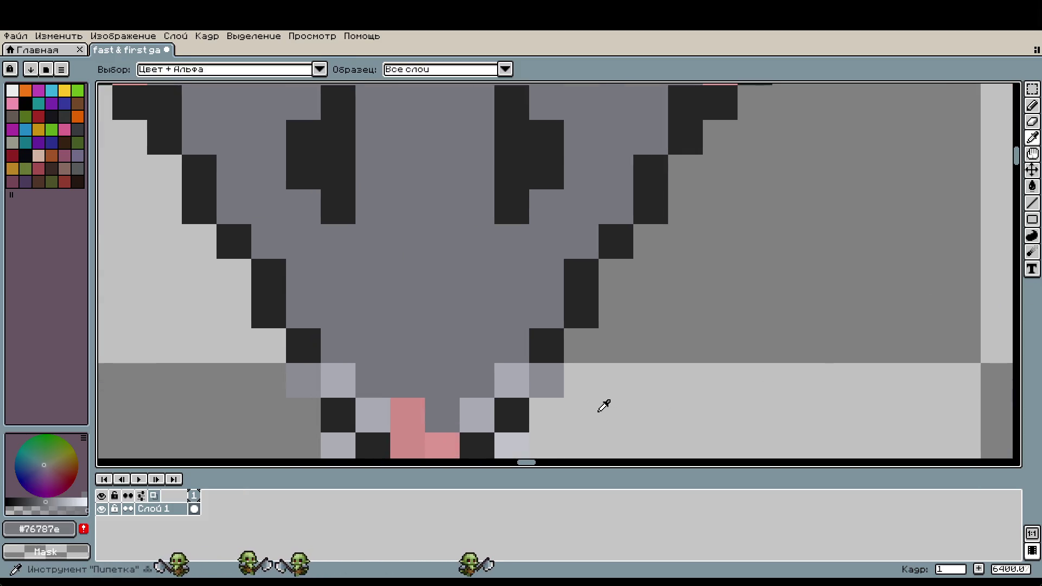
{"action": "left_click", "coordinate": [559, 377], "text": "alt"}
{"action": "left_click_drag", "start_coordinate": [550, 404], "coordinate": [616, 276]}
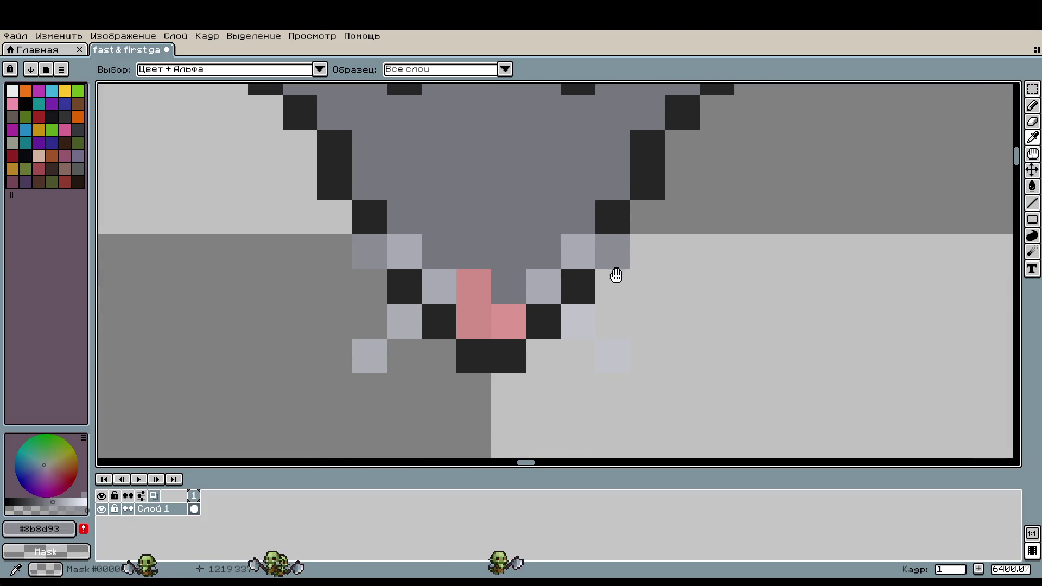
{"action": "left_click", "coordinate": [382, 361], "text": "alt"}
{"action": "scroll", "coordinate": [415, 391], "scroll_direction": "down", "scroll_amount": 3}
{"action": "scroll", "coordinate": [592, 365], "scroll_direction": "down", "scroll_amount": 5}
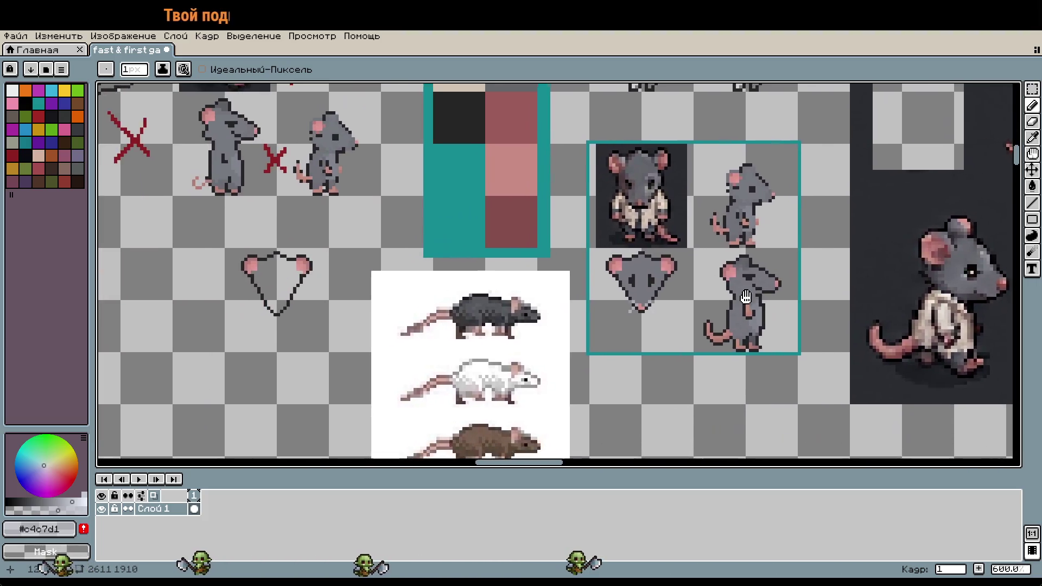
{"action": "left_click_drag", "start_coordinate": [746, 297], "coordinate": [827, 337]}
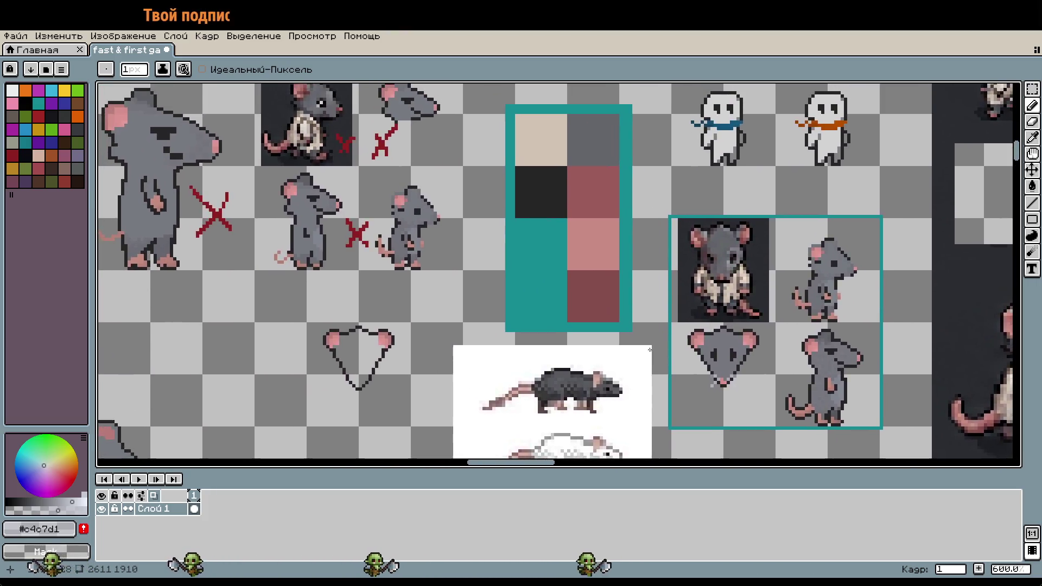
Clear the teal swatch cell and bucket-fill it with light lavender grey
{"action": "scroll", "coordinate": [549, 264], "scroll_direction": "up", "scroll_amount": 2}
{"action": "key", "text": "m"}
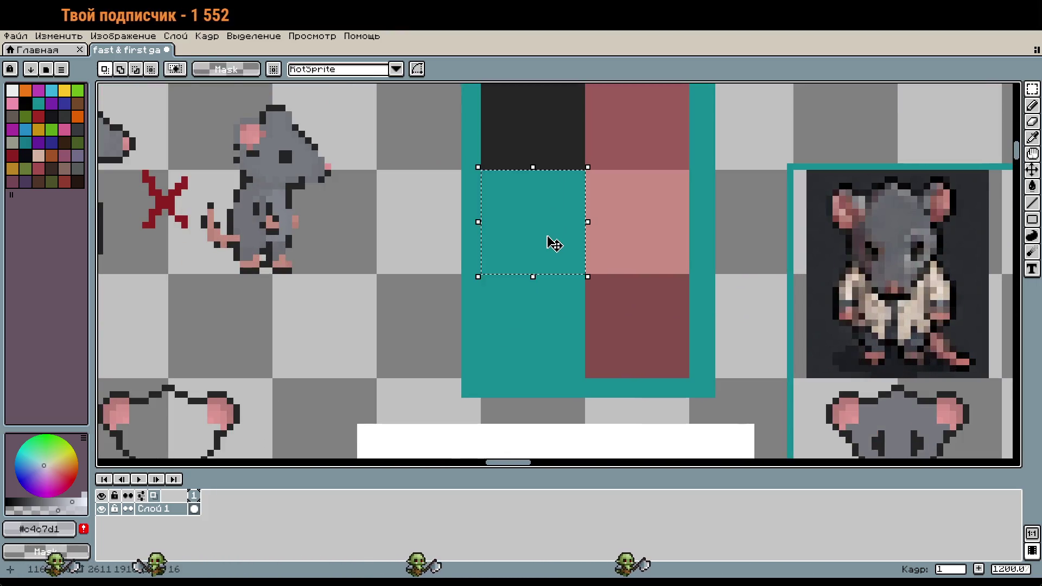
{"action": "key", "text": "Delete"}
{"action": "key", "text": "g"}
{"action": "left_click", "coordinate": [548, 229]}
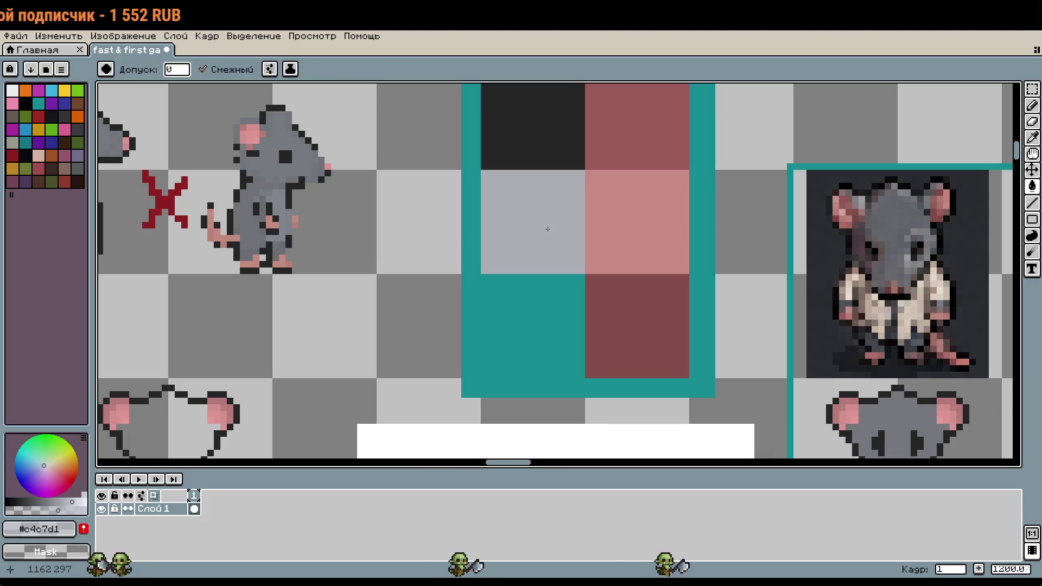
Fill three snout pixels with light lavender as a trial, undoing the last fill
{"action": "scroll", "coordinate": [711, 283], "scroll_direction": "up", "scroll_amount": 8}
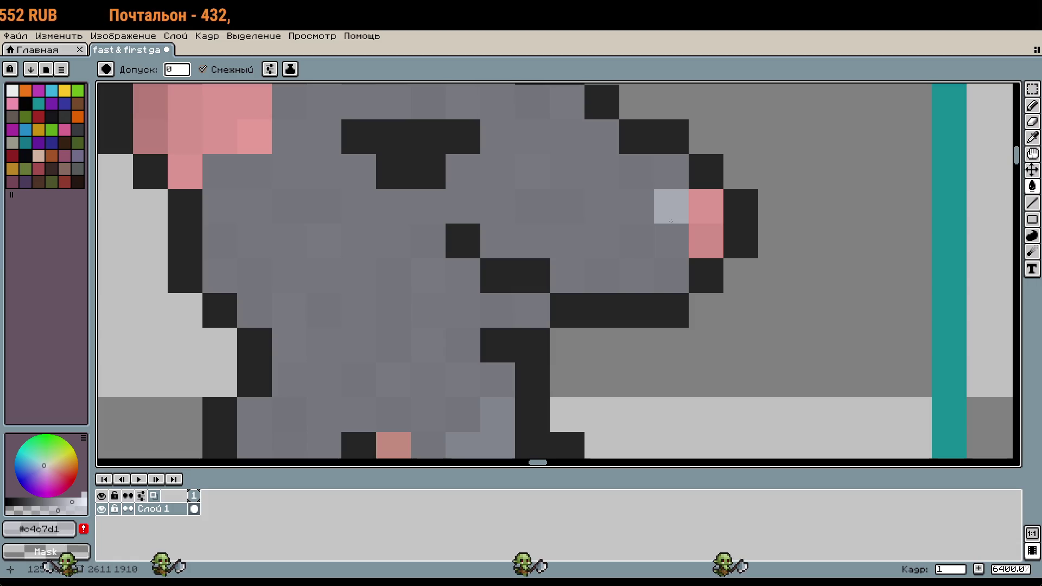
{"action": "left_click", "coordinate": [672, 206]}
{"action": "left_click", "coordinate": [637, 241]}
{"action": "left_click", "coordinate": [637, 172]}
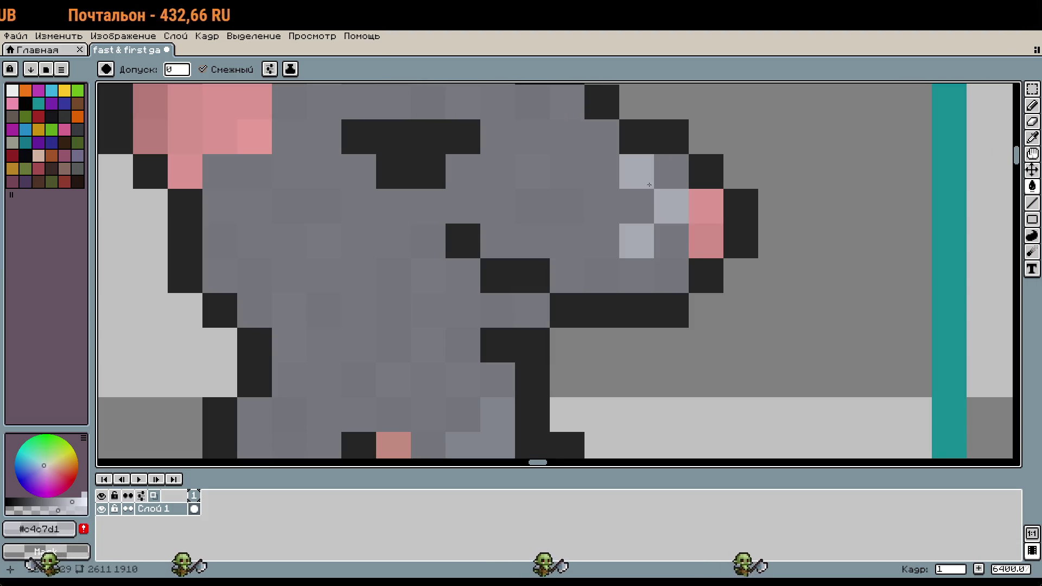
{"action": "scroll", "coordinate": [724, 285], "scroll_direction": "down", "scroll_amount": 1}
{"action": "scroll", "coordinate": [723, 285], "scroll_direction": "down", "scroll_amount": 1}
{"action": "key", "text": "ctrl+z"}
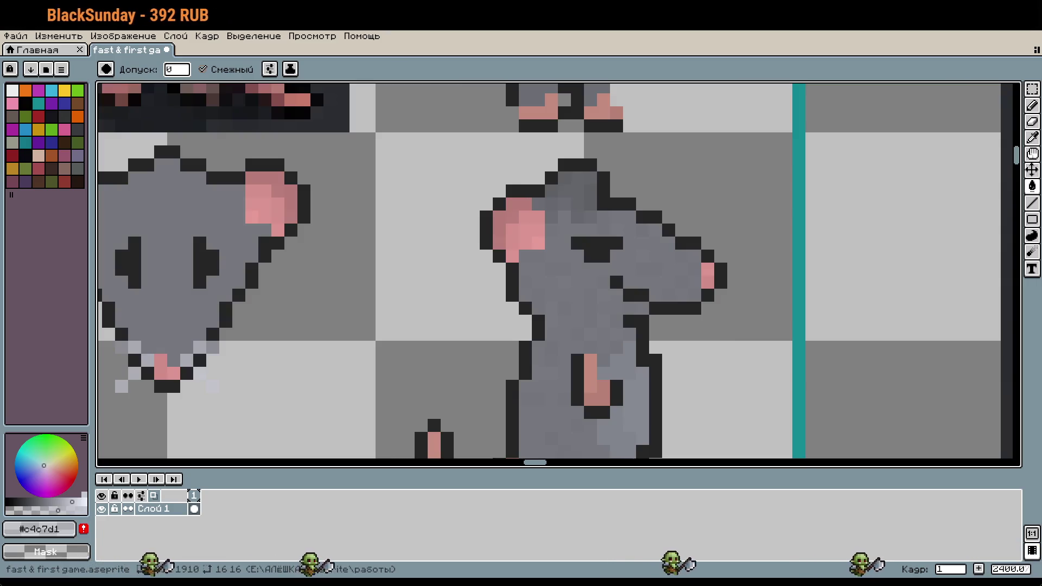
{"action": "left_click_drag", "start_coordinate": [652, 343], "coordinate": [753, 328]}
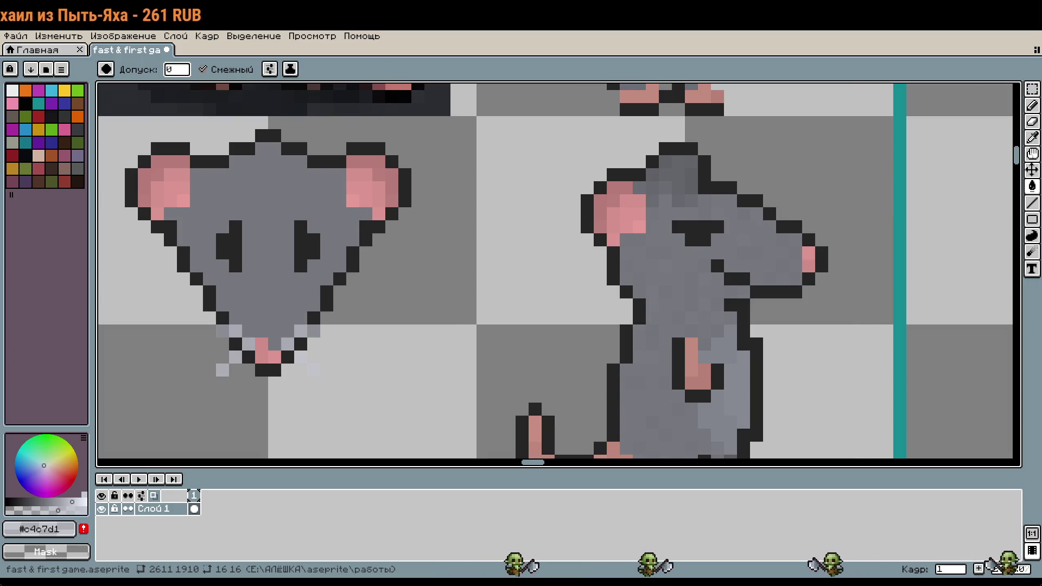
Zoom to 1600% and draw a rectangular marquee around the front rat's left ear
{"action": "scroll", "coordinate": [513, 305], "scroll_direction": "down", "scroll_amount": 3}
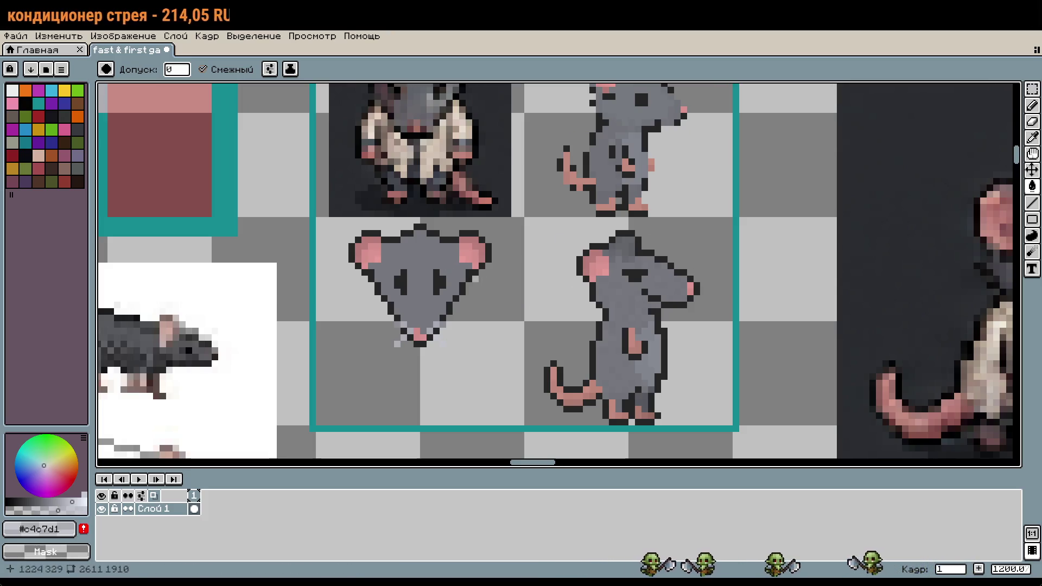
{"action": "left_click_drag", "start_coordinate": [495, 299], "coordinate": [510, 317]}
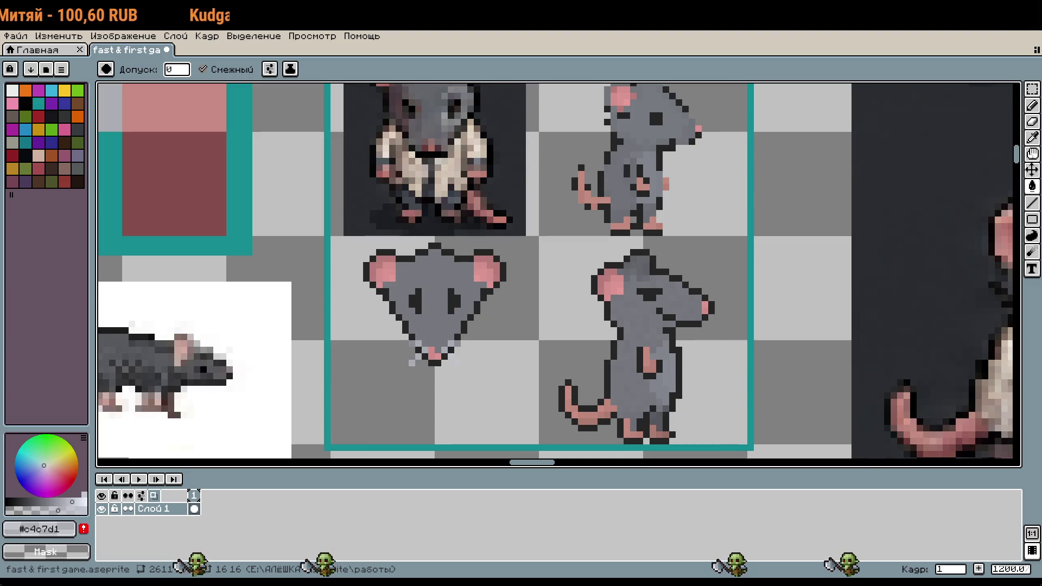
{"action": "scroll", "coordinate": [760, 200], "scroll_direction": "down", "scroll_amount": 1}
{"action": "scroll", "coordinate": [760, 199], "scroll_direction": "right", "scroll_amount": 2}
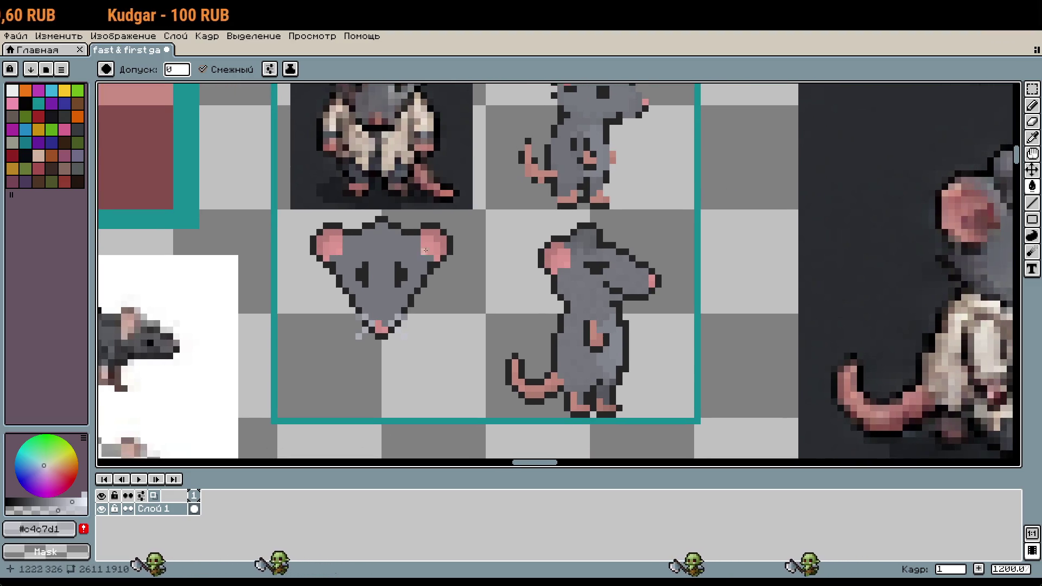
{"action": "scroll", "coordinate": [326, 253], "scroll_direction": "up", "scroll_amount": 1}
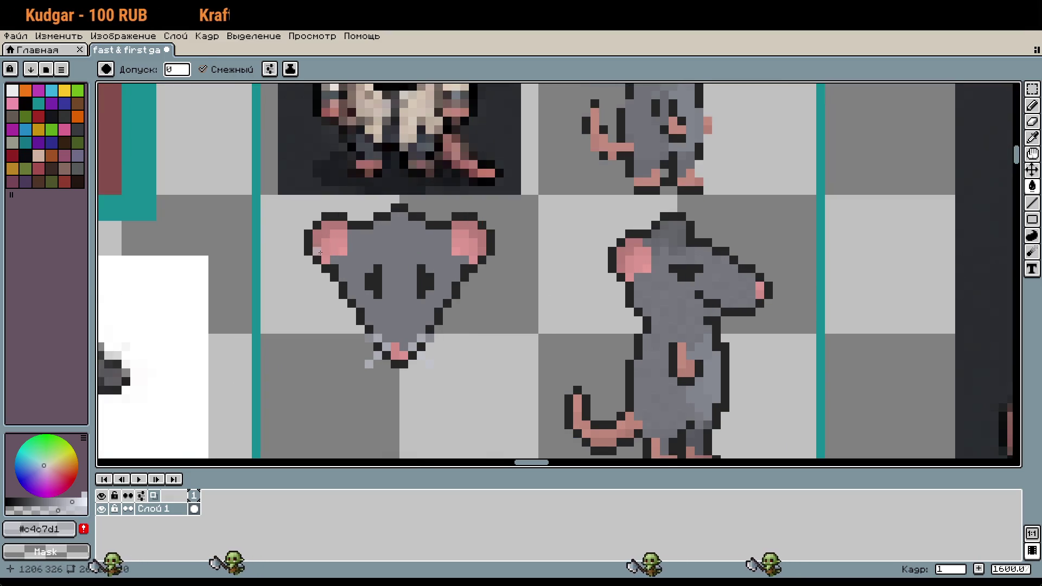
{"action": "key", "text": "m"}
{"action": "left_click_drag", "start_coordinate": [297, 205], "coordinate": [349, 303]}
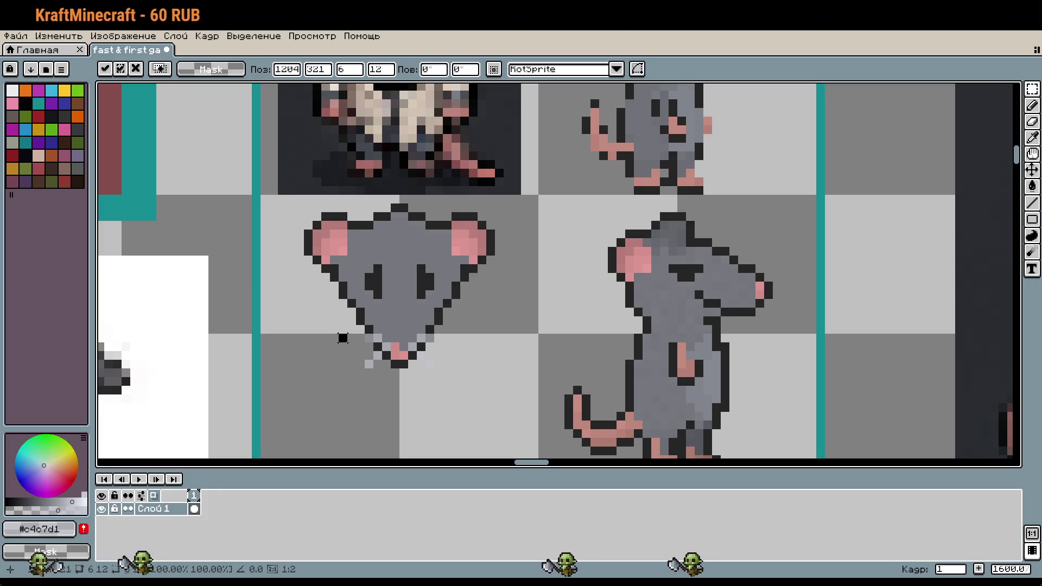
Marquee the right ear and try nudging it one pixel left, then revert and recenter
{"action": "left_click_drag", "start_coordinate": [294, 210], "coordinate": [359, 310]}
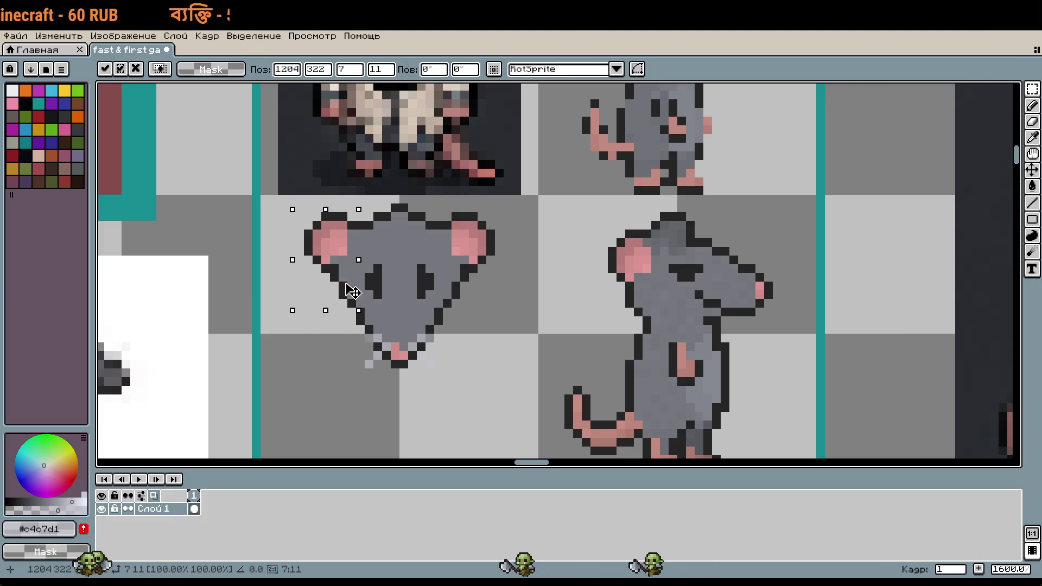
{"action": "key", "text": "ctrl+d"}
{"action": "mouse_move", "coordinate": [436, 196]}
{"action": "left_mouse_down"}
{"action": "mouse_move", "coordinate": [504, 308]}
{"action": "mouse_move", "coordinate": [448, 304]}
{"action": "mouse_move", "coordinate": [548, 309]}
{"action": "left_mouse_up"}
{"action": "key", "text": "ctrl+d"}
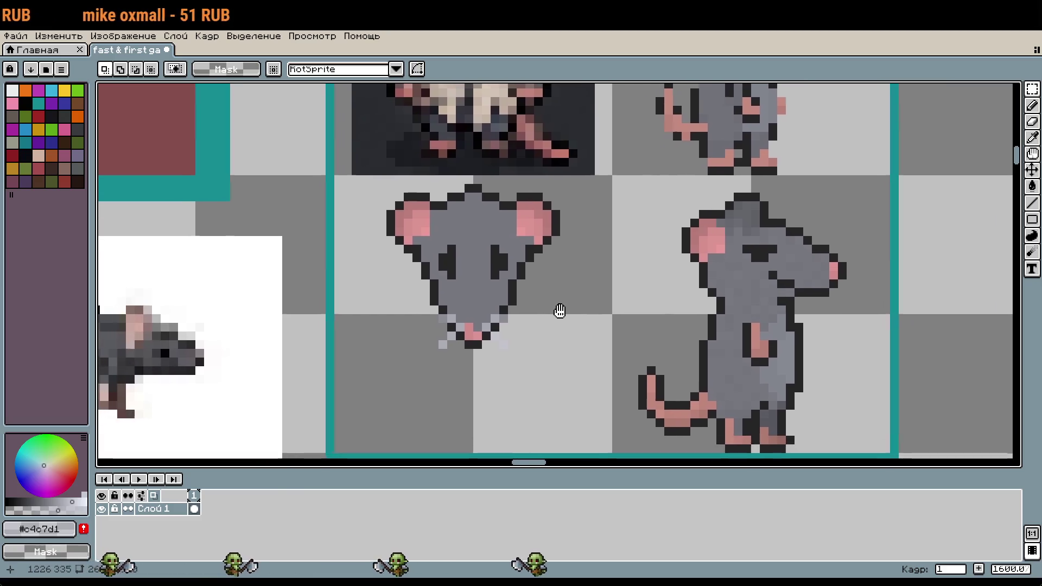
{"action": "key", "text": "ctrl+z"}
{"action": "key", "text": "ctrl+z"}
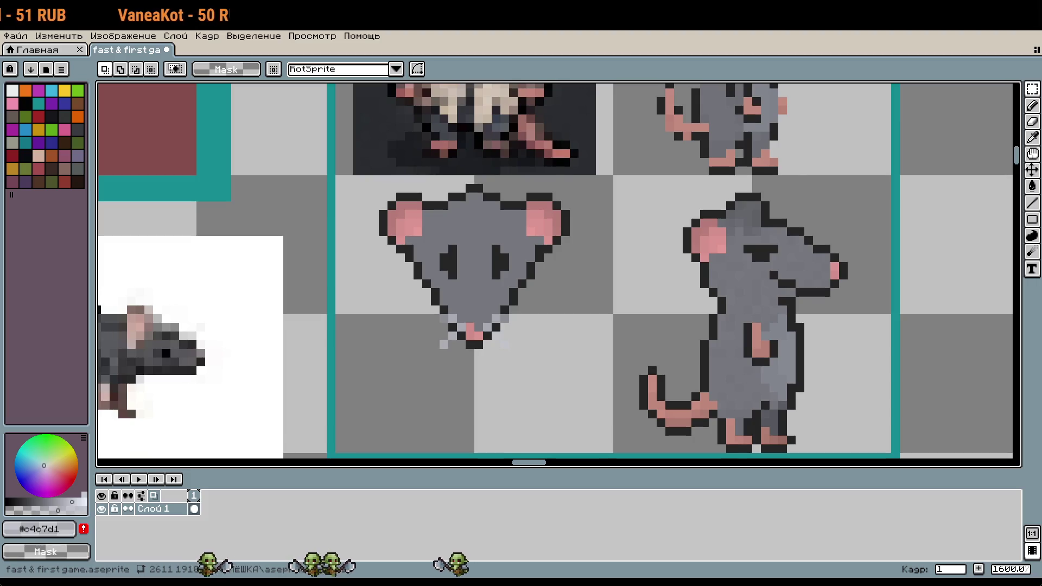
{"action": "scroll", "coordinate": [630, 191], "scroll_direction": "right", "scroll_amount": 5}
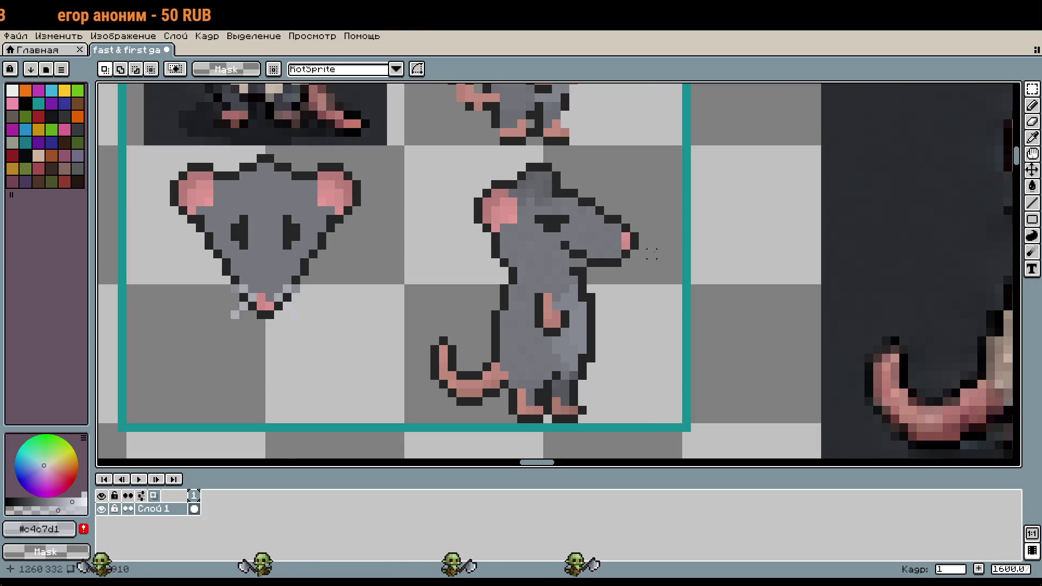
{"action": "left_click_drag", "start_coordinate": [651, 254], "coordinate": [714, 267]}
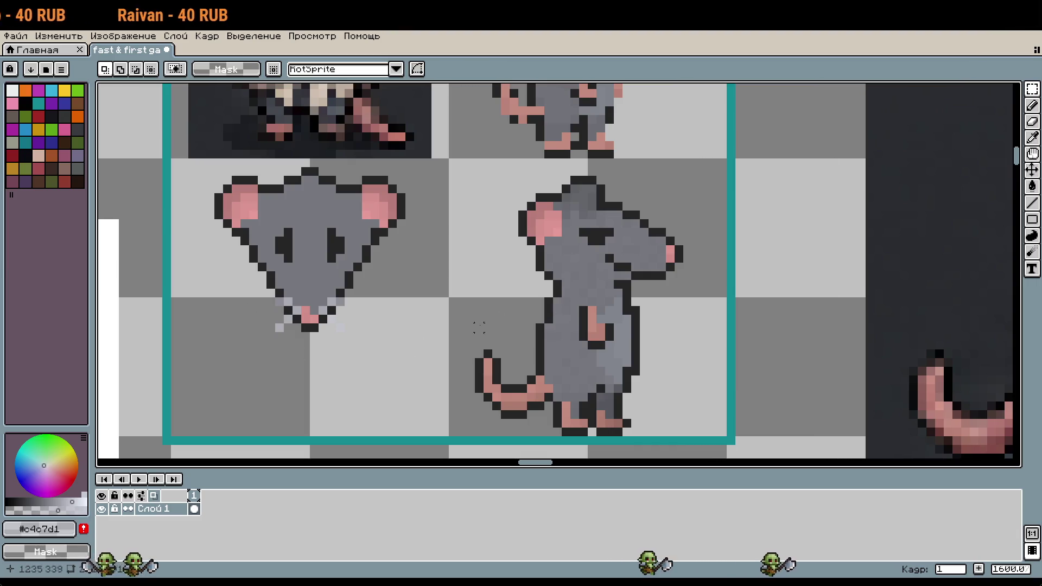
With the Pencil, place one light grey pixel beside the side rat's pink nose, then zoom out
{"action": "scroll", "coordinate": [722, 255], "scroll_direction": "up", "scroll_amount": 5}
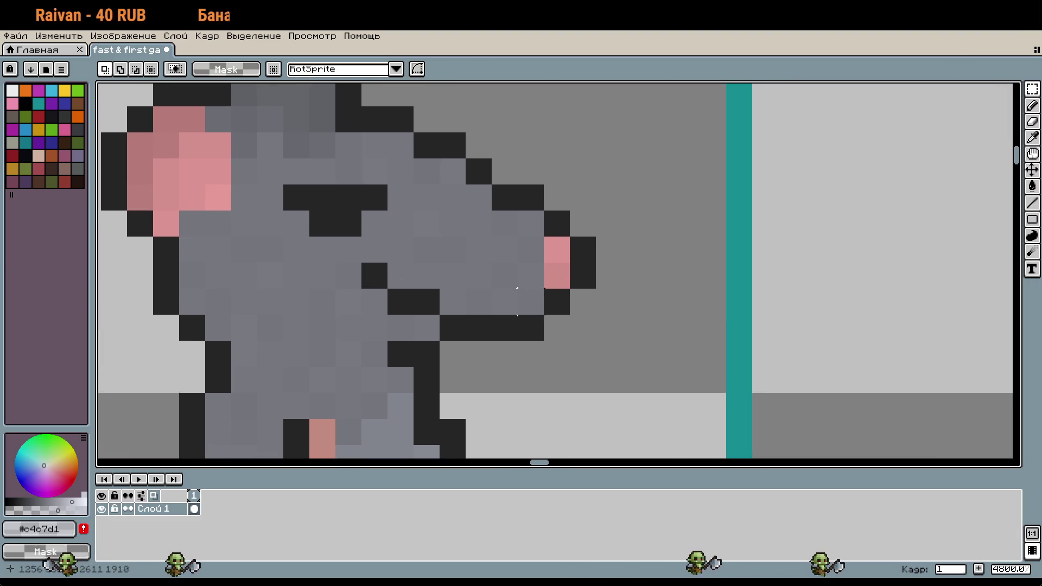
{"action": "key", "text": "b"}
{"action": "left_click", "coordinate": [527, 290]}
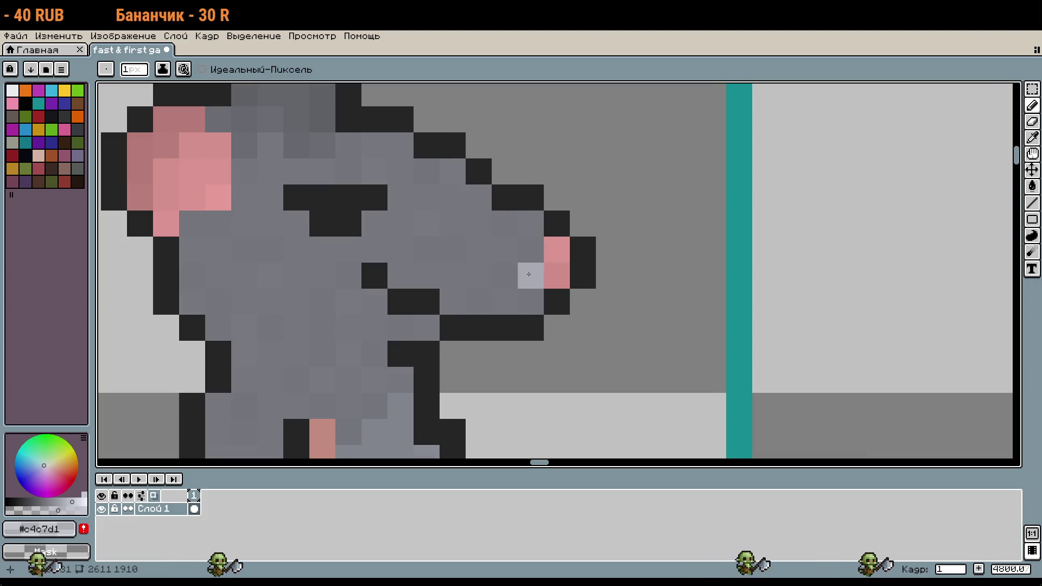
{"action": "scroll", "coordinate": [633, 318], "scroll_direction": "down", "scroll_amount": 5}
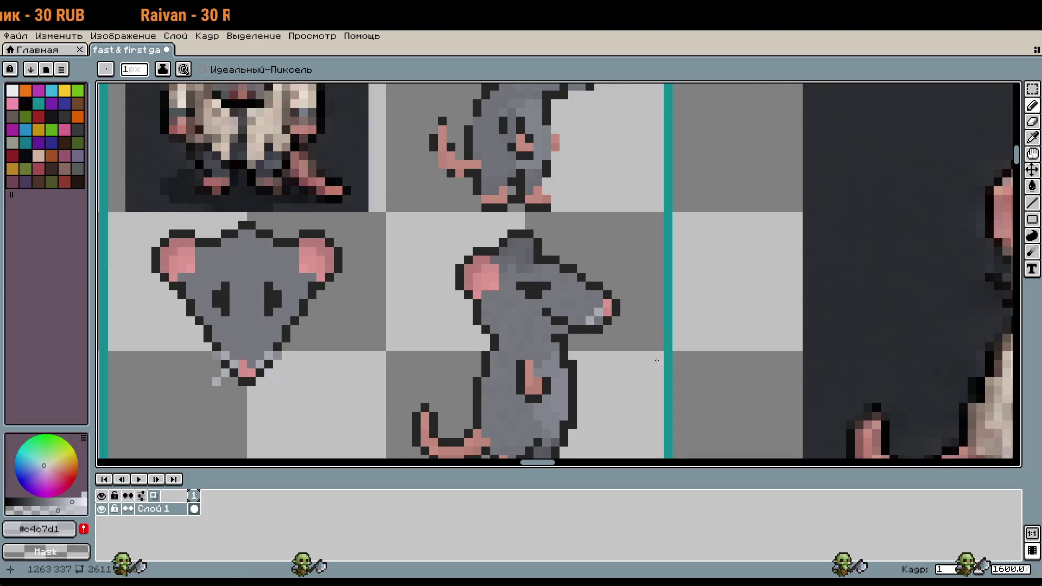
{"action": "mouse_move", "coordinate": [657, 360]}
{"action": "left_mouse_down"}
{"action": "mouse_move", "coordinate": [701, 291]}
{"action": "mouse_move", "coordinate": [747, 284]}
{"action": "left_mouse_up"}
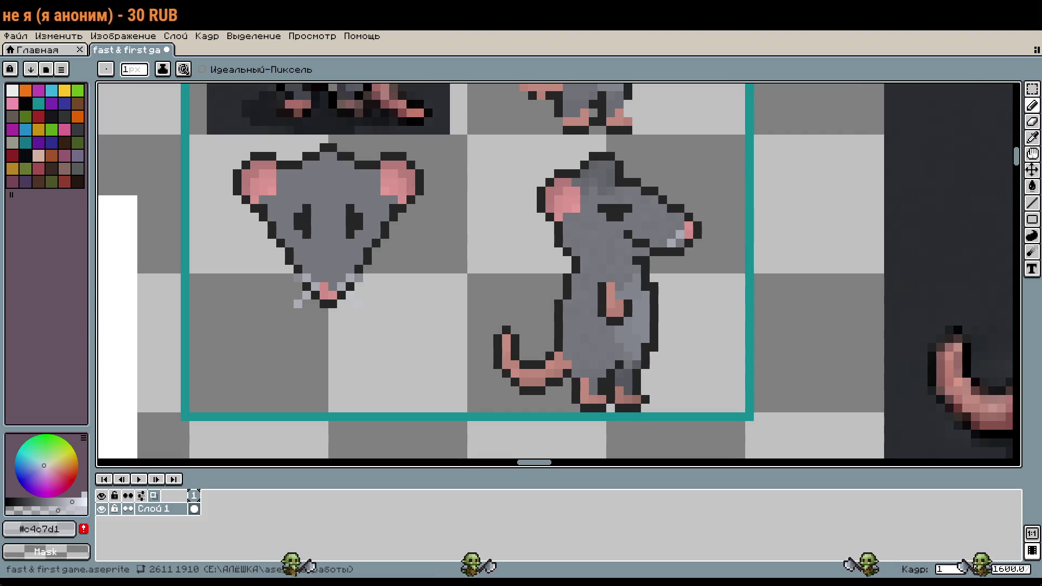
{"action": "left_click_drag", "start_coordinate": [326, 326], "coordinate": [359, 318]}
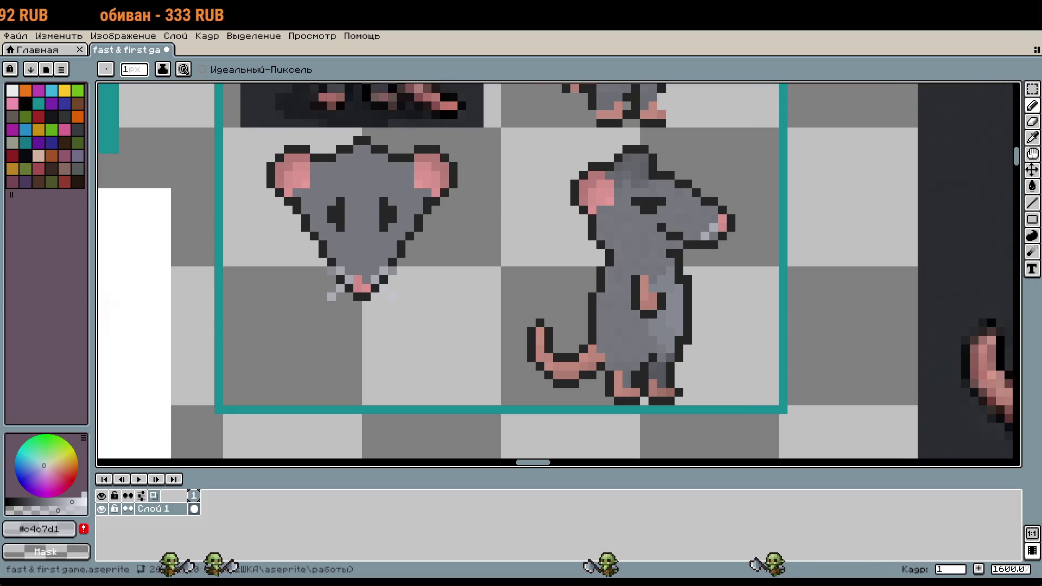
{"action": "scroll", "coordinate": [805, 368], "scroll_direction": "down", "scroll_amount": 2}
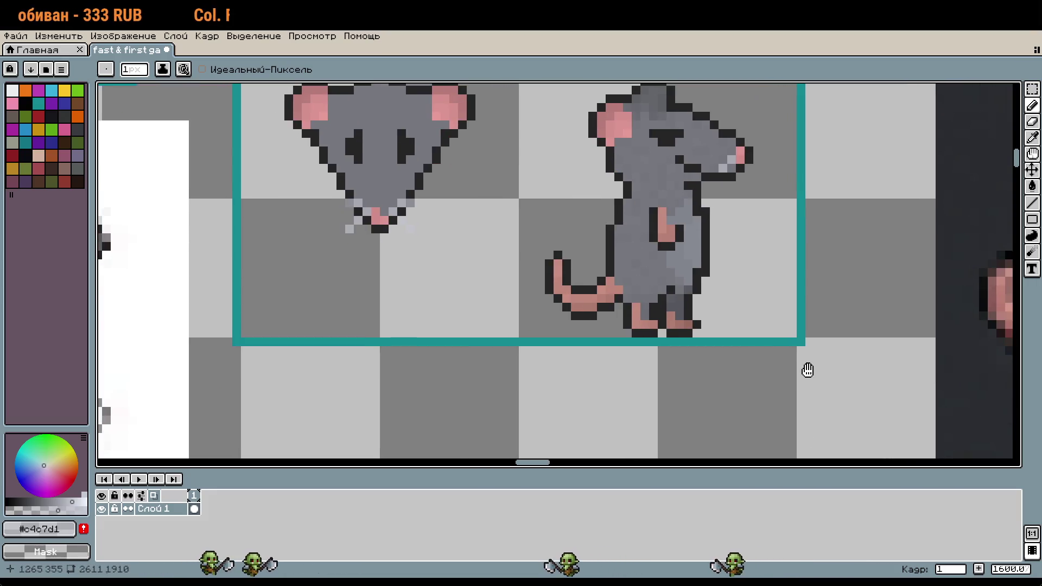
{"action": "scroll", "coordinate": [613, 342], "scroll_direction": "left", "scroll_amount": 4}
{"action": "scroll", "coordinate": [612, 342], "scroll_direction": "up", "scroll_amount": 2}
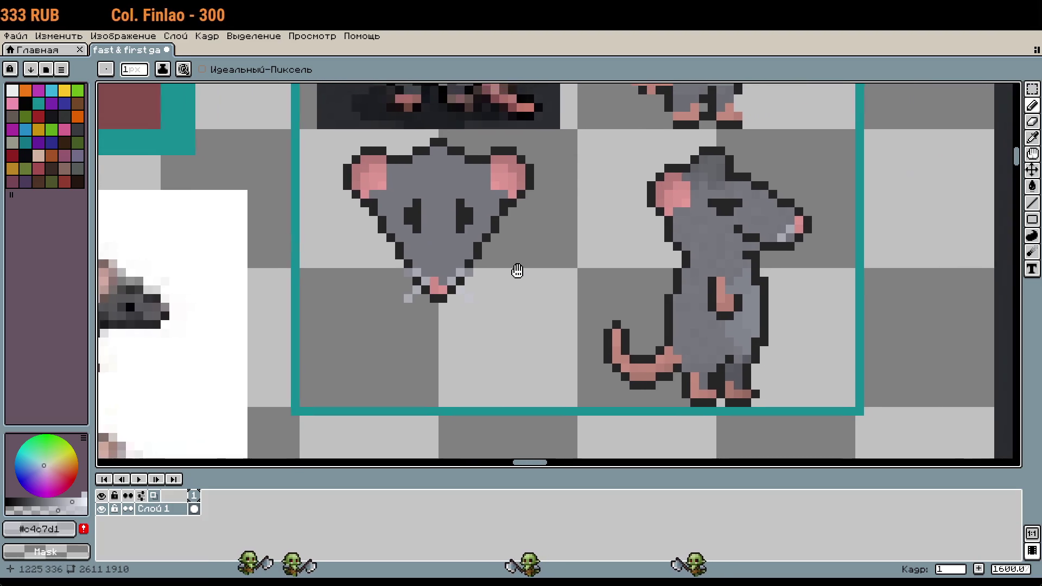
{"action": "scroll", "coordinate": [517, 271], "scroll_direction": "right", "scroll_amount": 4}
{"action": "scroll", "coordinate": [517, 270], "scroll_direction": "up", "scroll_amount": 1}
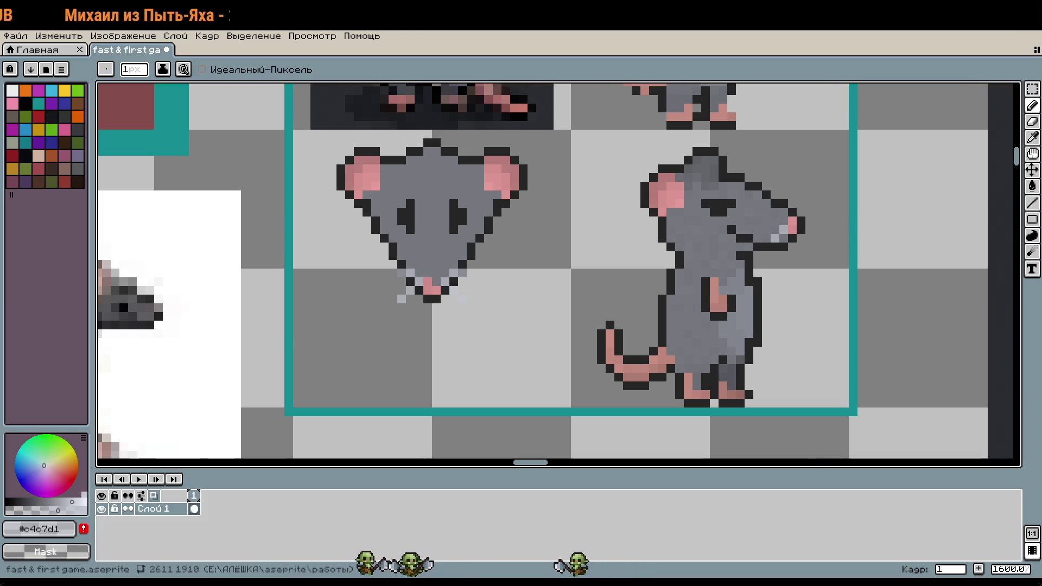
{"action": "scroll", "coordinate": [809, 188], "scroll_direction": "up", "scroll_amount": 1}
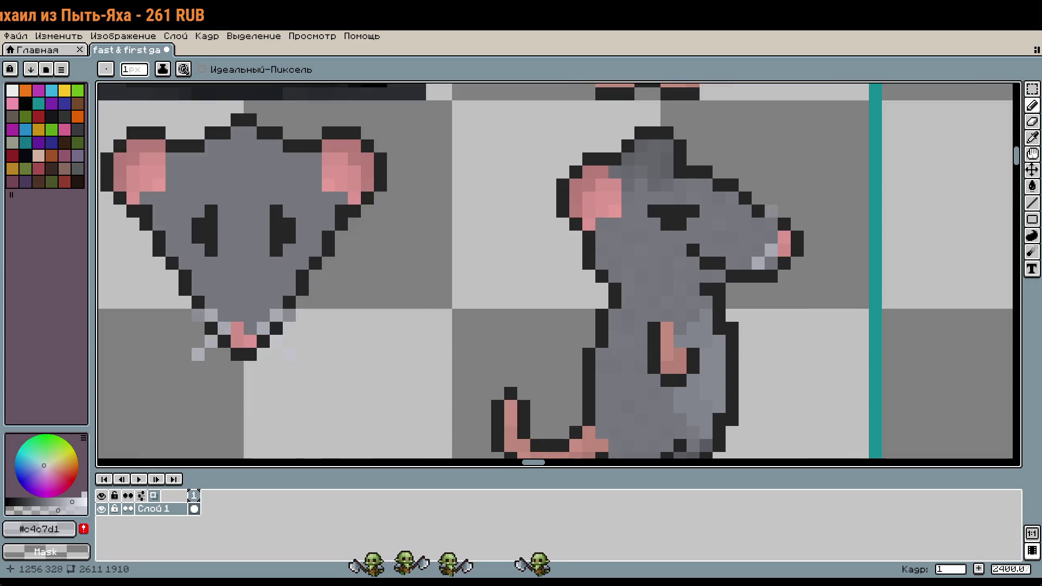
Try a light pixel on the side rat's snout, undo it, and recenter on the side rat
{"action": "key", "text": "ctrl+z"}
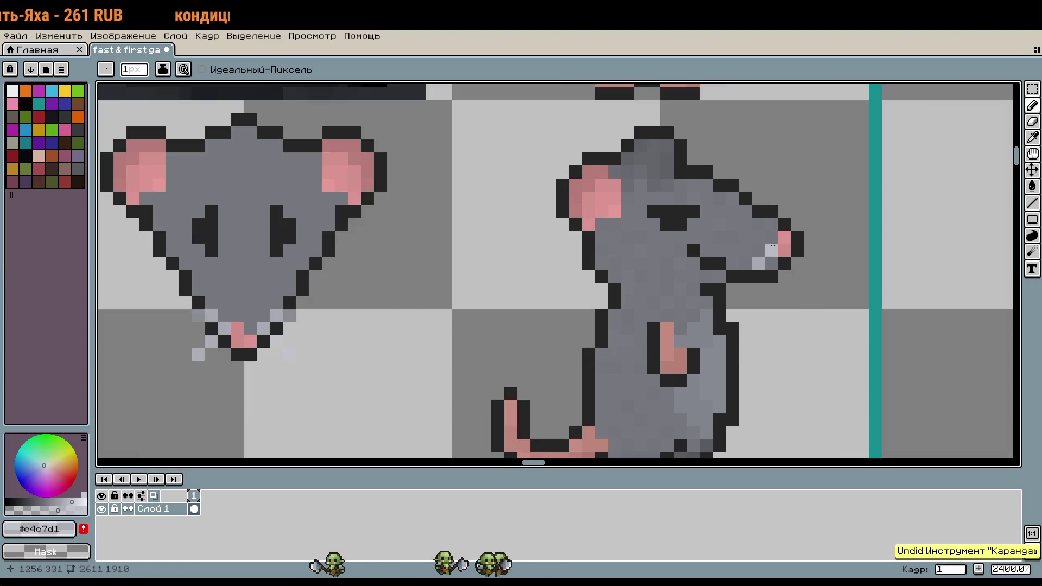
{"action": "left_click", "coordinate": [773, 241]}
{"action": "key", "text": "v"}
{"action": "key", "text": "ctrl+z"}
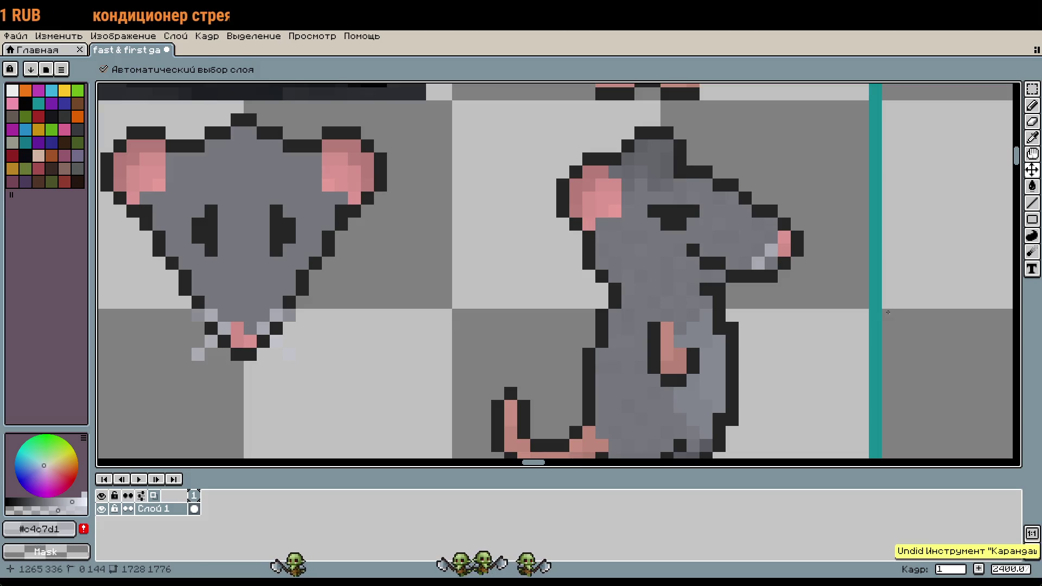
{"action": "left_click_drag", "start_coordinate": [865, 308], "coordinate": [791, 291]}
{"action": "key", "text": "b"}
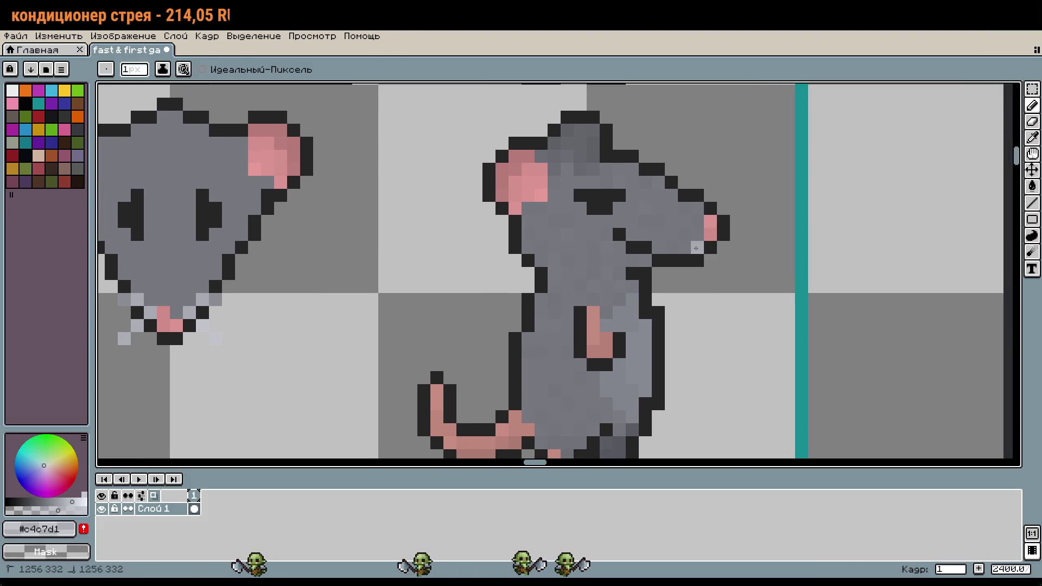
Dab several light grey pixels left of the snout tip, undoing unsatisfying attempts
{"action": "left_click", "coordinate": [684, 234]}
{"action": "left_click", "coordinate": [697, 247]}
{"action": "left_click", "coordinate": [840, 299]}
{"action": "key", "text": "v"}
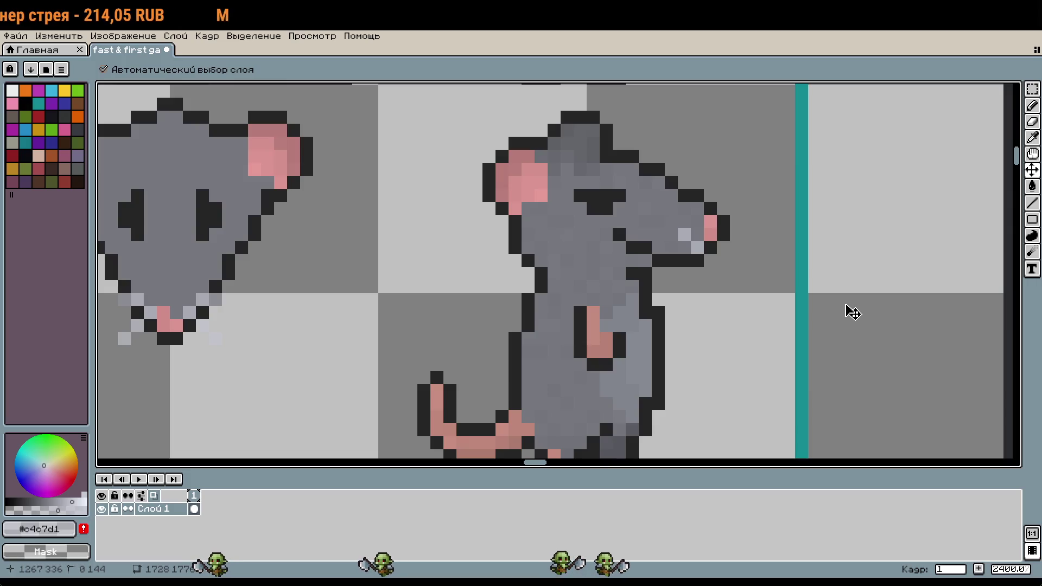
{"action": "key", "text": "ctrl+z"}
{"action": "key", "text": "ctrl+z"}
{"action": "key", "text": "b"}
{"action": "left_click", "coordinate": [695, 251]}
{"action": "left_click", "coordinate": [684, 247]}
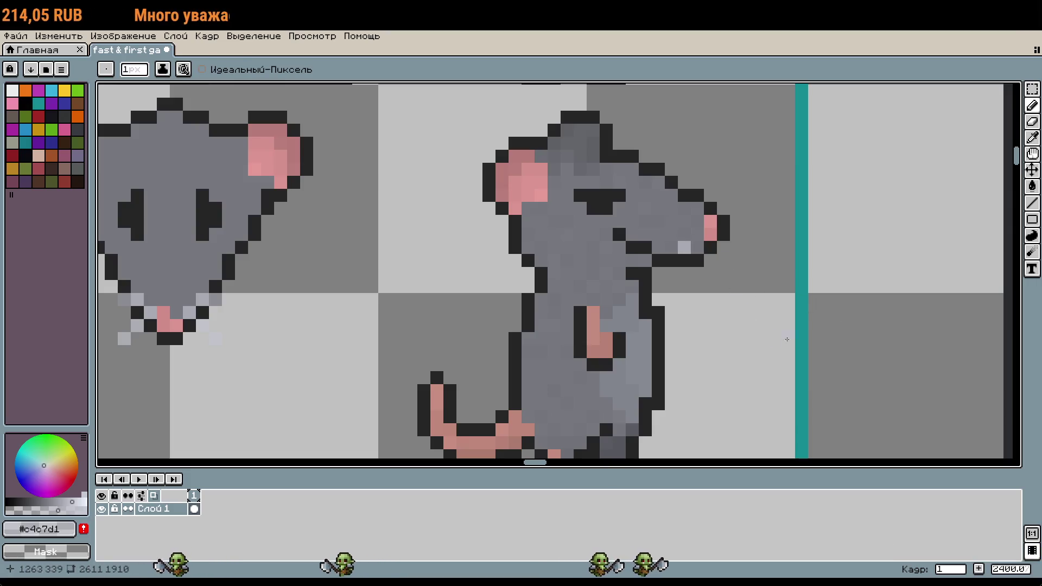
{"action": "left_click", "coordinate": [696, 238]}
{"action": "key", "text": "v"}
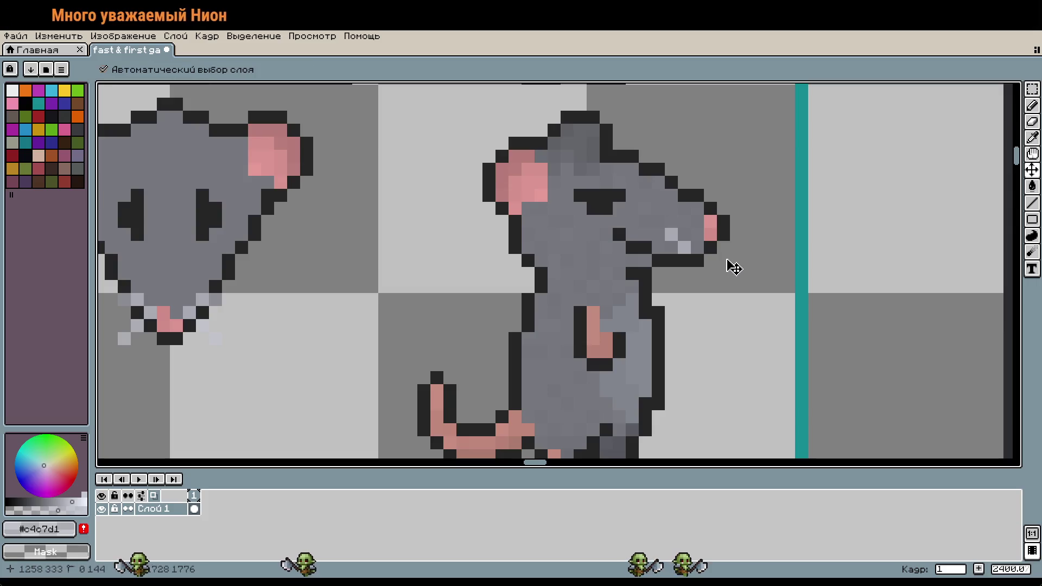
{"action": "key", "text": "ctrl+z"}
{"action": "key", "text": "ctrl+z"}
{"action": "key", "text": "b"}
Redraw two light grey pixels on the snout plus one more beside them
{"action": "left_click_drag", "start_coordinate": [685, 235], "coordinate": [673, 236]}
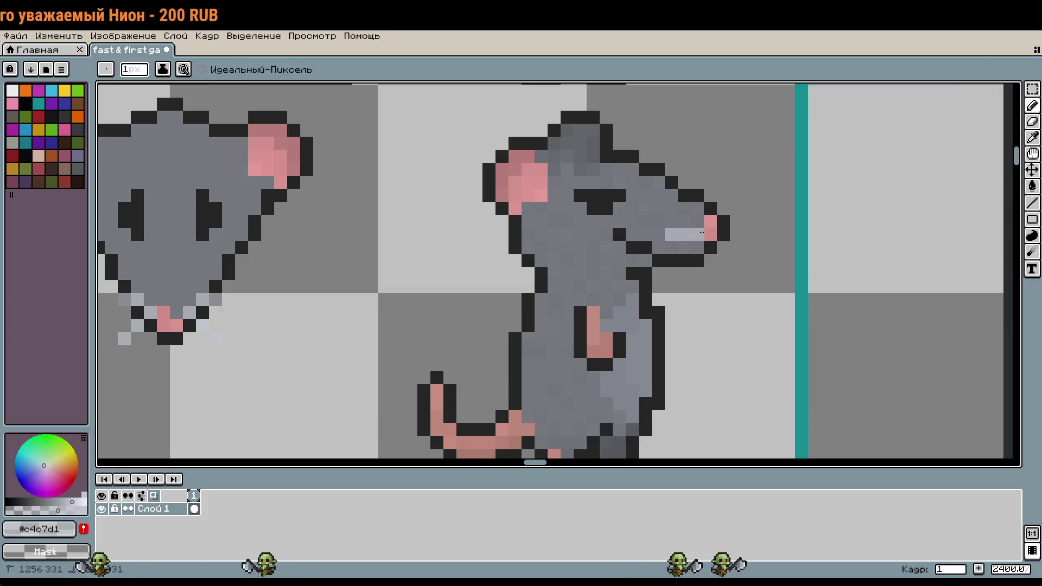
{"action": "key", "text": "v"}
{"action": "key", "text": "ctrl+z"}
{"action": "key", "text": "b"}
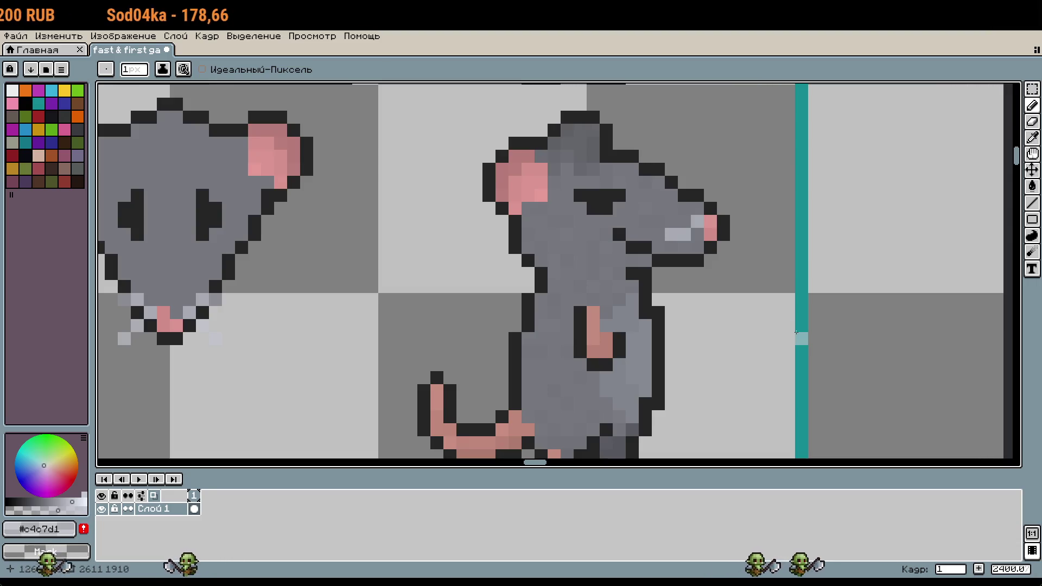
{"action": "key", "text": "v"}
{"action": "key", "text": "ctrl+z"}
{"action": "key", "text": "b"}
{"action": "left_click_drag", "start_coordinate": [697, 235], "coordinate": [684, 221]}
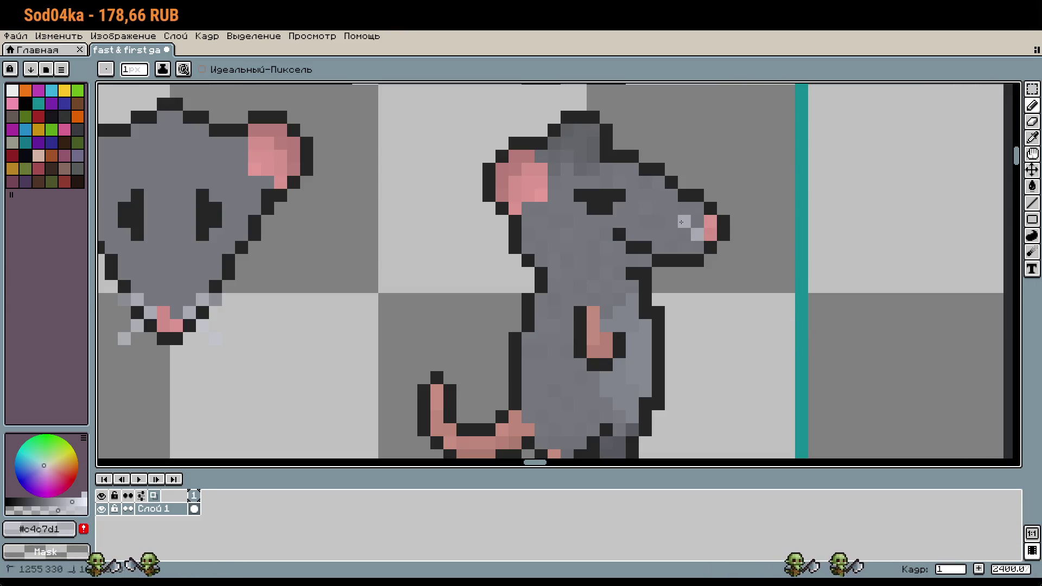
{"action": "left_click", "coordinate": [677, 219]}
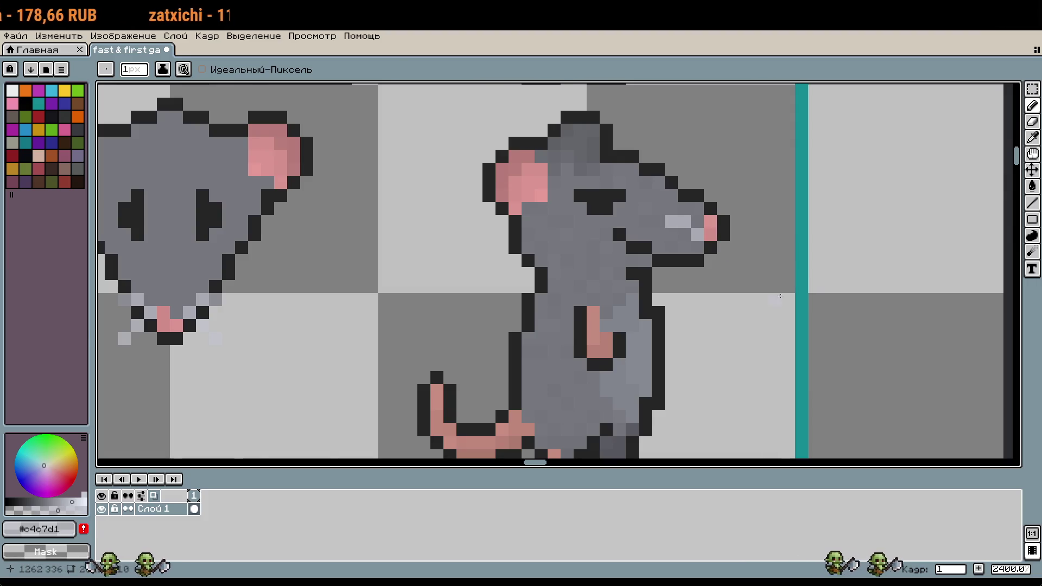
{"action": "scroll", "coordinate": [780, 296], "scroll_direction": "down", "scroll_amount": 3}
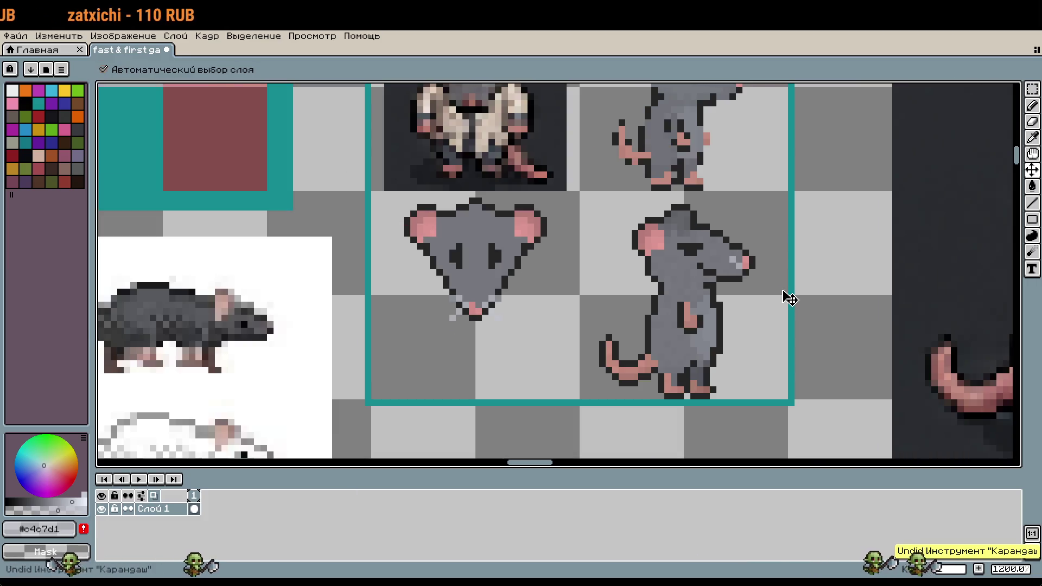
{"action": "scroll", "coordinate": [782, 292], "scroll_direction": "up", "scroll_amount": 2}
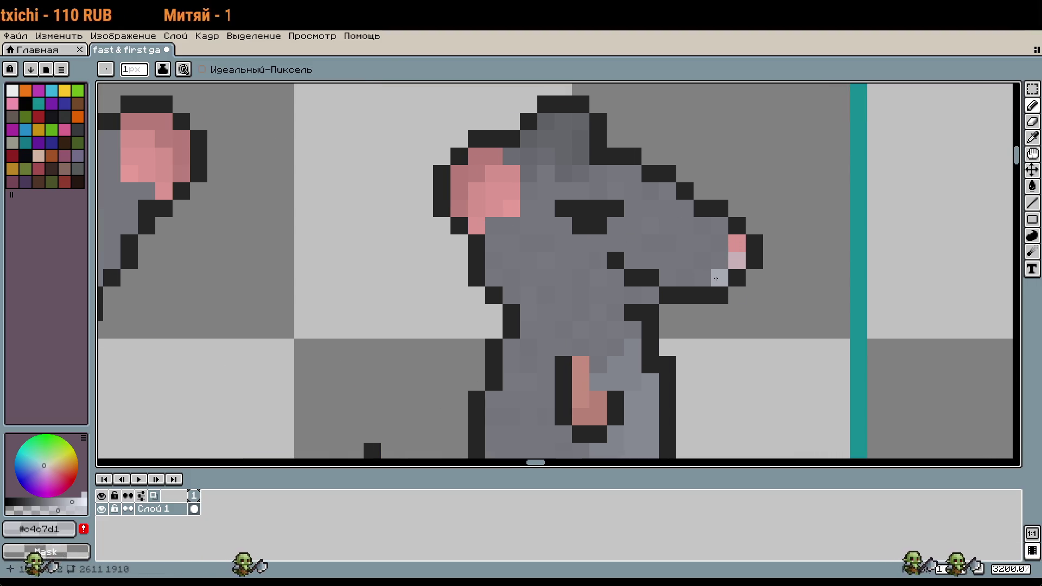
{"action": "scroll", "coordinate": [803, 348], "scroll_direction": "down", "scroll_amount": 2}
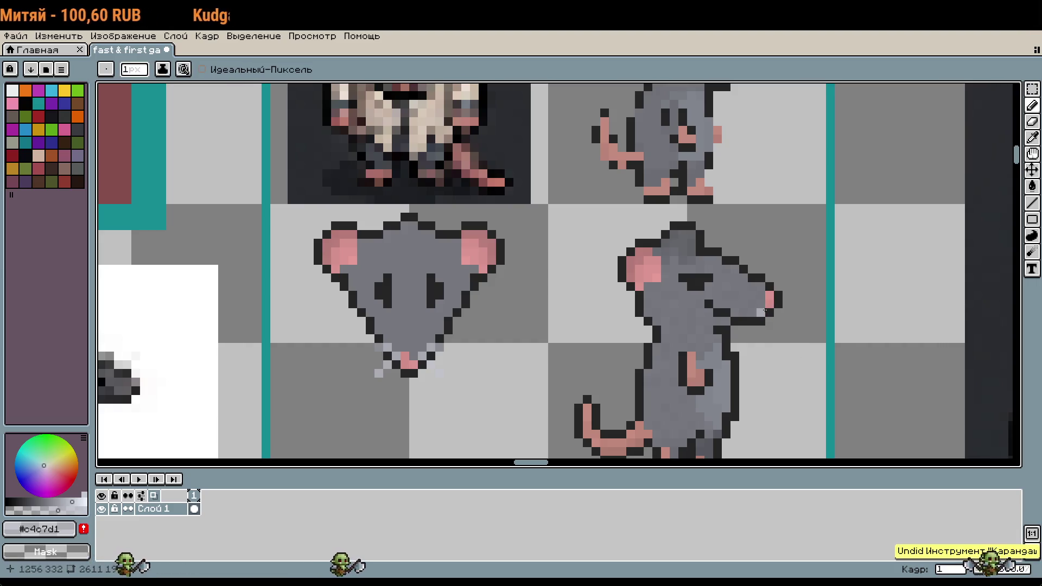
{"action": "scroll", "coordinate": [781, 311], "scroll_direction": "up", "scroll_amount": 1}
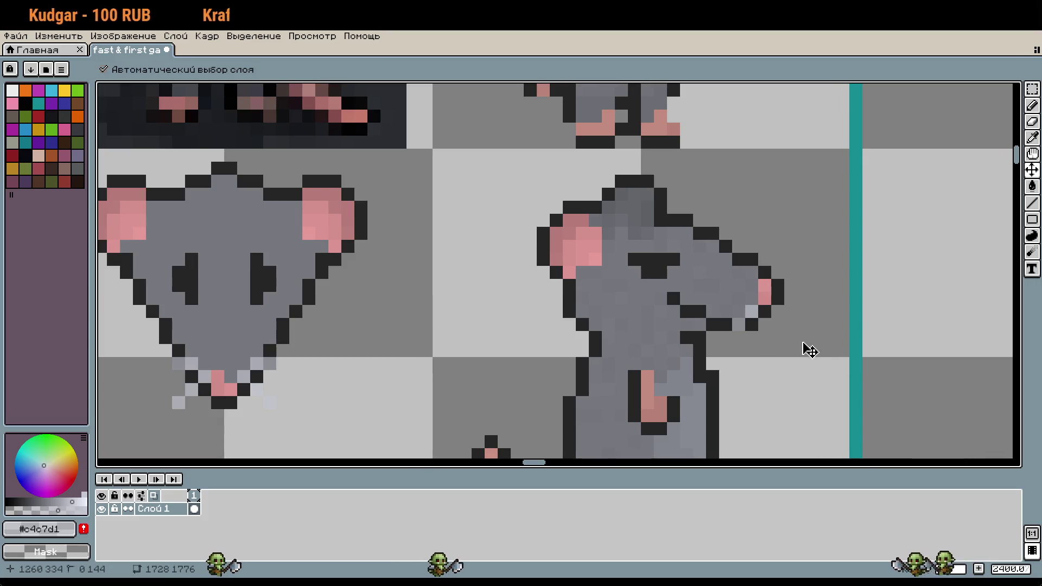
Rework the highlight into light grey pixels along the snout's lower edge, recentering both rats
{"action": "key", "text": "ctrl+z"}
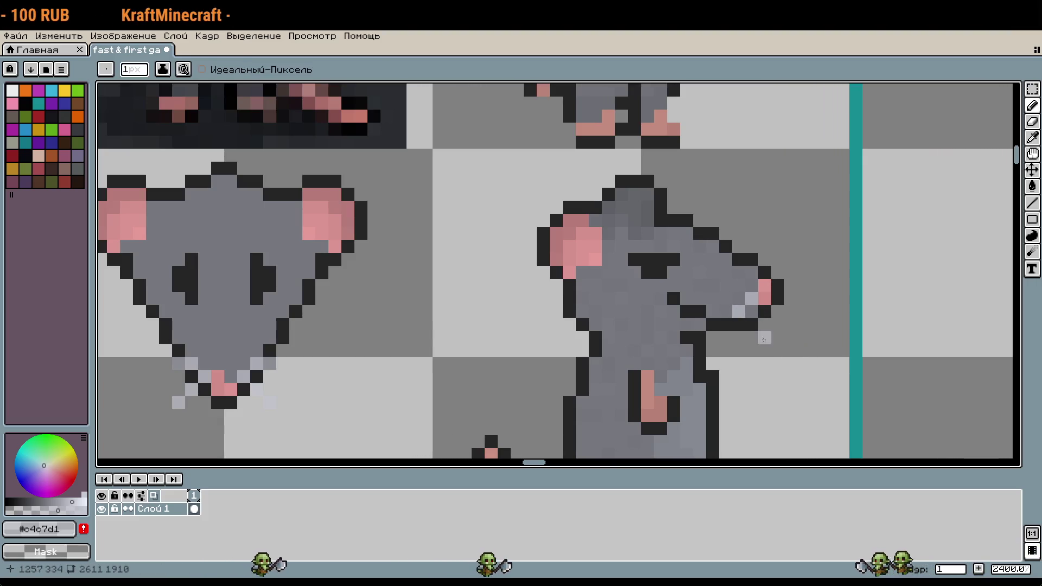
{"action": "left_click_drag", "start_coordinate": [751, 298], "coordinate": [745, 328]}
{"action": "key", "text": "ctrl+z"}
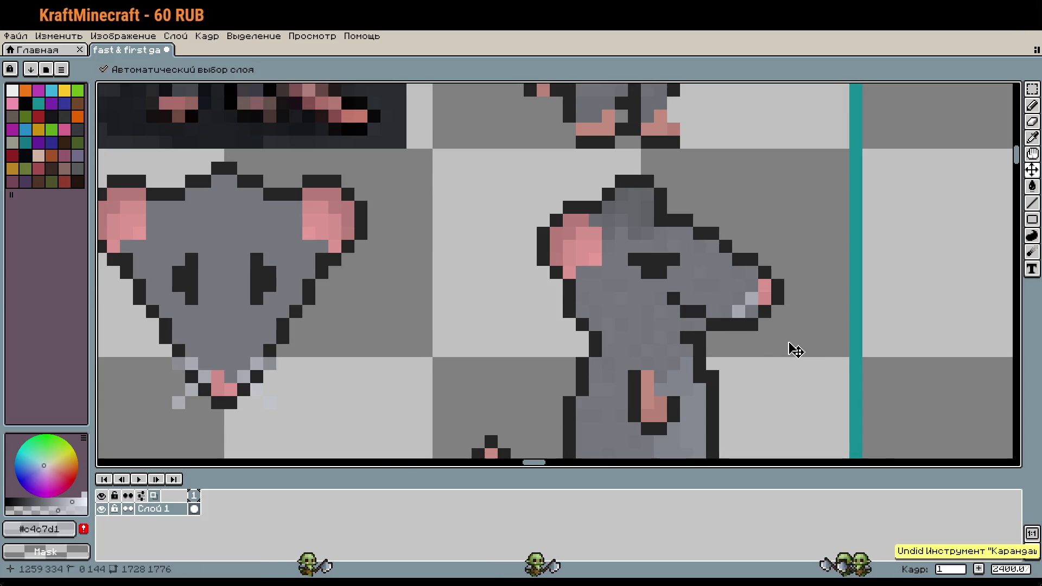
{"action": "left_click_drag", "start_coordinate": [738, 298], "coordinate": [751, 324]}
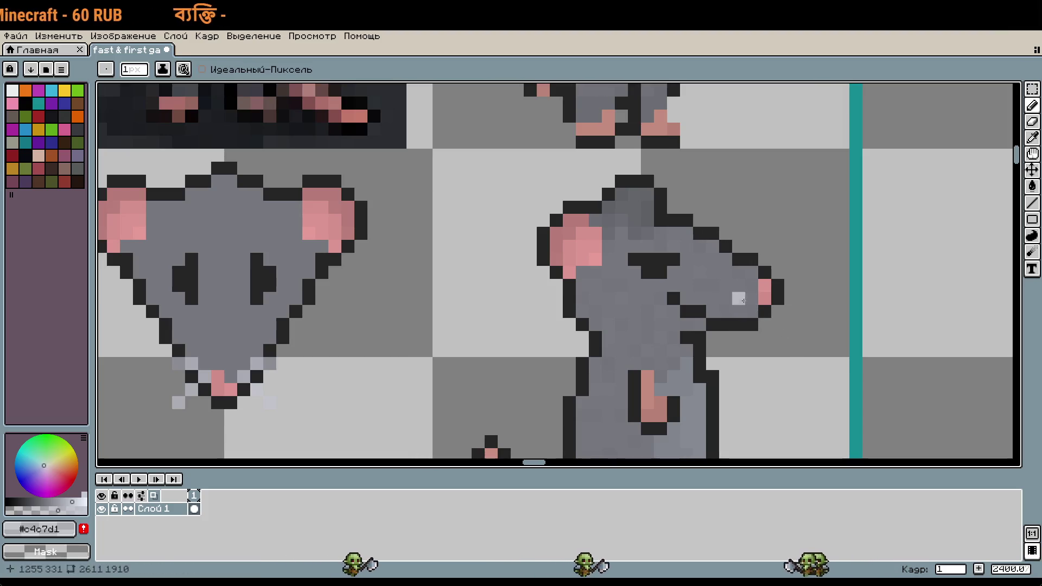
{"action": "left_click", "coordinate": [778, 337]}
{"action": "key", "text": "ctrl+z"}
{"action": "key", "text": "ctrl+z"}
{"action": "left_click", "coordinate": [752, 298]}
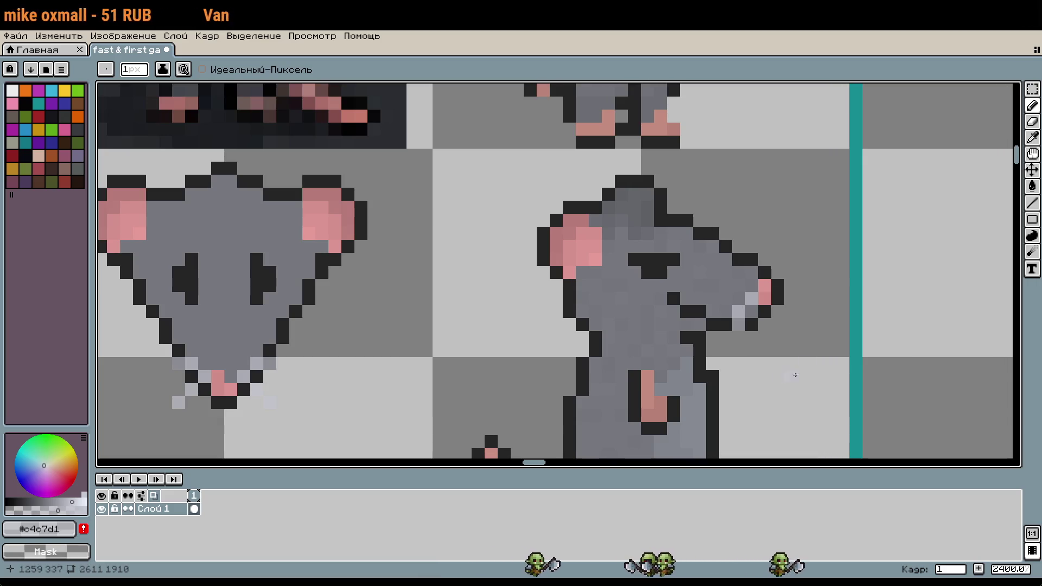
{"action": "left_click_drag", "start_coordinate": [737, 387], "coordinate": [888, 378]}
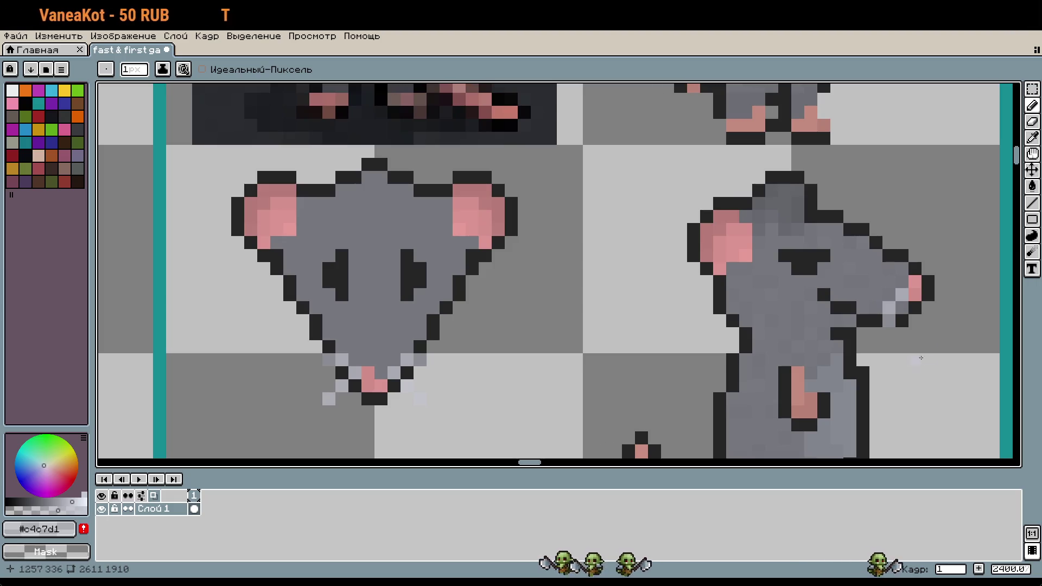
{"action": "key", "text": "ctrl+z"}
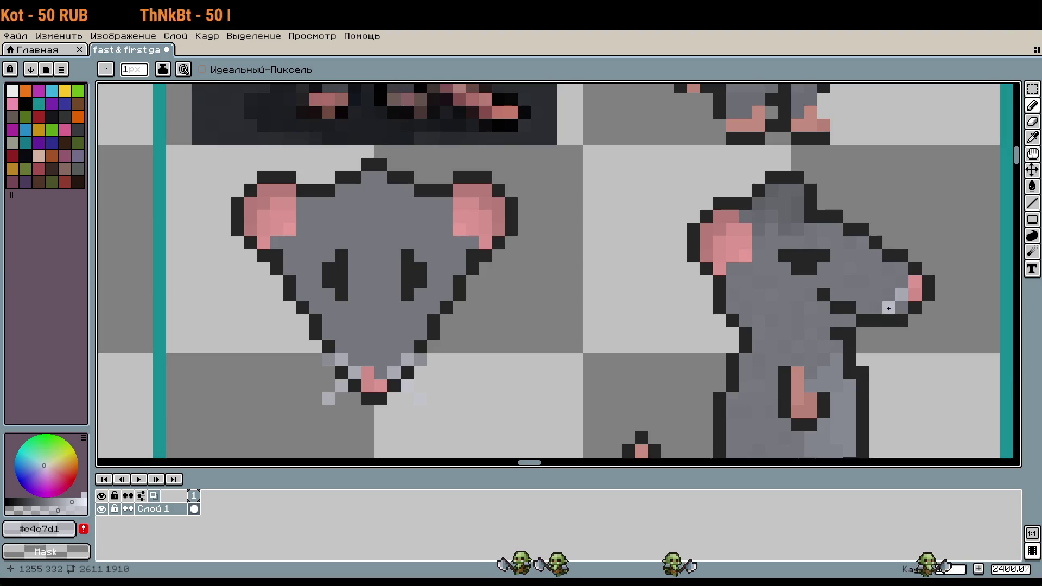
{"action": "scroll", "coordinate": [560, 348], "scroll_direction": "down", "scroll_amount": 5}
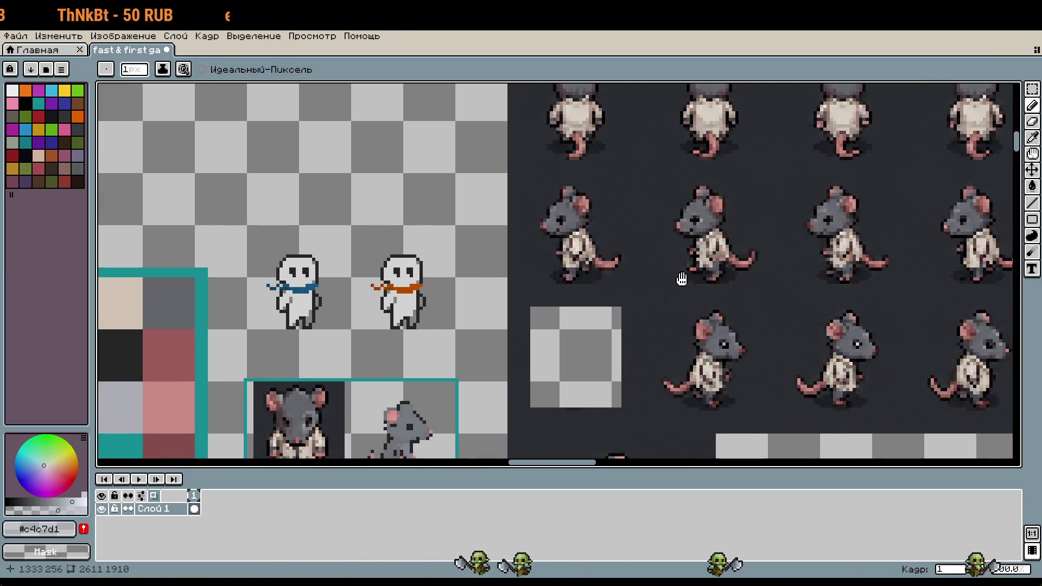
{"action": "mouse_move", "coordinate": [682, 277]}
{"action": "left_mouse_down"}
{"action": "mouse_move", "coordinate": [691, 379]}
{"action": "mouse_move", "coordinate": [666, 450]}
{"action": "mouse_move", "coordinate": [704, 157]}
{"action": "left_mouse_up"}
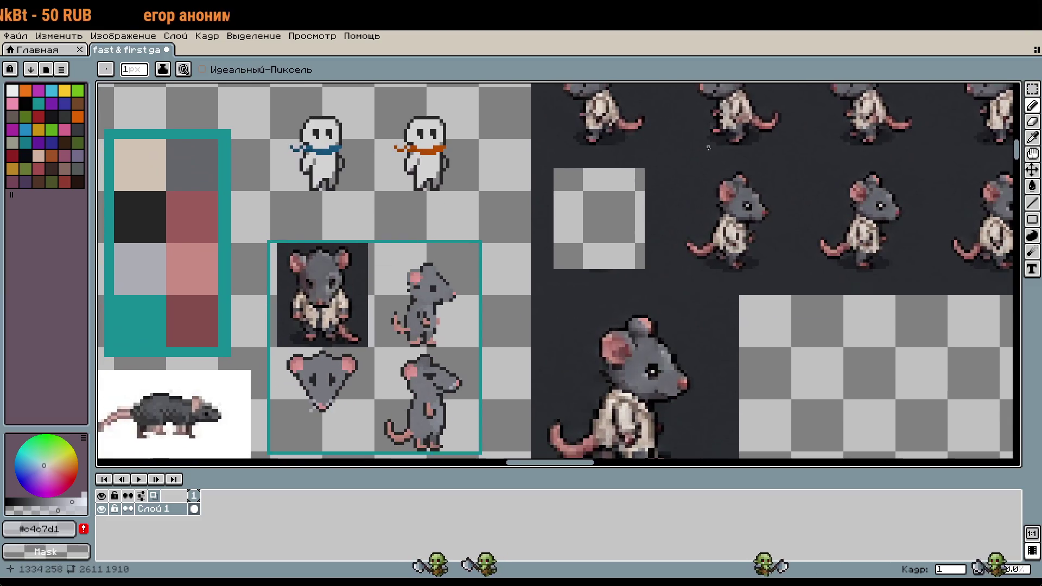
{"action": "key", "text": "alt"}
{"action": "key", "text": "alt"}
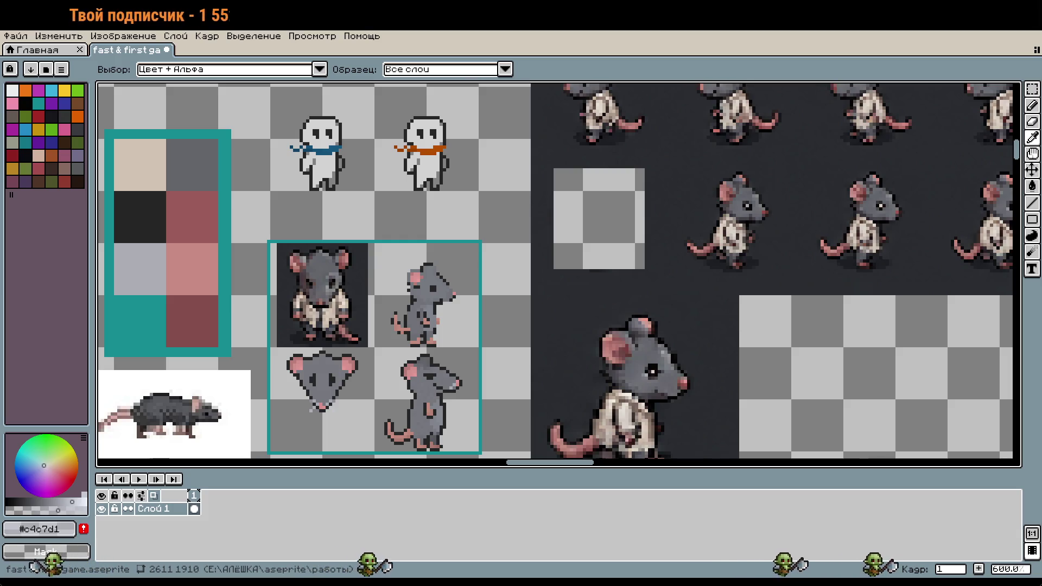
{"action": "key", "text": "b"}
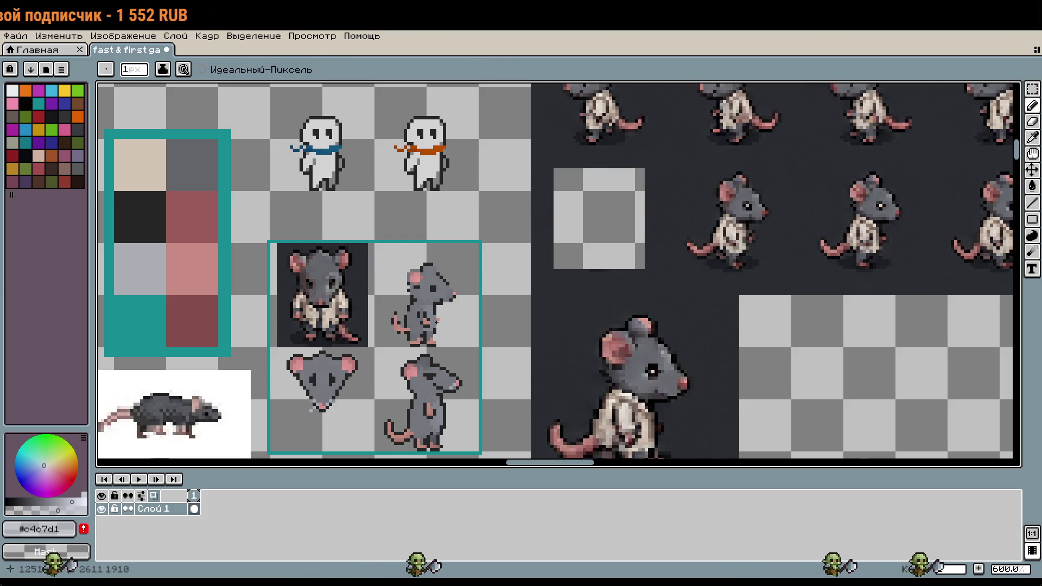
Shift the front-facing rat's right ear one pixel inward
{"action": "left_click_drag", "start_coordinate": [330, 389], "coordinate": [530, 331]}
{"action": "scroll", "coordinate": [530, 332], "scroll_direction": "up", "scroll_amount": 1}
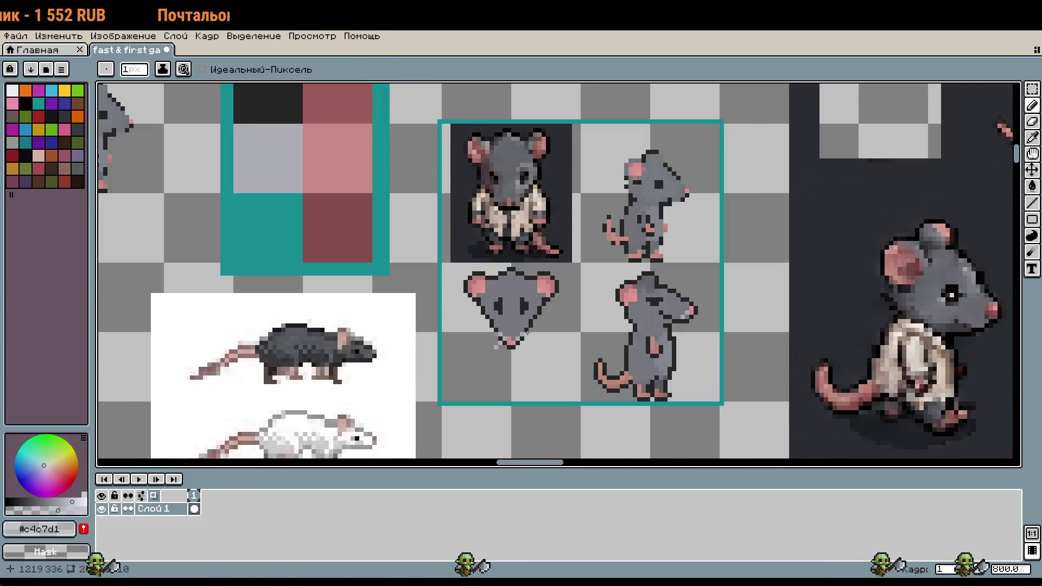
{"action": "scroll", "coordinate": [530, 330], "scroll_direction": "up", "scroll_amount": 1}
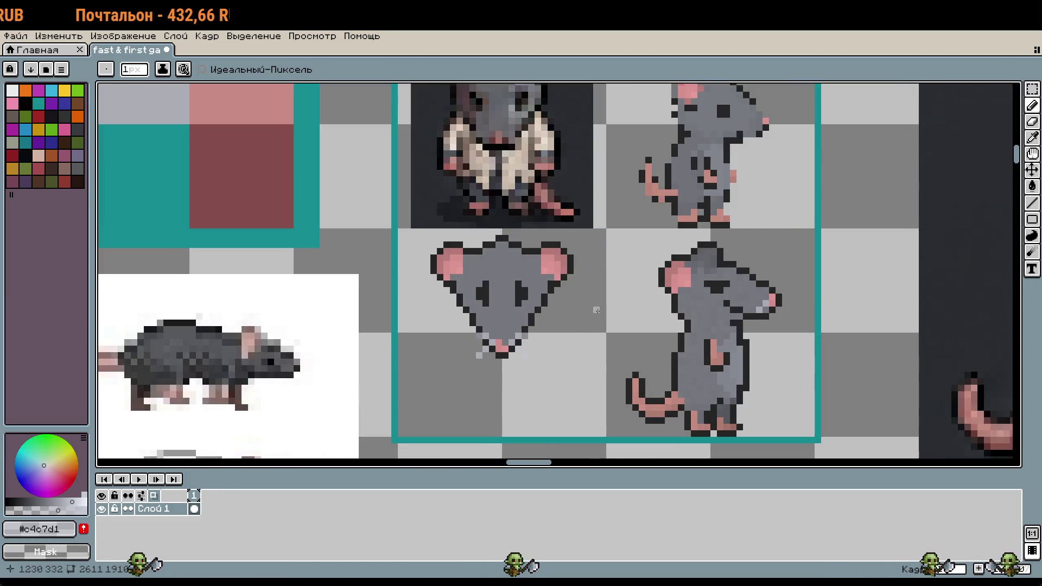
{"action": "left_click_drag", "start_coordinate": [588, 305], "coordinate": [616, 312]}
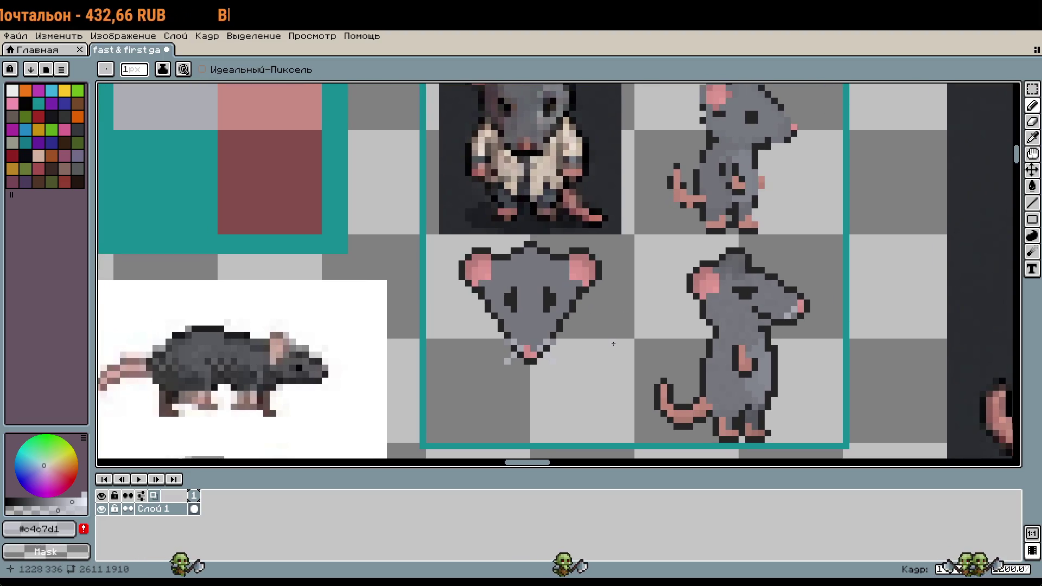
{"action": "scroll", "coordinate": [597, 353], "scroll_direction": "up", "scroll_amount": 2}
{"action": "key", "text": "m"}
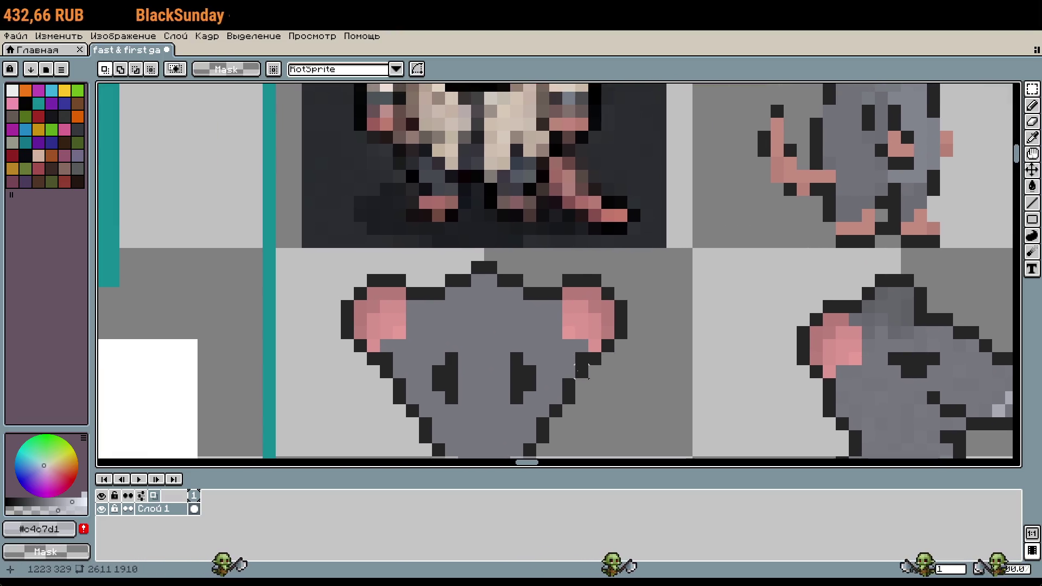
{"action": "left_click_drag", "start_coordinate": [576, 368], "coordinate": [636, 263]}
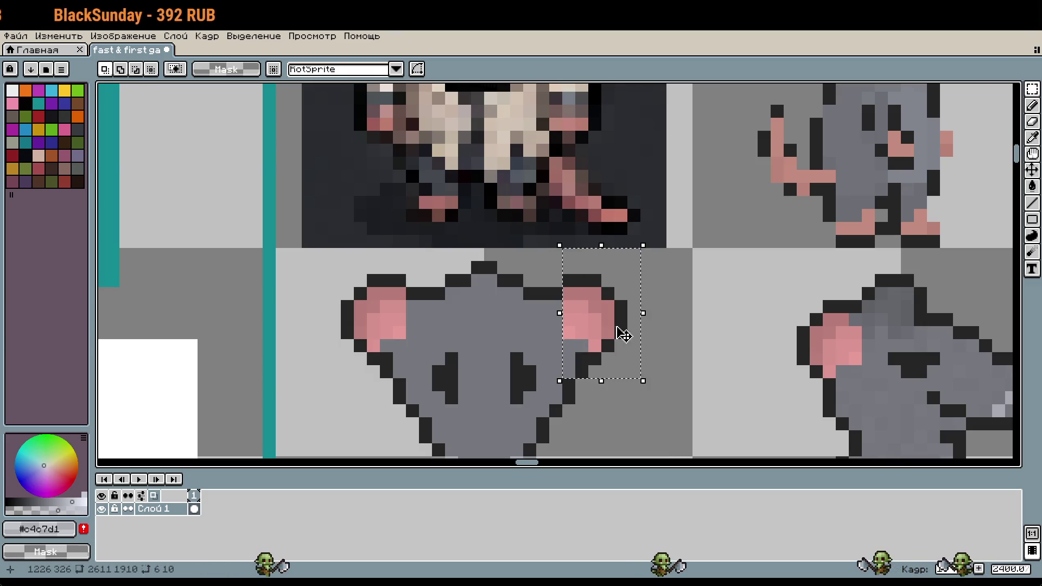
{"action": "key", "text": "Left"}
{"action": "key", "text": "Return"}
Shift the front-facing rat's left ear one pixel inward
{"action": "left_click_drag", "start_coordinate": [584, 407], "coordinate": [680, 380]}
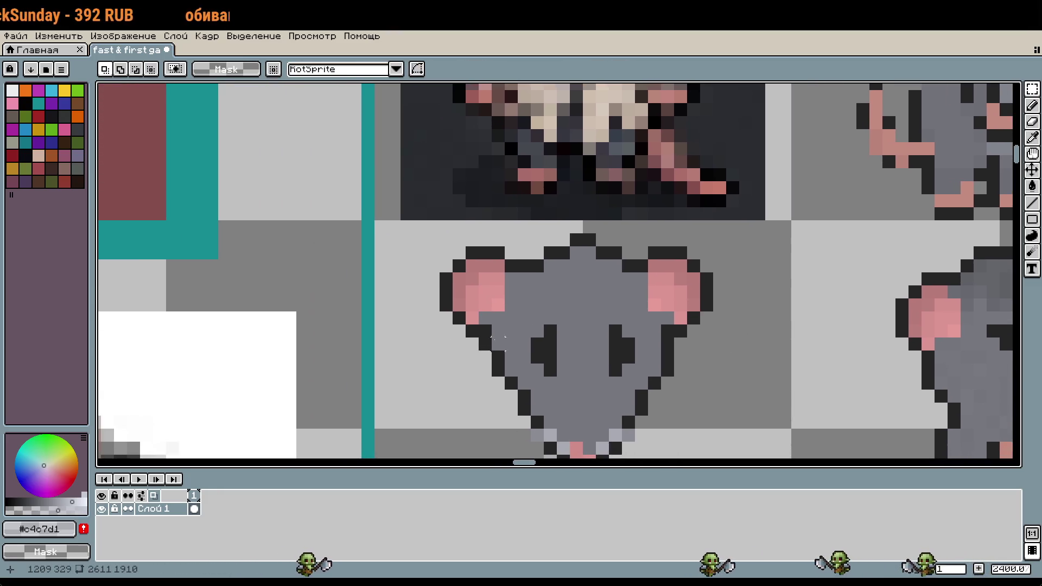
{"action": "left_click_drag", "start_coordinate": [498, 350], "coordinate": [426, 233]}
{"action": "key", "text": "Right"}
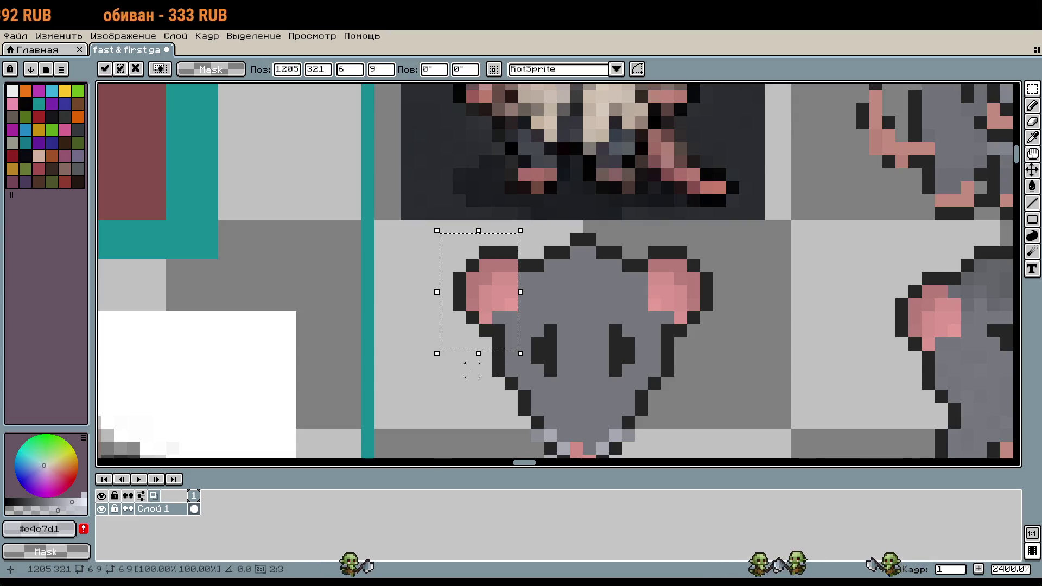
{"action": "key", "text": "Return"}
Redraw the lower-left cheek outline in the dark outline colour, removing protruding pixels
{"action": "scroll", "coordinate": [735, 284], "scroll_direction": "down", "scroll_amount": 2}
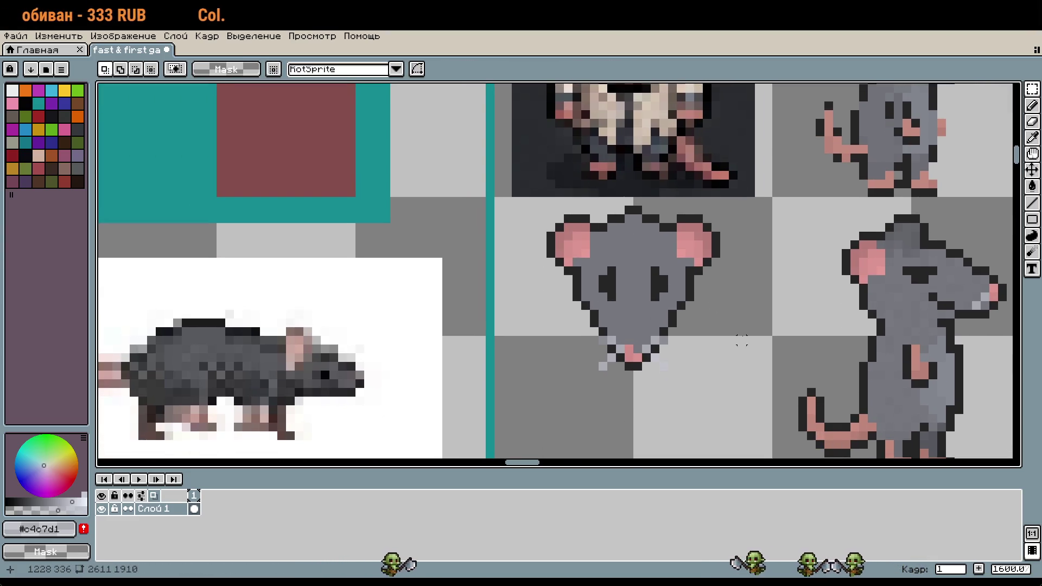
{"action": "scroll", "coordinate": [707, 323], "scroll_direction": "up", "scroll_amount": 2}
{"action": "key", "text": "i"}
{"action": "left_click", "coordinate": [698, 342]}
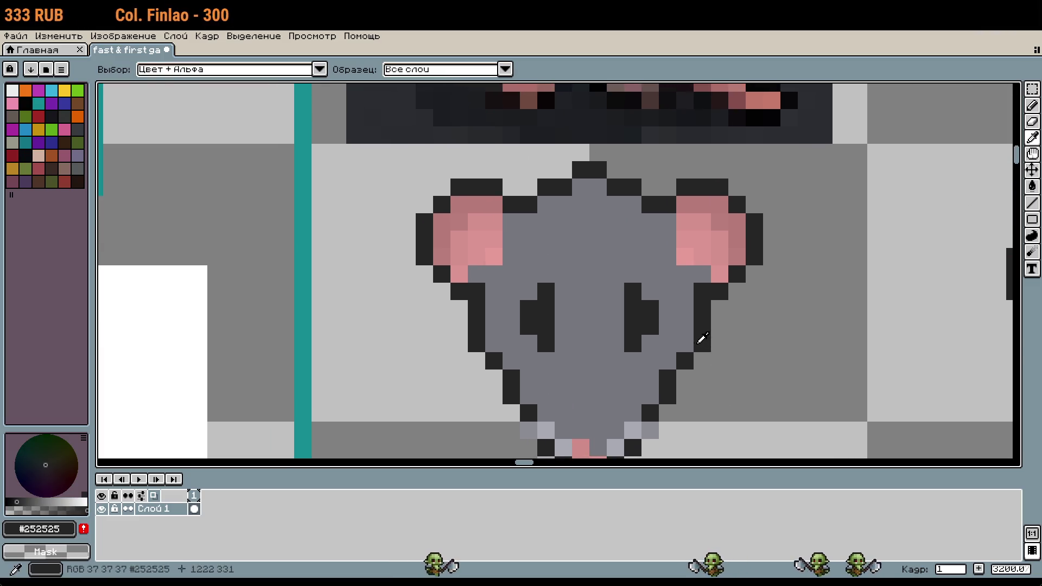
{"action": "key", "text": "b"}
{"action": "right_click", "coordinate": [703, 344]}
{"action": "left_click_drag", "start_coordinate": [494, 344], "coordinate": [512, 344]}
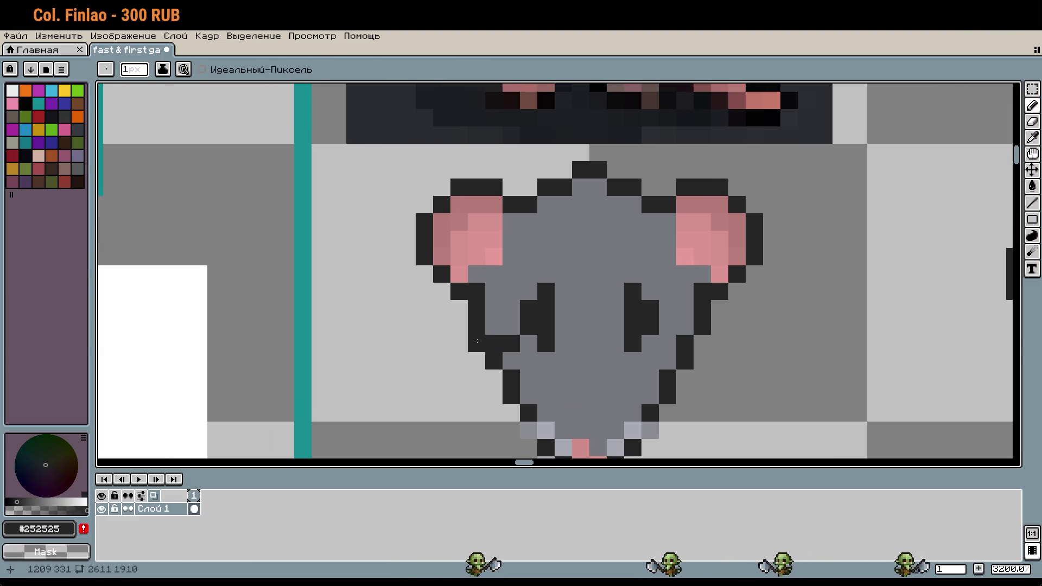
{"action": "right_click", "coordinate": [477, 343]}
{"action": "right_click", "coordinate": [512, 344]}
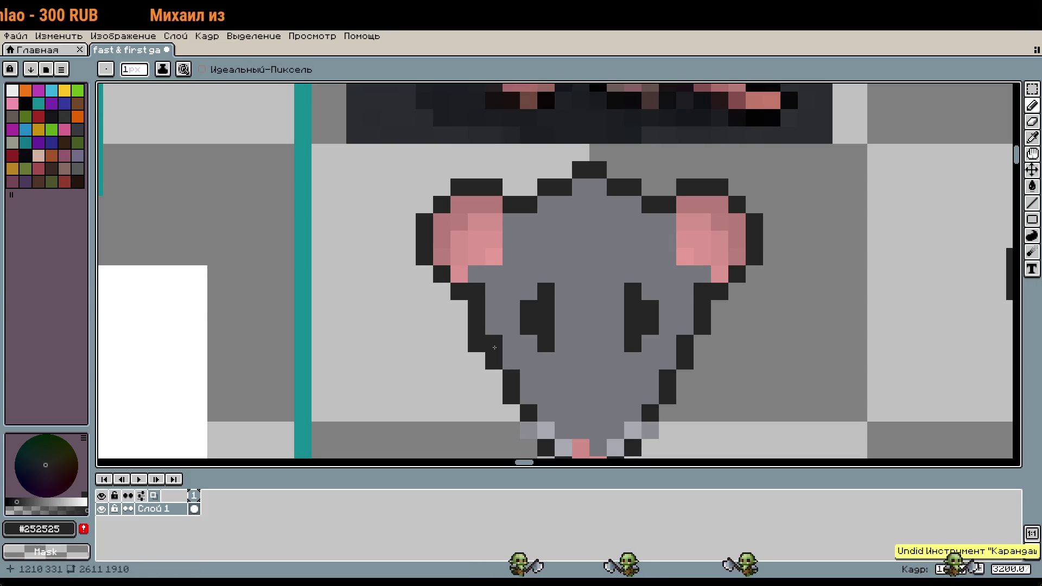
{"action": "left_click", "coordinate": [442, 379]}
{"action": "scroll", "coordinate": [646, 253], "scroll_direction": "down", "scroll_amount": 2}
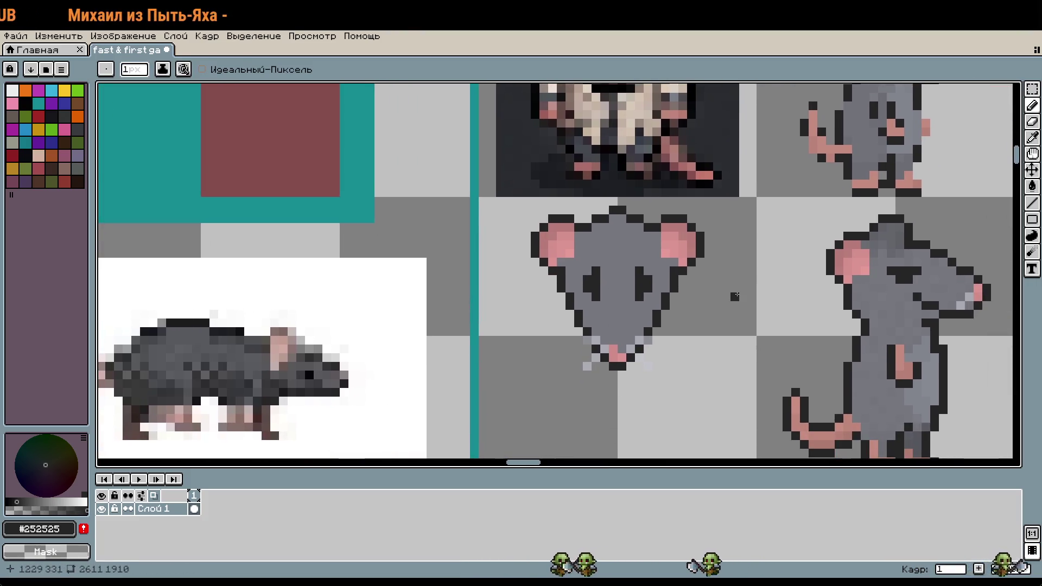
Select the front rat's chin area and lift it up by one pixel
{"action": "left_click_drag", "start_coordinate": [727, 306], "coordinate": [659, 228]}
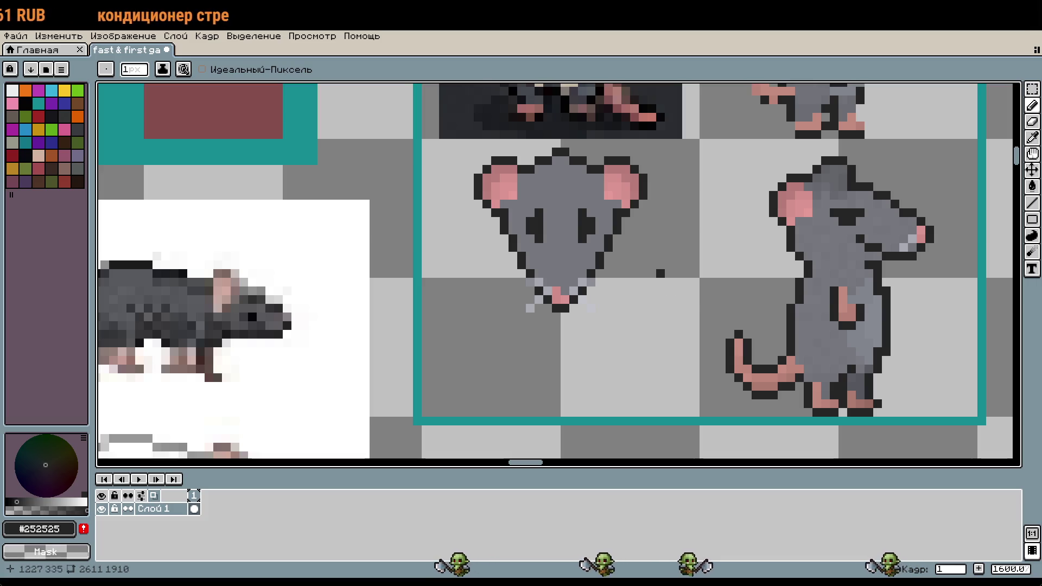
{"action": "mouse_move", "coordinate": [588, 324]}
{"action": "left_mouse_down"}
{"action": "mouse_move", "coordinate": [549, 352]}
{"action": "mouse_move", "coordinate": [621, 360]}
{"action": "left_mouse_up"}
{"action": "key", "text": "m"}
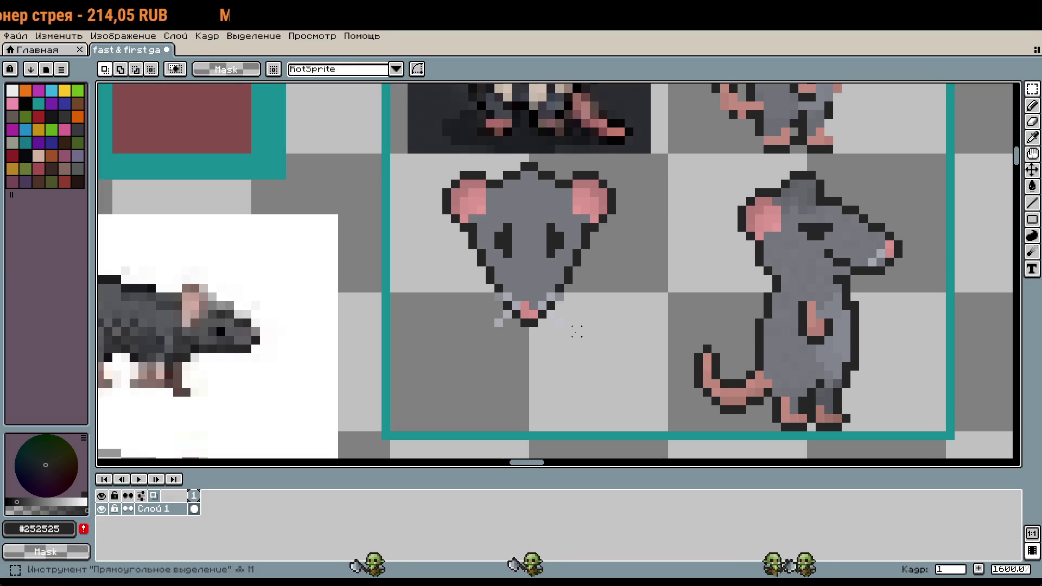
{"action": "left_click_drag", "start_coordinate": [579, 333], "coordinate": [470, 295]}
{"action": "key", "text": "Up"}
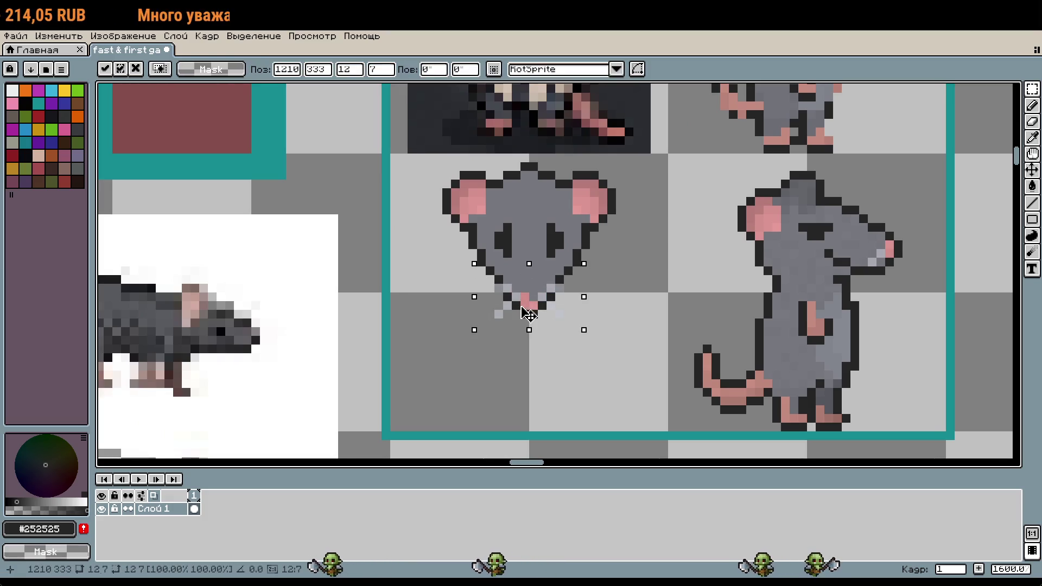
{"action": "left_click", "coordinate": [646, 332]}
{"action": "key", "text": "ctrl+z"}
{"action": "key", "text": "ctrl+z"}
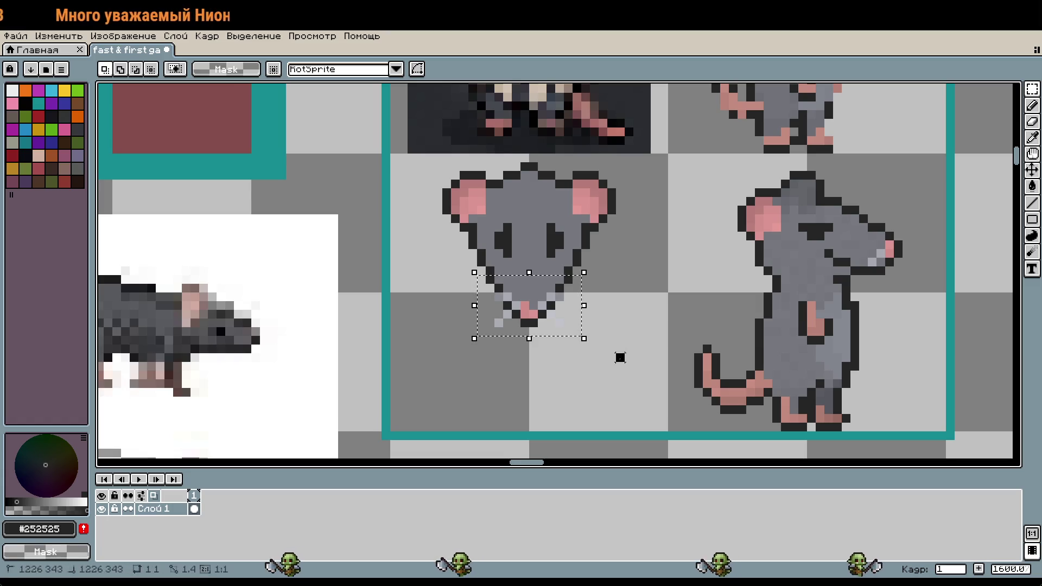
{"action": "mouse_move", "coordinate": [619, 357]}
{"action": "left_mouse_down"}
{"action": "mouse_move", "coordinate": [463, 279]}
{"action": "mouse_move", "coordinate": [457, 256]}
{"action": "left_mouse_up"}
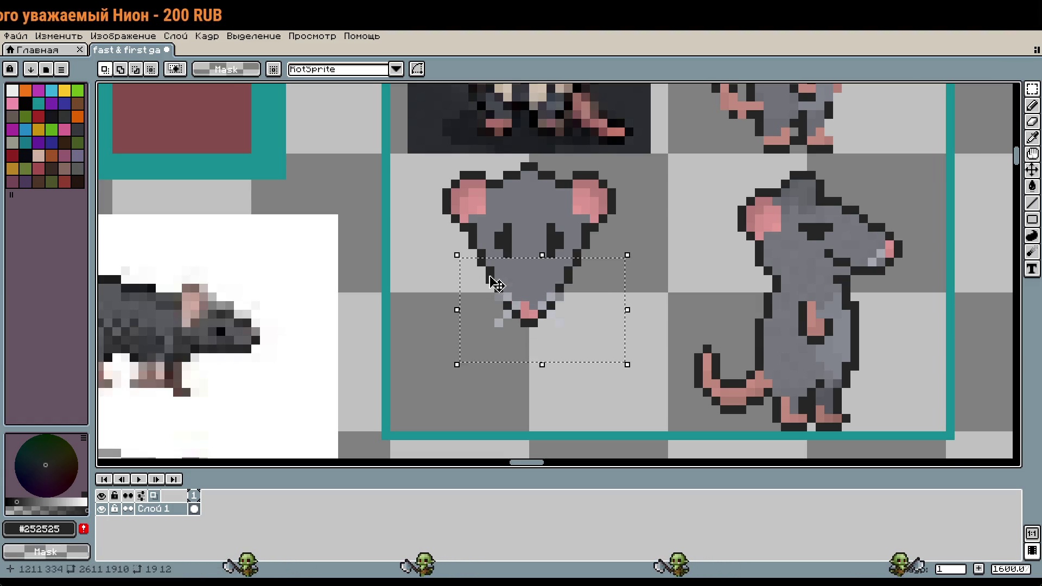
{"action": "left_click", "coordinate": [558, 303]}
{"action": "key", "text": "Up"}
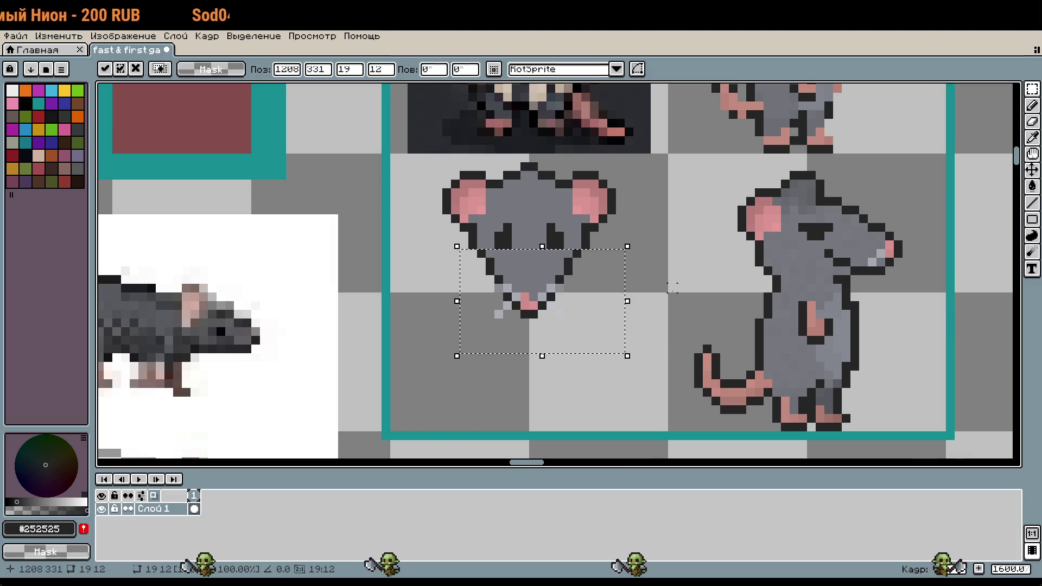
{"action": "left_click", "coordinate": [600, 303]}
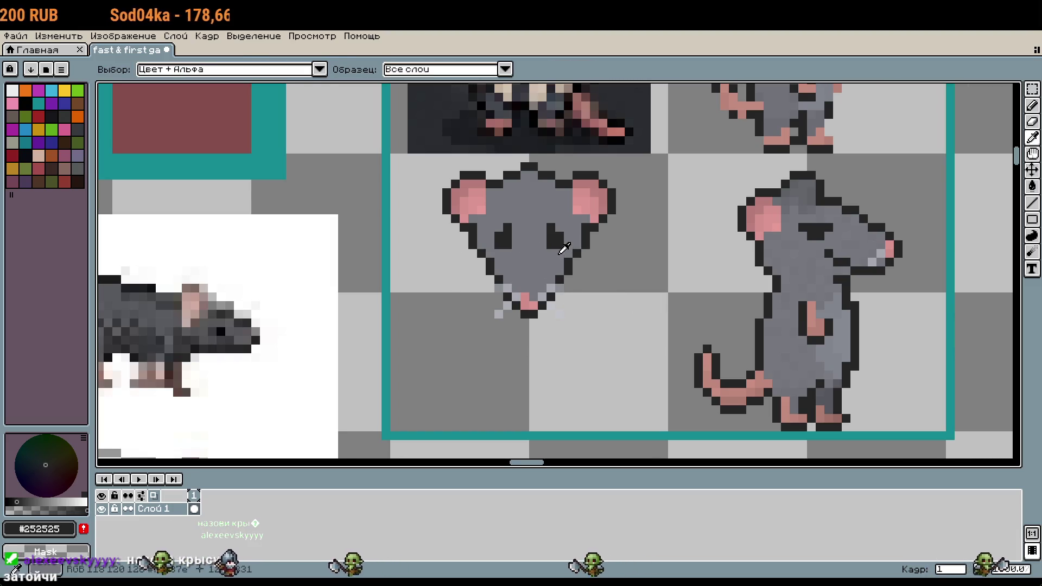
{"action": "key", "text": "b"}
{"action": "scroll", "coordinate": [507, 256], "scroll_direction": "down", "scroll_amount": 2}
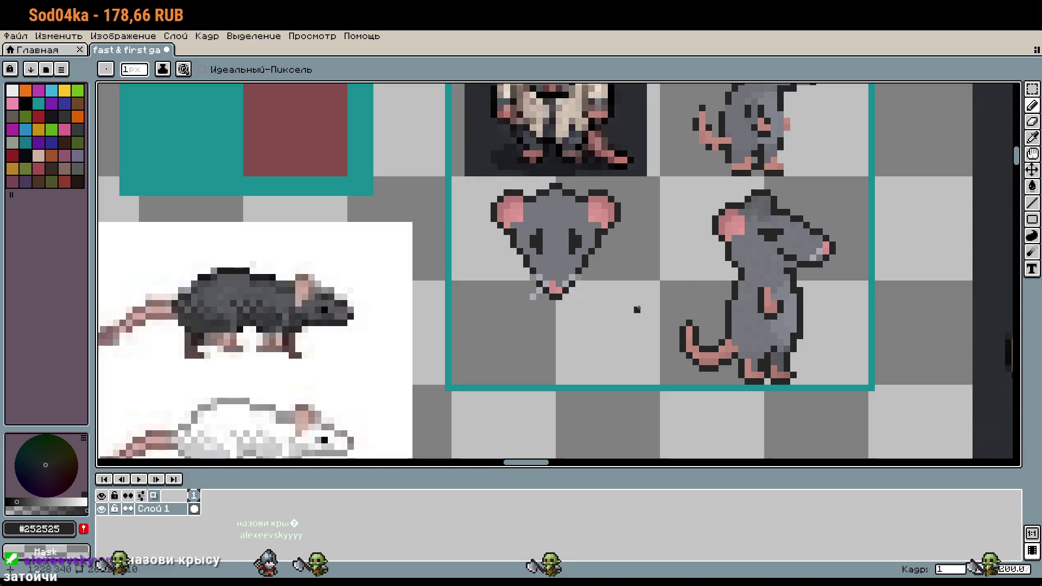
{"action": "key", "text": "ctrl+z"}
{"action": "key", "text": "ctrl+z"}
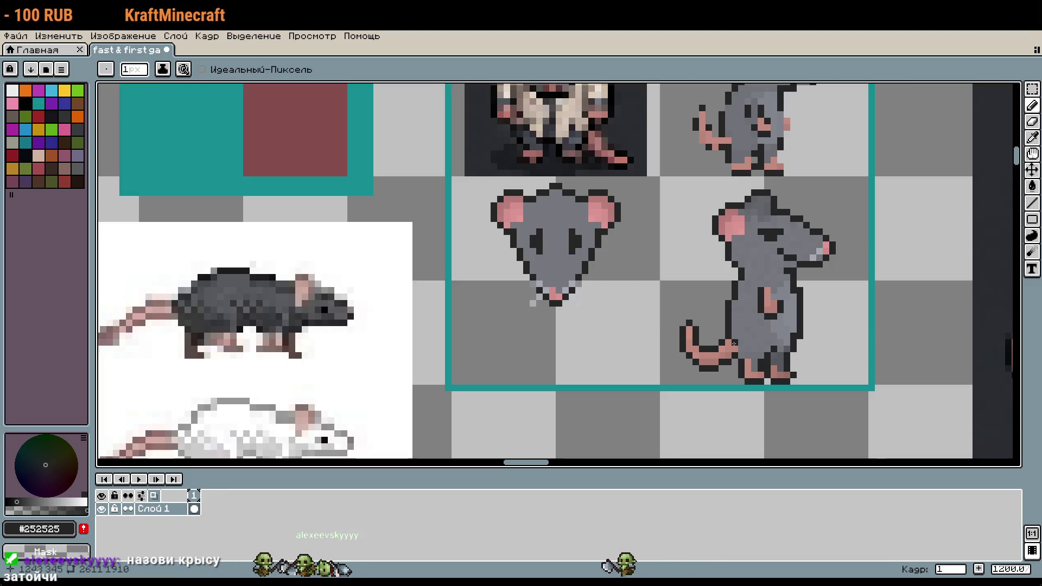
{"action": "scroll", "coordinate": [719, 341], "scroll_direction": "down", "scroll_amount": 3}
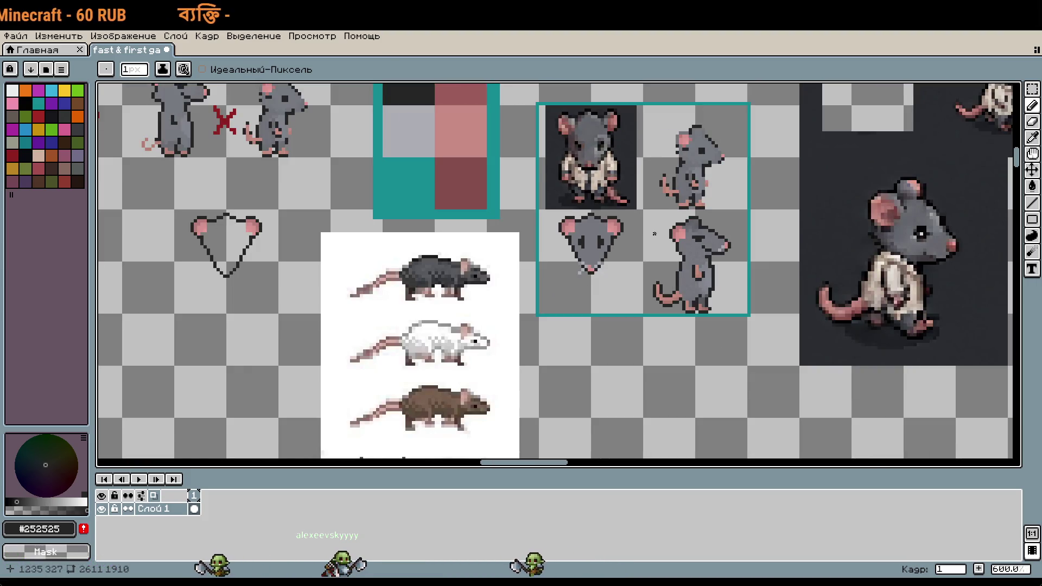
{"action": "scroll", "coordinate": [699, 202], "scroll_direction": "down", "scroll_amount": 1}
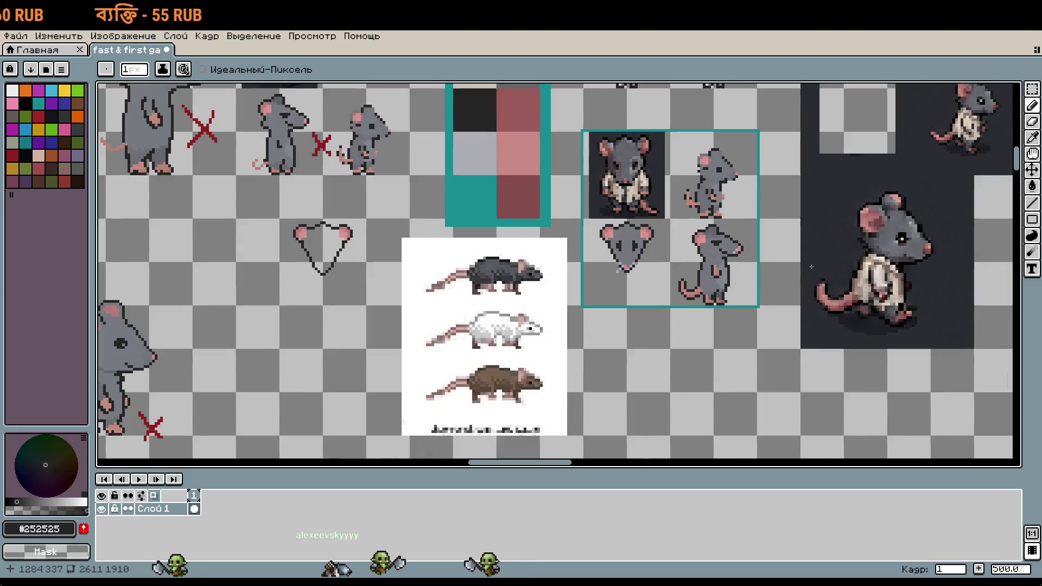
{"action": "scroll", "coordinate": [573, 278], "scroll_direction": "up", "scroll_amount": 3}
{"action": "scroll", "coordinate": [651, 268], "scroll_direction": "up", "scroll_amount": 2}
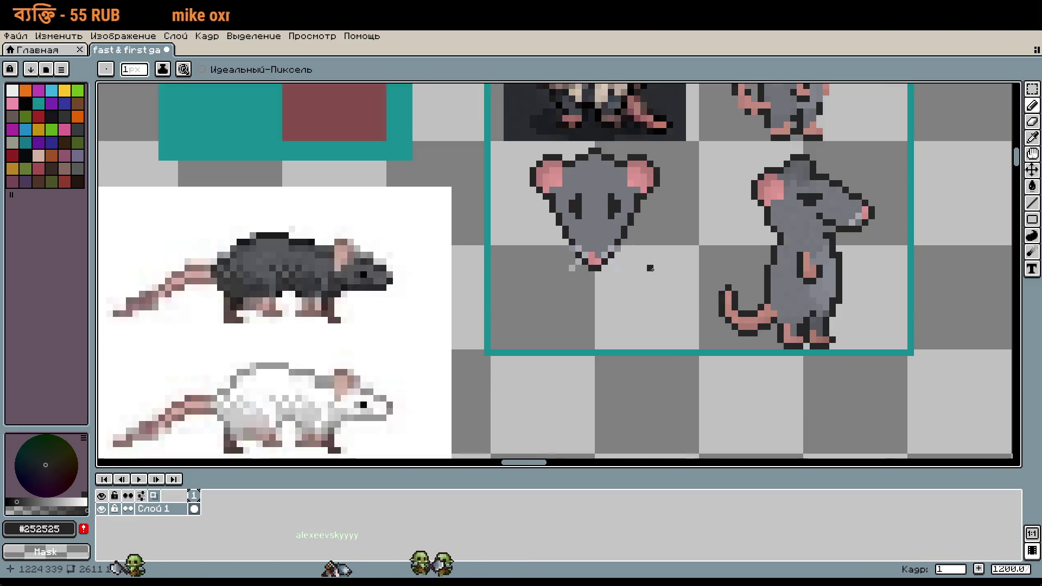
{"action": "scroll", "coordinate": [624, 287], "scroll_direction": "down", "scroll_amount": 1}
{"action": "scroll", "coordinate": [661, 272], "scroll_direction": "up", "scroll_amount": 1}
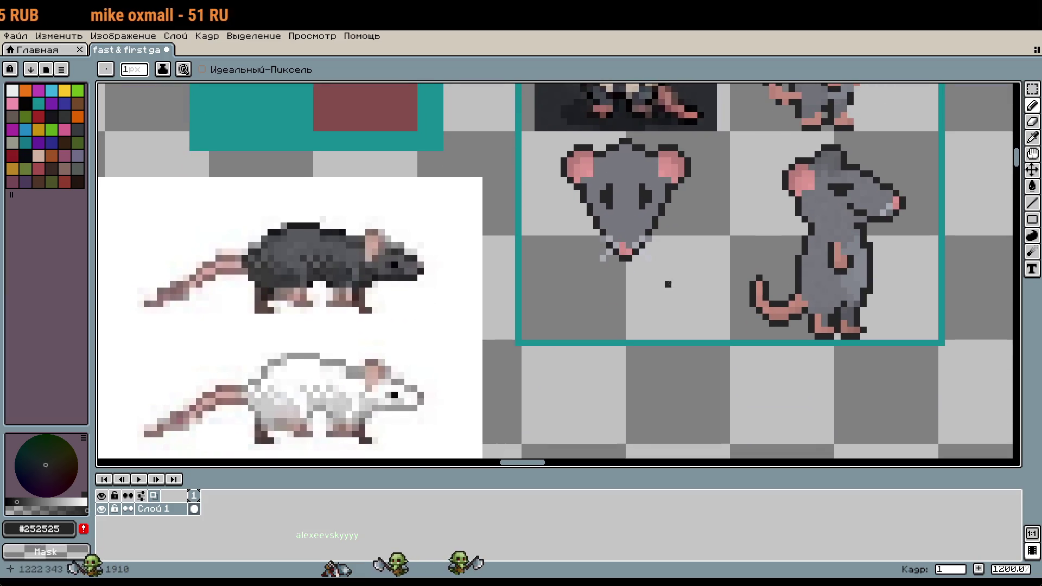
{"action": "scroll", "coordinate": [668, 284], "scroll_direction": "down", "scroll_amount": 1}
{"action": "scroll", "coordinate": [627, 234], "scroll_direction": "up", "scroll_amount": 4}
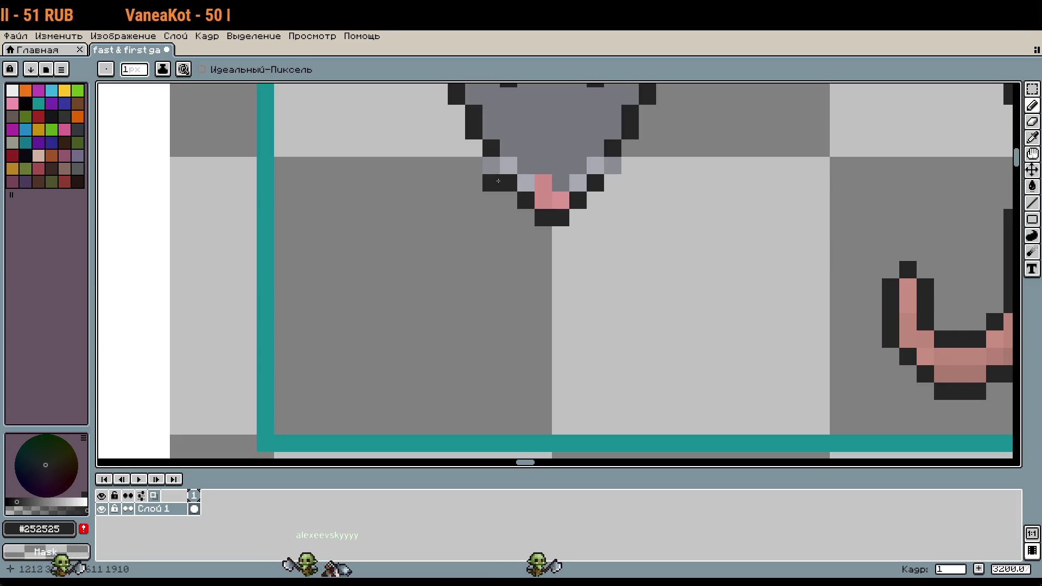
{"action": "key", "text": "ctrl+z"}
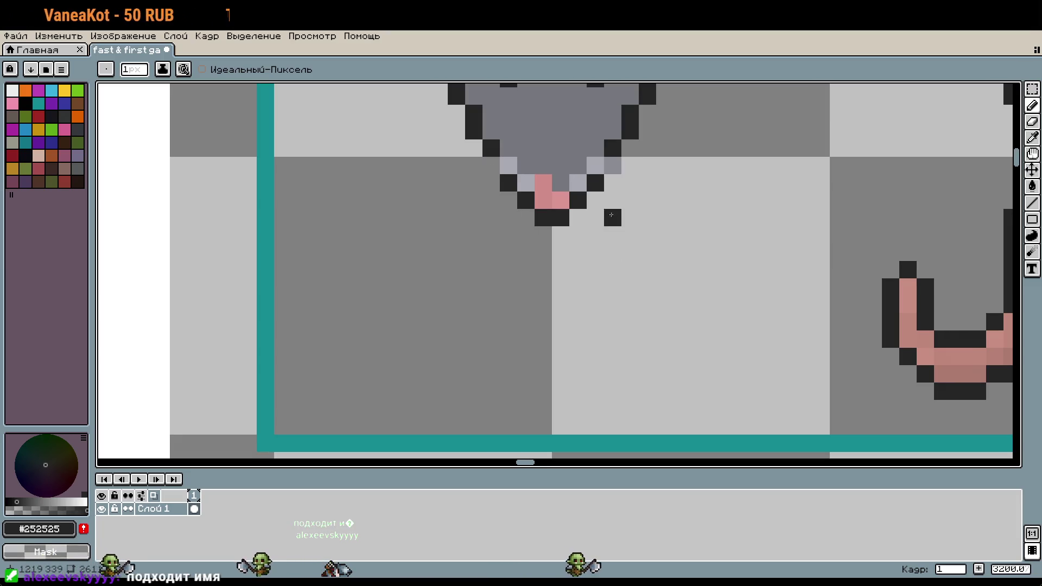
{"action": "key", "text": "ctrl+z"}
{"action": "left_click", "coordinate": [610, 284]}
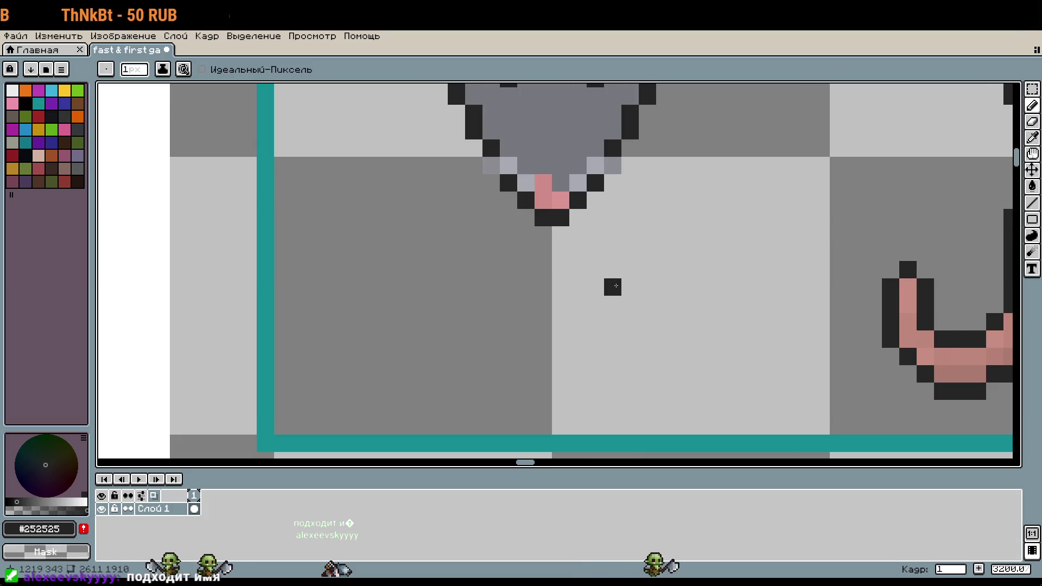
{"action": "scroll", "coordinate": [602, 254], "scroll_direction": "down", "scroll_amount": 1}
{"action": "key", "text": "ctrl+z"}
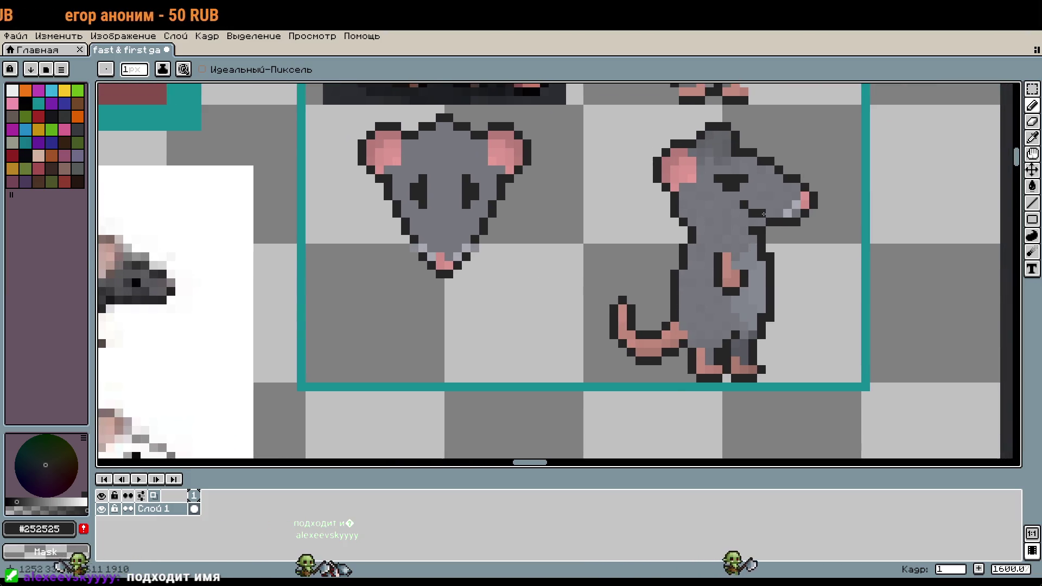
{"action": "left_click", "coordinate": [12, 155]}
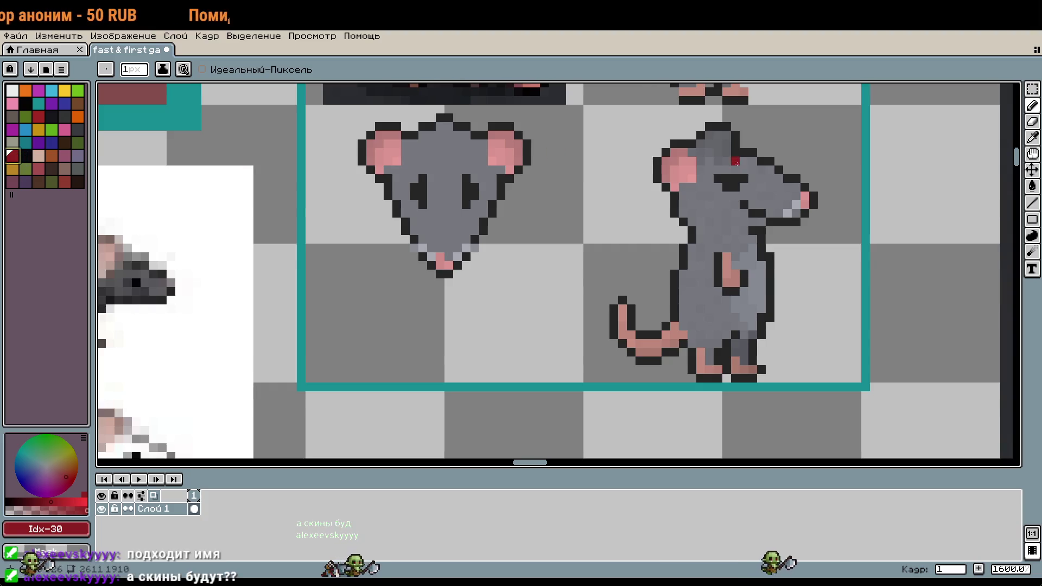
{"action": "scroll", "coordinate": [701, 214], "scroll_direction": "up", "scroll_amount": 1}
{"action": "left_click", "coordinate": [701, 215]}
{"action": "left_click_drag", "start_coordinate": [655, 186], "coordinate": [655, 204]}
{"action": "left_click_drag", "start_coordinate": [690, 186], "coordinate": [707, 204]}
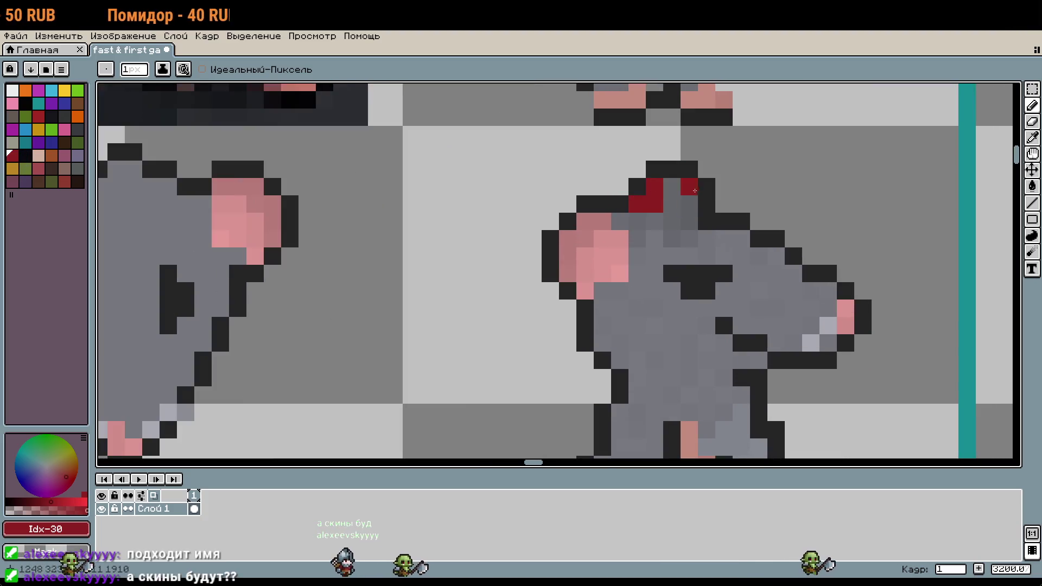
{"action": "left_click", "coordinate": [707, 238]}
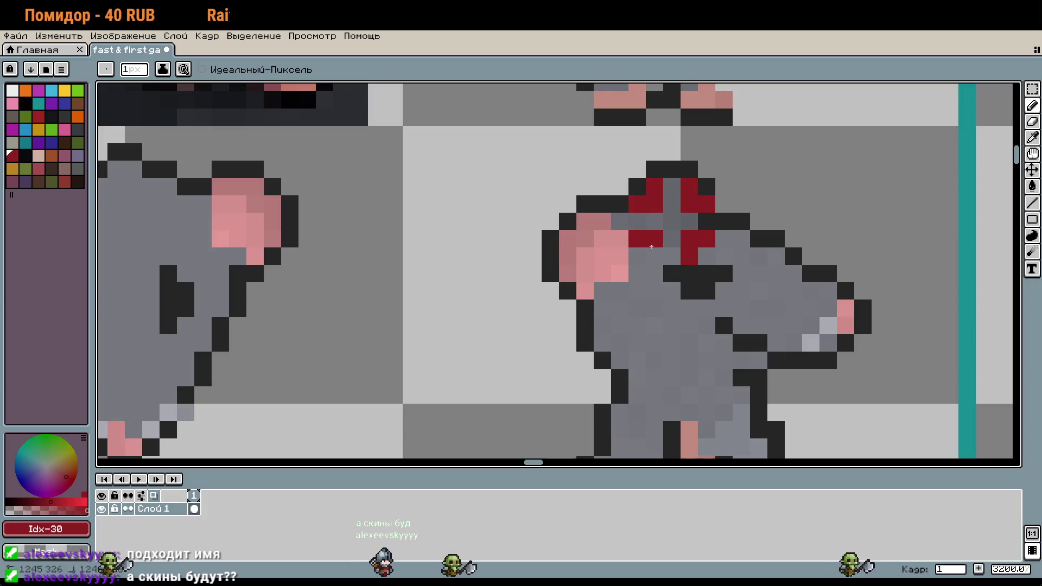
{"action": "scroll", "coordinate": [735, 267], "scroll_direction": "down", "scroll_amount": 1}
{"action": "scroll", "coordinate": [736, 267], "scroll_direction": "down", "scroll_amount": 1}
{"action": "key", "text": "ctrl+z"}
{"action": "key", "text": "ctrl+z"}
{"action": "key", "text": "ctrl+z"}
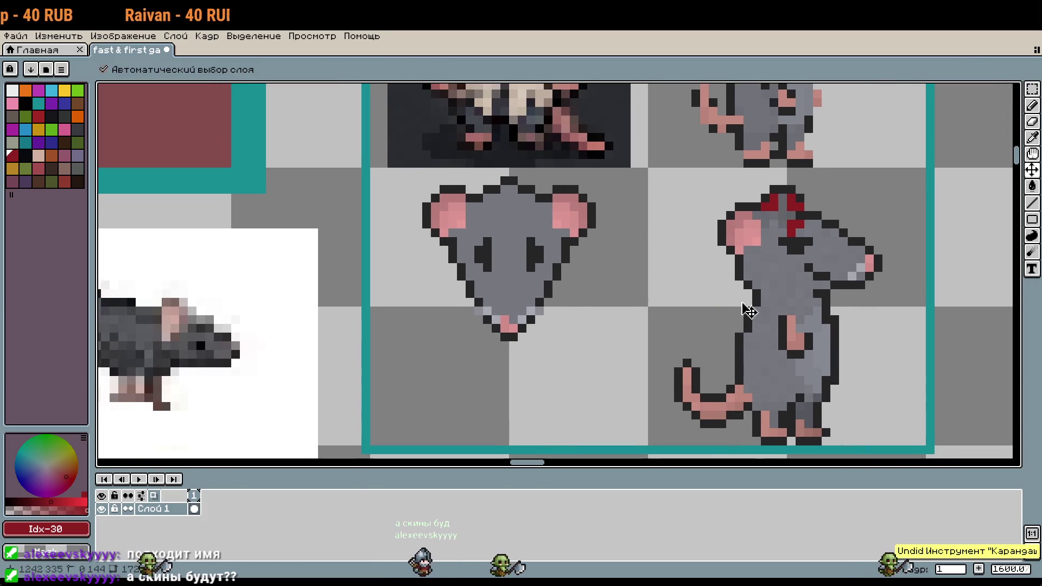
{"action": "mouse_move", "coordinate": [827, 198]}
{"action": "left_mouse_down"}
{"action": "mouse_move", "coordinate": [836, 206]}
{"action": "mouse_move", "coordinate": [805, 213]}
{"action": "mouse_move", "coordinate": [806, 232]}
{"action": "mouse_move", "coordinate": [828, 229]}
{"action": "left_mouse_up"}
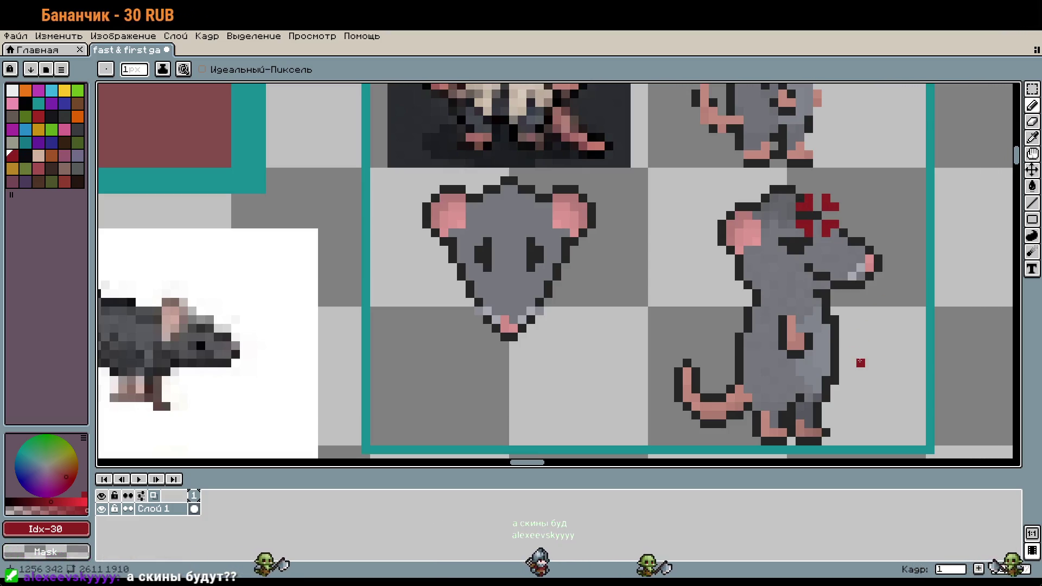
{"action": "key", "text": "ctrl+z"}
{"action": "key", "text": "ctrl+z"}
{"action": "key", "text": "ctrl+z"}
{"action": "key", "text": "v"}
{"action": "key", "text": "b"}
{"action": "mouse_move", "coordinate": [806, 190]}
{"action": "left_mouse_down"}
{"action": "mouse_move", "coordinate": [806, 222]}
{"action": "mouse_move", "coordinate": [827, 221]}
{"action": "left_mouse_up"}
{"action": "left_click", "coordinate": [826, 197]}
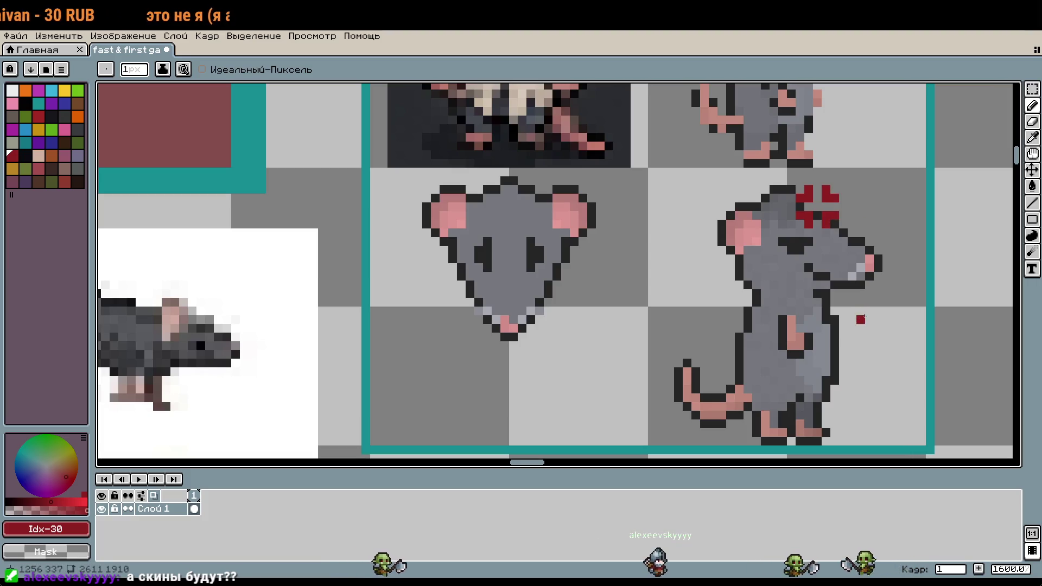
{"action": "key", "text": "v"}
{"action": "key", "text": "ctrl+z"}
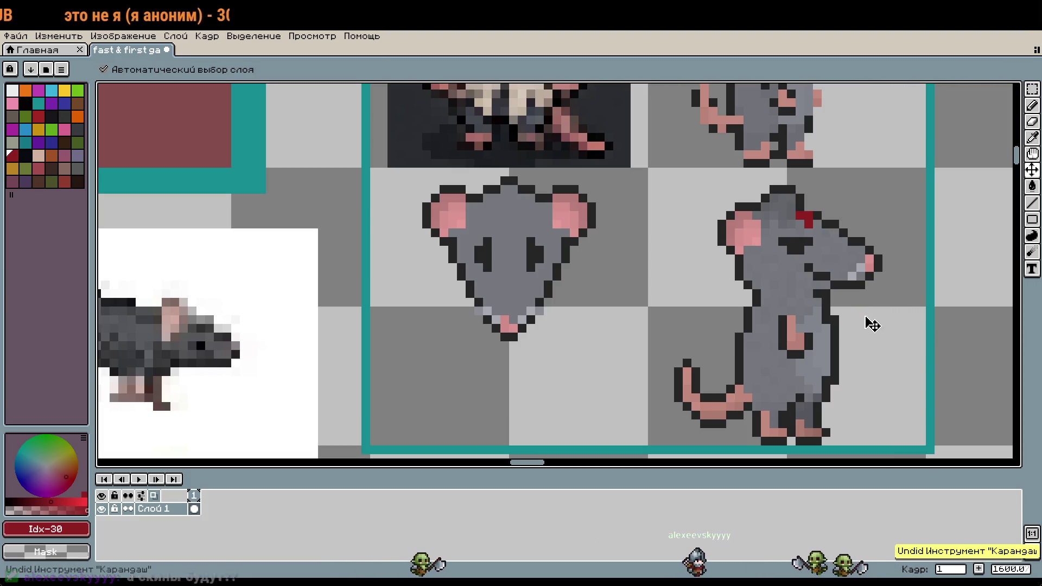
{"action": "key", "text": "ctrl+z"}
{"action": "key", "text": "b"}
{"action": "key", "text": "i"}
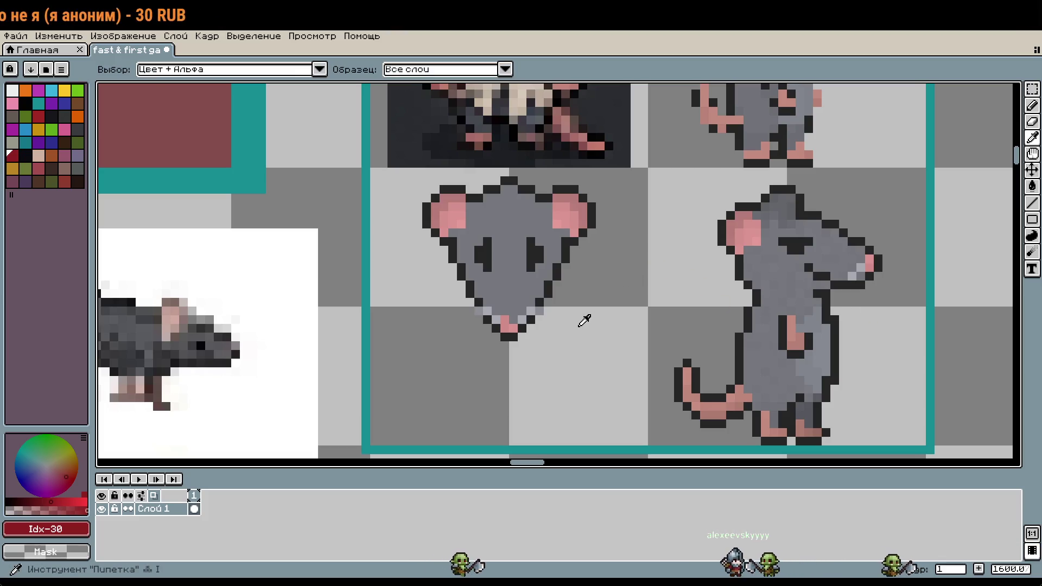
{"action": "left_click", "coordinate": [296, 281]}
{"action": "scroll", "coordinate": [601, 365], "scroll_direction": "up", "scroll_amount": 1}
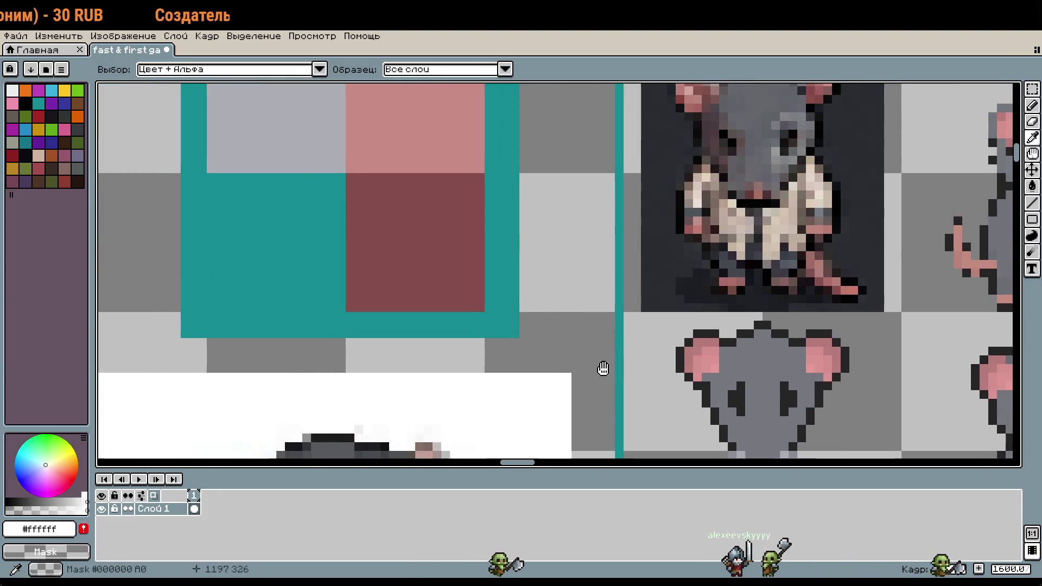
{"action": "left_click", "coordinate": [314, 132]}
{"action": "scroll", "coordinate": [481, 191], "scroll_direction": "down", "scroll_amount": 1}
{"action": "key", "text": "g"}
{"action": "left_click", "coordinate": [602, 296]}
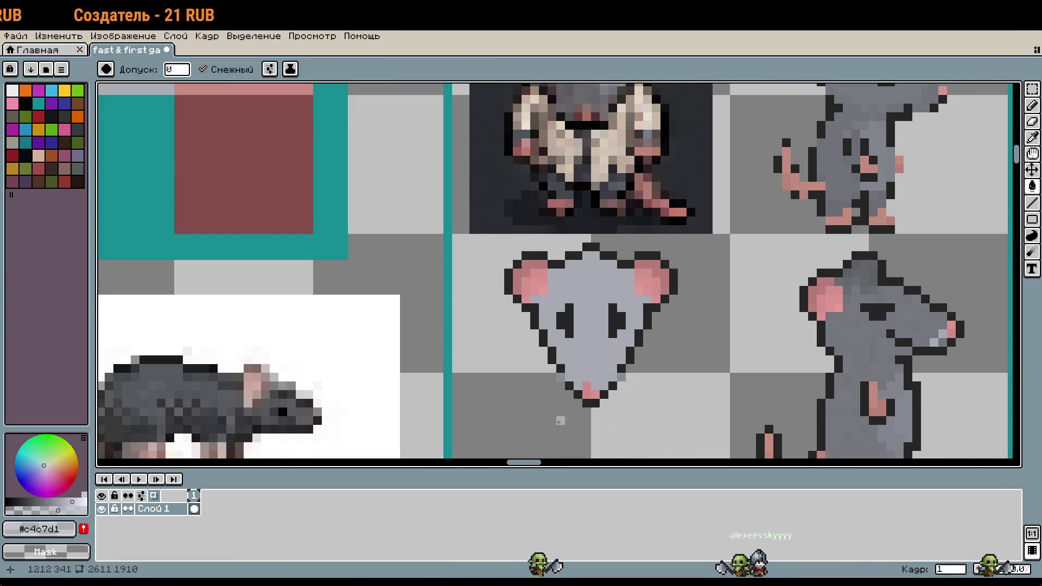
{"action": "scroll", "coordinate": [624, 372], "scroll_direction": "down", "scroll_amount": 1}
{"action": "scroll", "coordinate": [578, 396], "scroll_direction": "up", "scroll_amount": 1}
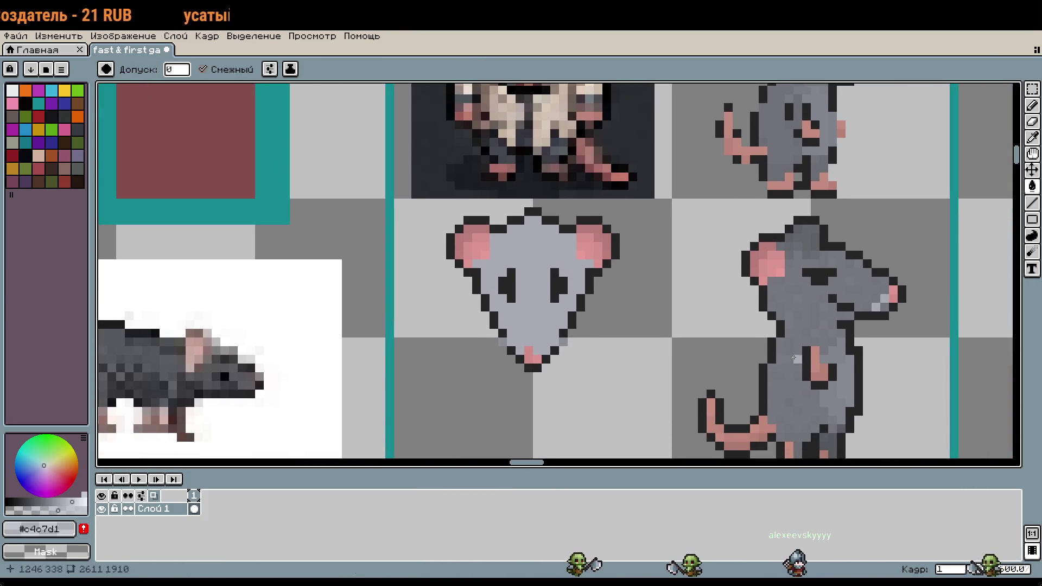
{"action": "scroll", "coordinate": [670, 304], "scroll_direction": "down", "scroll_amount": 1}
{"action": "scroll", "coordinate": [655, 295], "scroll_direction": "up", "scroll_amount": 1}
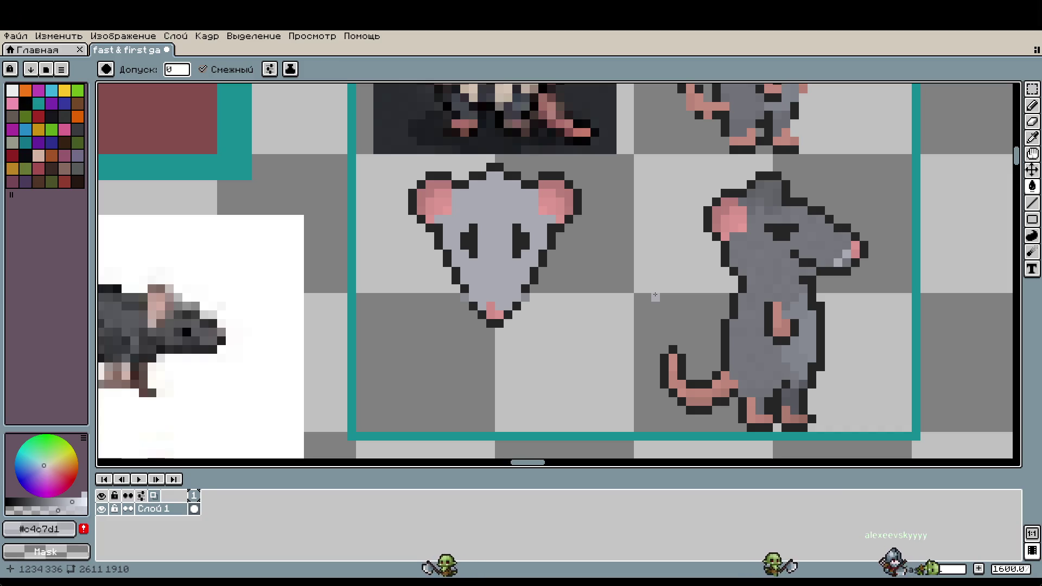
{"action": "key", "text": "ctrl+z"}
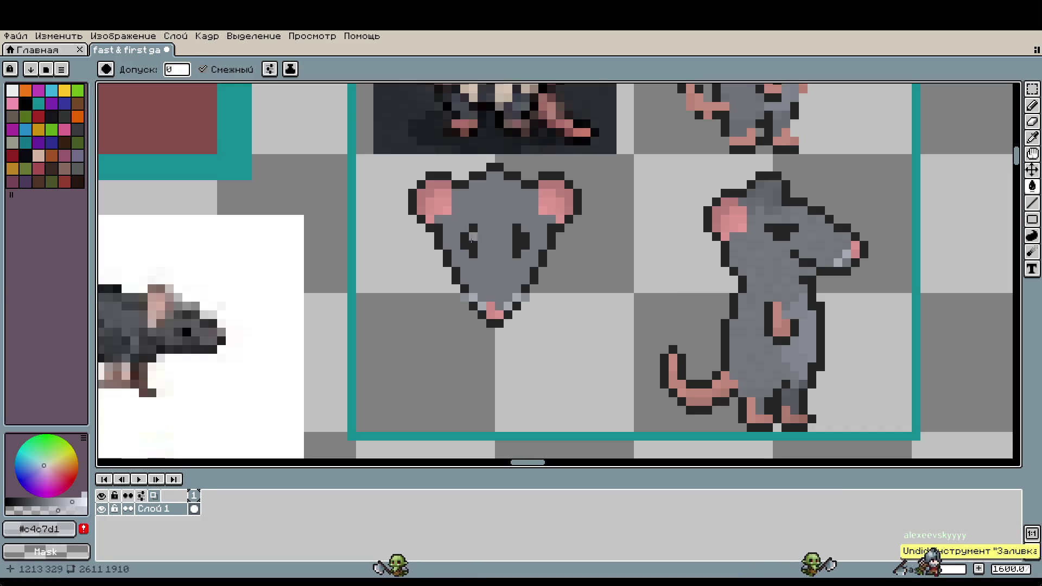
{"action": "left_click", "coordinate": [501, 208]}
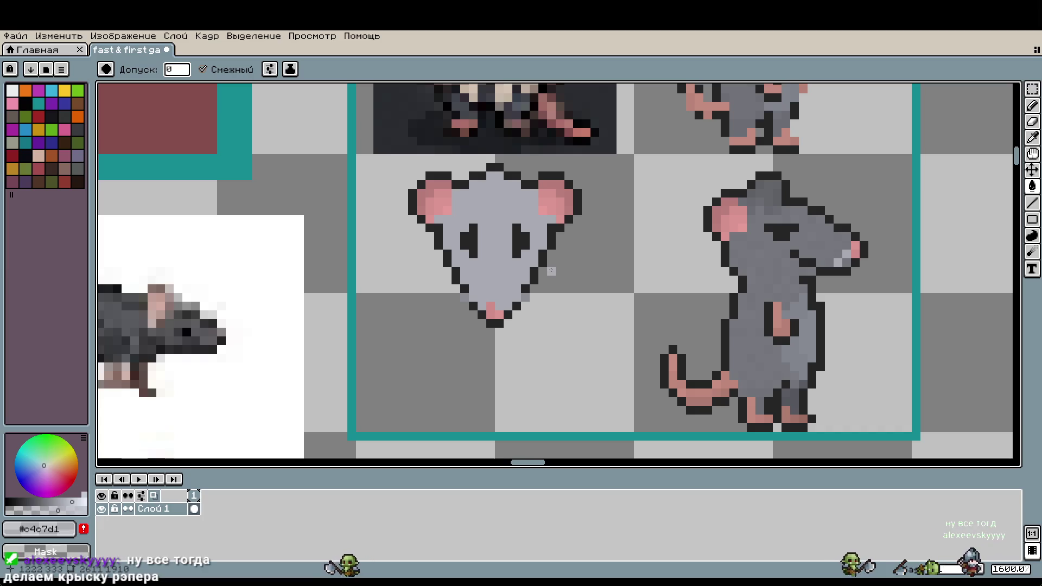
{"action": "scroll", "coordinate": [551, 270], "scroll_direction": "down", "scroll_amount": 3}
{"action": "scroll", "coordinate": [597, 283], "scroll_direction": "up", "scroll_amount": 4}
{"action": "key", "text": "ctrl+z"}
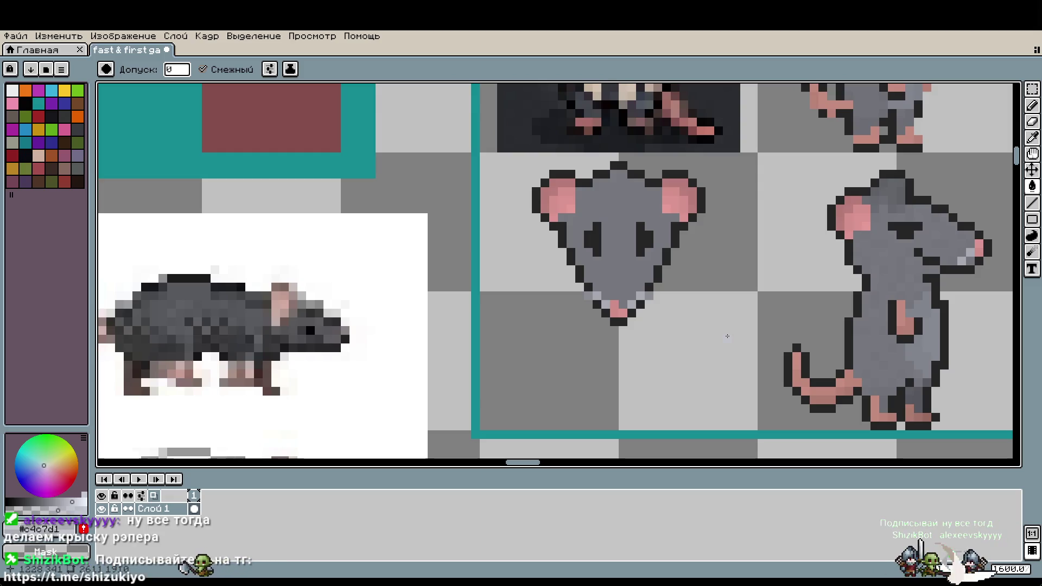
Draw the black vertical pole of the microphone stand beside the side-view rat
{"action": "left_click_drag", "start_coordinate": [850, 356], "coordinate": [500, 315]}
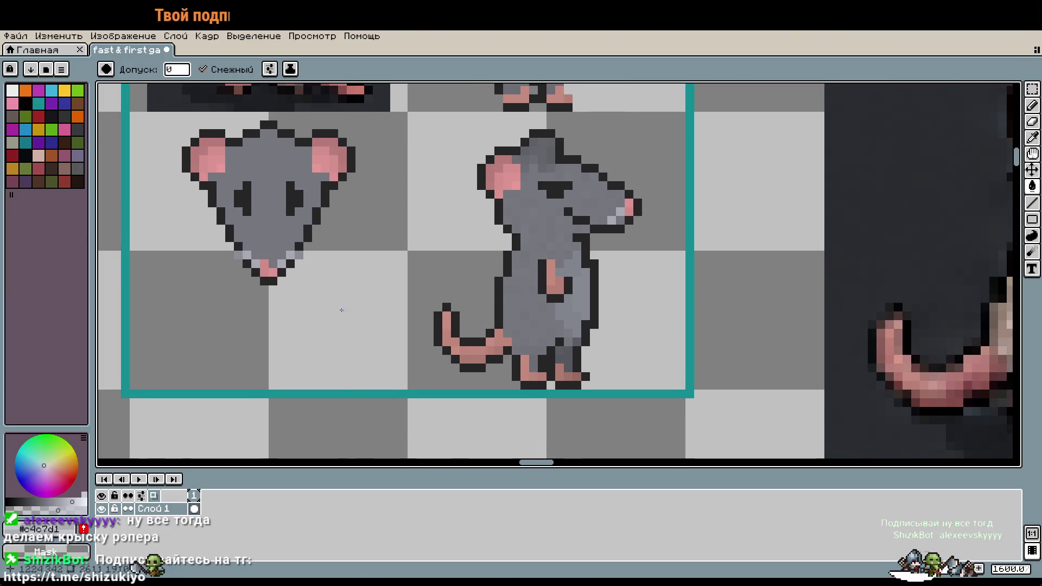
{"action": "left_click", "coordinate": [654, 376]}
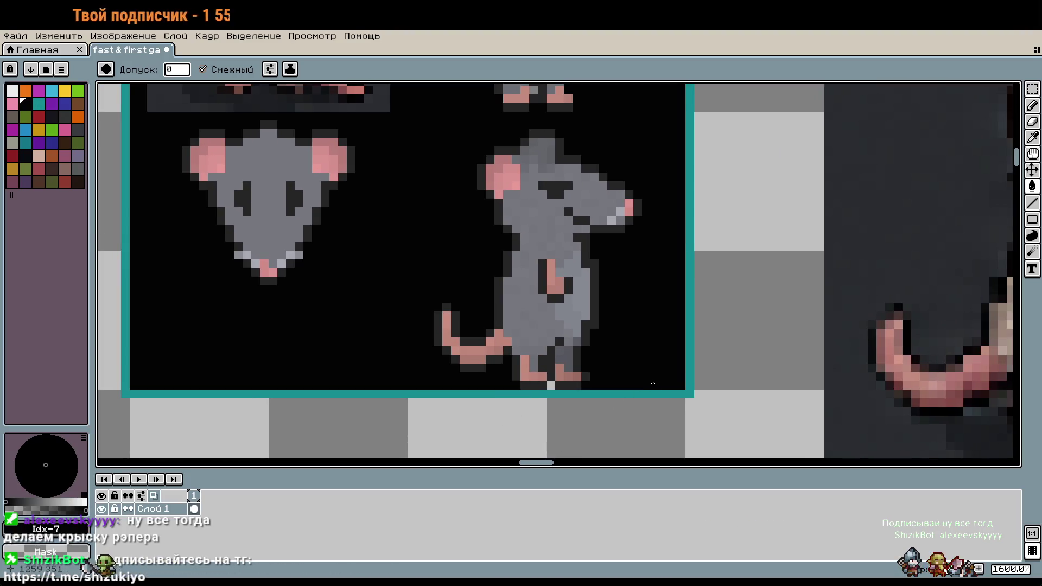
{"action": "key", "text": "ctrl+z"}
{"action": "key", "text": "b"}
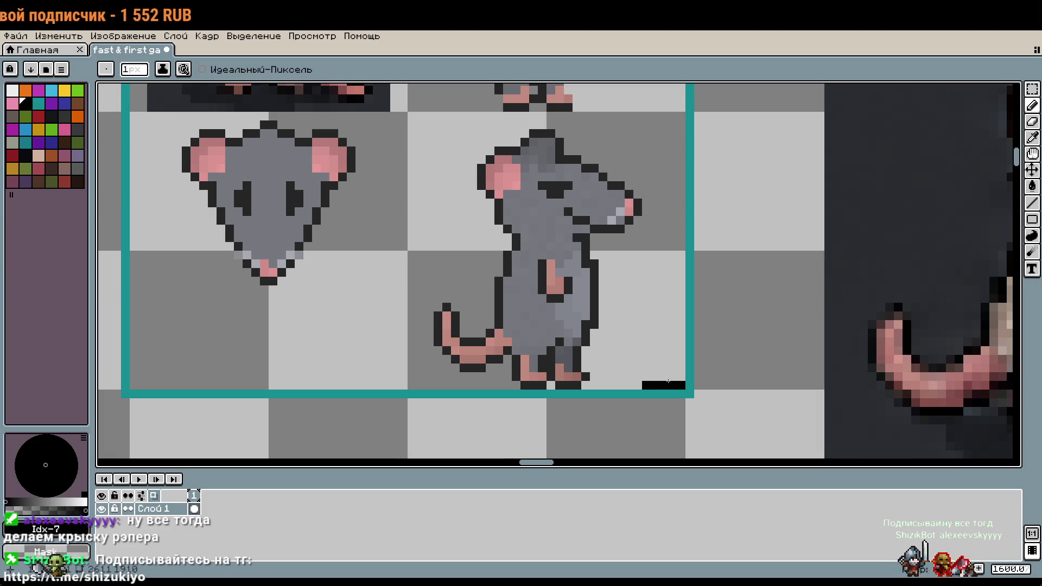
{"action": "key", "text": "ctrl+z"}
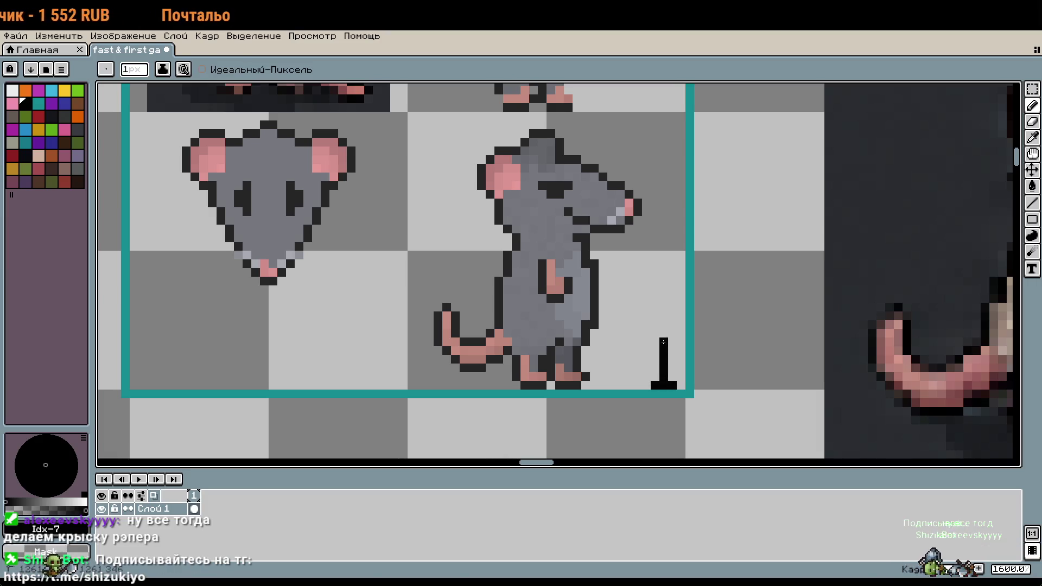
{"action": "mouse_move", "coordinate": [662, 342]}
{"action": "left_mouse_down"}
{"action": "mouse_move", "coordinate": [664, 260]}
{"action": "mouse_move", "coordinate": [638, 242]}
{"action": "mouse_move", "coordinate": [663, 269]}
{"action": "left_mouse_up"}
{"action": "key", "text": "v"}
{"action": "key", "text": "b"}
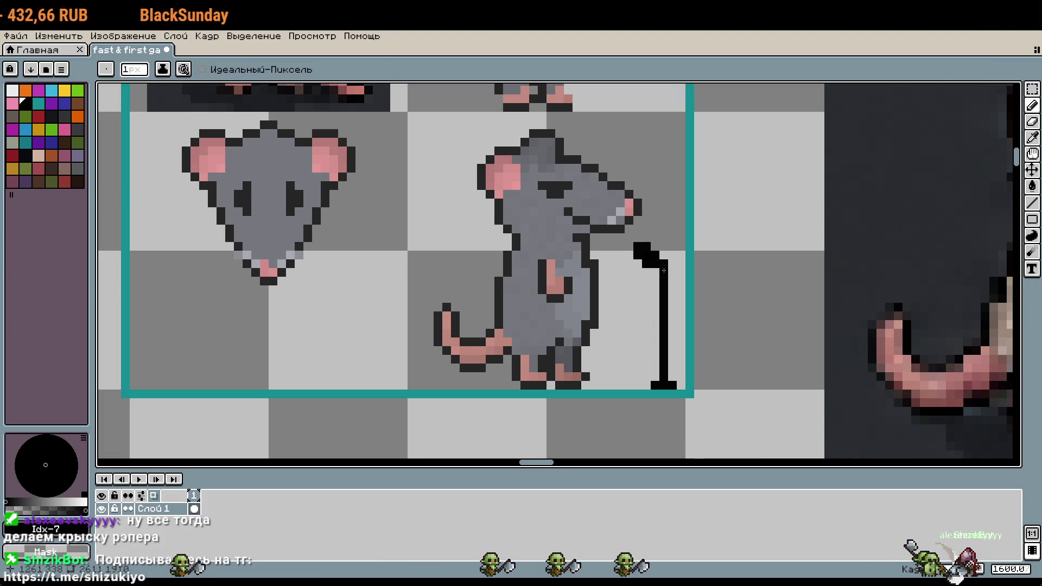
Add a black pixel and a dark-red pixel at the stand's top, then restore black
{"action": "scroll", "coordinate": [695, 318], "scroll_direction": "down", "scroll_amount": 1}
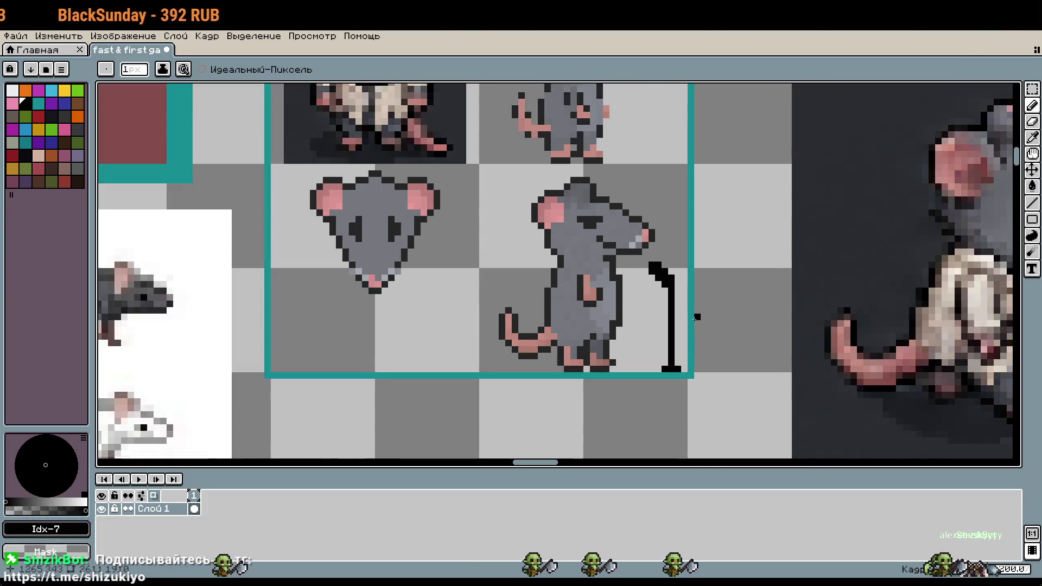
{"action": "left_click", "coordinate": [678, 283]}
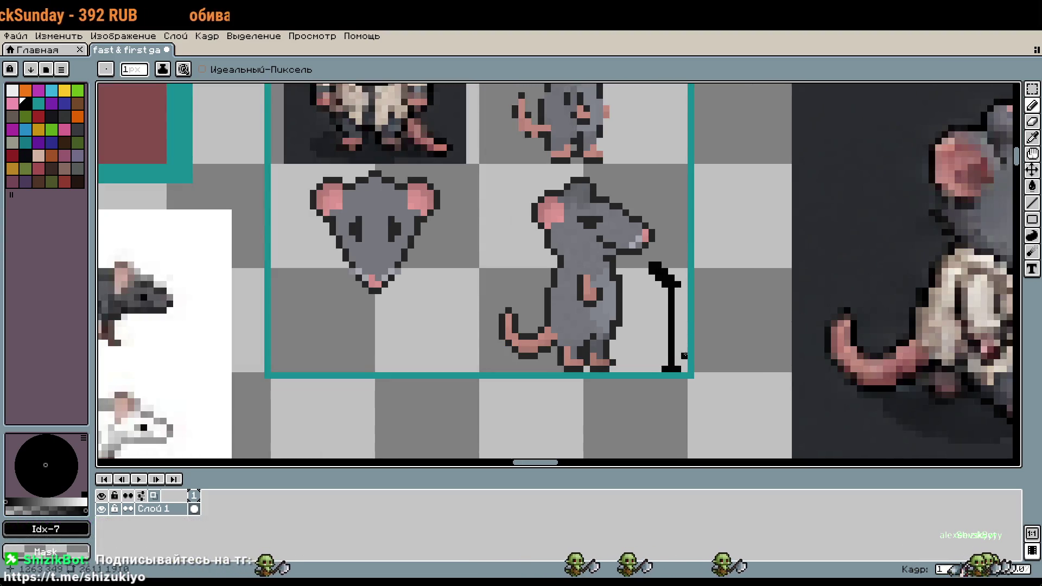
{"action": "key", "text": "]"}
{"action": "key", "text": "]"}
{"action": "key", "text": "]"}
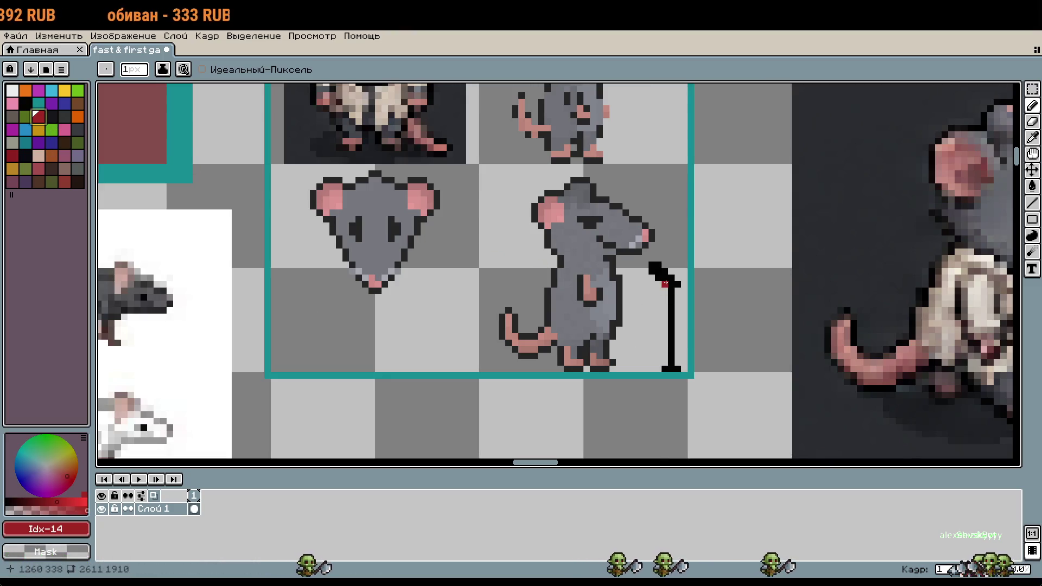
{"action": "left_click", "coordinate": [666, 283]}
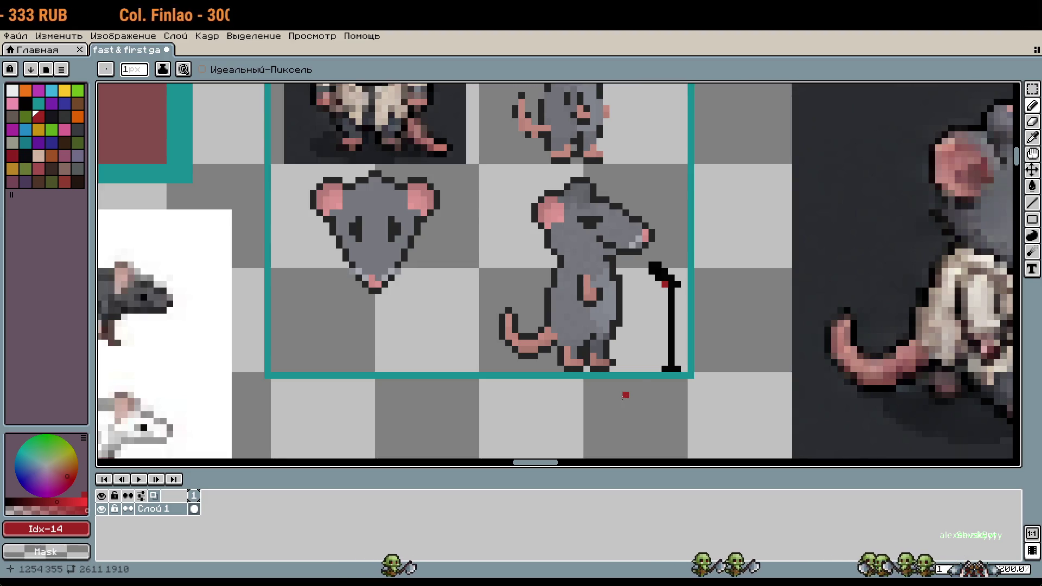
{"action": "left_click_drag", "start_coordinate": [639, 377], "coordinate": [782, 369]}
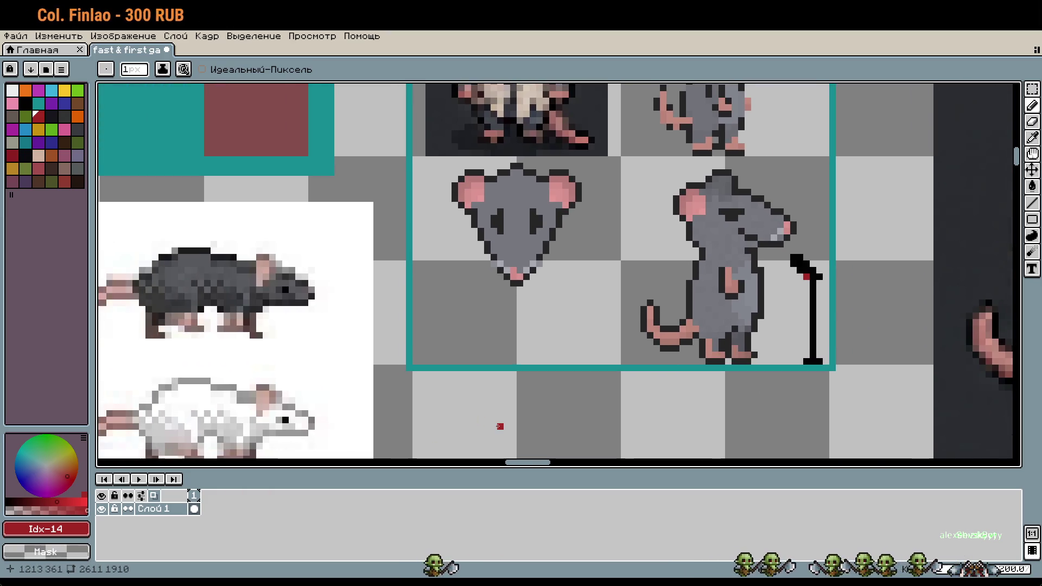
{"action": "left_click", "coordinate": [10, 501]}
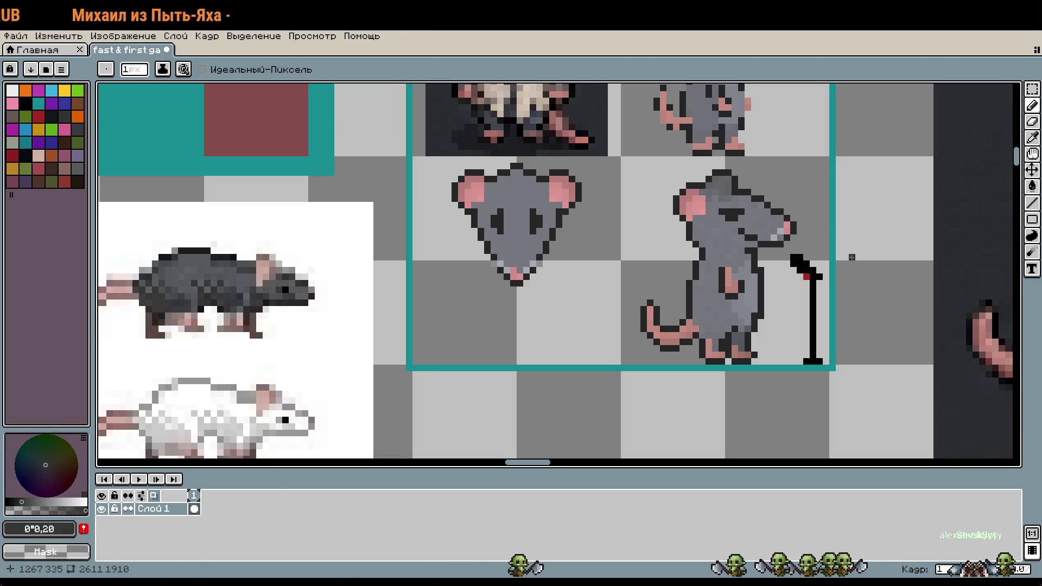
{"action": "scroll", "coordinate": [825, 254], "scroll_direction": "up", "scroll_amount": 1}
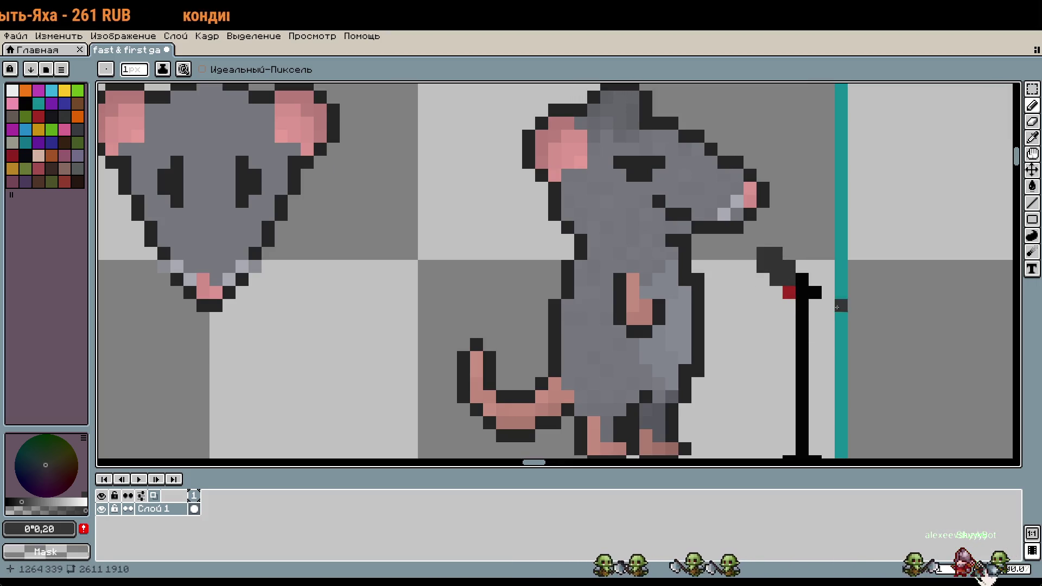
Add two black pixels above the top of the stand
{"action": "scroll", "coordinate": [851, 329], "scroll_direction": "down", "scroll_amount": 1}
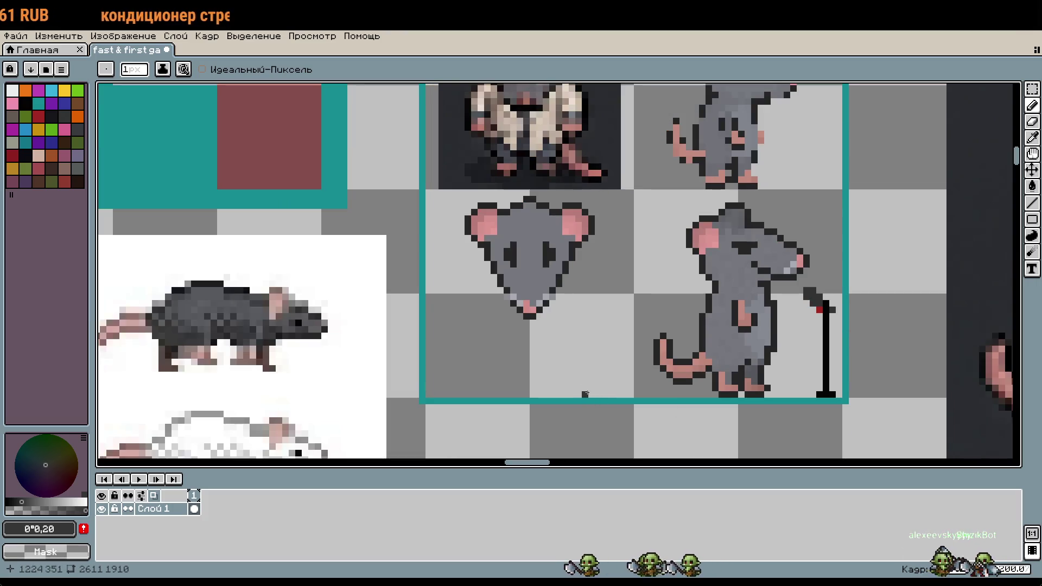
{"action": "left_click", "coordinate": [822, 320], "text": "alt"}
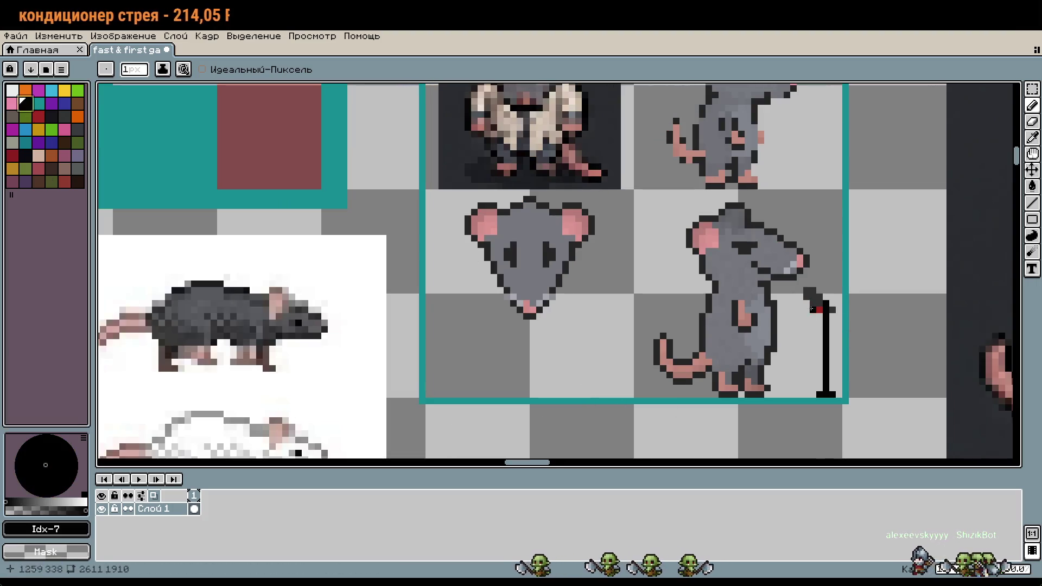
{"action": "scroll", "coordinate": [820, 315], "scroll_direction": "up", "scroll_amount": 1}
{"action": "left_click", "coordinate": [735, 316]}
{"action": "key", "text": "ctrl+z"}
{"action": "key", "text": "ctrl+z"}
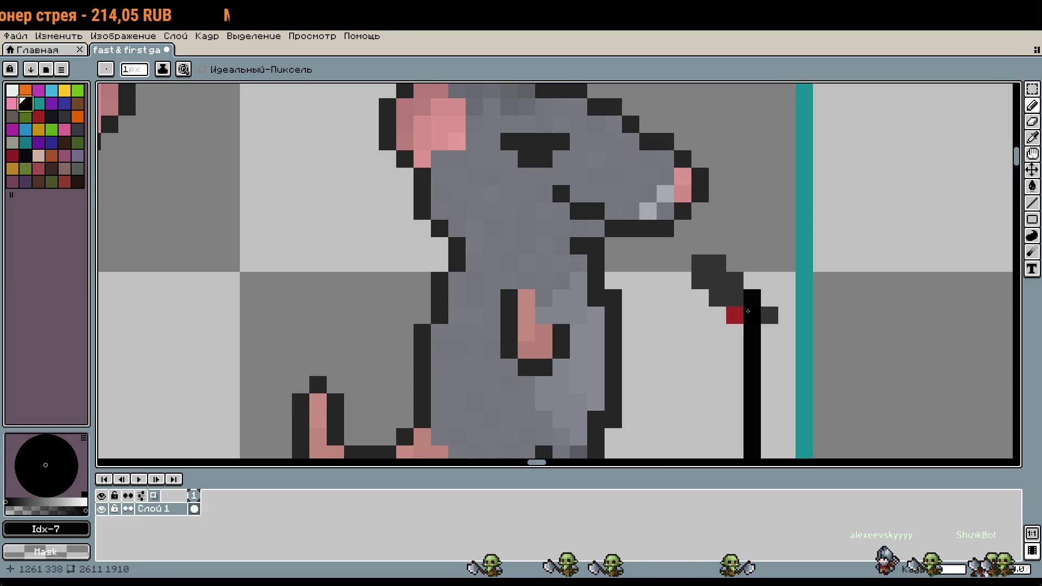
{"action": "left_click", "coordinate": [735, 298]}
{"action": "left_click", "coordinate": [769, 298]}
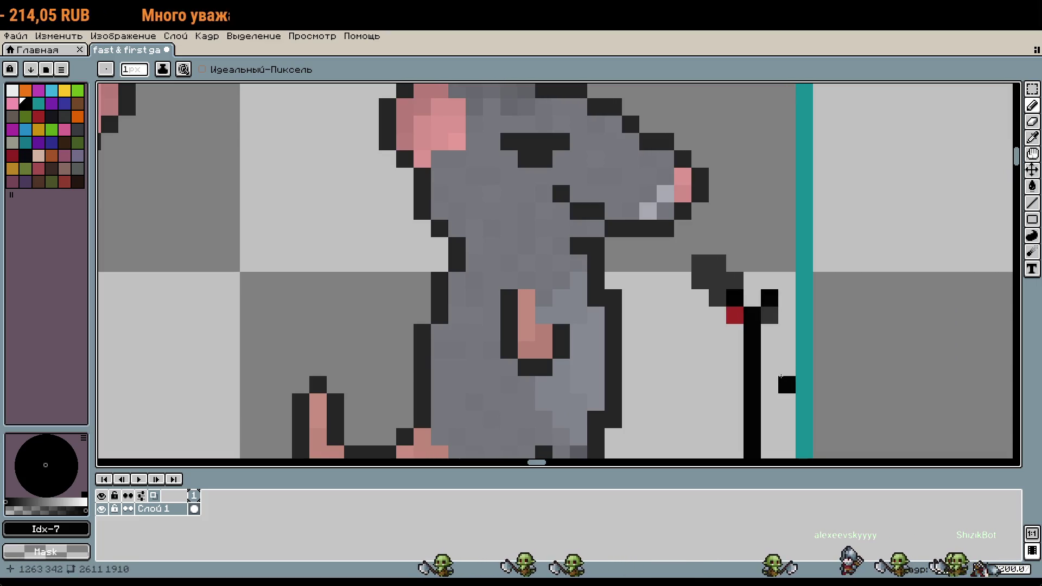
Draw a dark-grey #323232 mic head angling up toward the rat's mouth
{"action": "left_click", "coordinate": [738, 282], "text": "alt"}
{"action": "left_click", "coordinate": [752, 299]}
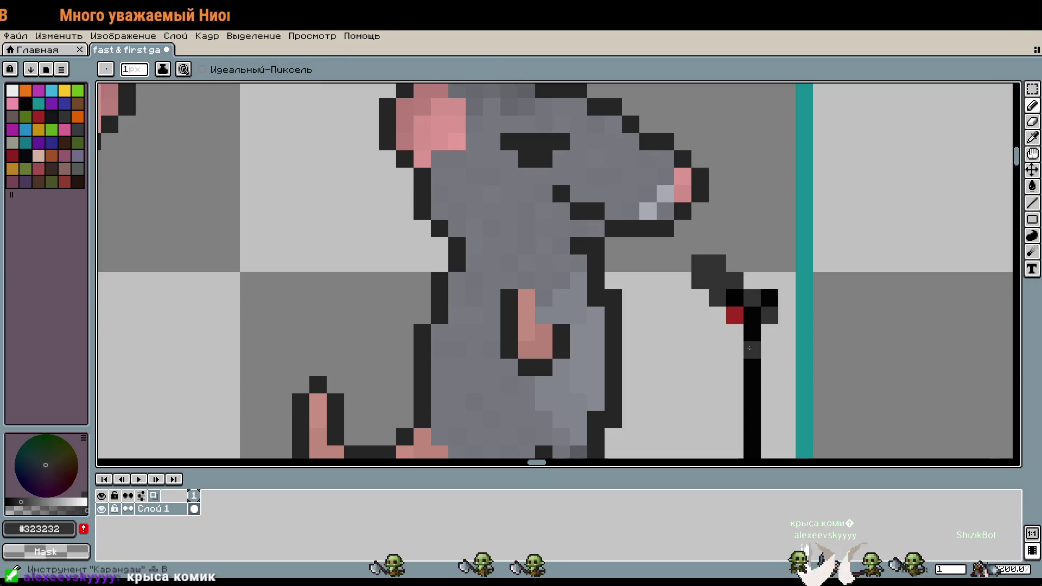
{"action": "left_click", "coordinate": [735, 333]}
{"action": "key", "text": "ctrl+z"}
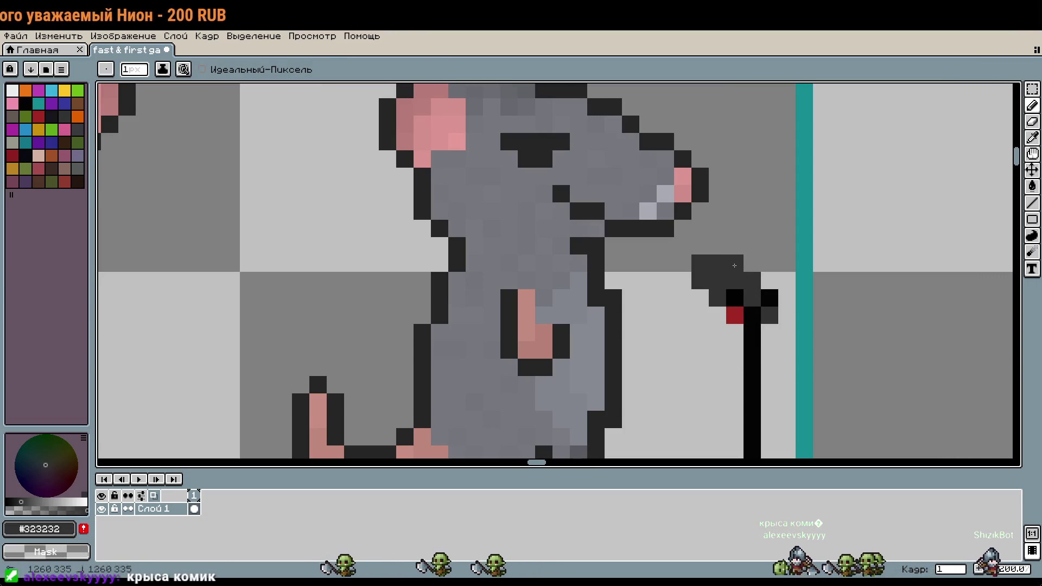
{"action": "left_click_drag", "start_coordinate": [752, 280], "coordinate": [726, 262]}
{"action": "scroll", "coordinate": [727, 266], "scroll_direction": "down", "scroll_amount": 1}
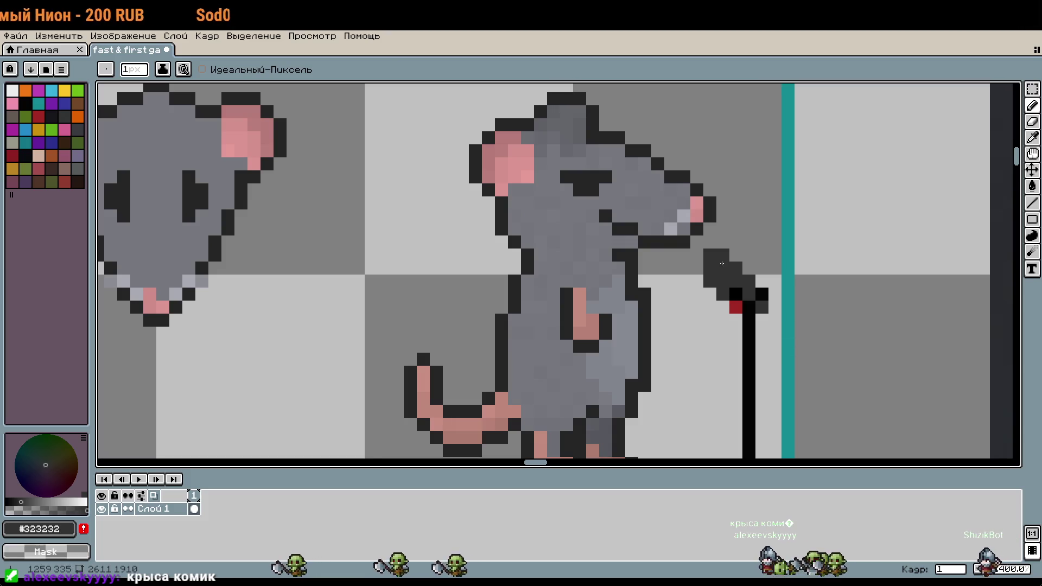
{"action": "scroll", "coordinate": [760, 335], "scroll_direction": "down", "scroll_amount": 1}
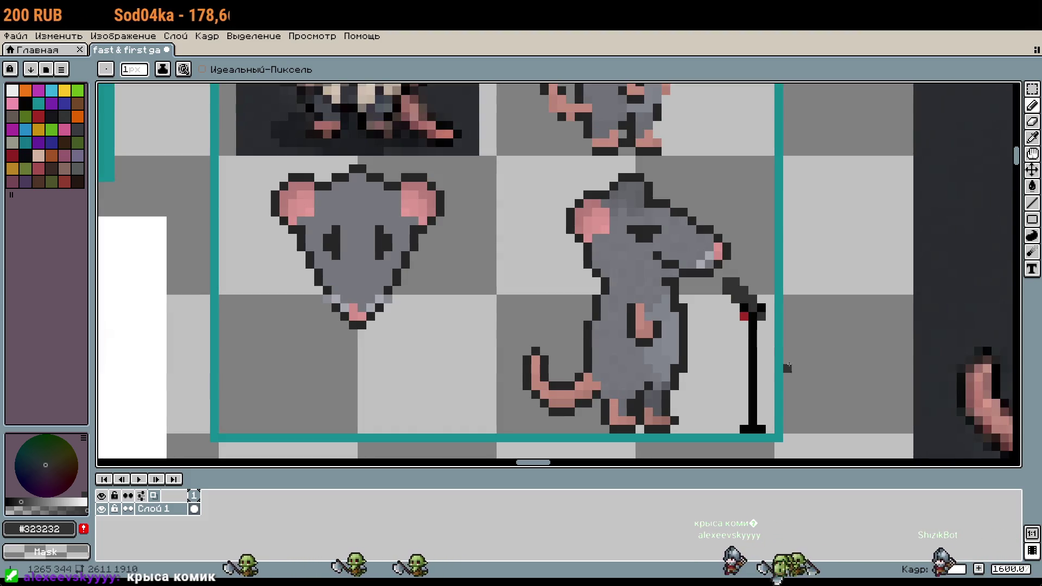
{"action": "scroll", "coordinate": [776, 374], "scroll_direction": "left", "scroll_amount": 2}
{"action": "scroll", "coordinate": [776, 374], "scroll_direction": "down", "scroll_amount": 1}
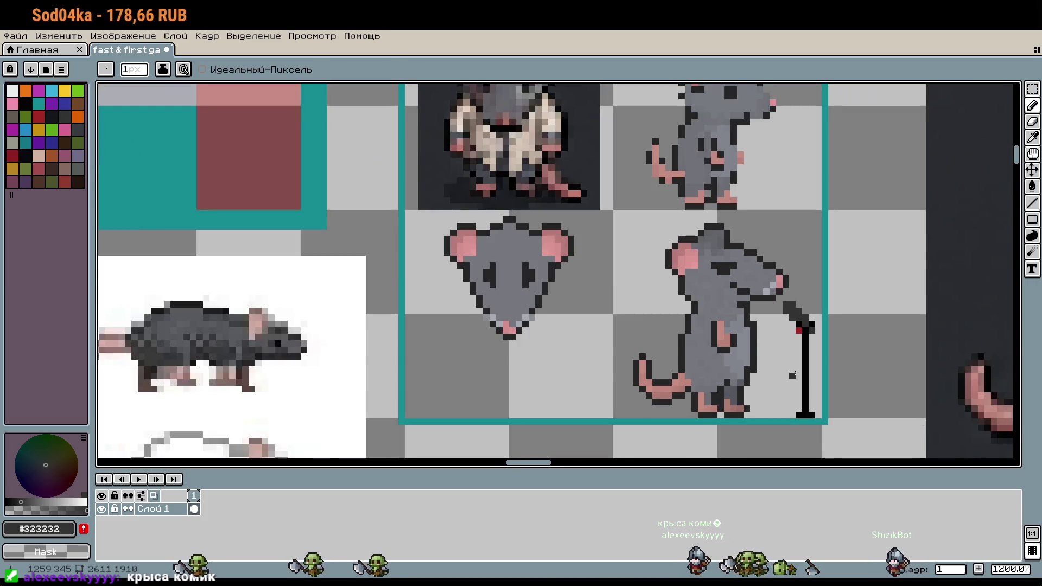
{"action": "scroll", "coordinate": [812, 364], "scroll_direction": "left", "scroll_amount": 1}
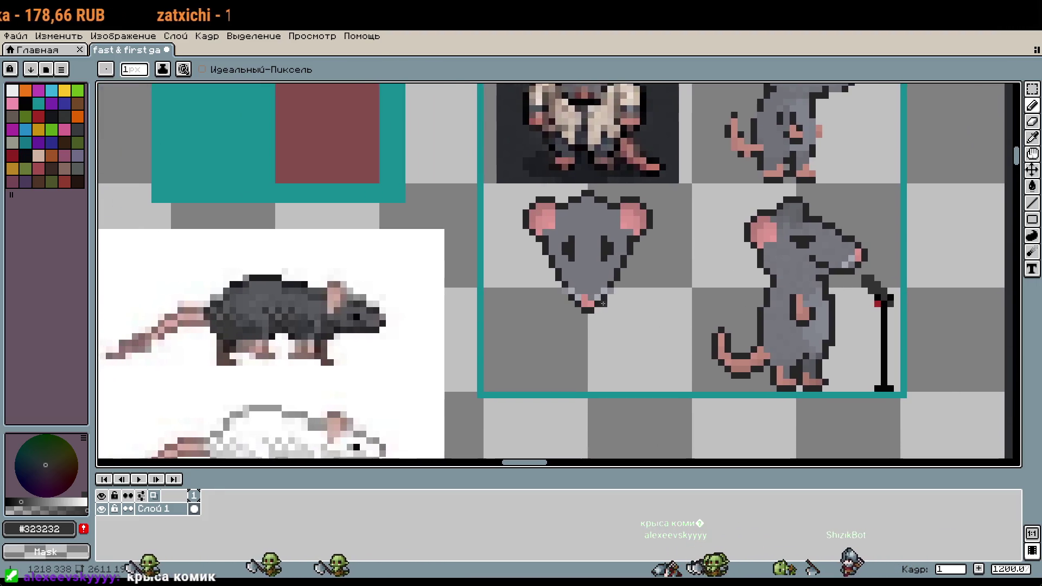
{"action": "scroll", "coordinate": [603, 315], "scroll_direction": "left", "scroll_amount": 2}
{"action": "scroll", "coordinate": [603, 314], "scroll_direction": "down", "scroll_amount": 1}
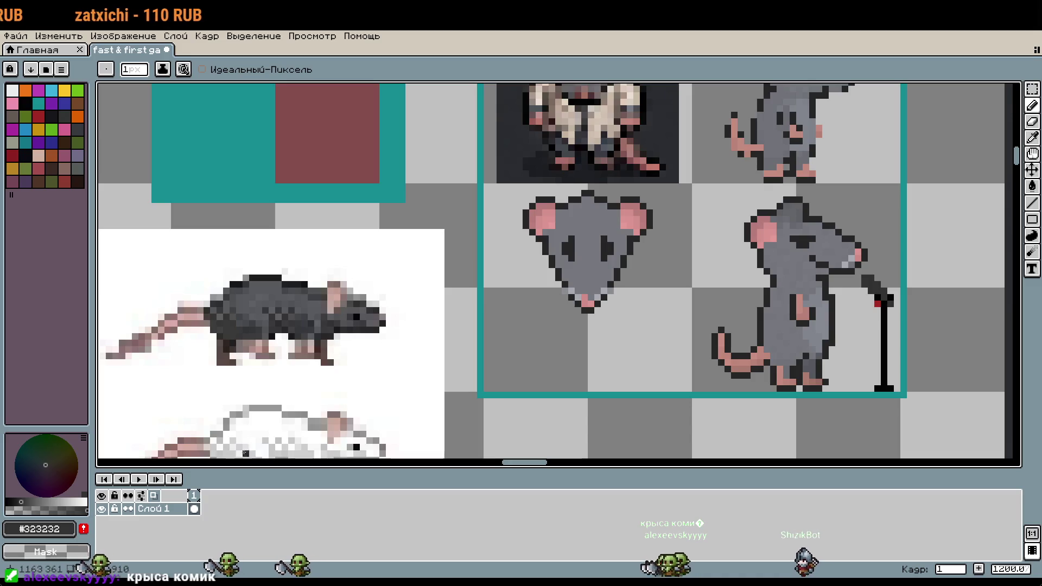
Sample the rat's dark outline colour and undo the stray black line
{"action": "key", "text": "i"}
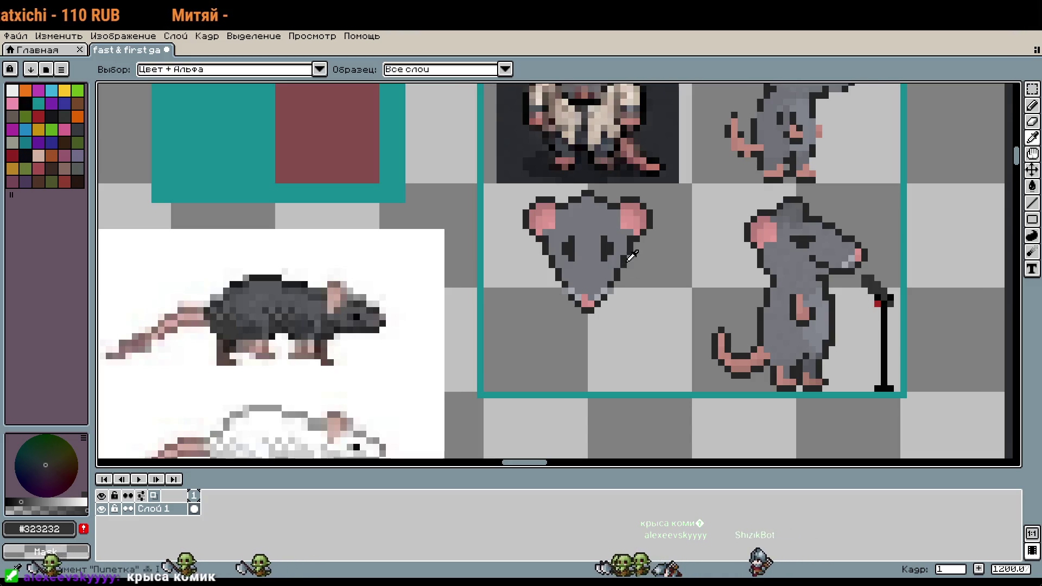
{"action": "left_click", "coordinate": [627, 262]}
{"action": "scroll", "coordinate": [595, 307], "scroll_direction": "up", "scroll_amount": 1}
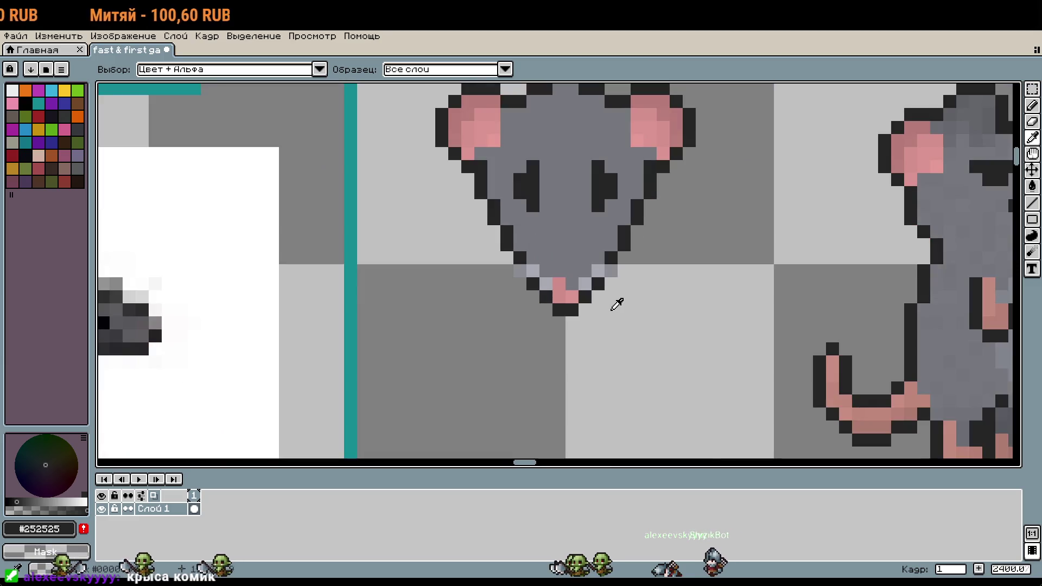
{"action": "key", "text": "b"}
{"action": "scroll", "coordinate": [585, 305], "scroll_direction": "down", "scroll_amount": 1}
{"action": "scroll", "coordinate": [593, 256], "scroll_direction": "down", "scroll_amount": 1}
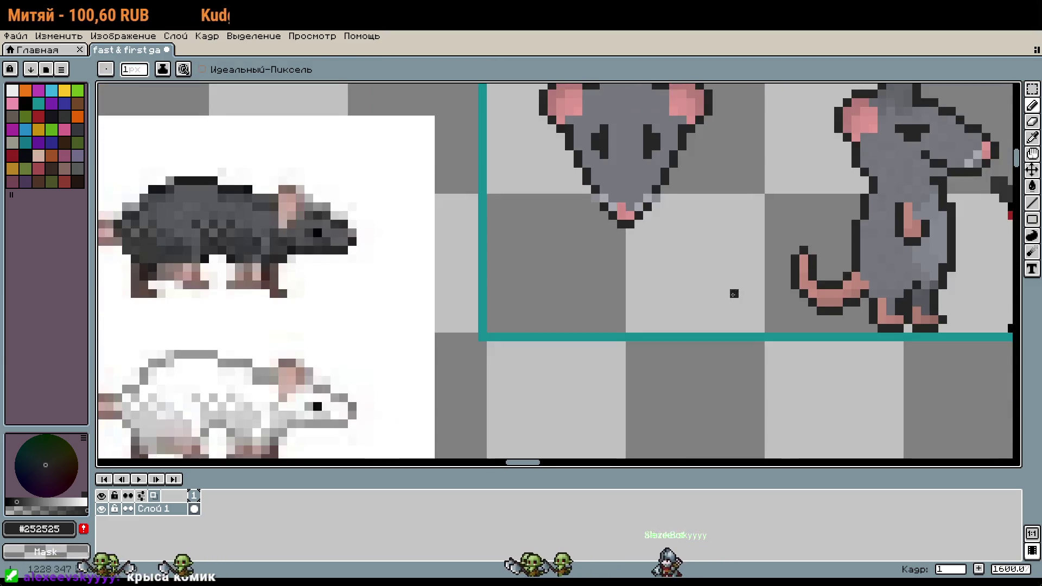
{"action": "scroll", "coordinate": [611, 301], "scroll_direction": "up", "scroll_amount": 1}
{"action": "scroll", "coordinate": [611, 300], "scroll_direction": "down", "scroll_amount": 1}
{"action": "scroll", "coordinate": [598, 291], "scroll_direction": "up", "scroll_amount": 1}
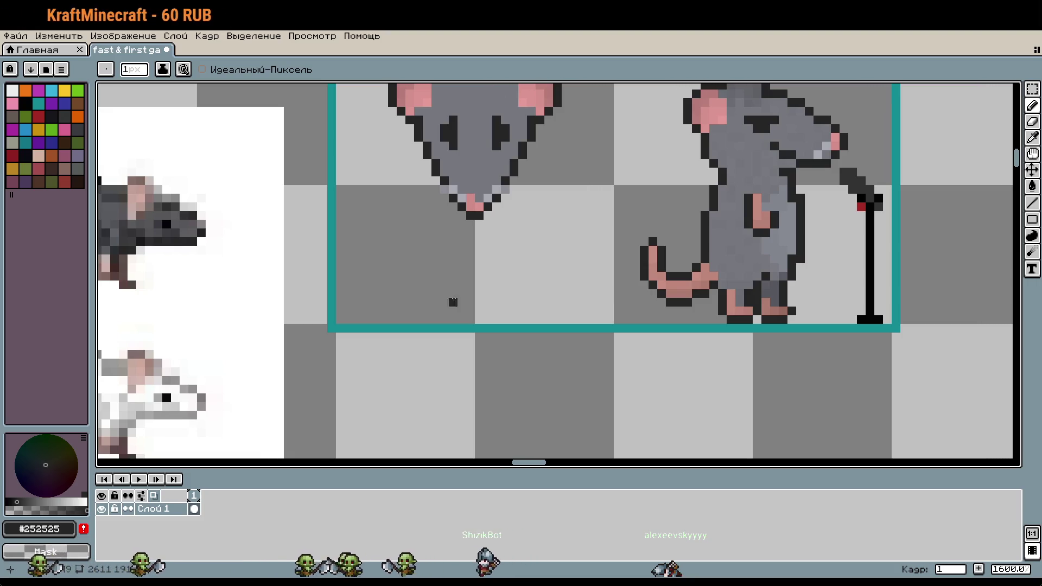
{"action": "key", "text": "ctrl+z"}
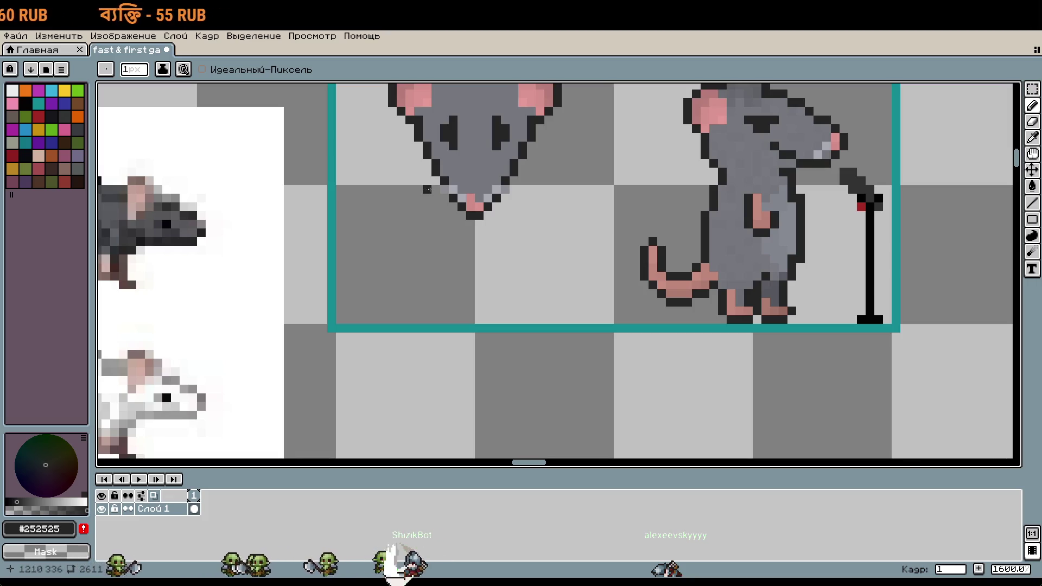
Lengthen the body lines below the head and draw the belly line between them
{"action": "left_click_drag", "start_coordinate": [433, 187], "coordinate": [464, 228]}
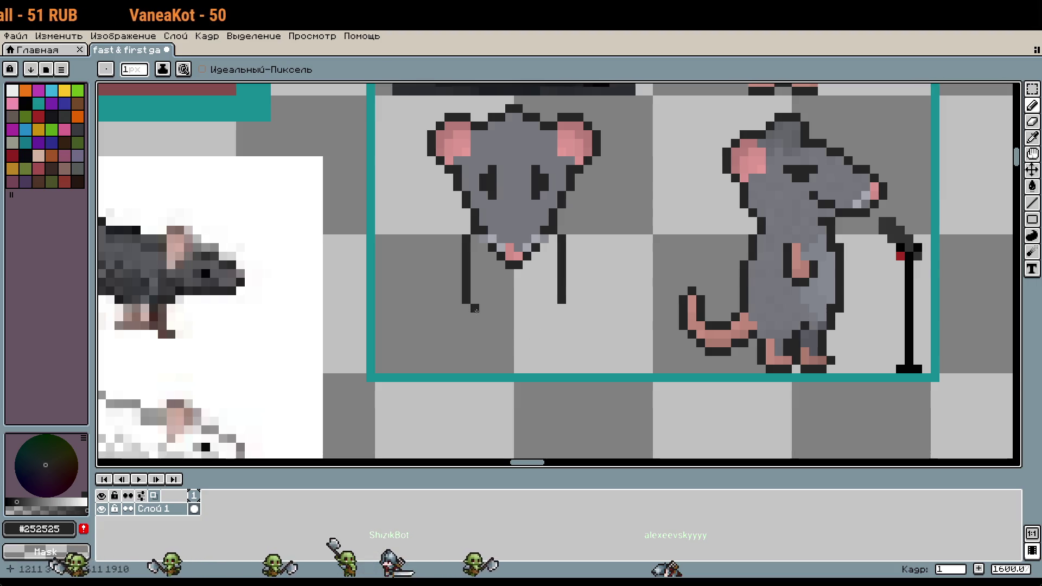
{"action": "left_click", "coordinate": [562, 317]}
{"action": "left_click", "coordinate": [466, 317]}
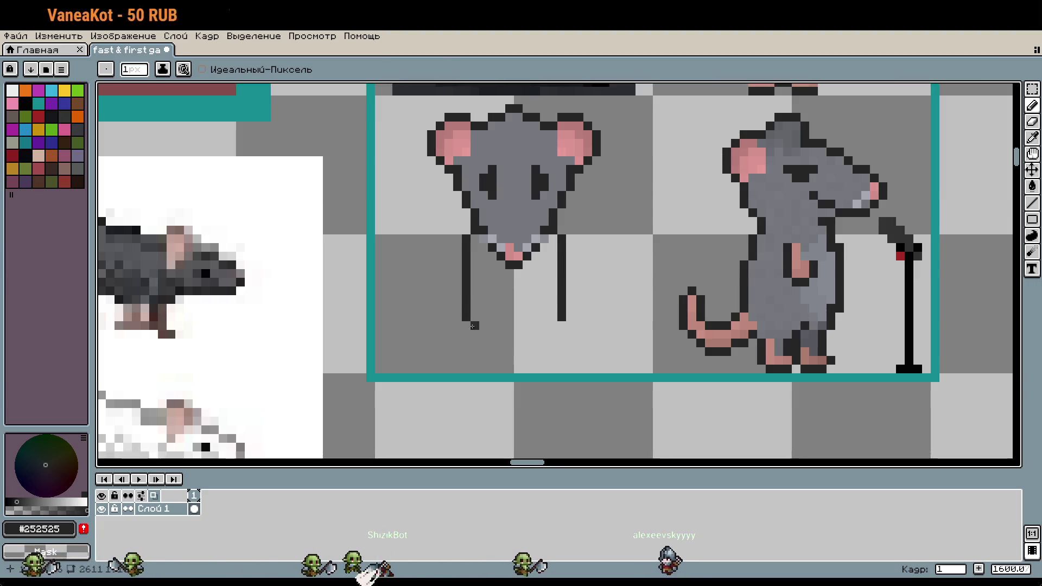
{"action": "left_click_drag", "start_coordinate": [493, 317], "coordinate": [502, 325]}
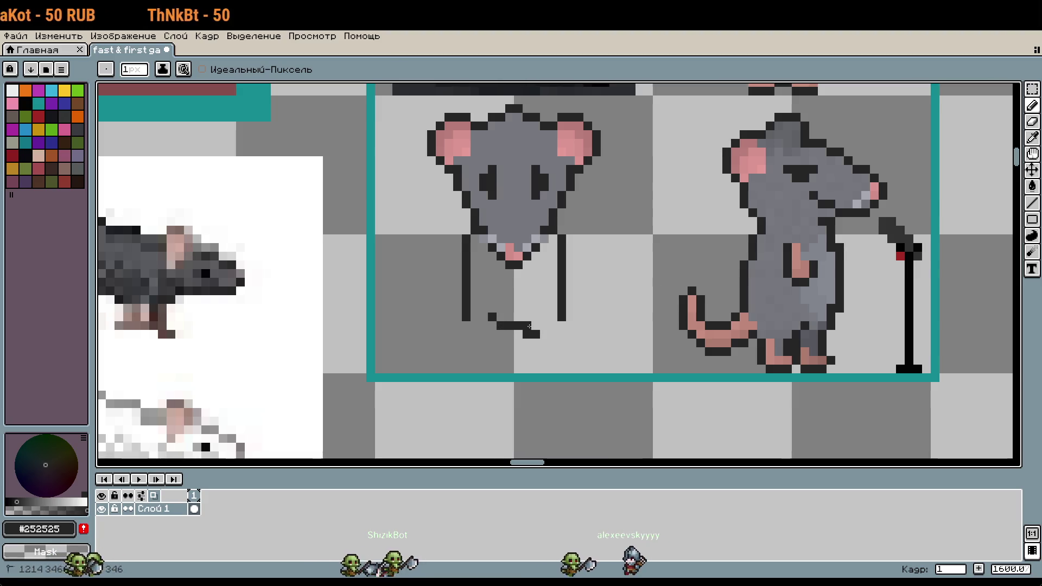
{"action": "key", "text": "ctrl+z"}
{"action": "left_click", "coordinate": [545, 317]}
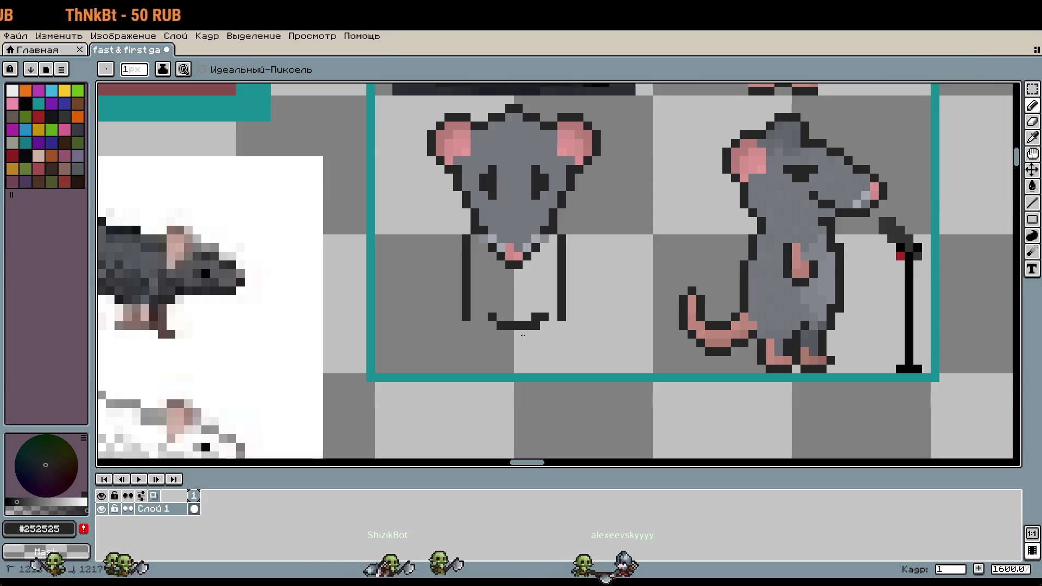
{"action": "left_click", "coordinate": [539, 320]}
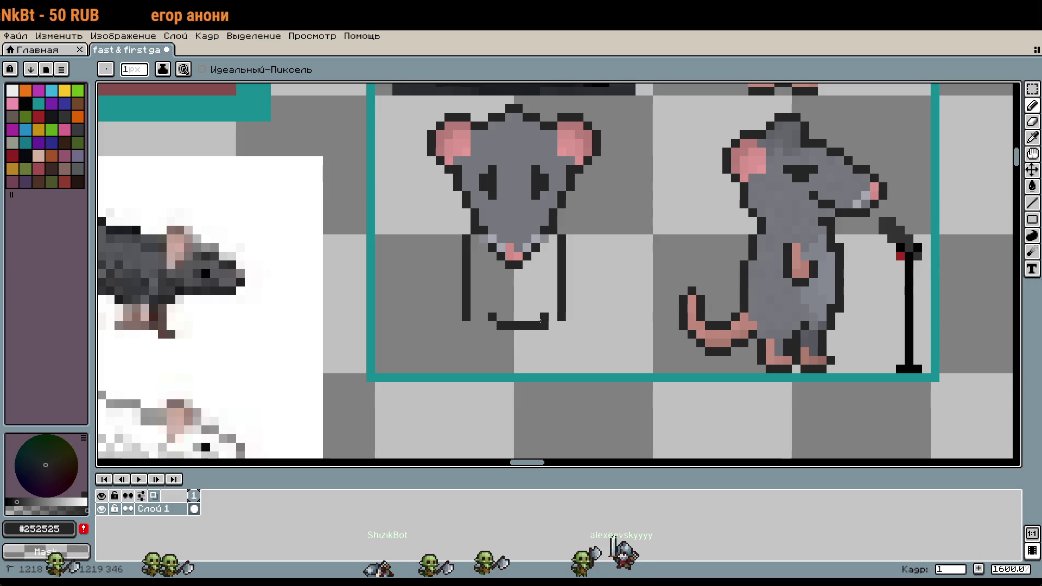
{"action": "key", "text": "ctrl+z"}
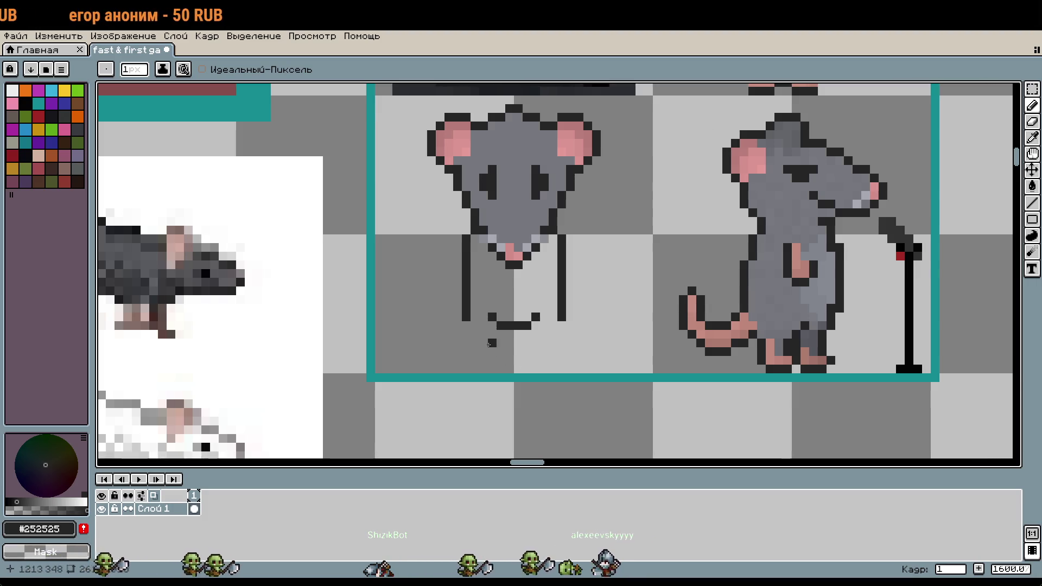
Nudge the belly line up and extend the right body line down to the feet
{"action": "key", "text": "m"}
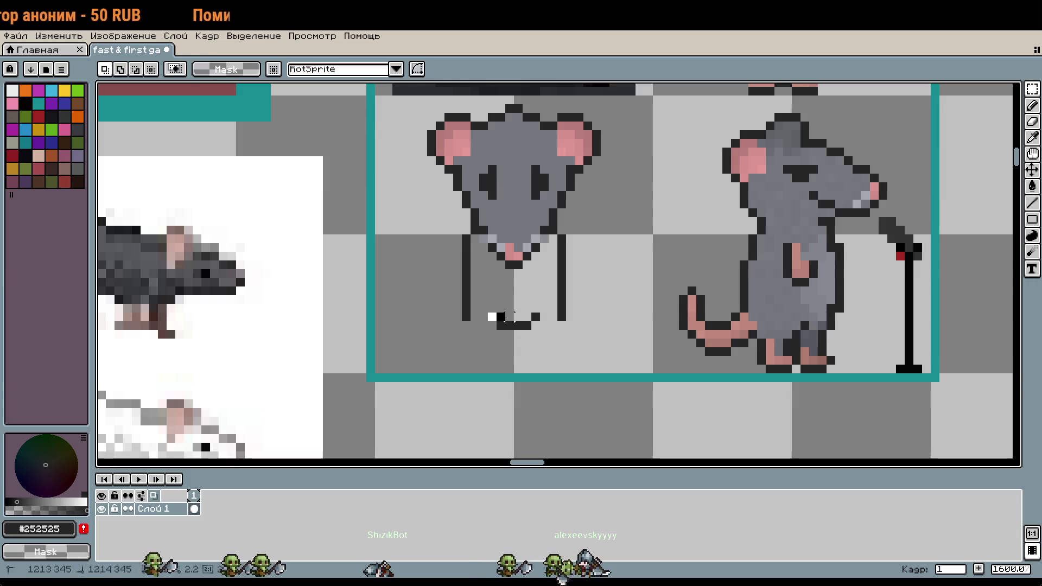
{"action": "mouse_move", "coordinate": [485, 310]}
{"action": "left_mouse_down"}
{"action": "mouse_move", "coordinate": [543, 332]}
{"action": "mouse_move", "coordinate": [534, 325]}
{"action": "left_mouse_up"}
{"action": "key", "text": "ctrl+d"}
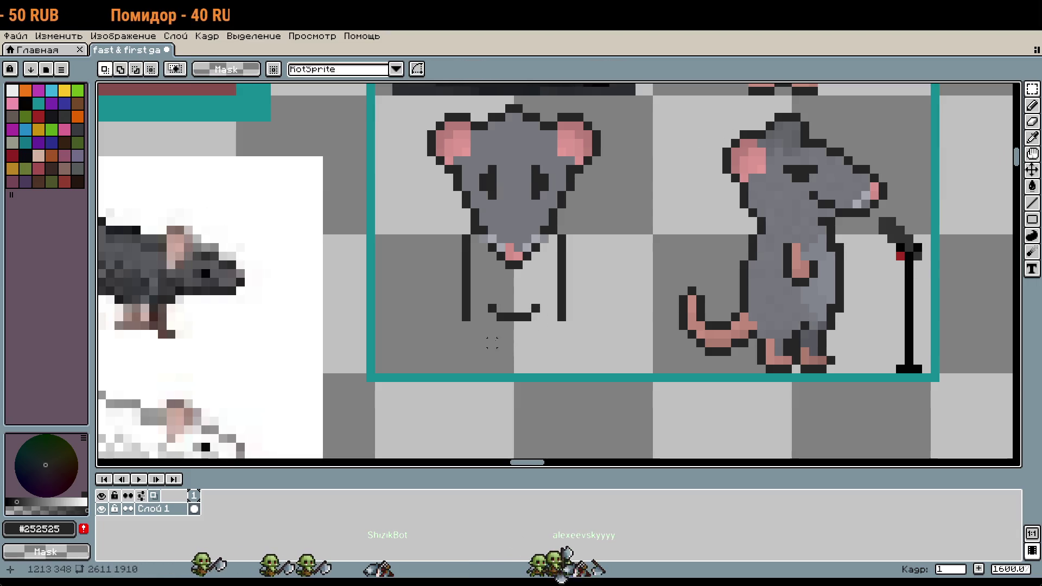
{"action": "key", "text": "b"}
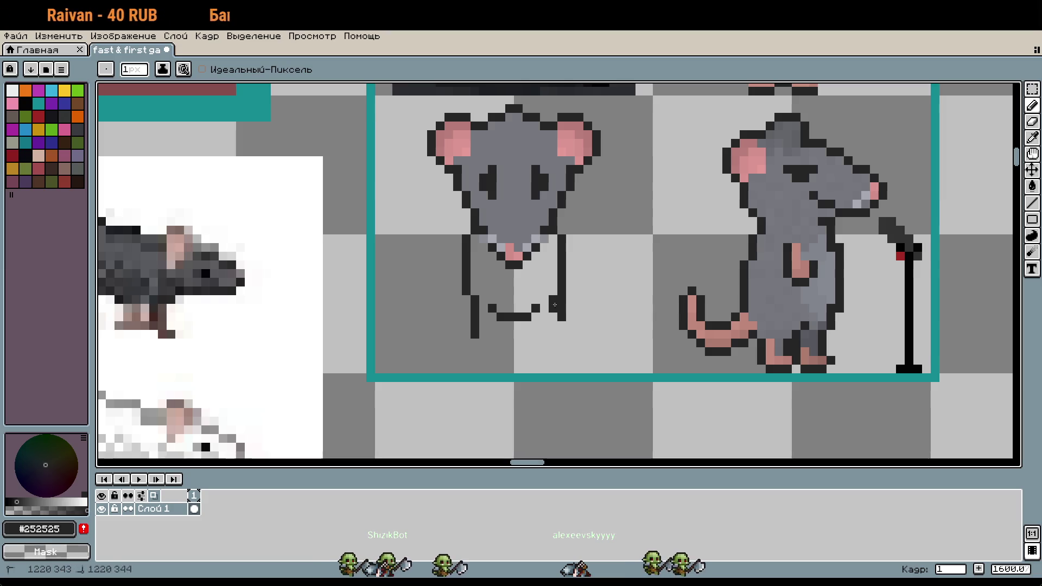
{"action": "left_click_drag", "start_coordinate": [555, 305], "coordinate": [553, 334]}
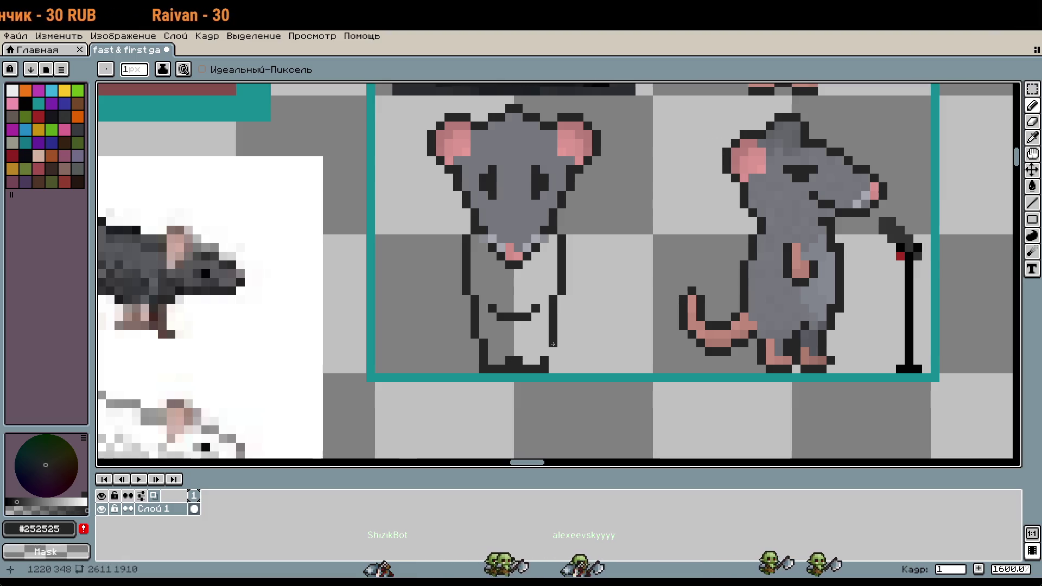
{"action": "left_click_drag", "start_coordinate": [553, 344], "coordinate": [554, 360]}
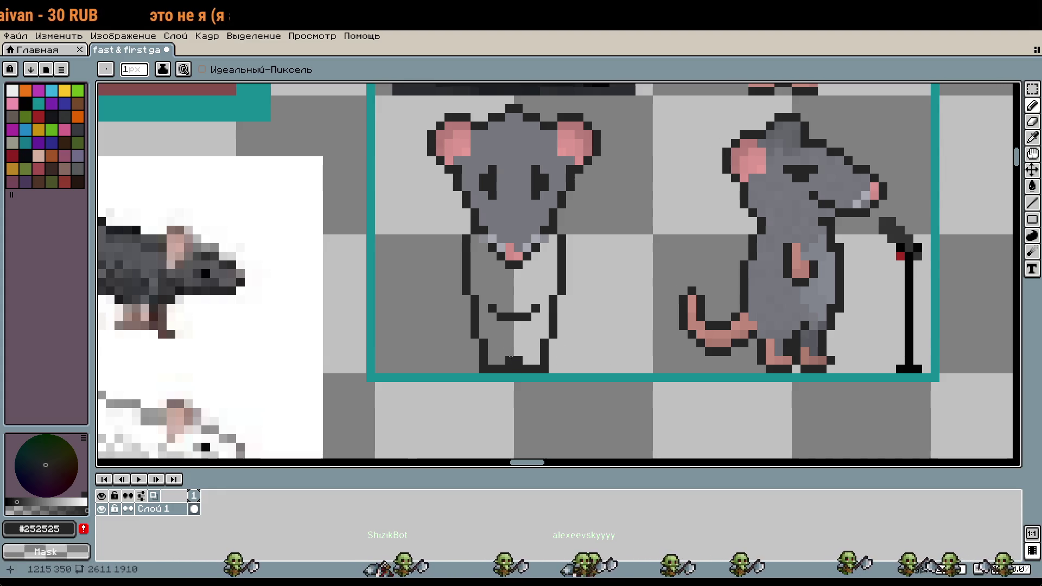
{"action": "left_click", "coordinate": [514, 351]}
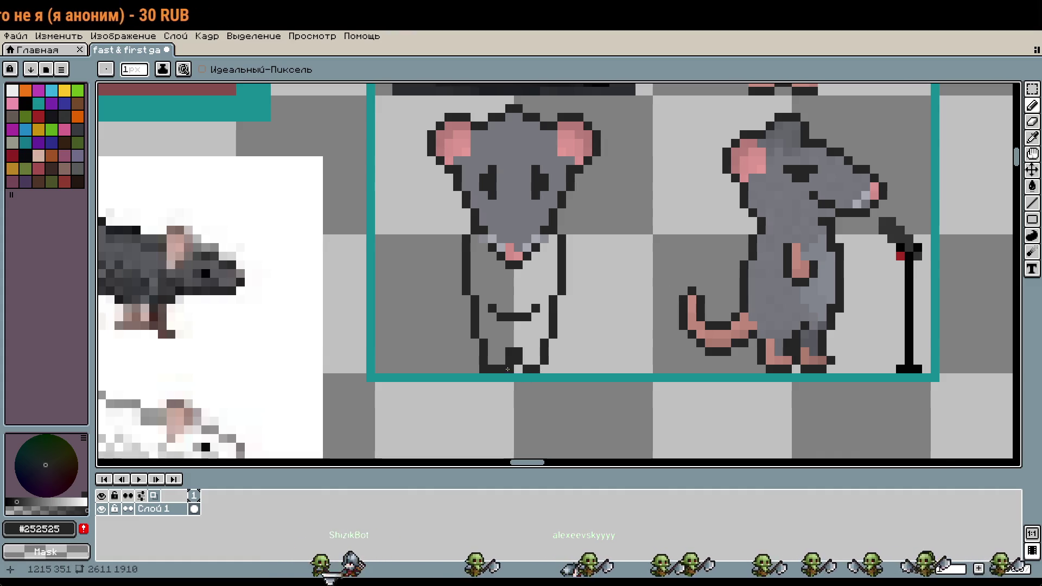
Clean up the feet, erasing stray pixels and adding dark pixels to the lower legs
{"action": "scroll", "coordinate": [538, 363], "scroll_direction": "down", "scroll_amount": 1}
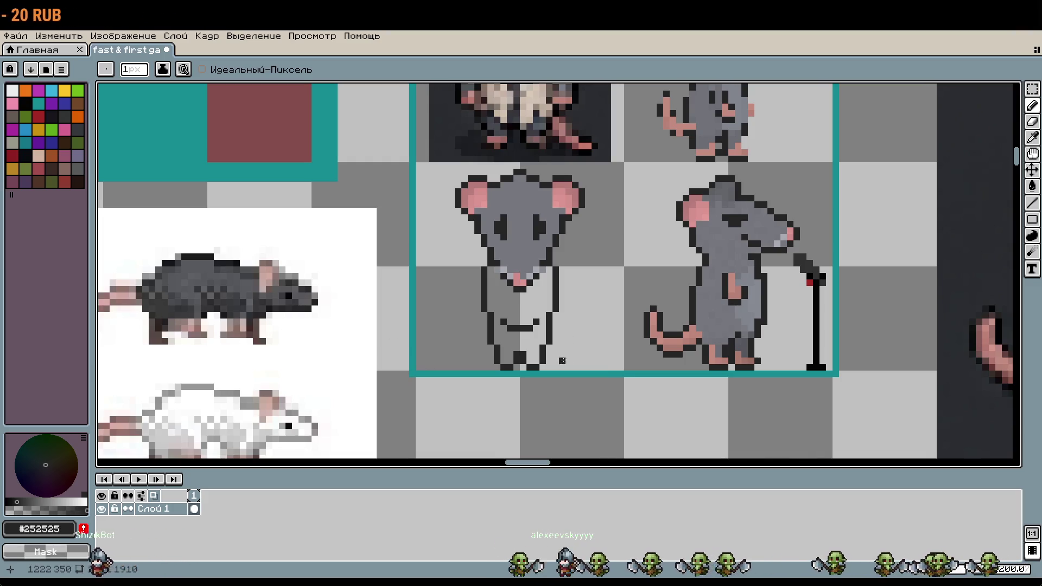
{"action": "left_click_drag", "start_coordinate": [562, 361], "coordinate": [515, 355]}
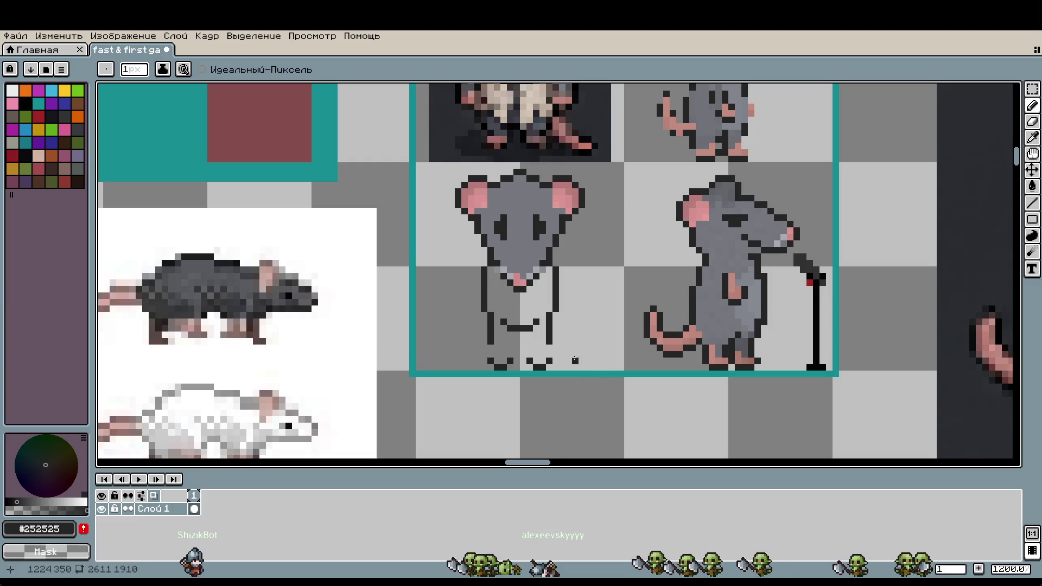
{"action": "scroll", "coordinate": [568, 348], "scroll_direction": "up", "scroll_amount": 1}
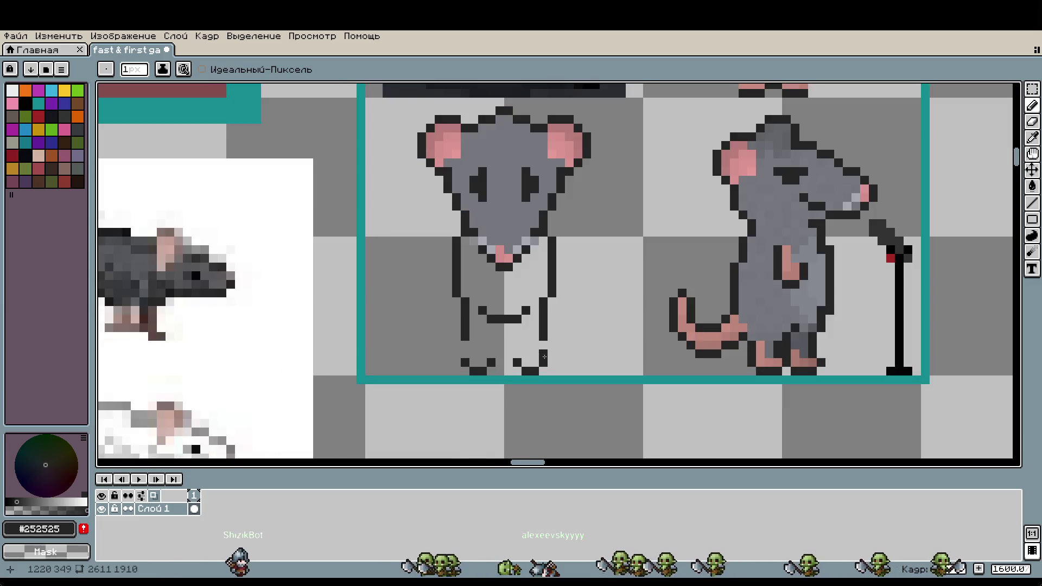
{"action": "left_click", "coordinate": [516, 354]}
{"action": "left_click", "coordinate": [492, 354]}
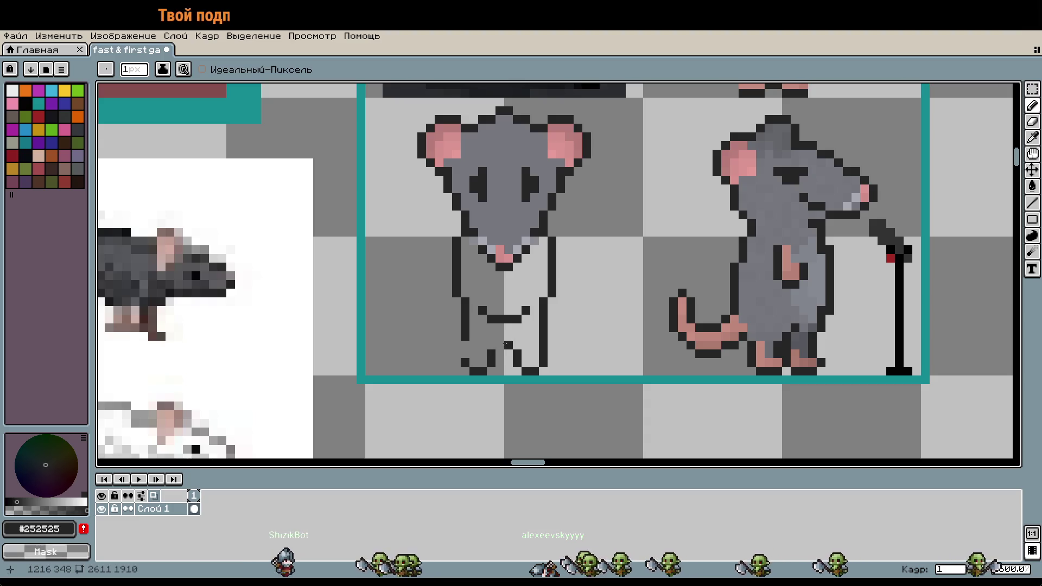
{"action": "scroll", "coordinate": [499, 344], "scroll_direction": "down", "scroll_amount": 3}
{"action": "mouse_move", "coordinate": [594, 291]}
{"action": "left_mouse_down"}
{"action": "mouse_move", "coordinate": [477, 291]}
{"action": "mouse_move", "coordinate": [527, 240]}
{"action": "left_mouse_up"}
{"action": "mouse_move", "coordinate": [507, 344]}
{"action": "left_mouse_down"}
{"action": "mouse_move", "coordinate": [595, 239]}
{"action": "mouse_move", "coordinate": [601, 349]}
{"action": "left_mouse_up"}
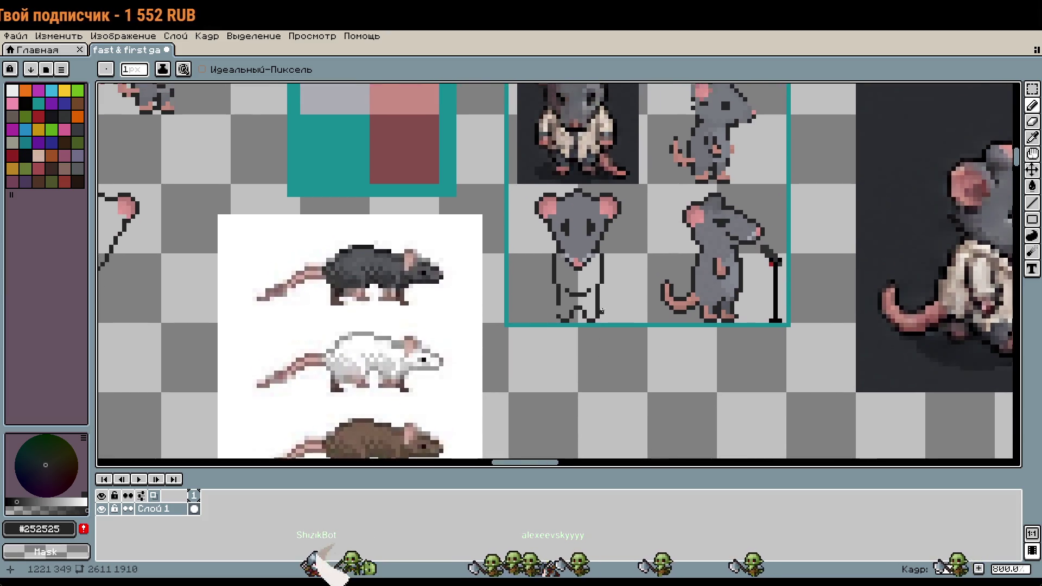
{"action": "scroll", "coordinate": [609, 307], "scroll_direction": "up", "scroll_amount": 2}
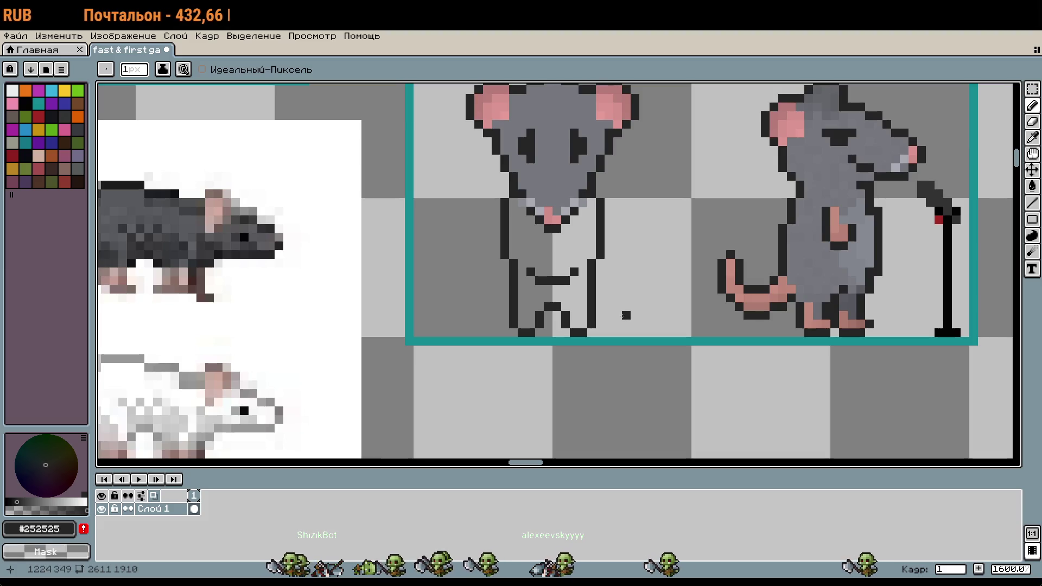
{"action": "scroll", "coordinate": [702, 333], "scroll_direction": "down", "scroll_amount": 1}
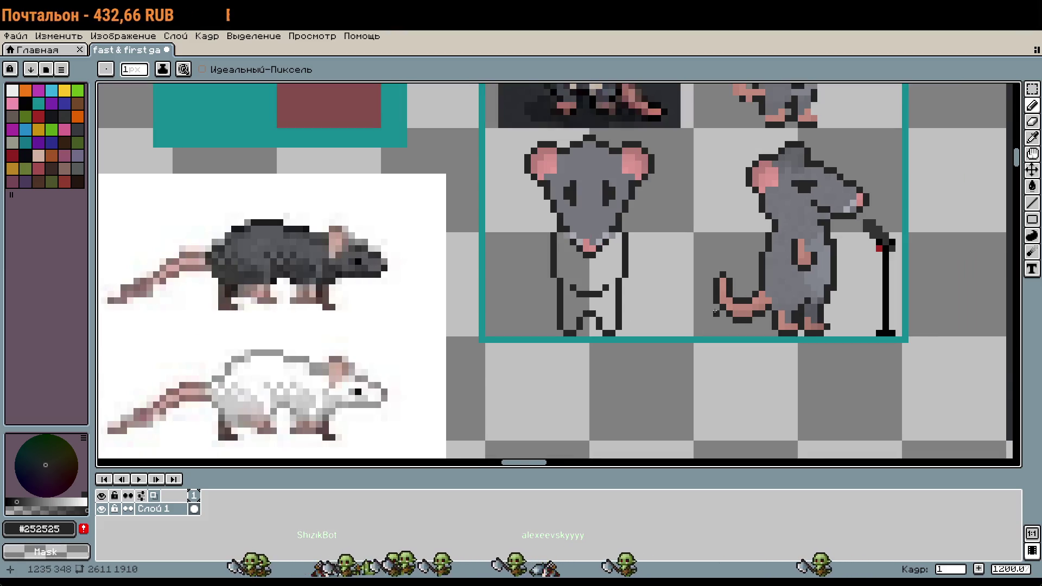
{"action": "left_click_drag", "start_coordinate": [690, 287], "coordinate": [723, 351]}
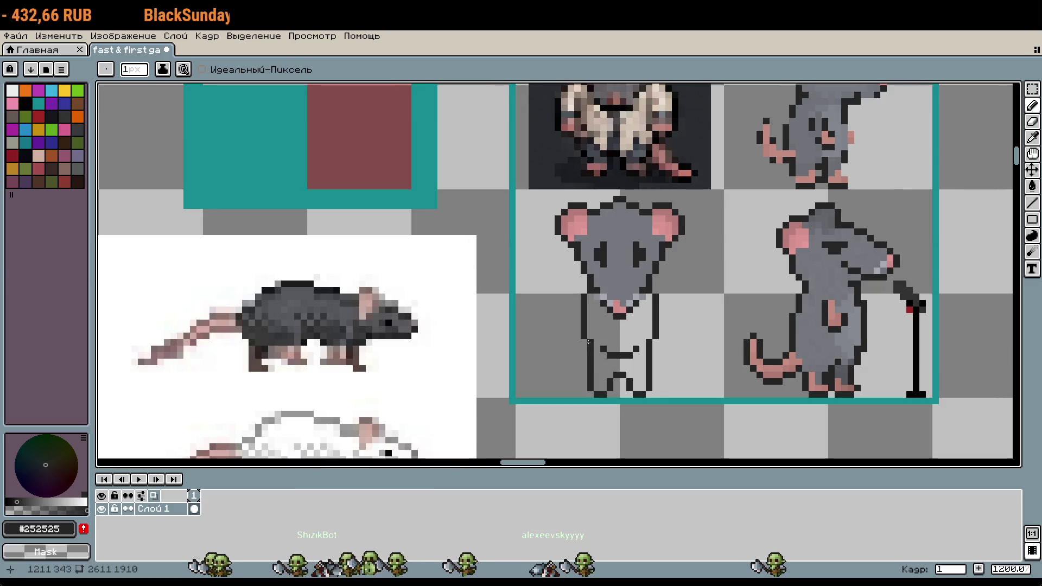
Erase the left side outline of the front rat's body
{"action": "left_click_drag", "start_coordinate": [589, 342], "coordinate": [592, 374]}
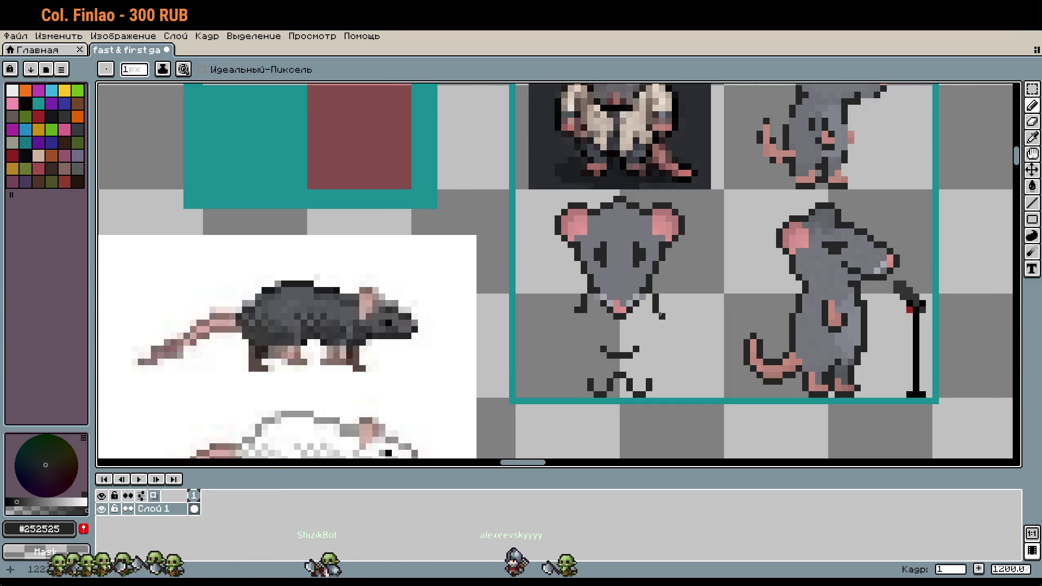
{"action": "scroll", "coordinate": [714, 298], "scroll_direction": "up", "scroll_amount": 3}
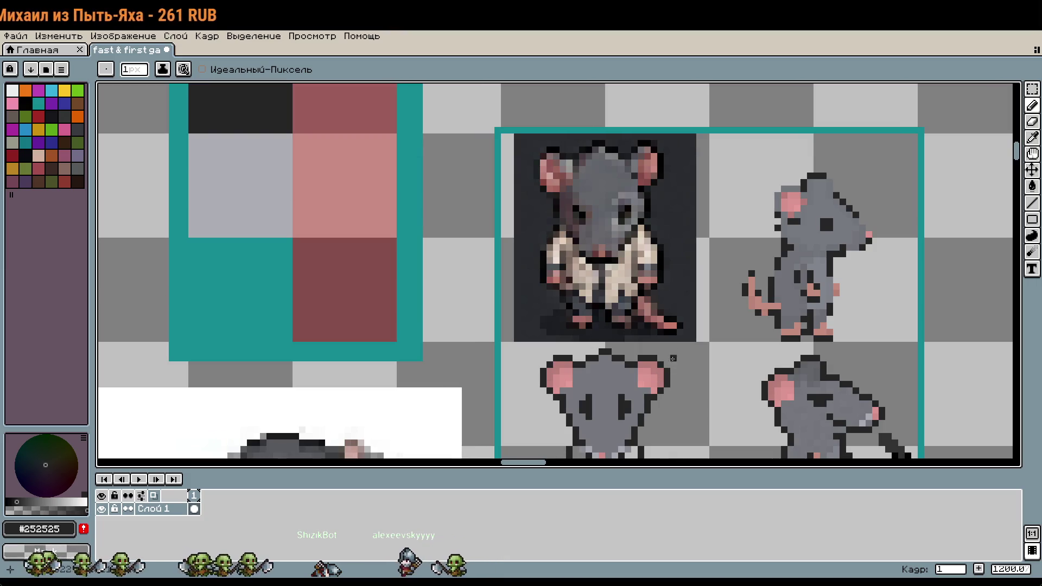
{"action": "mouse_move", "coordinate": [673, 358]}
{"action": "left_mouse_down"}
{"action": "mouse_move", "coordinate": [671, 157]}
{"action": "mouse_move", "coordinate": [671, 260]}
{"action": "left_mouse_up"}
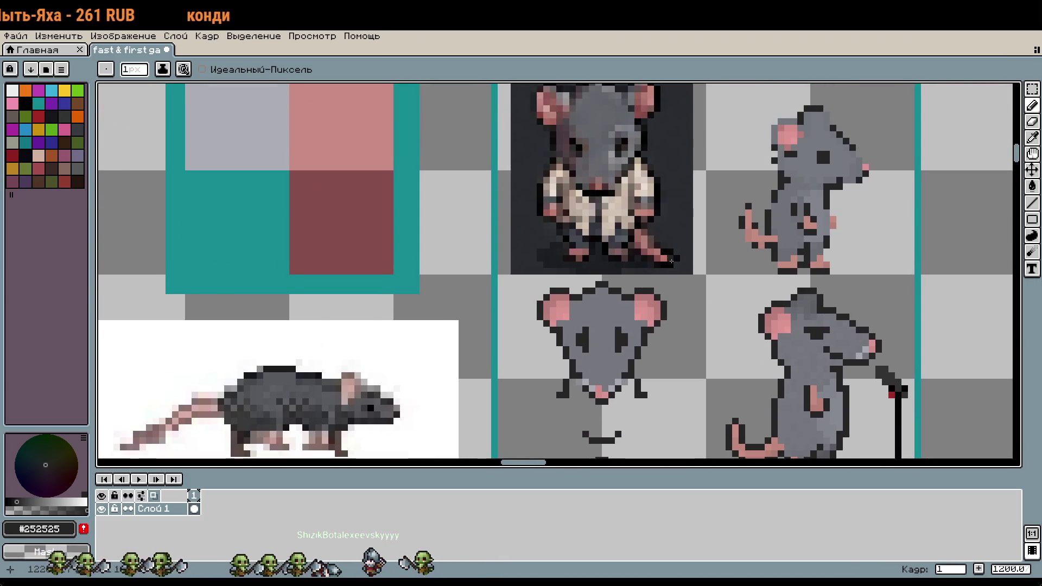
{"action": "scroll", "coordinate": [672, 262], "scroll_direction": "down", "scroll_amount": 2}
Try moving the legs and feet up with a rectangle selection, then cancel the move
{"action": "key", "text": "m"}
{"action": "left_click_drag", "start_coordinate": [572, 334], "coordinate": [680, 363]}
{"action": "left_click_drag", "start_coordinate": [648, 361], "coordinate": [654, 216]}
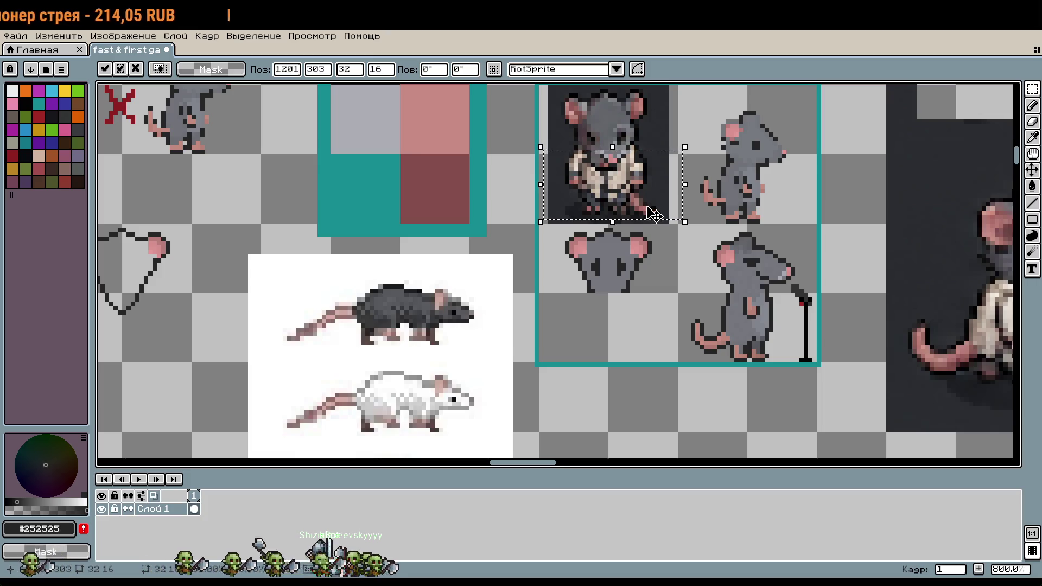
{"action": "key", "text": "Return"}
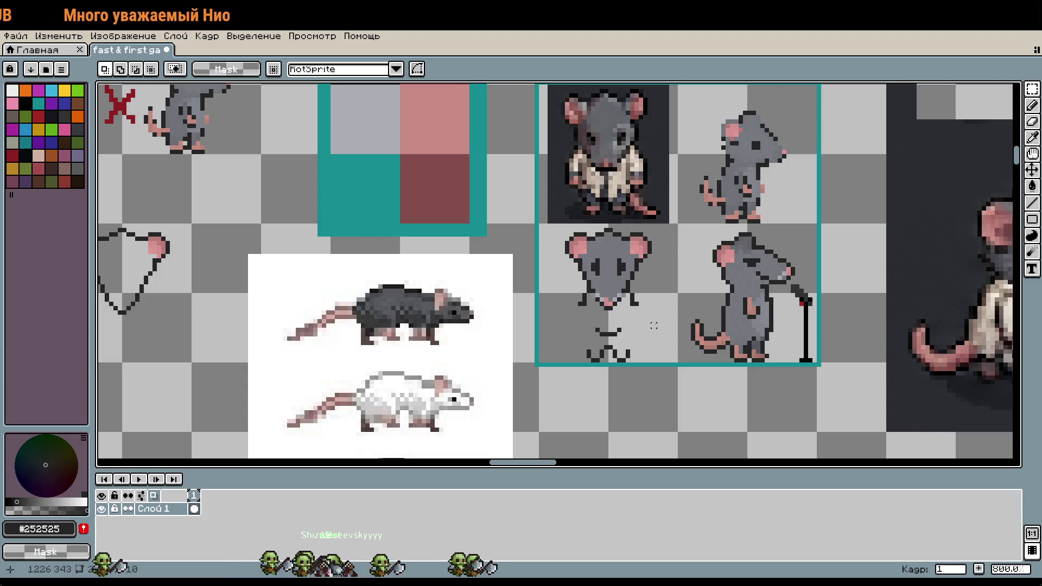
{"action": "scroll", "coordinate": [615, 316], "scroll_direction": "up", "scroll_amount": 2}
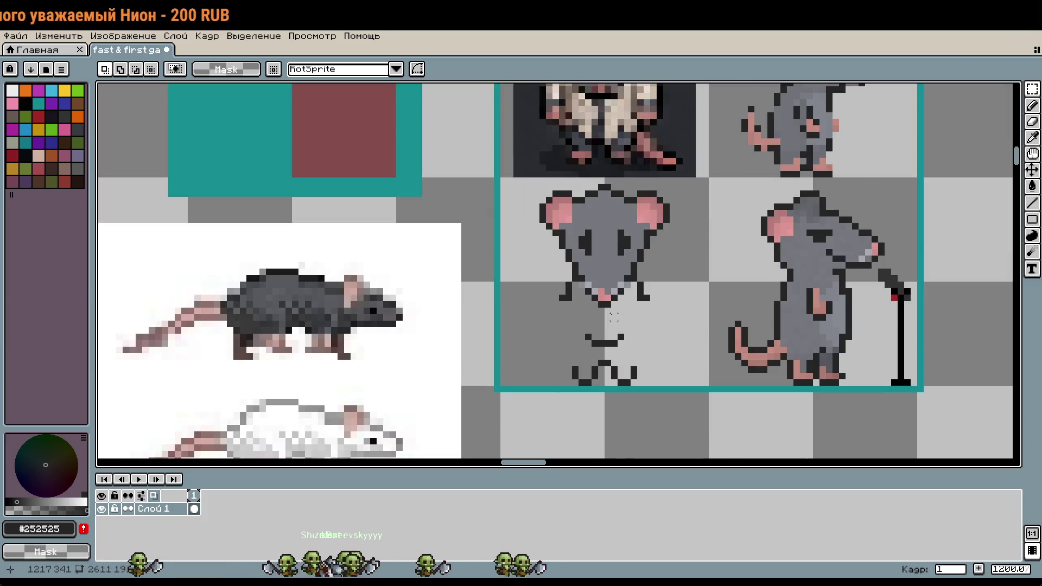
{"action": "scroll", "coordinate": [691, 282], "scroll_direction": "left", "scroll_amount": 2}
{"action": "scroll", "coordinate": [691, 282], "scroll_direction": "down", "scroll_amount": 2}
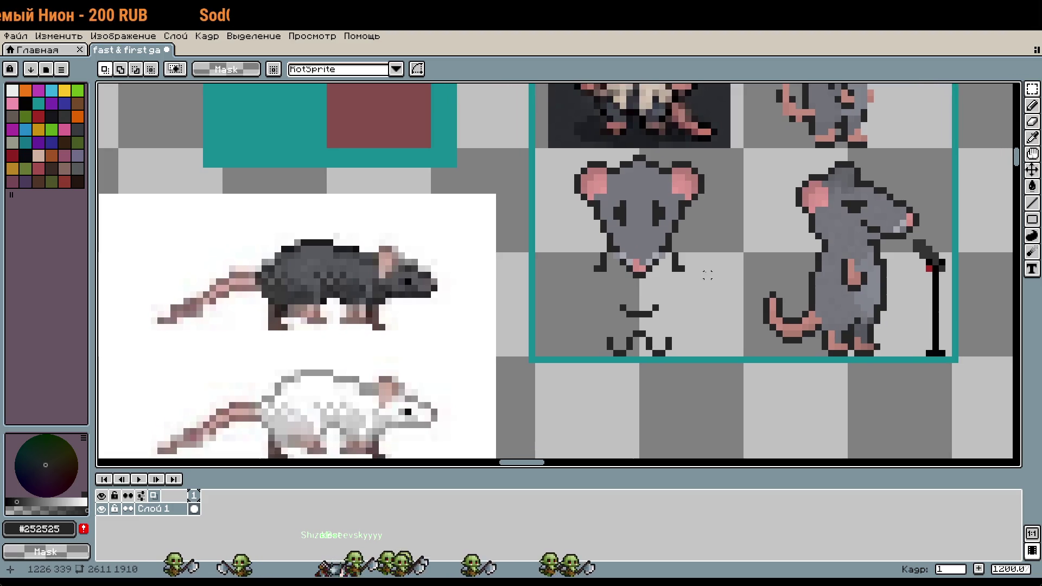
{"action": "key", "text": "w"}
{"action": "scroll", "coordinate": [660, 229], "scroll_direction": "up", "scroll_amount": 3}
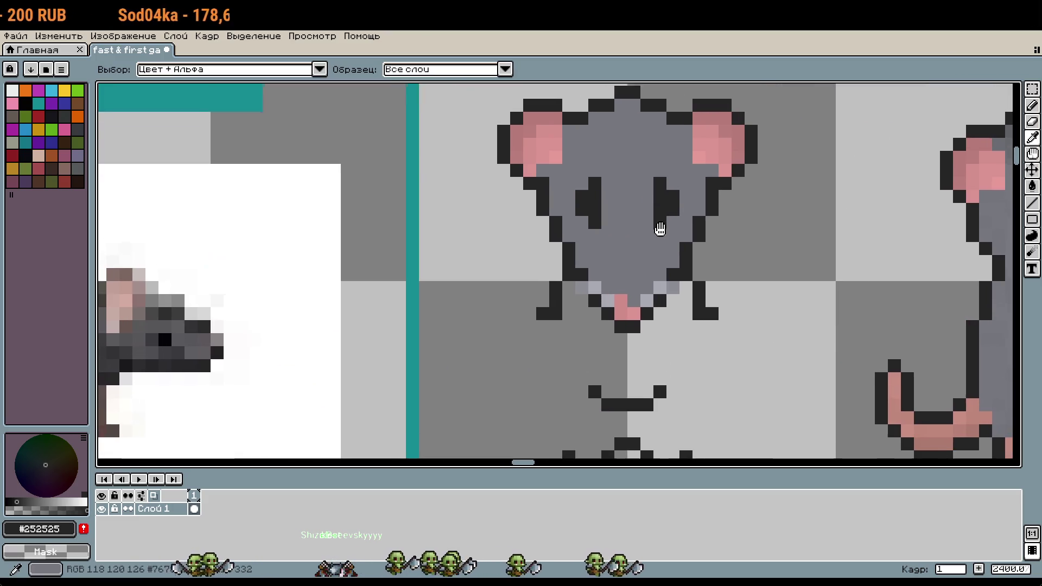
Paint wide dark eye bars with the Pencil, grey out stray eye pixels, and add a dark jaw pixel
{"action": "scroll", "coordinate": [660, 229], "scroll_direction": "up", "scroll_amount": 2}
{"action": "key", "text": "b"}
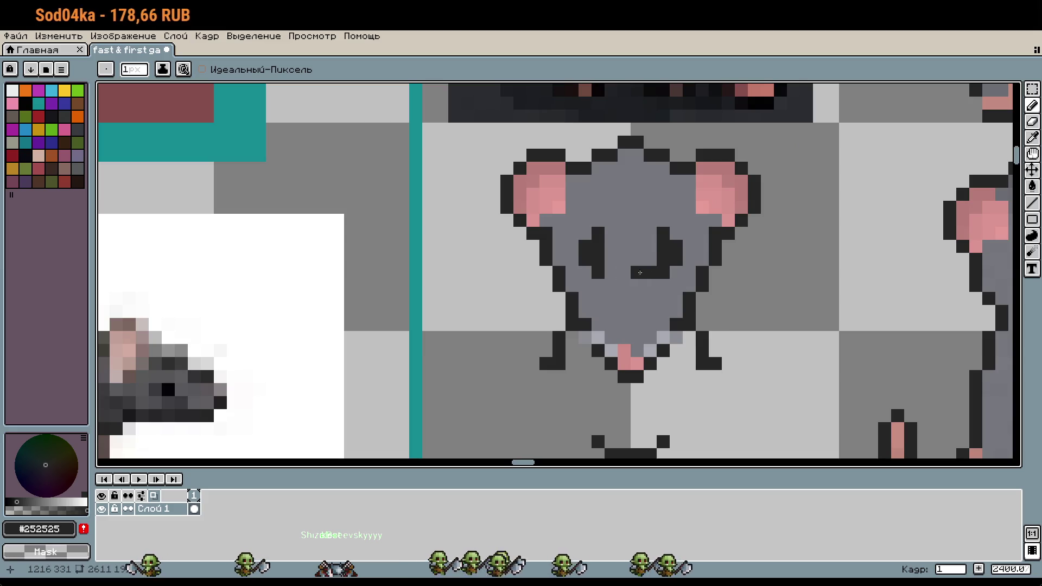
{"action": "mouse_move", "coordinate": [610, 246]}
{"action": "left_mouse_down"}
{"action": "mouse_move", "coordinate": [610, 271]}
{"action": "mouse_move", "coordinate": [651, 259]}
{"action": "left_mouse_up"}
{"action": "right_click", "coordinate": [624, 272], "text": "alt"}
{"action": "right_click", "coordinate": [637, 272]}
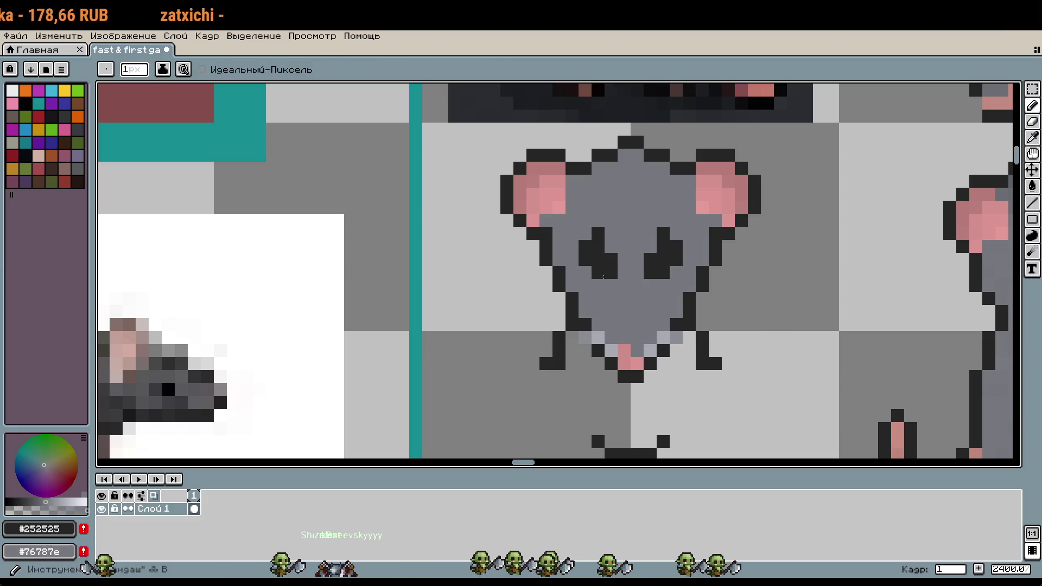
{"action": "right_click", "coordinate": [585, 259]}
{"action": "right_click", "coordinate": [663, 273]}
{"action": "scroll", "coordinate": [660, 272], "scroll_direction": "down", "scroll_amount": 1}
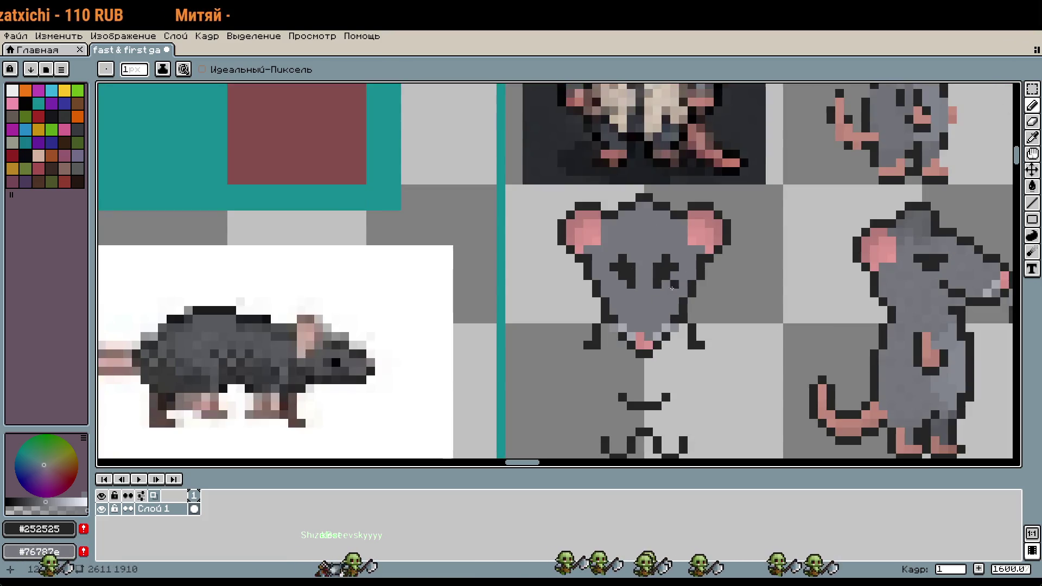
{"action": "scroll", "coordinate": [642, 367], "scroll_direction": "down", "scroll_amount": 1}
{"action": "scroll", "coordinate": [609, 264], "scroll_direction": "up", "scroll_amount": 2}
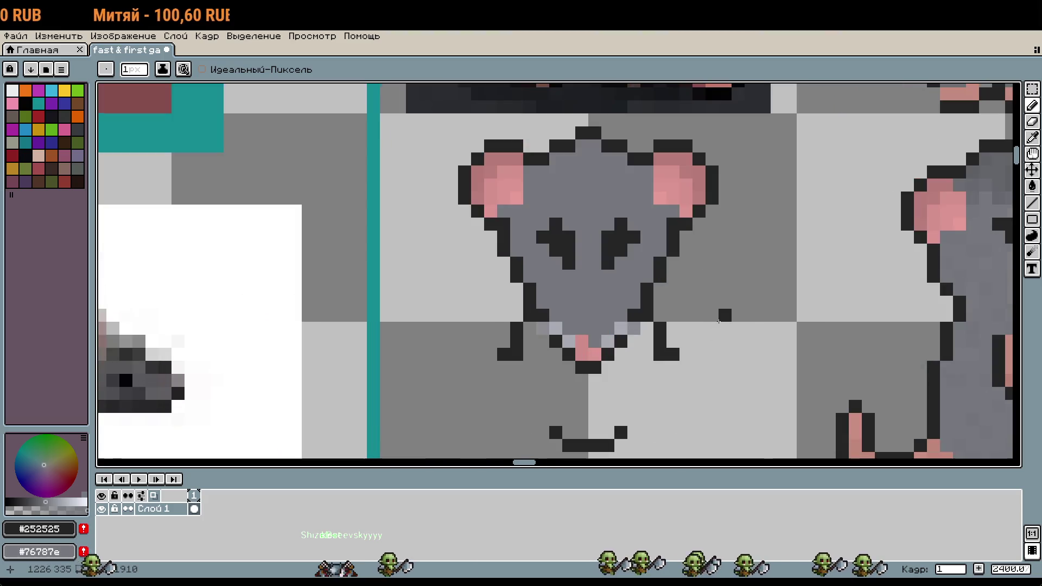
{"action": "right_click", "coordinate": [569, 262]}
{"action": "left_click", "coordinate": [638, 295]}
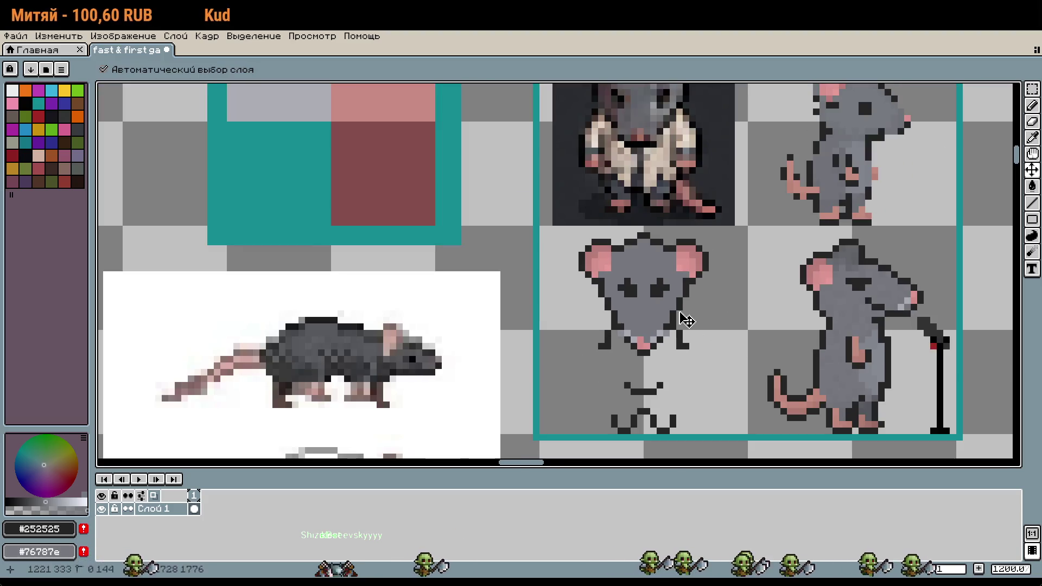
Undo unwanted pencil strokes around the eyes until they look half-closed
{"action": "scroll", "coordinate": [648, 320], "scroll_direction": "up", "scroll_amount": 1}
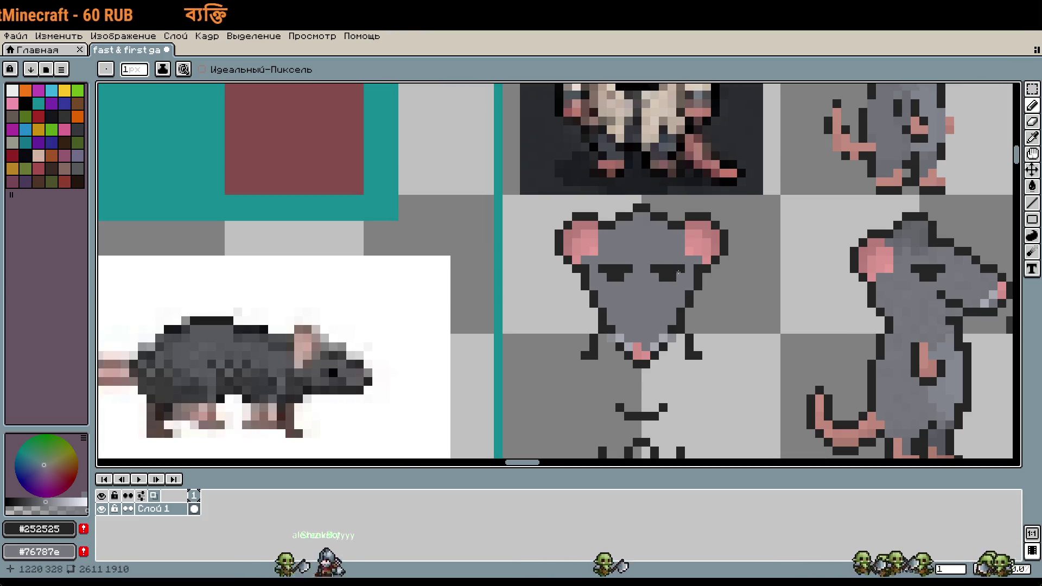
{"action": "scroll", "coordinate": [732, 329], "scroll_direction": "down", "scroll_amount": 1}
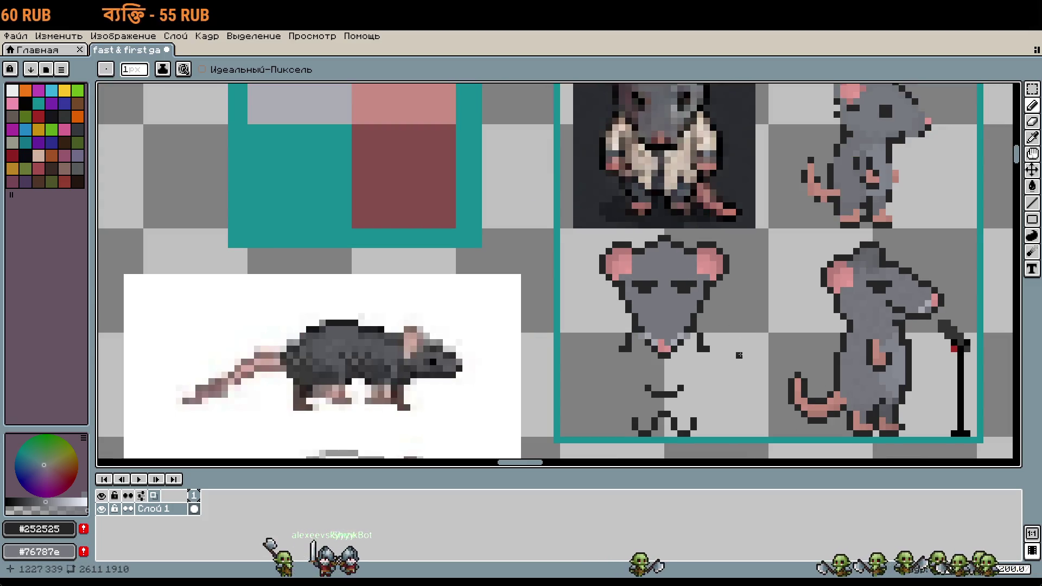
{"action": "scroll", "coordinate": [739, 356], "scroll_direction": "down", "scroll_amount": 1}
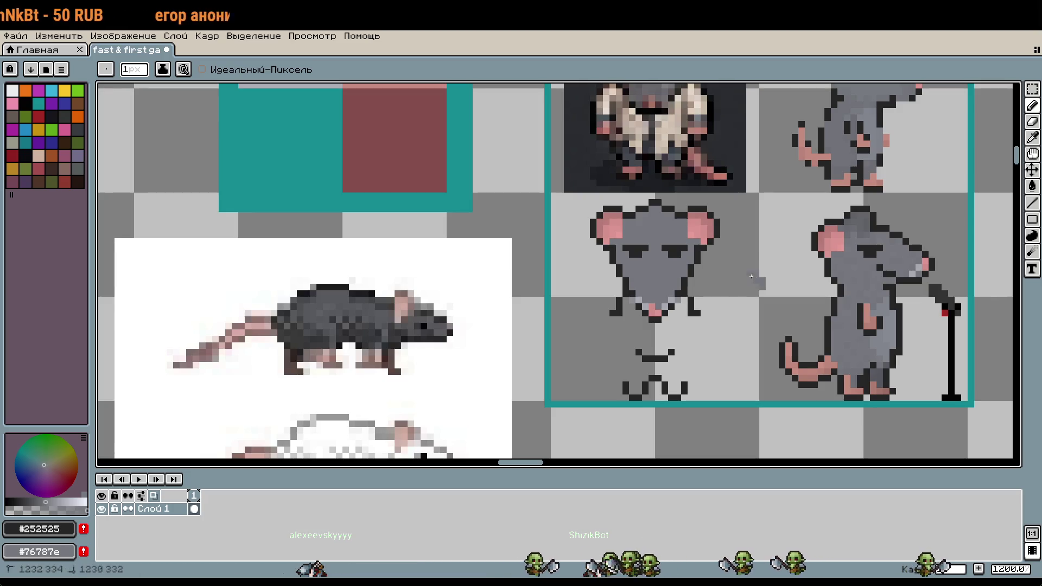
{"action": "key", "text": "ctrl+z"}
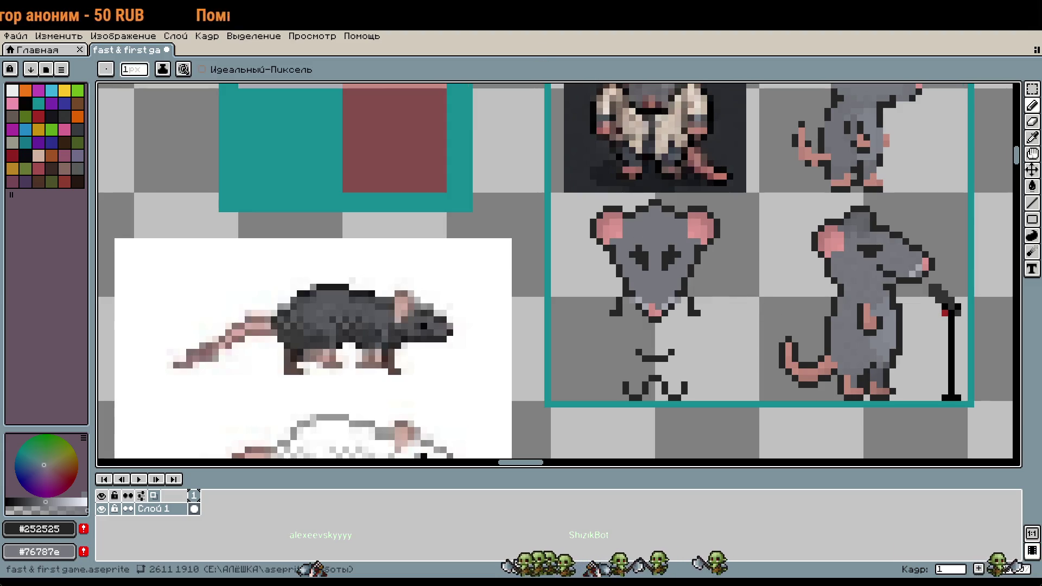
{"action": "key", "text": "ctrl+z"}
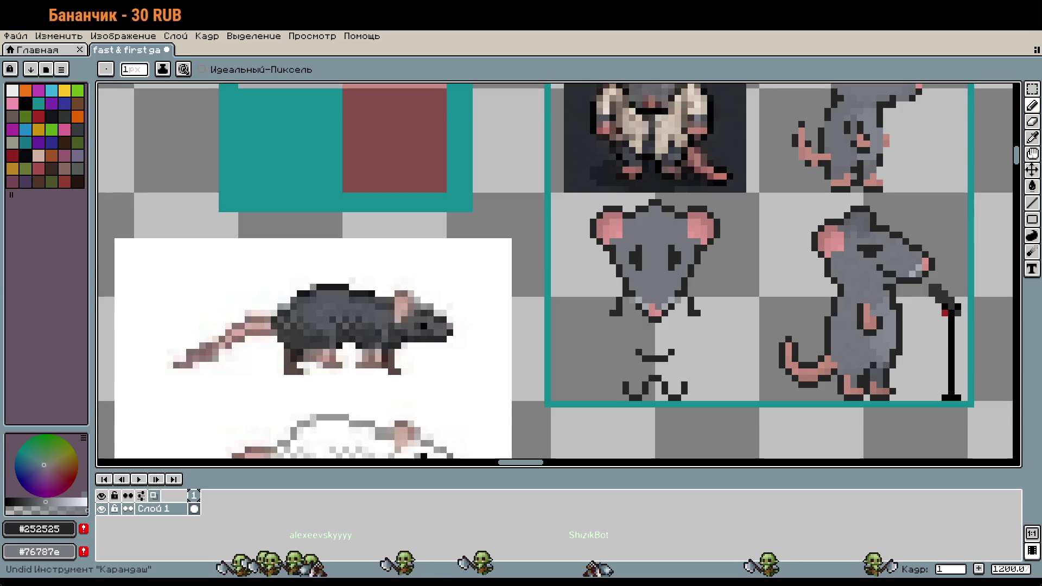
{"action": "key", "text": "v"}
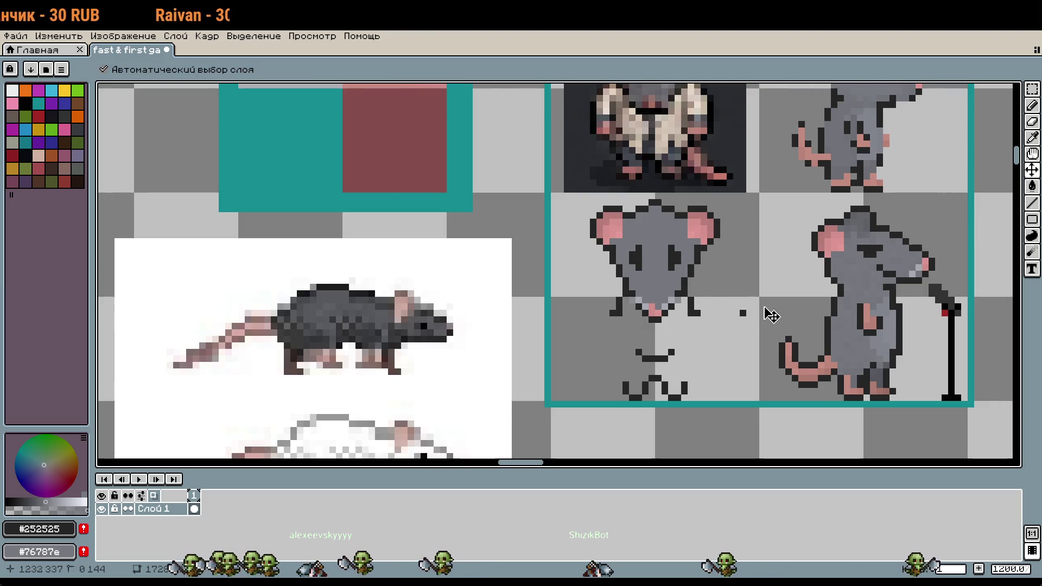
{"action": "key", "text": "b"}
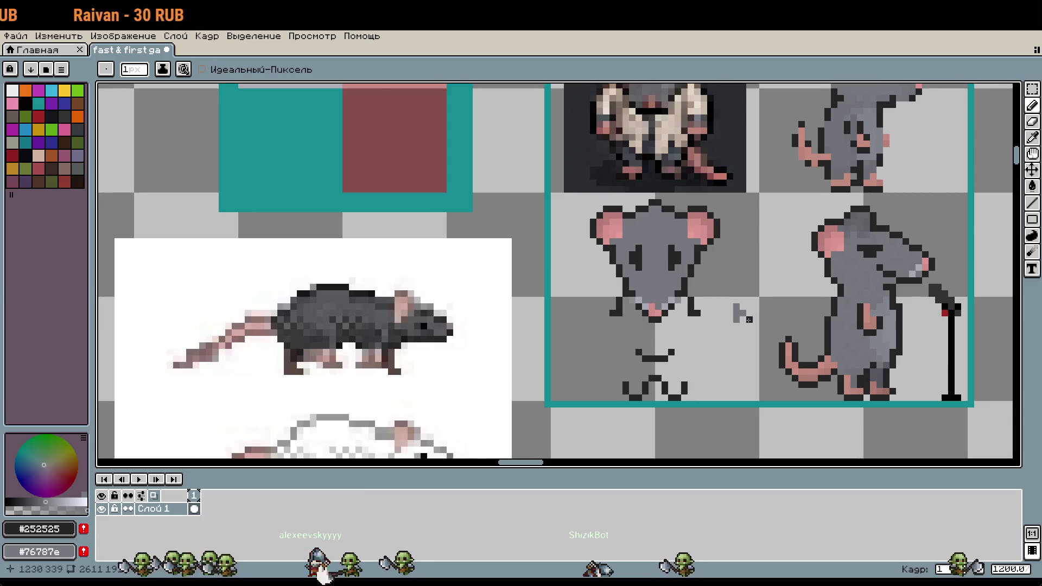
{"action": "key", "text": "ctrl+z"}
{"action": "key", "text": "b"}
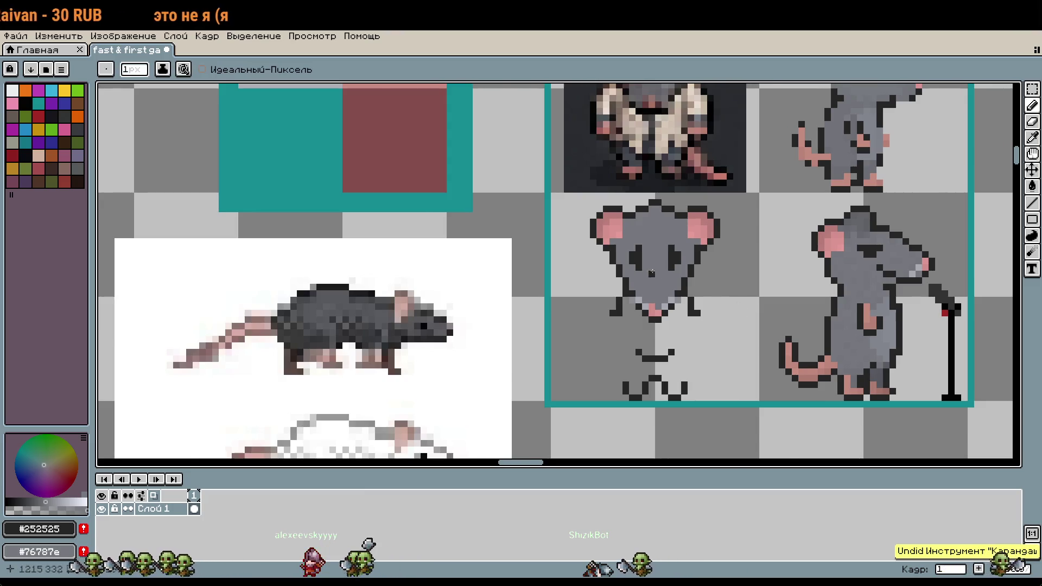
{"action": "scroll", "coordinate": [638, 254], "scroll_direction": "up", "scroll_amount": 2}
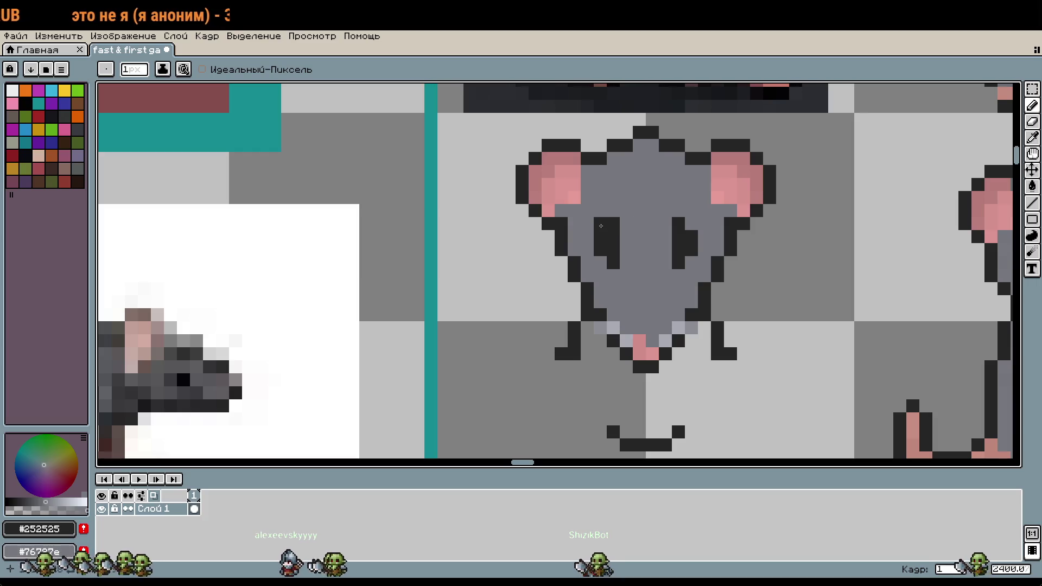
{"action": "key", "text": "ctrl+z"}
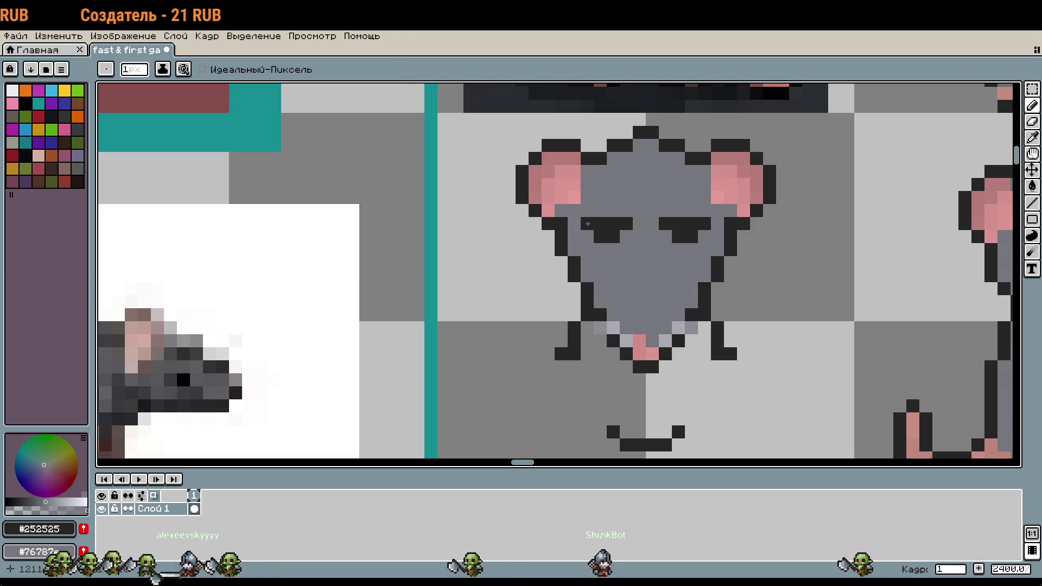
{"action": "scroll", "coordinate": [693, 235], "scroll_direction": "down", "scroll_amount": 1}
{"action": "scroll", "coordinate": [675, 276], "scroll_direction": "down", "scroll_amount": 1}
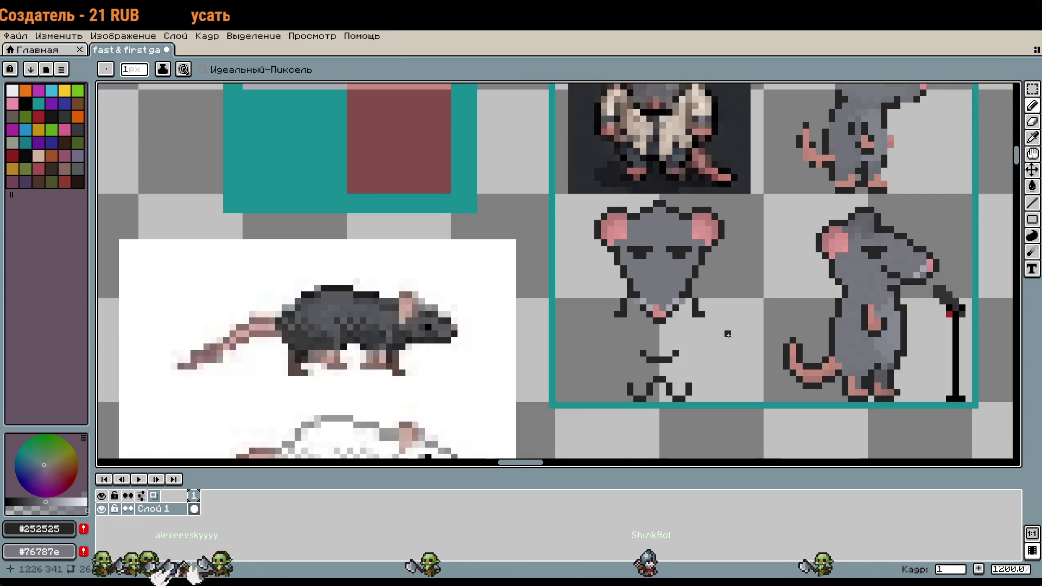
{"action": "scroll", "coordinate": [708, 327], "scroll_direction": "up", "scroll_amount": 1}
Marquee the rat's left eye and nudge it down one pixel
{"action": "key", "text": "m"}
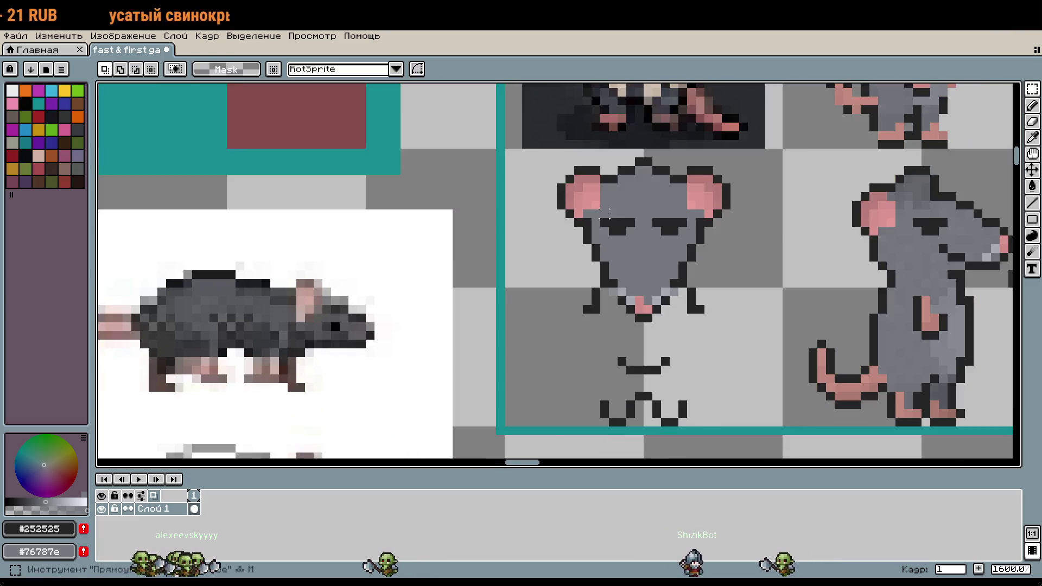
{"action": "left_click_drag", "start_coordinate": [606, 216], "coordinate": [690, 255]}
{"action": "key", "text": "Down"}
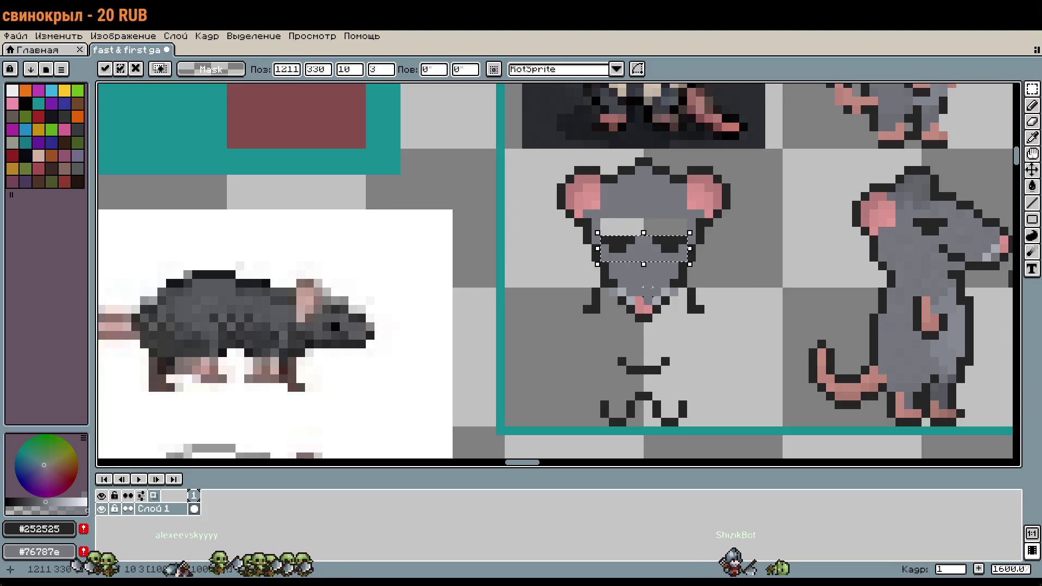
{"action": "key", "text": "ctrl+d"}
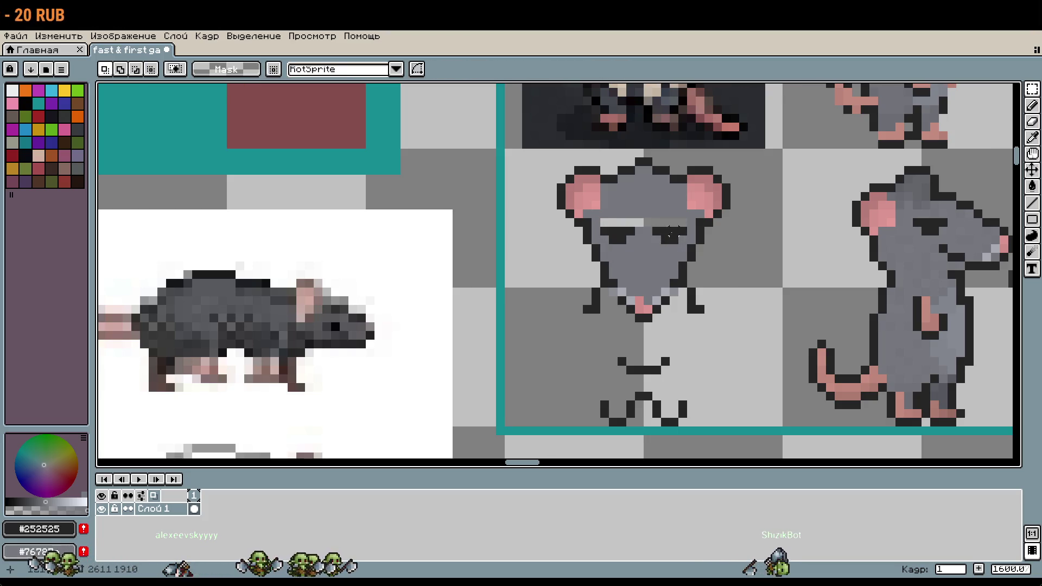
{"action": "key", "text": "b"}
Add a dark pixel below the mouth and sample transparency as the right-click erasing colour
{"action": "scroll", "coordinate": [653, 267], "scroll_direction": "down", "scroll_amount": 3}
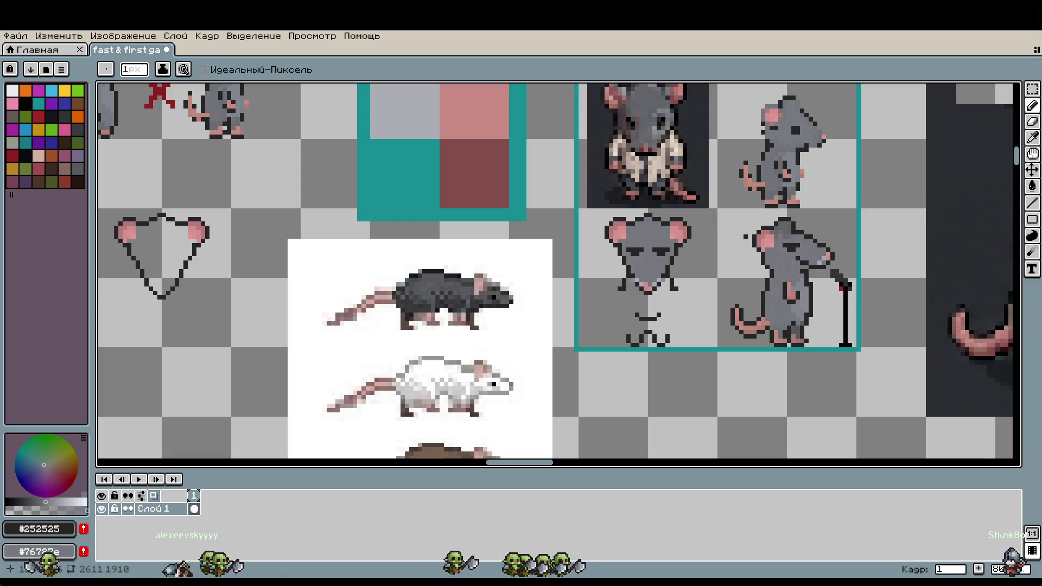
{"action": "left_click", "coordinate": [647, 321]}
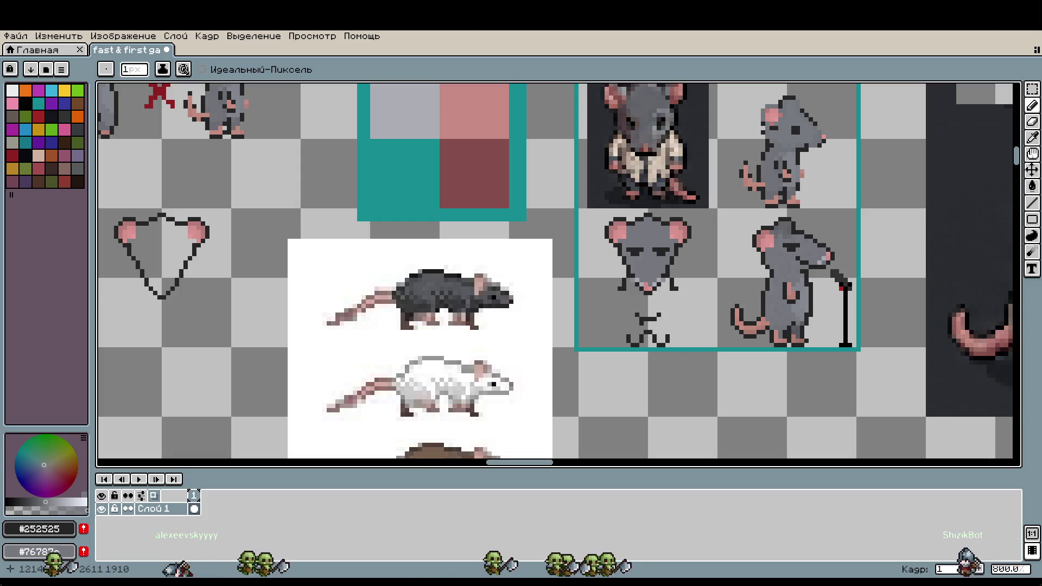
{"action": "scroll", "coordinate": [633, 315], "scroll_direction": "up", "scroll_amount": 2}
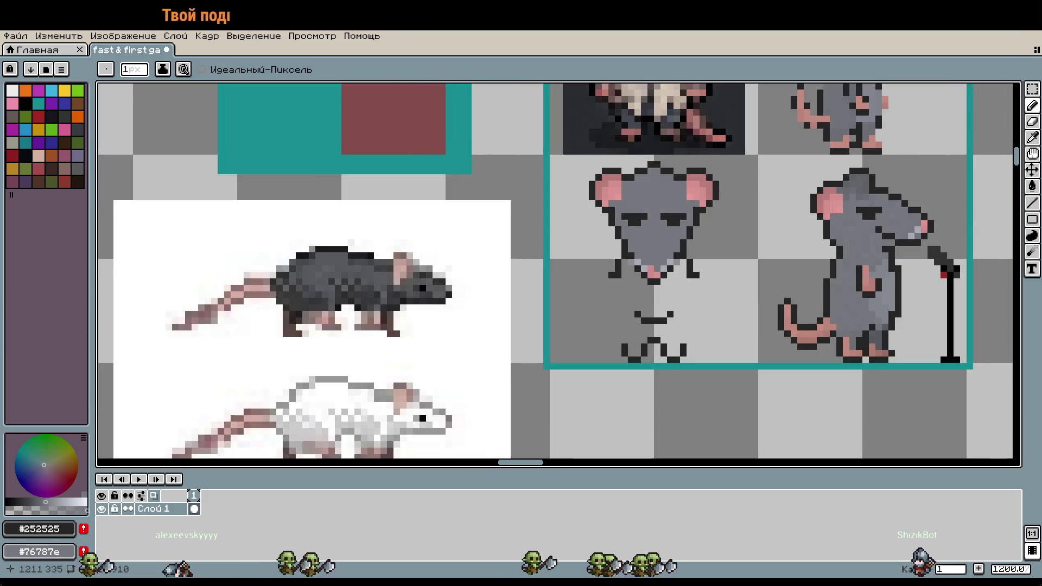
{"action": "scroll", "coordinate": [636, 283], "scroll_direction": "up", "scroll_amount": 1}
{"action": "key", "text": "i"}
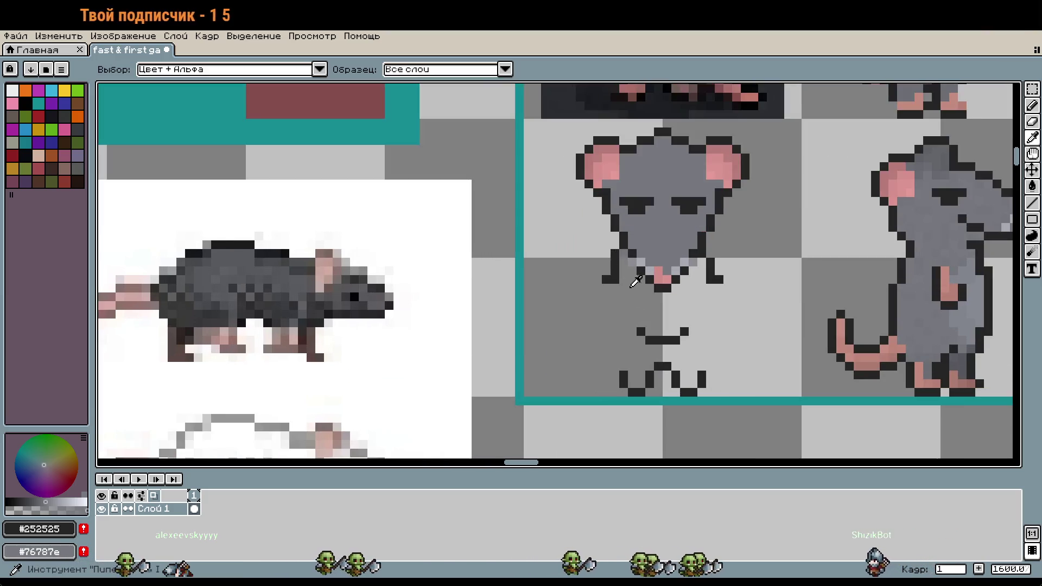
{"action": "right_click", "coordinate": [636, 282]}
{"action": "key", "text": "b"}
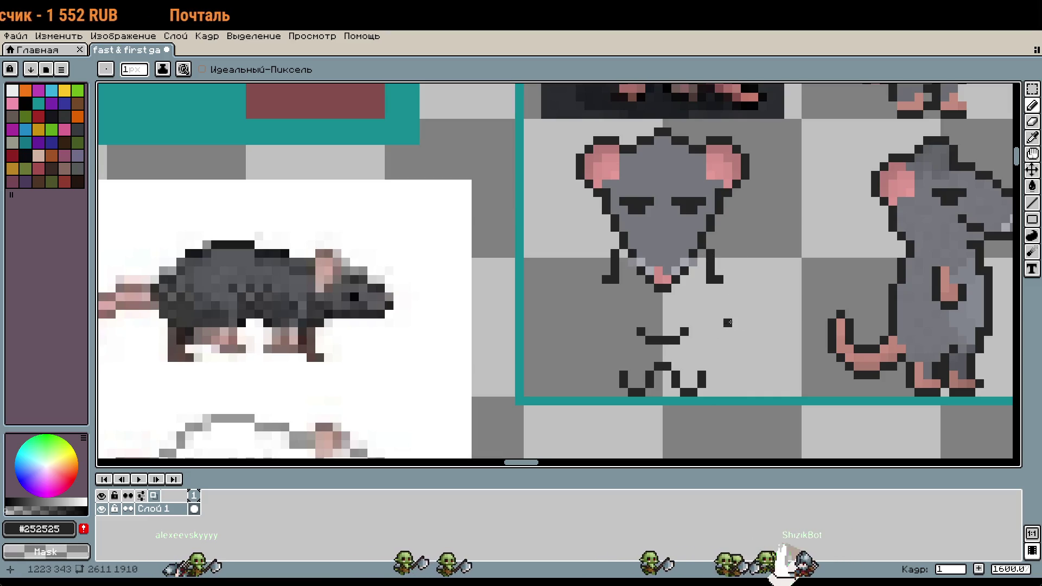
Reshape both feet by erasing their bottom pixels and adding dark pixels above and outward
{"action": "scroll", "coordinate": [719, 288], "scroll_direction": "up", "scroll_amount": 1}
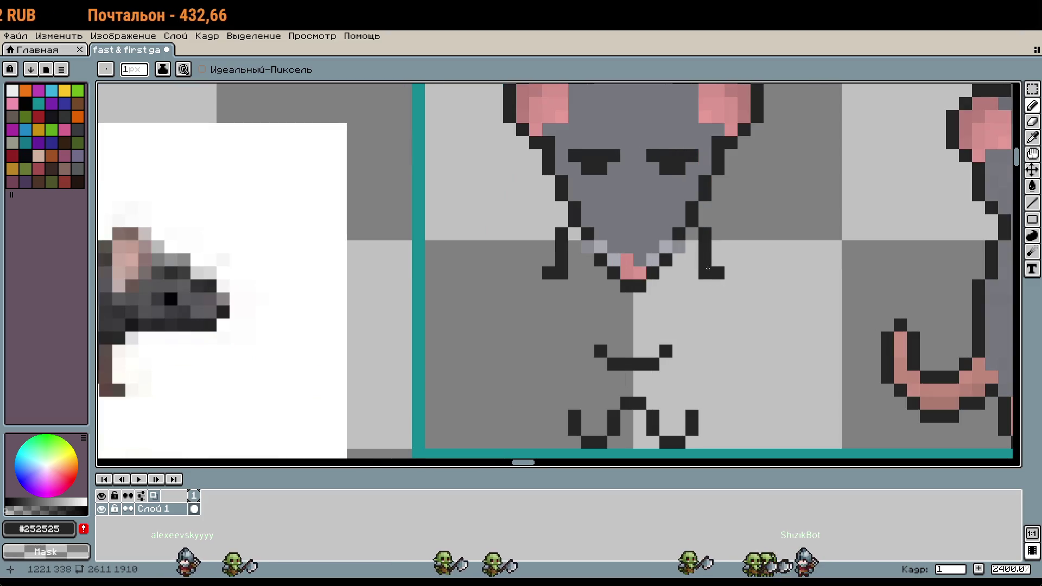
{"action": "right_click", "coordinate": [708, 273]}
{"action": "right_click", "coordinate": [717, 273]}
{"action": "left_click", "coordinate": [549, 260]}
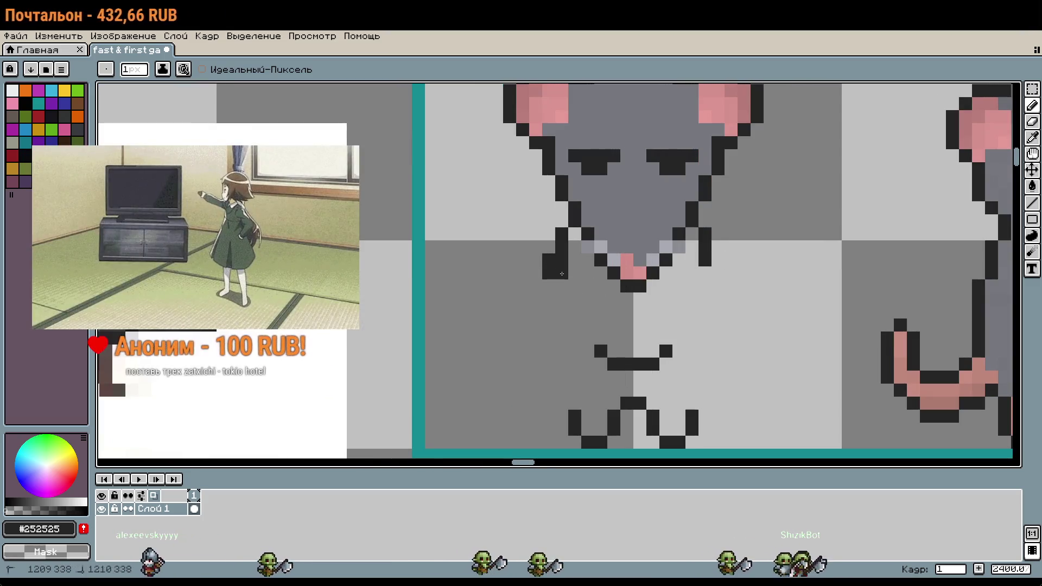
{"action": "right_click", "coordinate": [562, 273]}
{"action": "right_click", "coordinate": [549, 273]}
{"action": "left_click", "coordinate": [717, 260]}
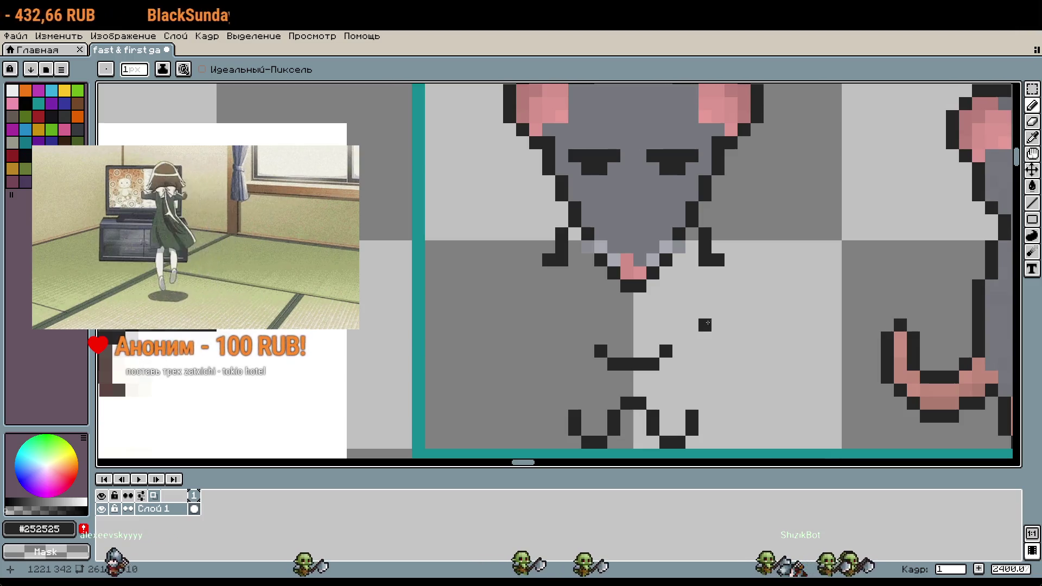
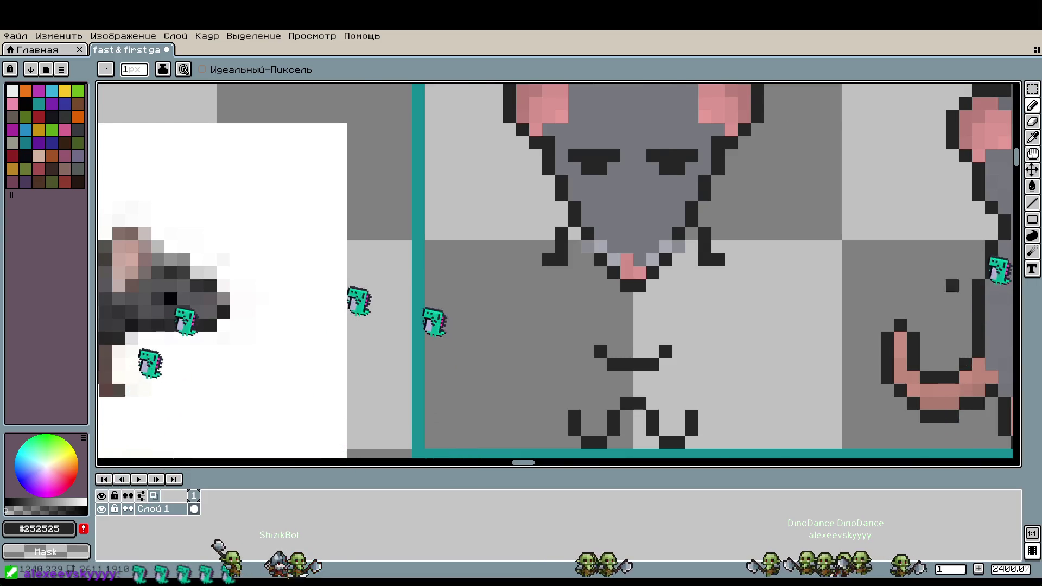
Extend the right and left dark strokes under the rat's head downward by one pixel each
{"action": "scroll", "coordinate": [849, 255], "scroll_direction": "down", "scroll_amount": 1}
{"action": "left_click_drag", "start_coordinate": [597, 271], "coordinate": [559, 253]}
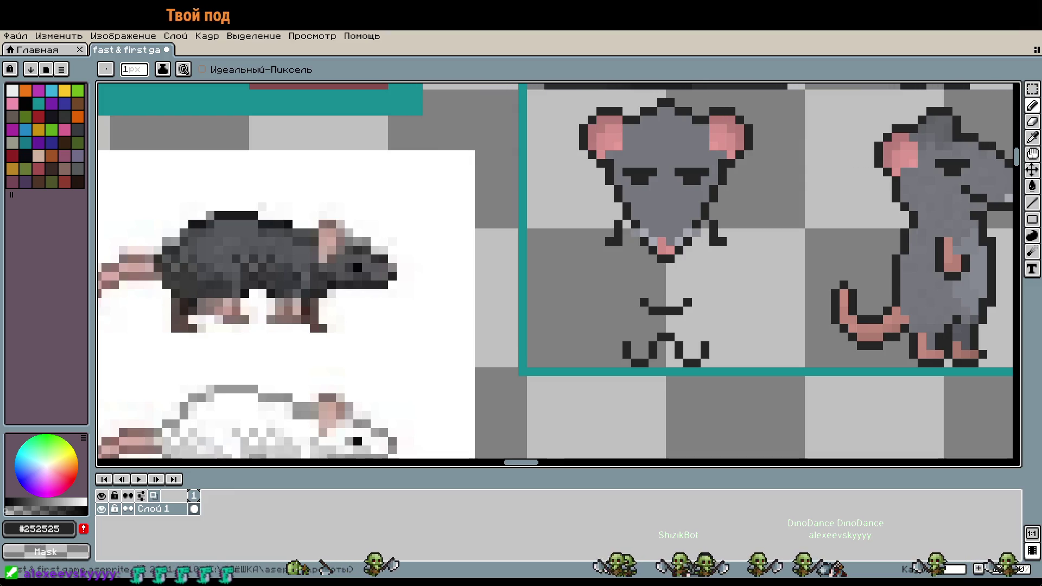
{"action": "scroll", "coordinate": [759, 307], "scroll_direction": "up", "scroll_amount": 1}
{"action": "scroll", "coordinate": [694, 272], "scroll_direction": "down", "scroll_amount": 4}
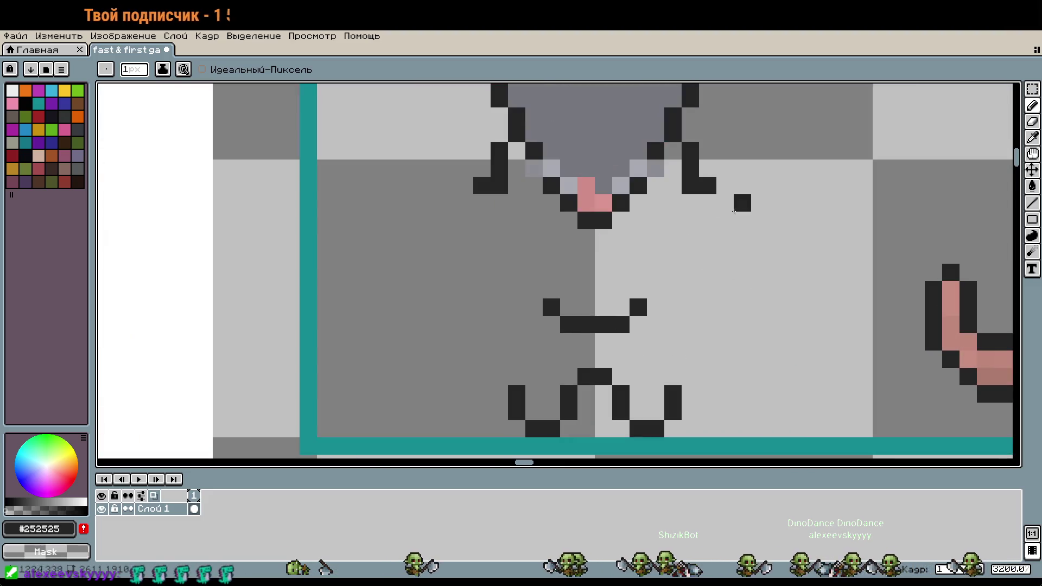
{"action": "scroll", "coordinate": [639, 377], "scroll_direction": "up", "scroll_amount": 2}
{"action": "left_click_drag", "start_coordinate": [639, 376], "coordinate": [646, 340]}
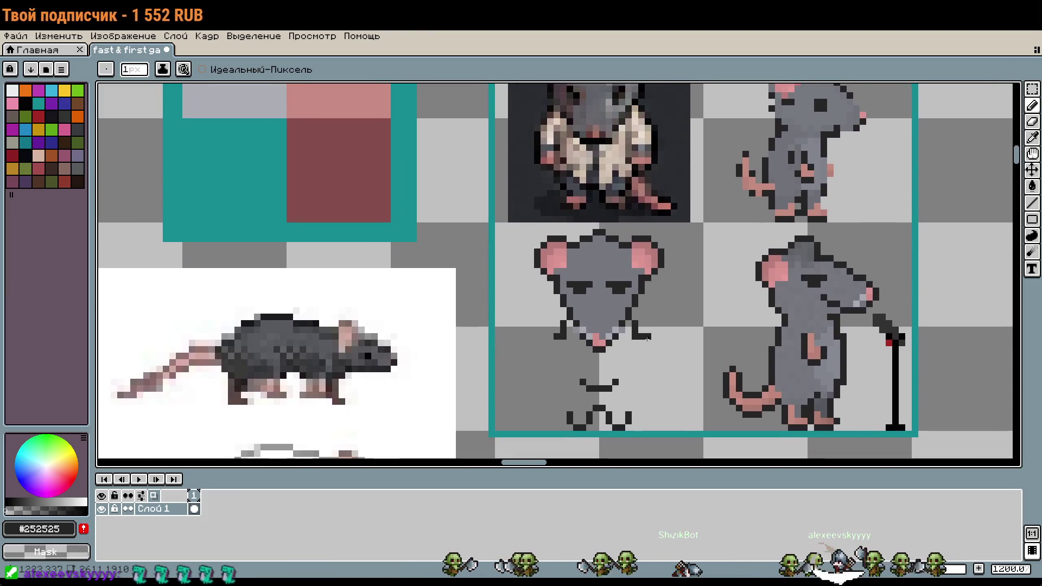
{"action": "scroll", "coordinate": [551, 369], "scroll_direction": "up", "scroll_amount": 1}
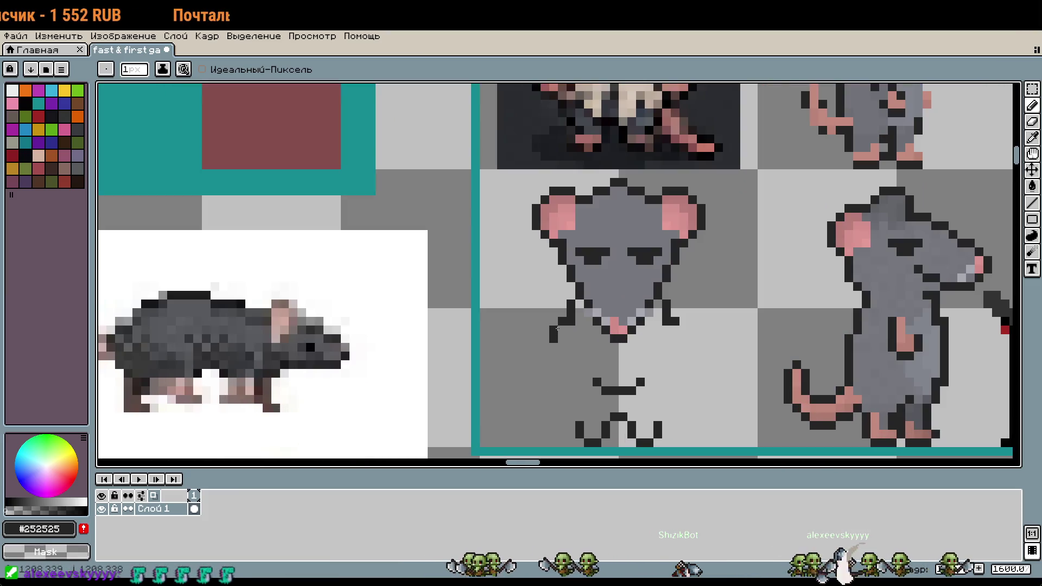
{"action": "left_click", "coordinate": [685, 334]}
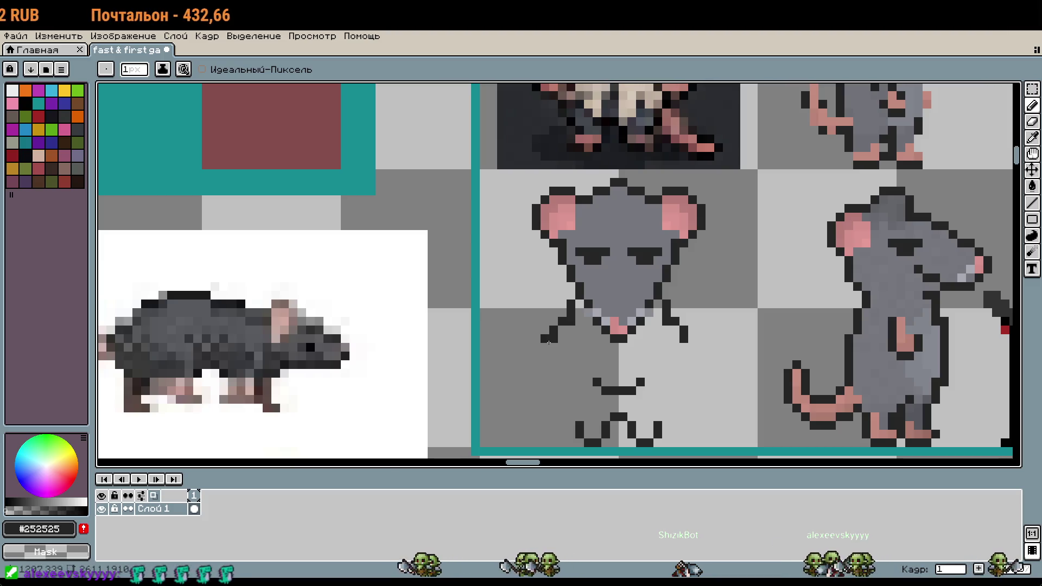
{"action": "left_click", "coordinate": [545, 343]}
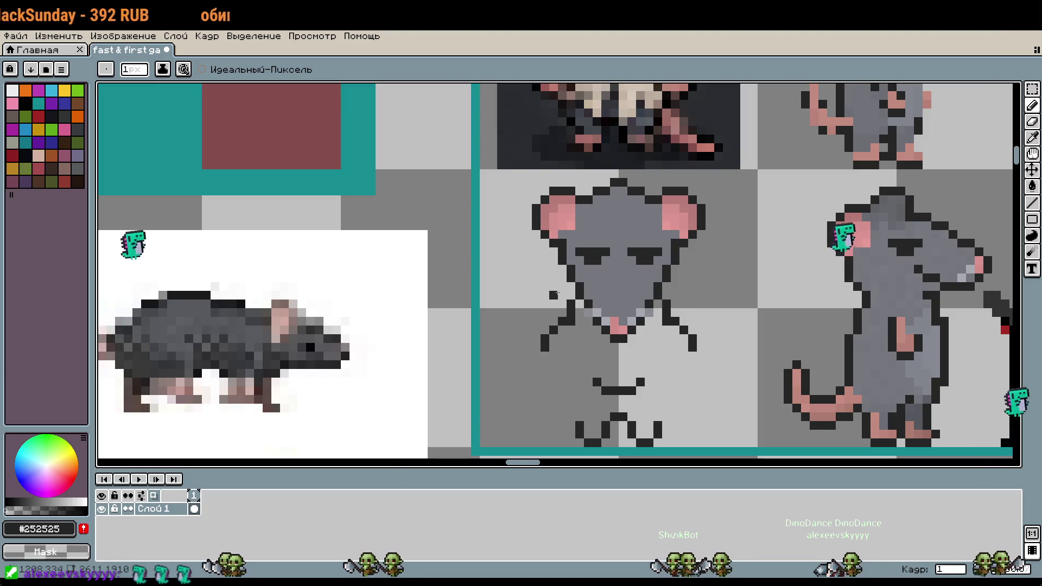
Marquee-select the stroke pixels under the front rat's head
{"action": "scroll", "coordinate": [578, 328], "scroll_direction": "up", "scroll_amount": 1}
{"action": "key", "text": "m"}
{"action": "left_click_drag", "start_coordinate": [580, 362], "coordinate": [529, 324]}
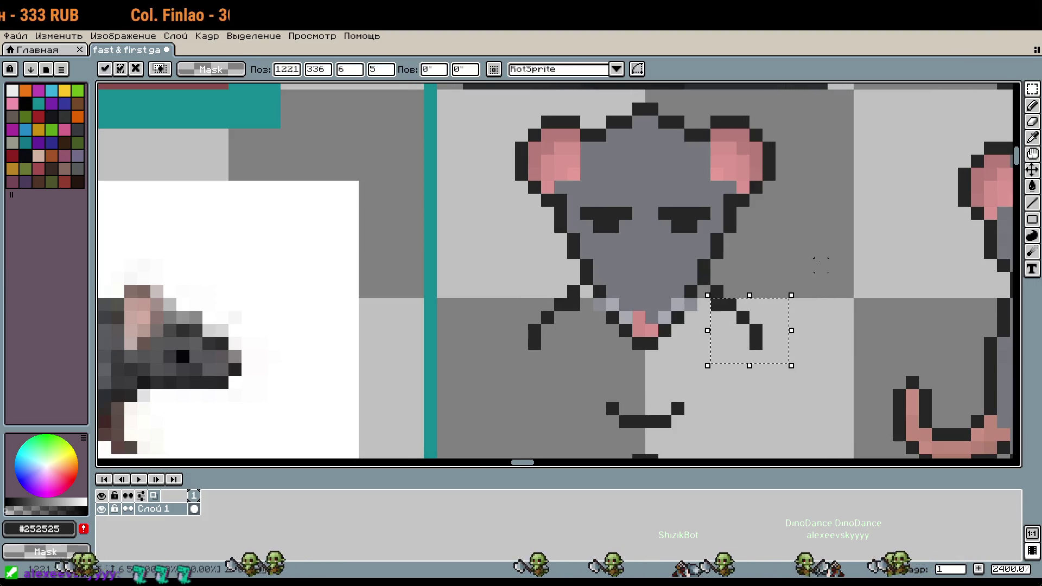
Paste a copy of the stroke pixels and move it into place to reshape the right stroke
{"action": "scroll", "coordinate": [756, 356], "scroll_direction": "down", "scroll_amount": 1}
{"action": "left_click_drag", "start_coordinate": [755, 357], "coordinate": [775, 323]}
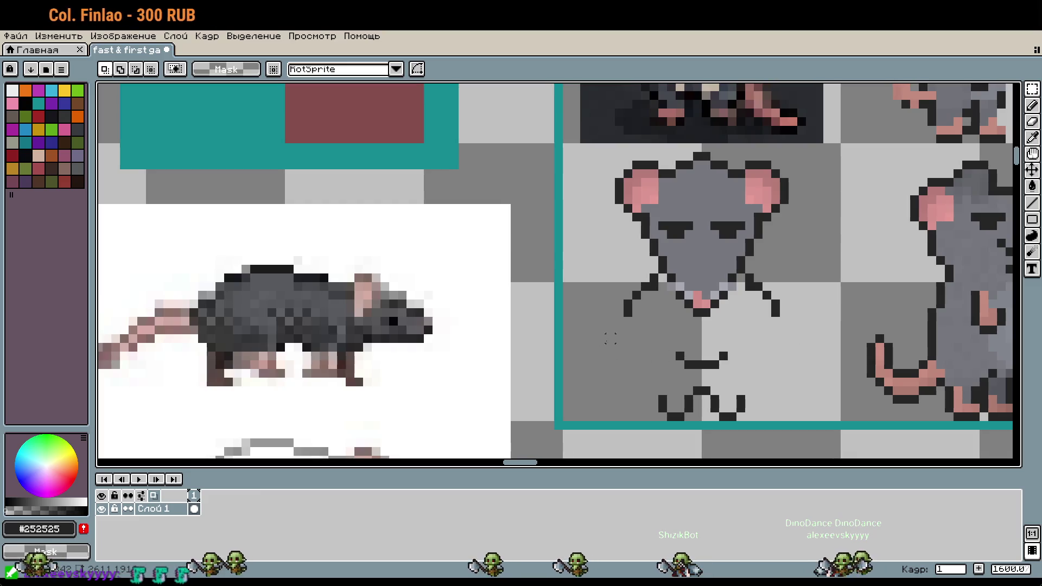
{"action": "key", "text": "ctrl+v"}
{"action": "mouse_move", "coordinate": [819, 338]}
{"action": "left_mouse_down"}
{"action": "mouse_move", "coordinate": [791, 302]}
{"action": "mouse_move", "coordinate": [798, 321]}
{"action": "left_mouse_up"}
{"action": "left_click", "coordinate": [783, 391]}
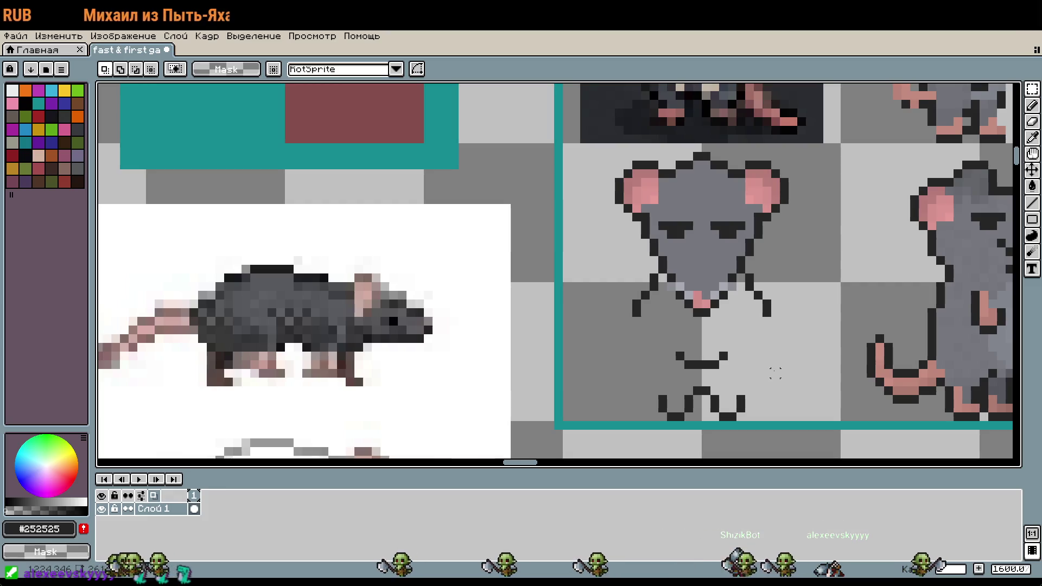
Switch back to the Pencil and zoom in and out over the rat's body outline
{"action": "key", "text": "b"}
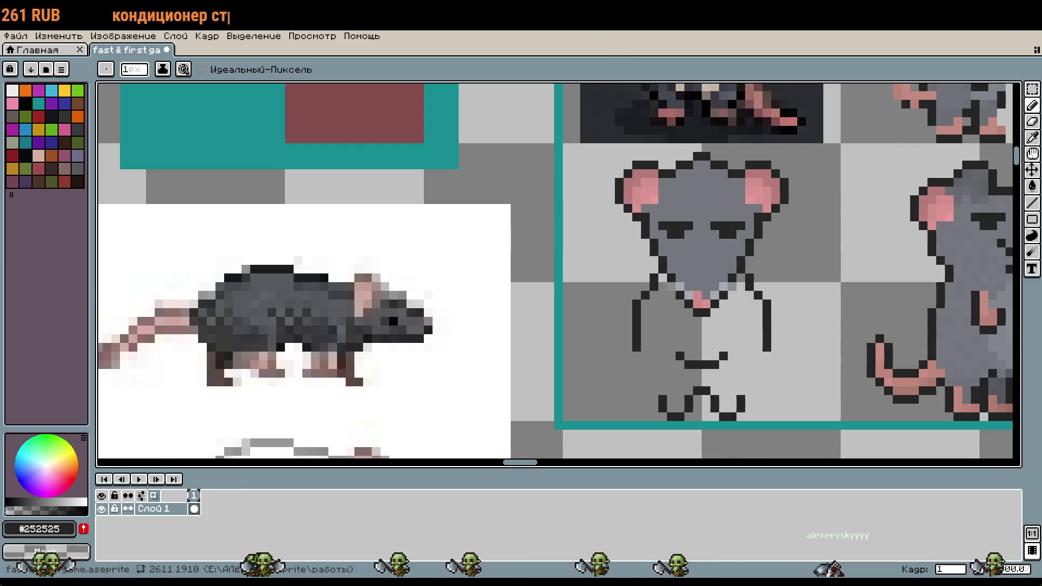
{"action": "scroll", "coordinate": [801, 243], "scroll_direction": "down", "scroll_amount": 1}
{"action": "scroll", "coordinate": [776, 273], "scroll_direction": "up", "scroll_amount": 1}
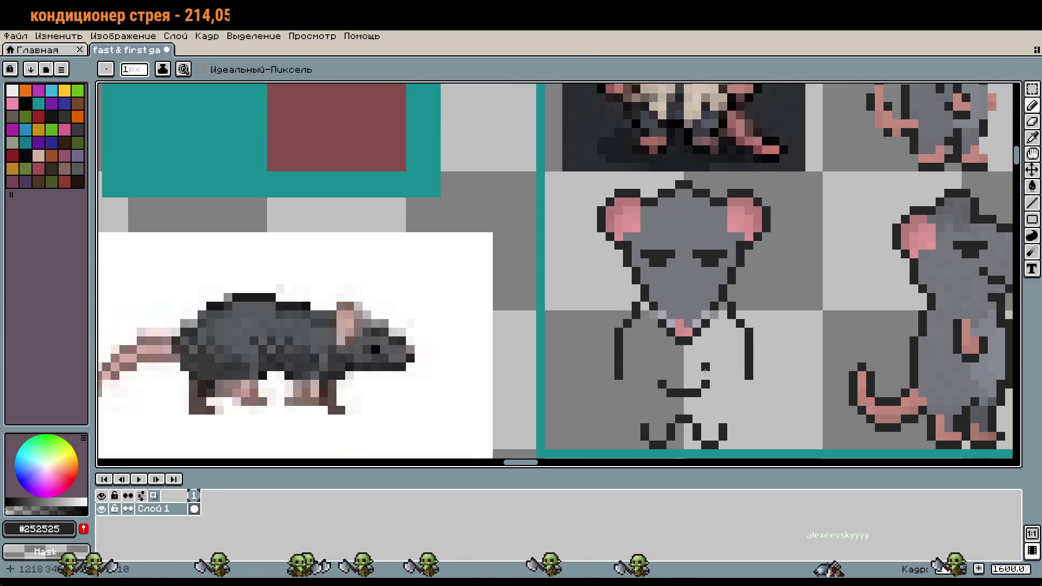
{"action": "scroll", "coordinate": [791, 261], "scroll_direction": "up", "scroll_amount": 3}
{"action": "scroll", "coordinate": [775, 342], "scroll_direction": "down", "scroll_amount": 3}
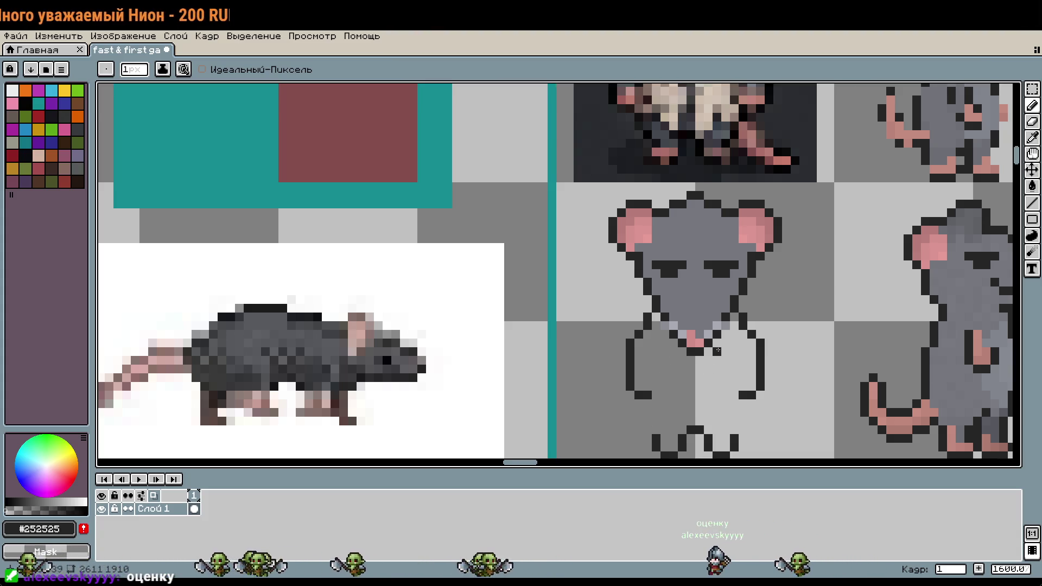
{"action": "scroll", "coordinate": [756, 415], "scroll_direction": "up", "scroll_amount": 3}
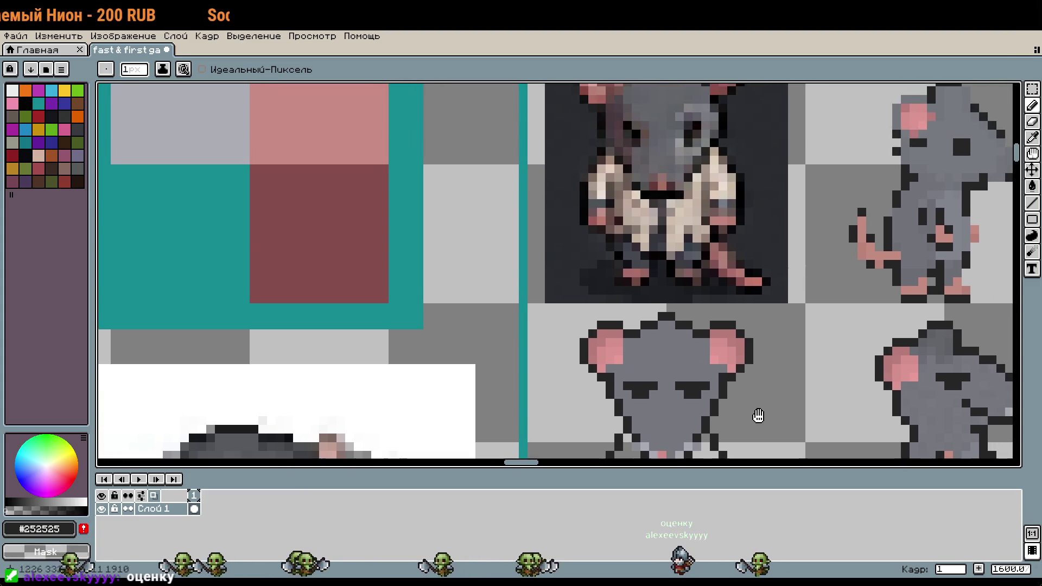
{"action": "scroll", "coordinate": [756, 403], "scroll_direction": "down", "scroll_amount": 4}
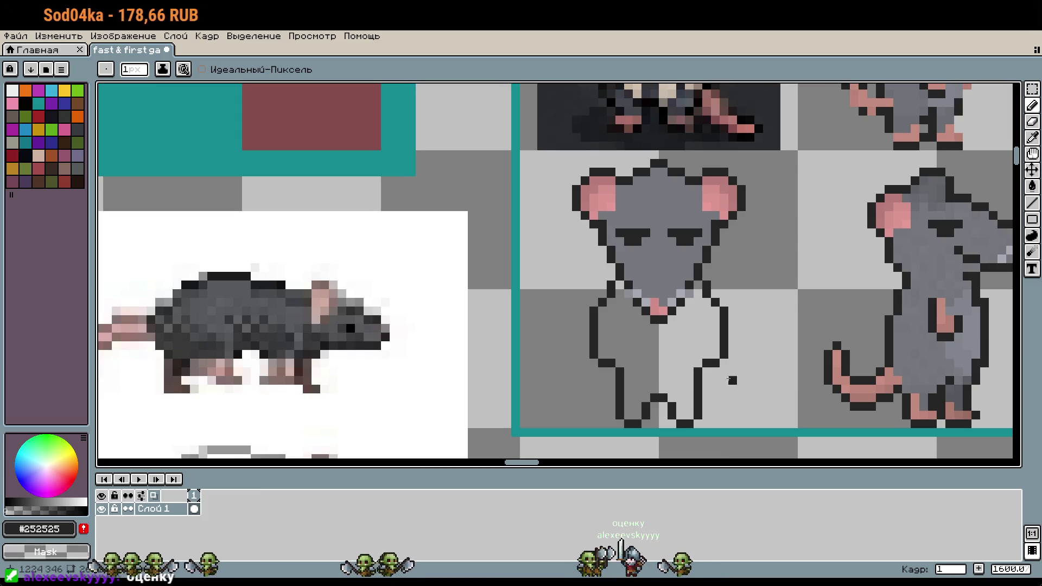
{"action": "scroll", "coordinate": [732, 380], "scroll_direction": "down", "scroll_amount": 2}
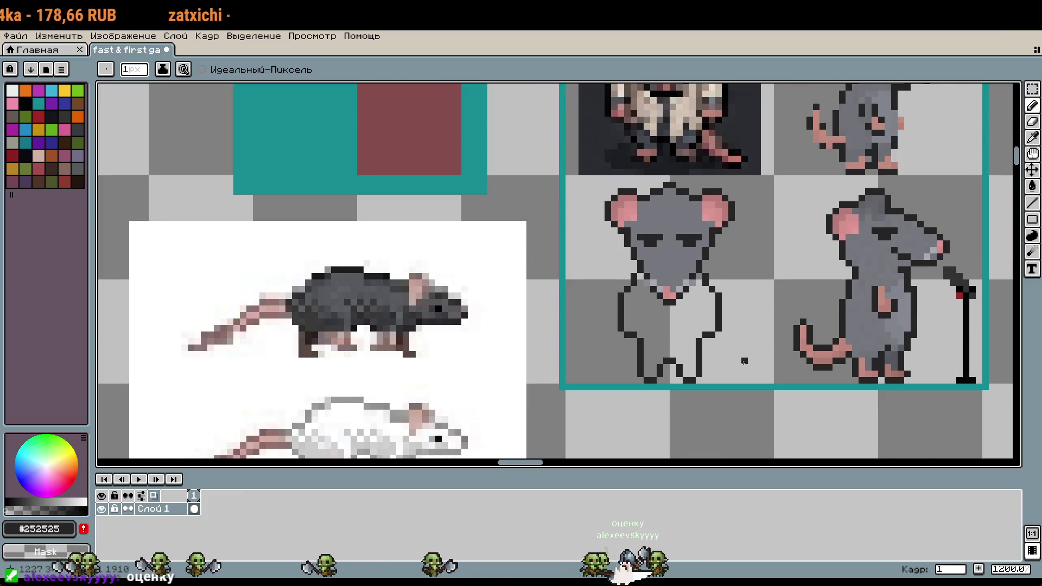
{"action": "scroll", "coordinate": [738, 341], "scroll_direction": "up", "scroll_amount": 3}
{"action": "scroll", "coordinate": [711, 289], "scroll_direction": "down", "scroll_amount": 3}
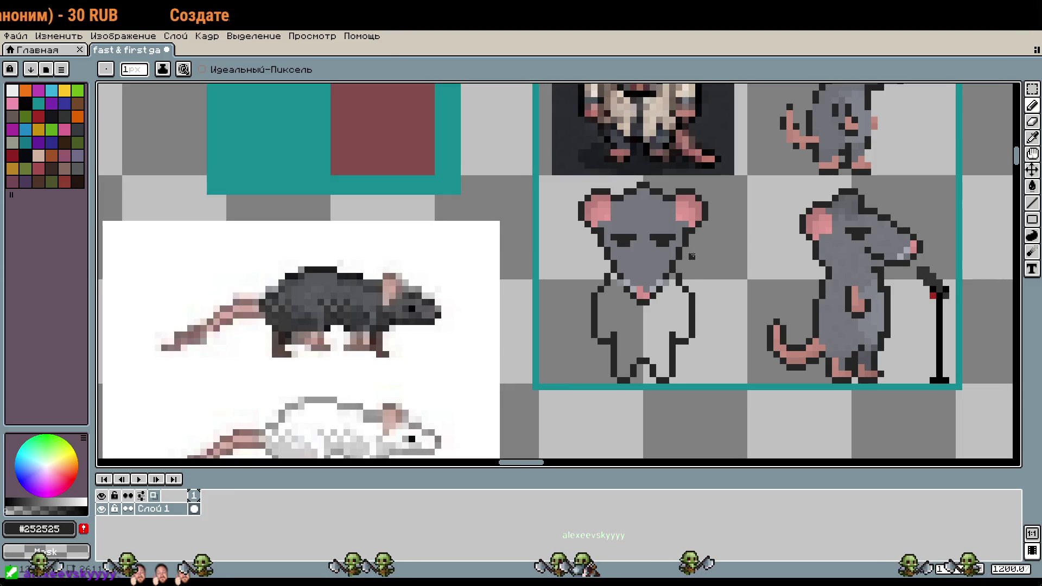
Marquee-select the side-view rat's pink arm
{"action": "scroll", "coordinate": [693, 255], "scroll_direction": "down", "scroll_amount": 1}
{"action": "scroll", "coordinate": [673, 332], "scroll_direction": "up", "scroll_amount": 2}
{"action": "scroll", "coordinate": [659, 349], "scroll_direction": "down", "scroll_amount": 1}
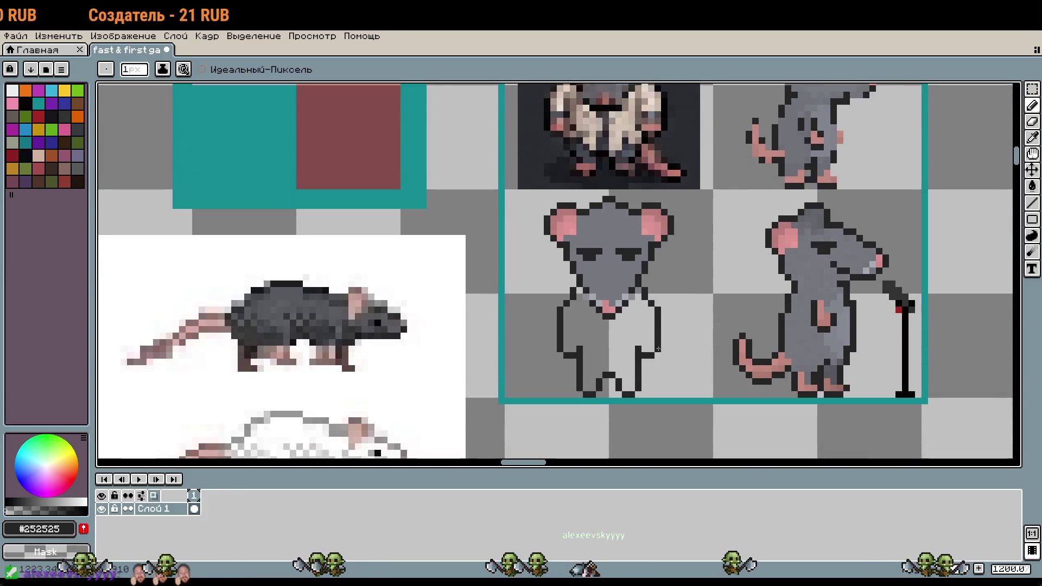
{"action": "scroll", "coordinate": [658, 349], "scroll_direction": "up", "scroll_amount": 1}
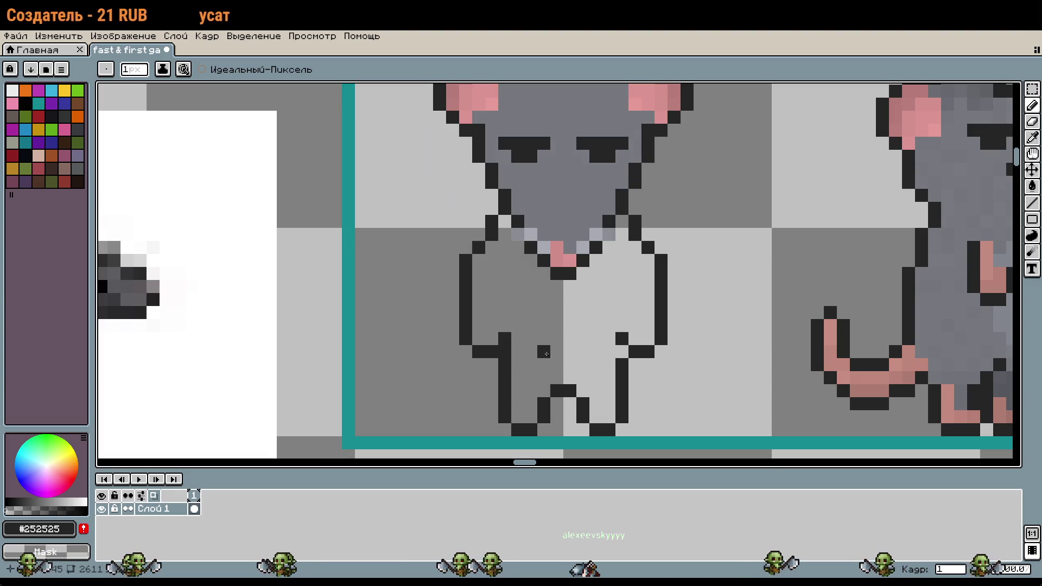
{"action": "scroll", "coordinate": [505, 354], "scroll_direction": "down", "scroll_amount": 1}
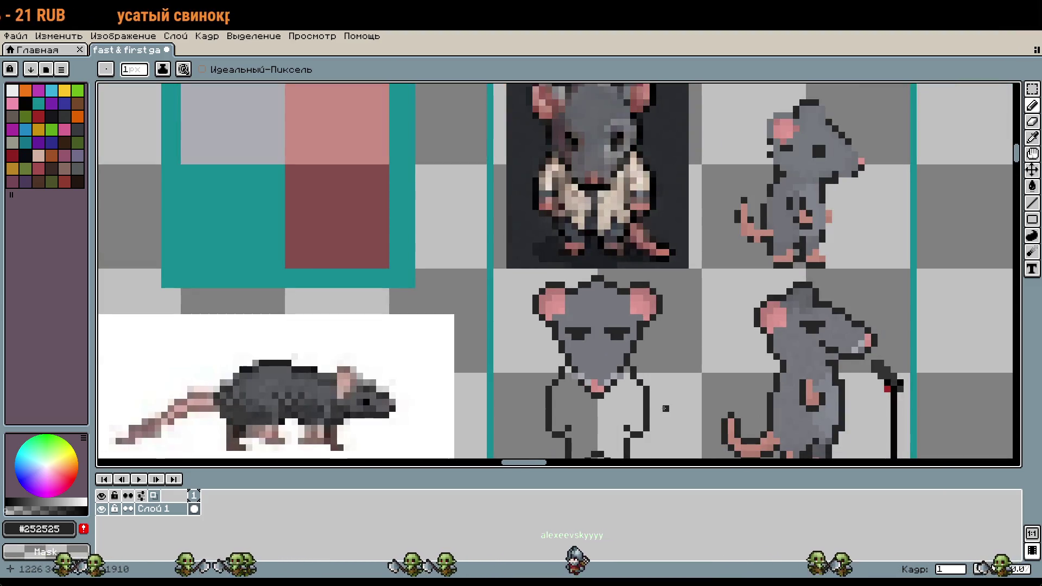
{"action": "left_click_drag", "start_coordinate": [643, 328], "coordinate": [610, 276]}
{"action": "scroll", "coordinate": [610, 276], "scroll_direction": "up", "scroll_amount": 2}
{"action": "key", "text": "m"}
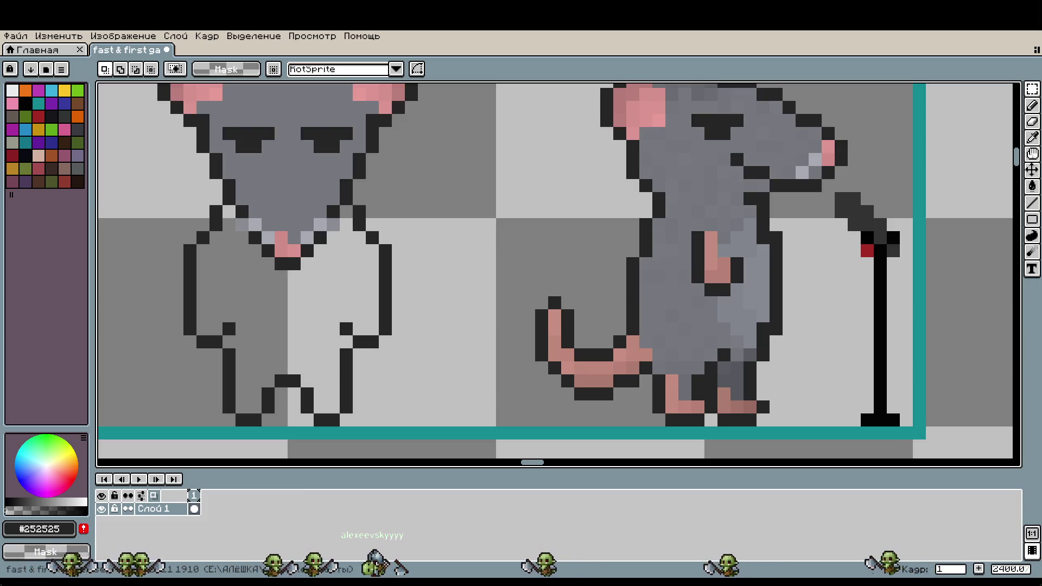
{"action": "left_click_drag", "start_coordinate": [702, 229], "coordinate": [734, 286]}
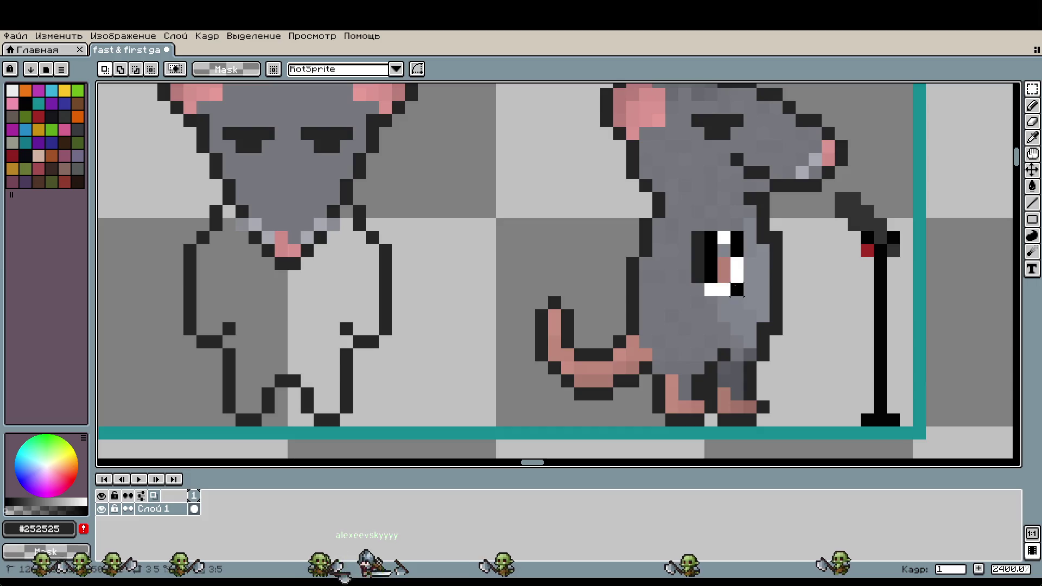
Place copies of the pink arm as paws on both of the front rat's arms
{"action": "left_click_drag", "start_coordinate": [554, 282], "coordinate": [633, 271]}
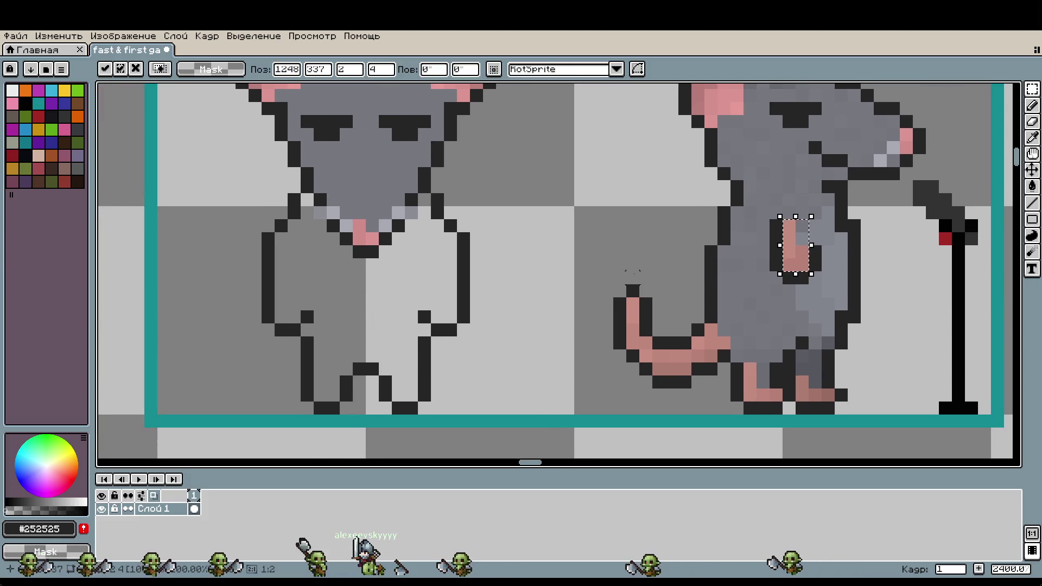
{"action": "left_click_drag", "start_coordinate": [804, 265], "coordinate": [301, 307]}
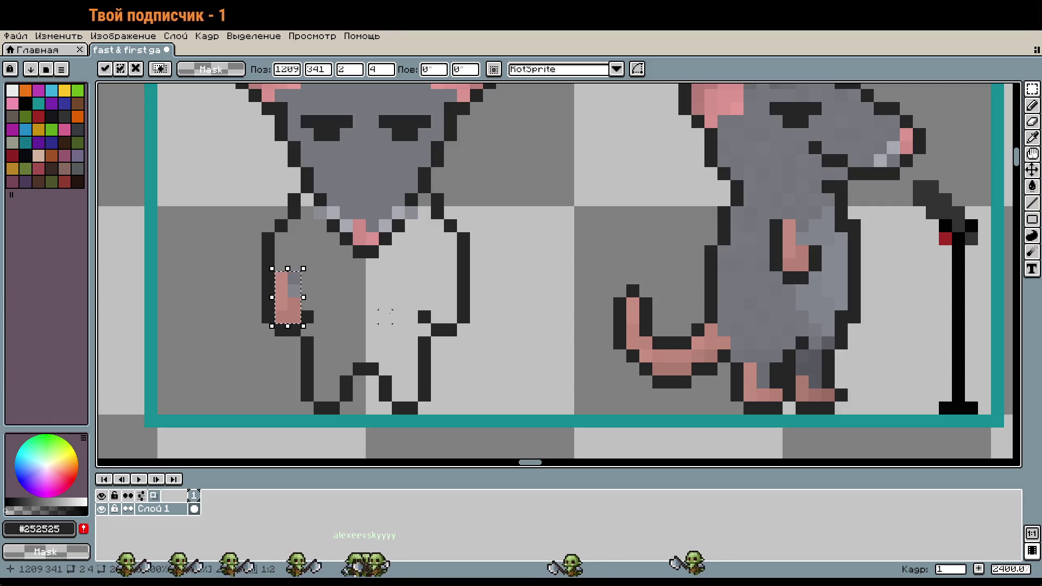
{"action": "left_click_drag", "start_coordinate": [807, 243], "coordinate": [414, 315]}
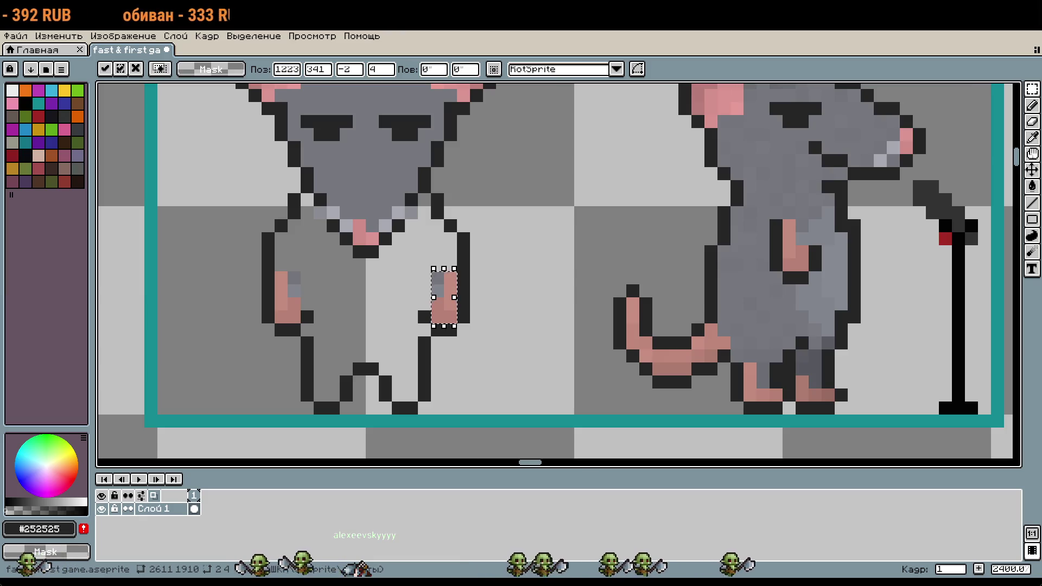
{"action": "left_click", "coordinate": [567, 291]}
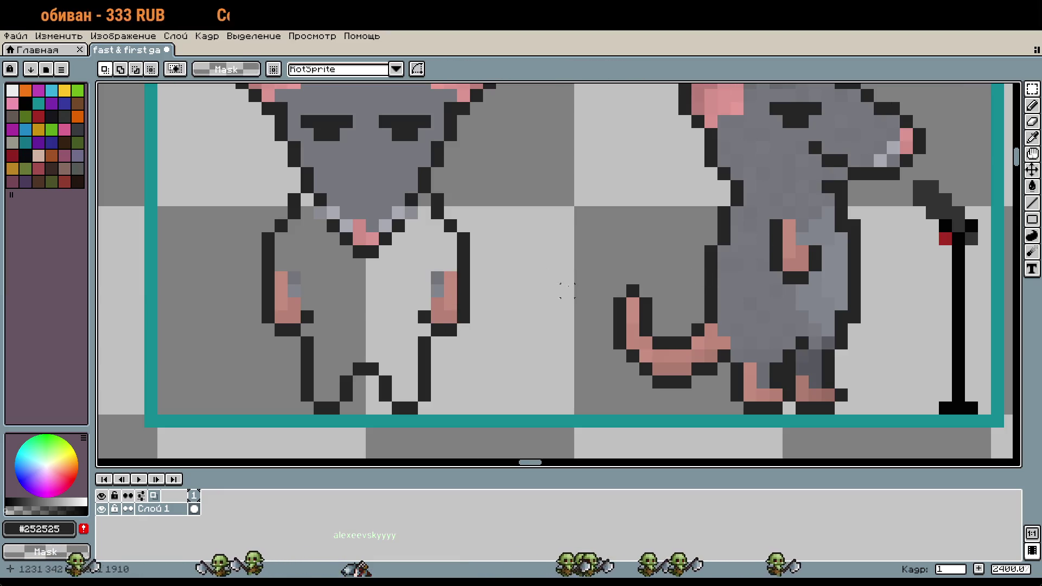
{"action": "scroll", "coordinate": [620, 285], "scroll_direction": "down", "scroll_amount": 2}
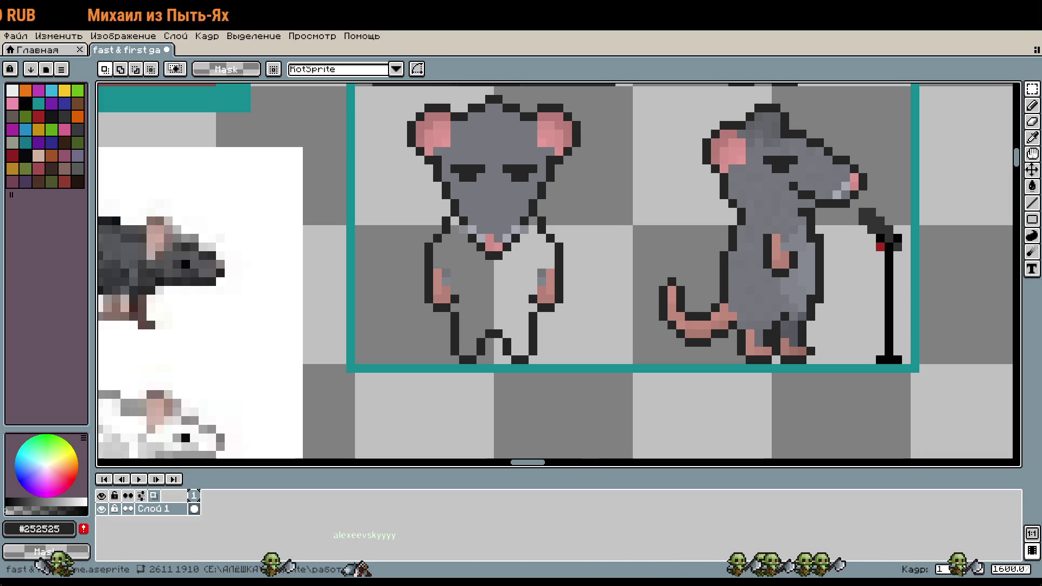
Erase the stray grey pixel on the front rat's pink hand
{"action": "scroll", "coordinate": [688, 362], "scroll_direction": "down", "scroll_amount": 2}
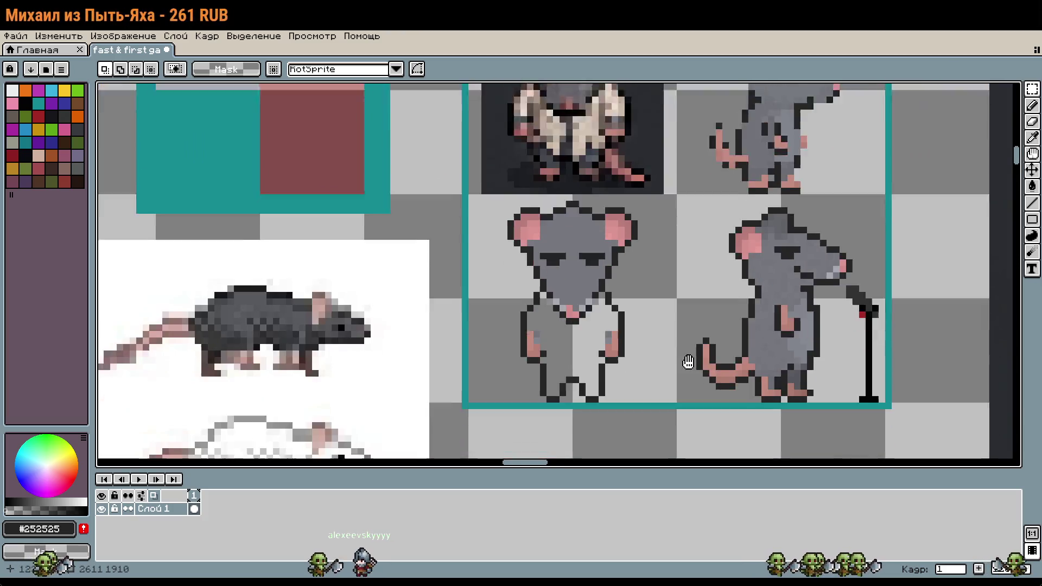
{"action": "mouse_move", "coordinate": [688, 363]}
{"action": "left_mouse_down"}
{"action": "mouse_move", "coordinate": [700, 297]}
{"action": "mouse_move", "coordinate": [701, 428]}
{"action": "mouse_move", "coordinate": [698, 302]}
{"action": "left_mouse_up"}
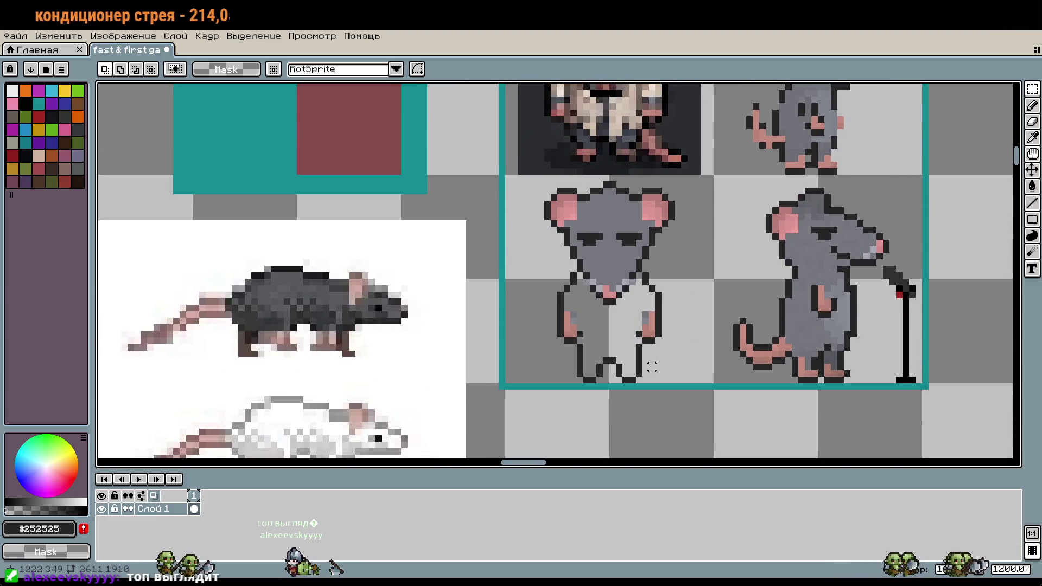
{"action": "scroll", "coordinate": [652, 373], "scroll_direction": "up", "scroll_amount": 3}
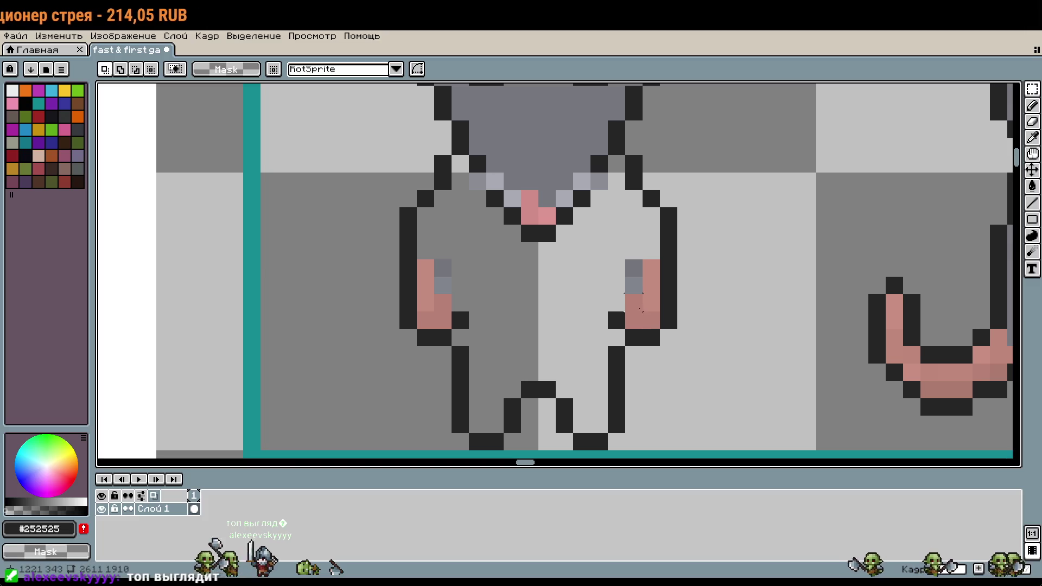
{"action": "key", "text": "b"}
{"action": "right_click", "coordinate": [634, 269]}
Draw a dark diagonal line between the front rat's legs, then zoom out to both rats
{"action": "left_click", "coordinate": [460, 286]}
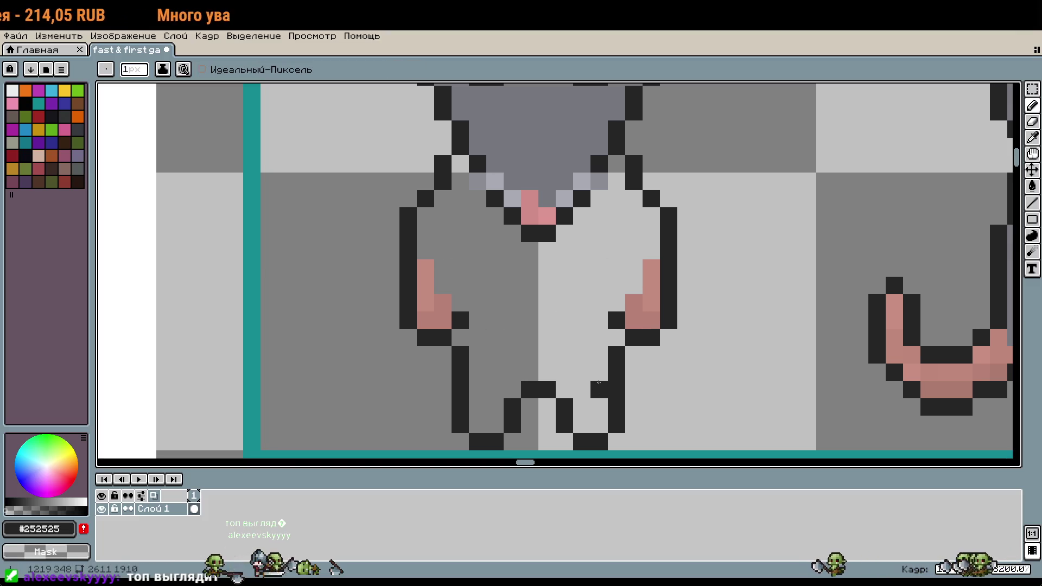
{"action": "scroll", "coordinate": [599, 383], "scroll_direction": "down", "scroll_amount": 2}
{"action": "key", "text": "ctrl+z"}
{"action": "left_click", "coordinate": [502, 310]}
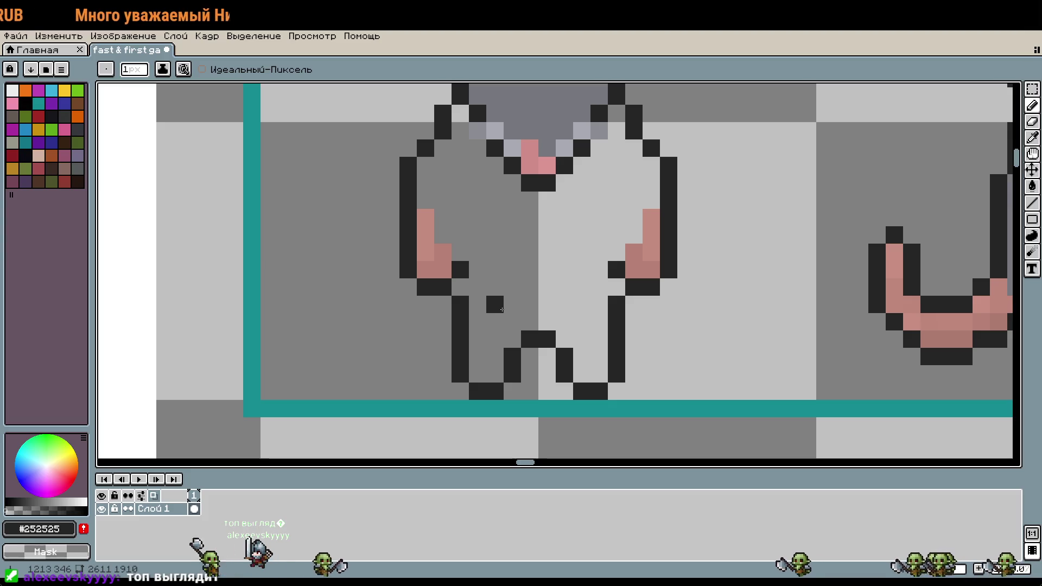
{"action": "key", "text": "ctrl+z"}
{"action": "left_click_drag", "start_coordinate": [512, 322], "coordinate": [565, 307]}
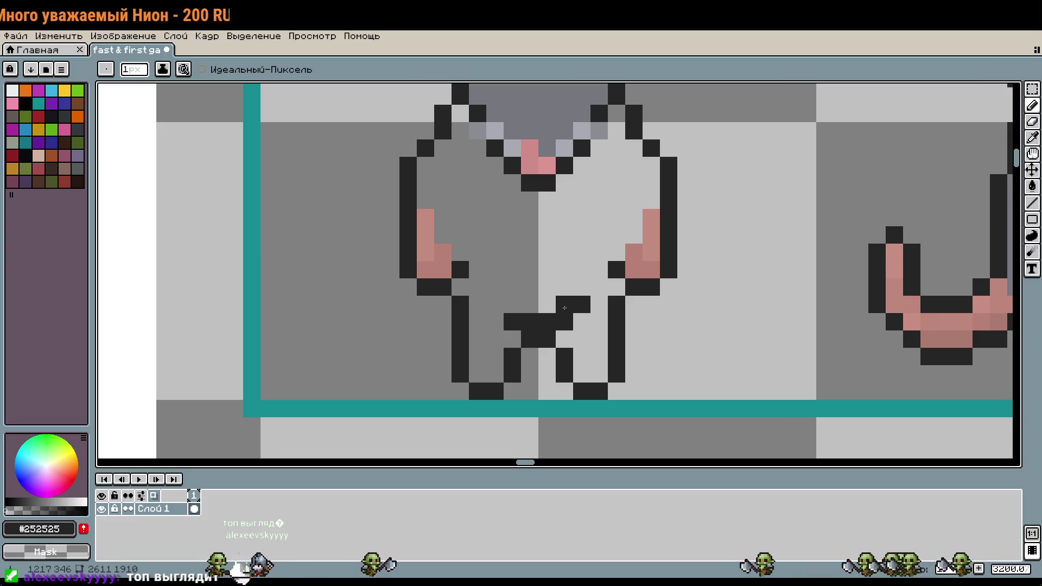
{"action": "scroll", "coordinate": [735, 319], "scroll_direction": "right", "scroll_amount": 10}
{"action": "scroll", "coordinate": [735, 319], "scroll_direction": "down", "scroll_amount": 2}
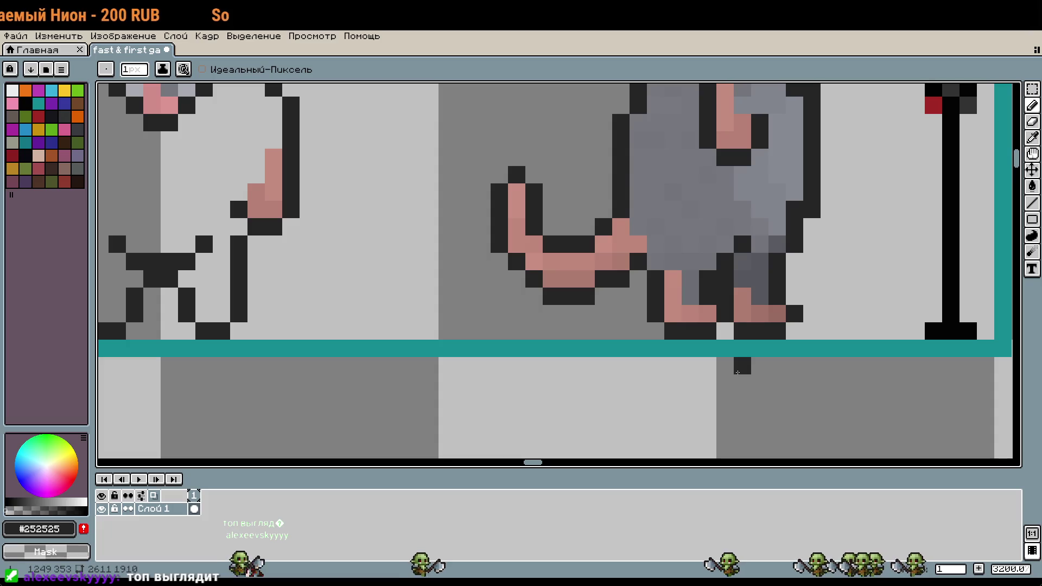
{"action": "scroll", "coordinate": [778, 329], "scroll_direction": "left", "scroll_amount": 7}
{"action": "scroll", "coordinate": [779, 329], "scroll_direction": "down", "scroll_amount": 1}
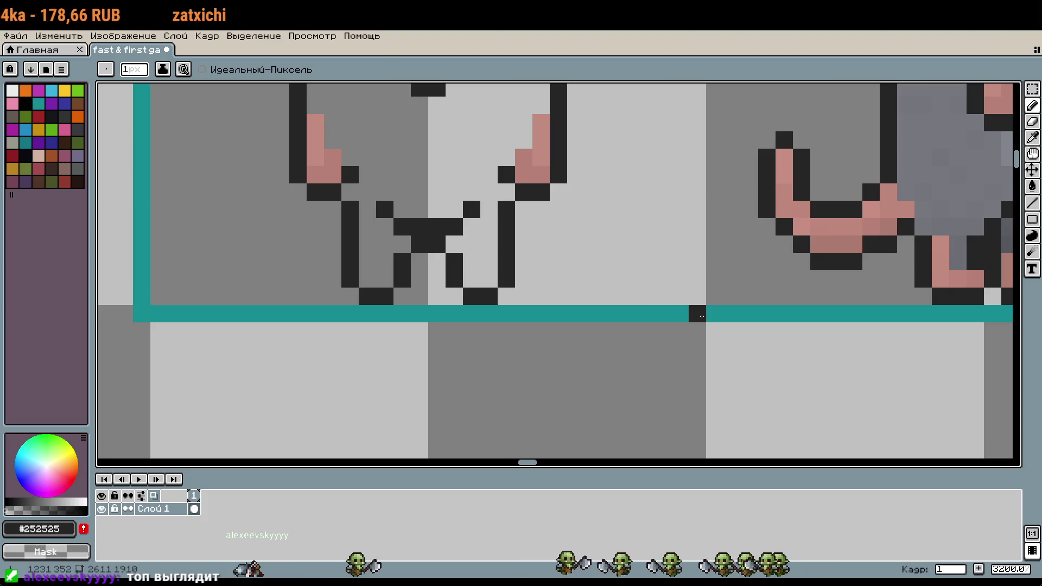
{"action": "scroll", "coordinate": [562, 340], "scroll_direction": "down", "scroll_amount": 3}
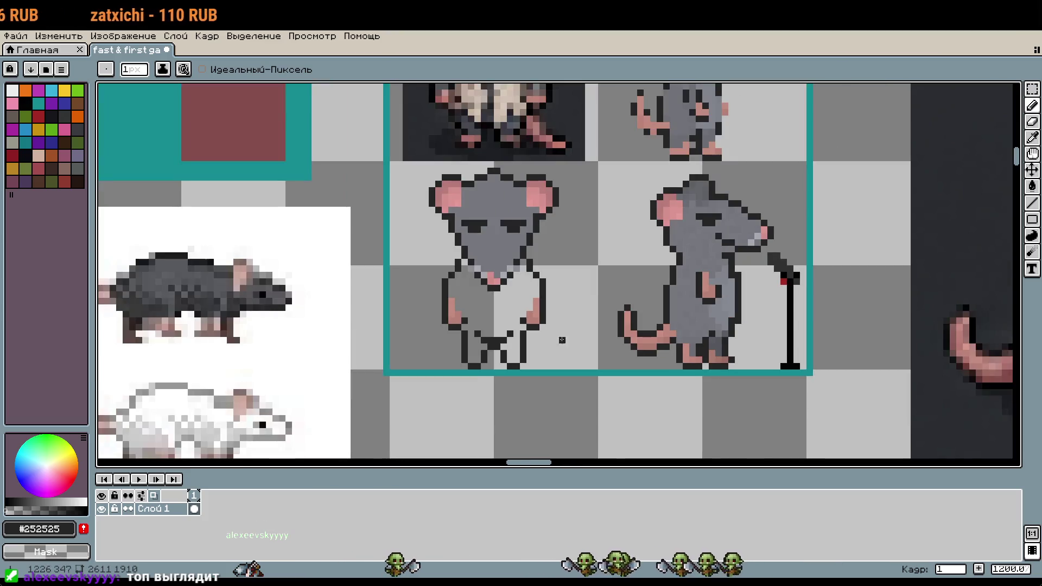
{"action": "mouse_move", "coordinate": [562, 340]}
{"action": "left_mouse_down"}
{"action": "mouse_move", "coordinate": [611, 356]}
{"action": "mouse_move", "coordinate": [653, 298]}
{"action": "left_mouse_up"}
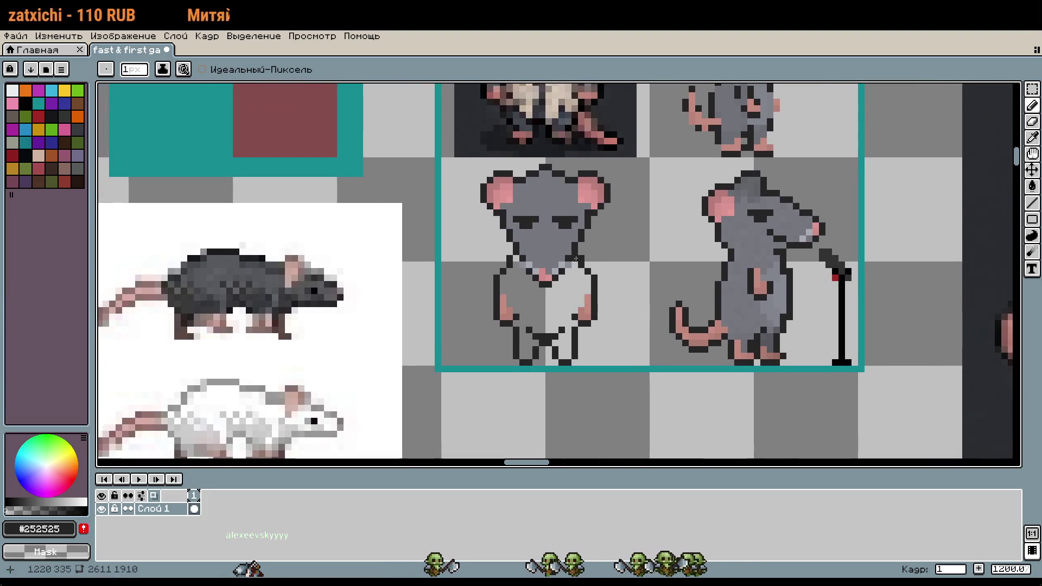
{"action": "scroll", "coordinate": [576, 259], "scroll_direction": "down", "scroll_amount": 3}
{"action": "scroll", "coordinate": [776, 294], "scroll_direction": "up", "scroll_amount": 4}
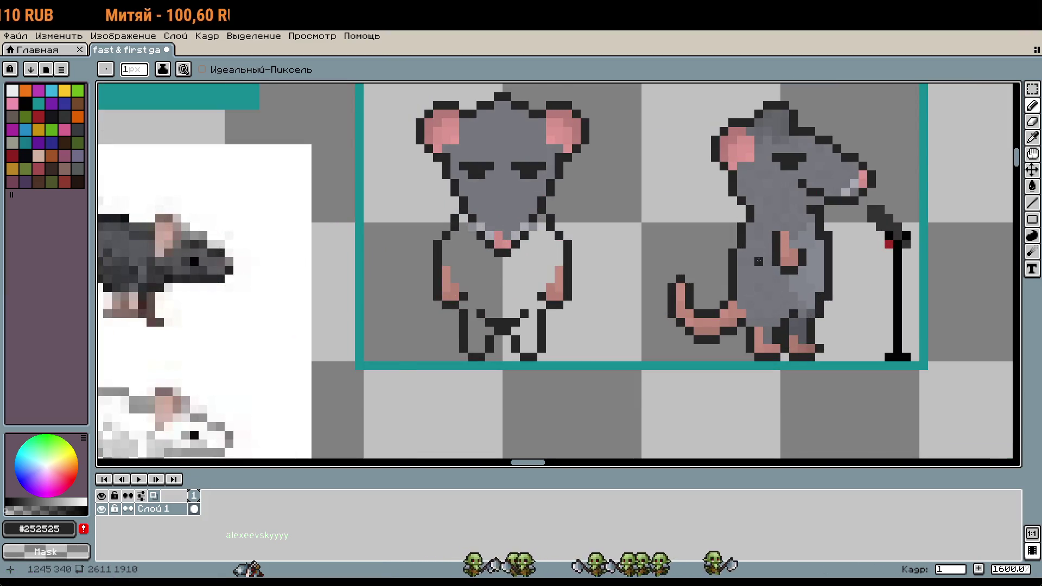
{"action": "scroll", "coordinate": [759, 262], "scroll_direction": "up", "scroll_amount": 2}
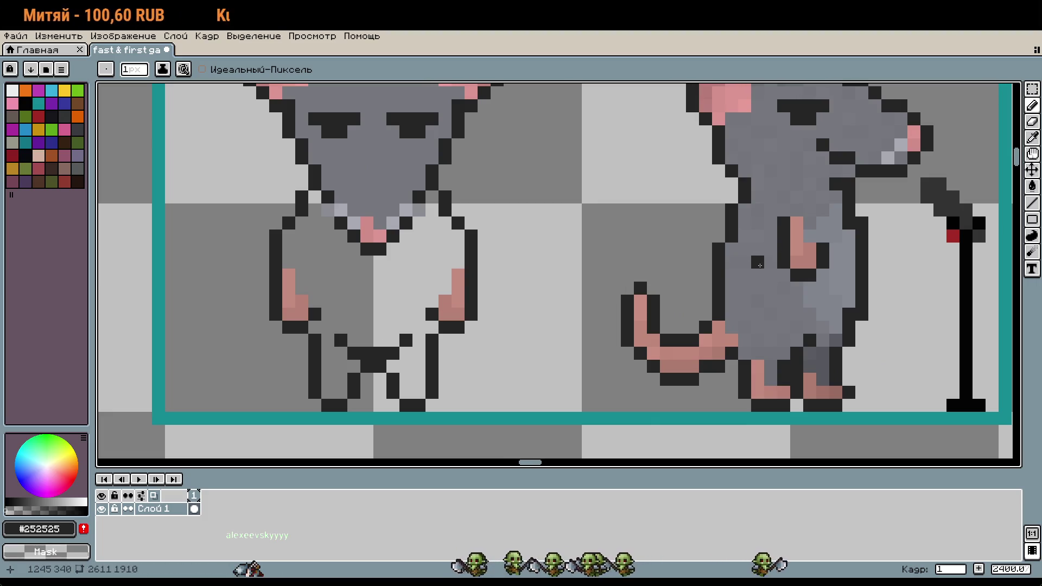
Fill the front rat's white belly and legs with the sampled grey body colour
{"action": "key", "text": "i"}
{"action": "left_click", "coordinate": [764, 275]}
{"action": "key", "text": "g"}
{"action": "left_click", "coordinate": [400, 364]}
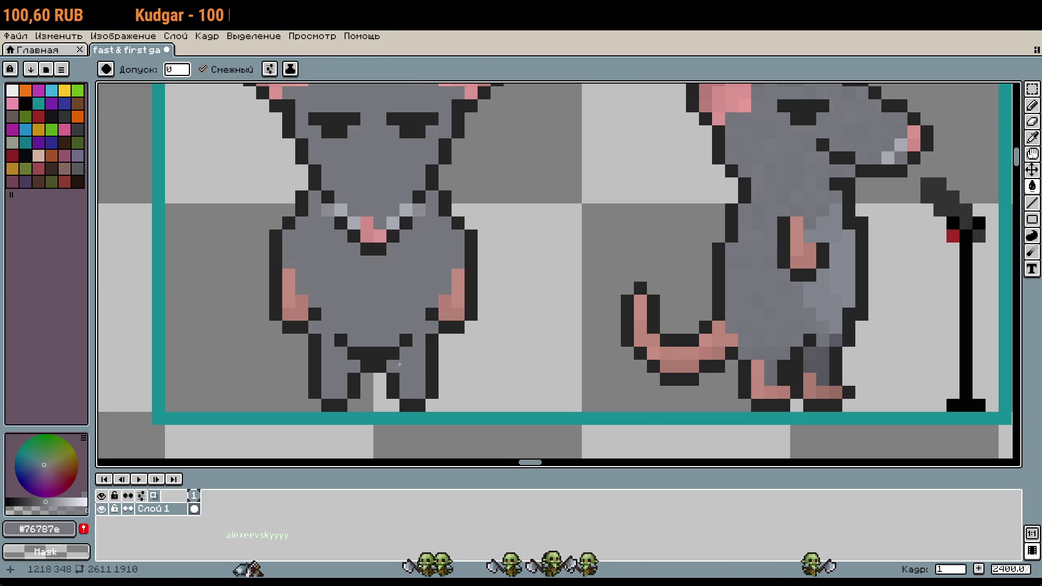
{"action": "scroll", "coordinate": [583, 306], "scroll_direction": "down", "scroll_amount": 2}
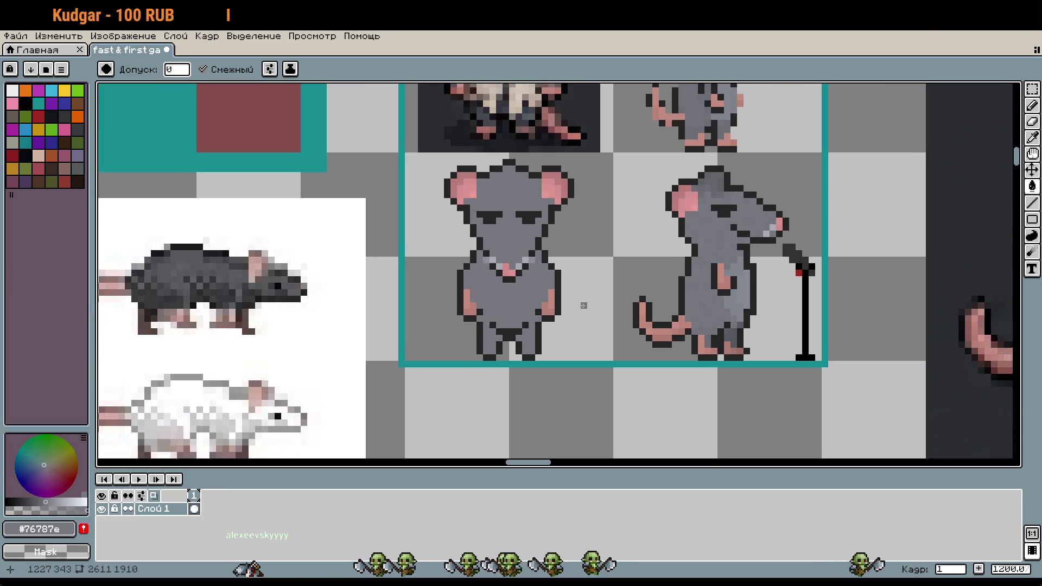
{"action": "scroll", "coordinate": [565, 325], "scroll_direction": "up", "scroll_amount": 3}
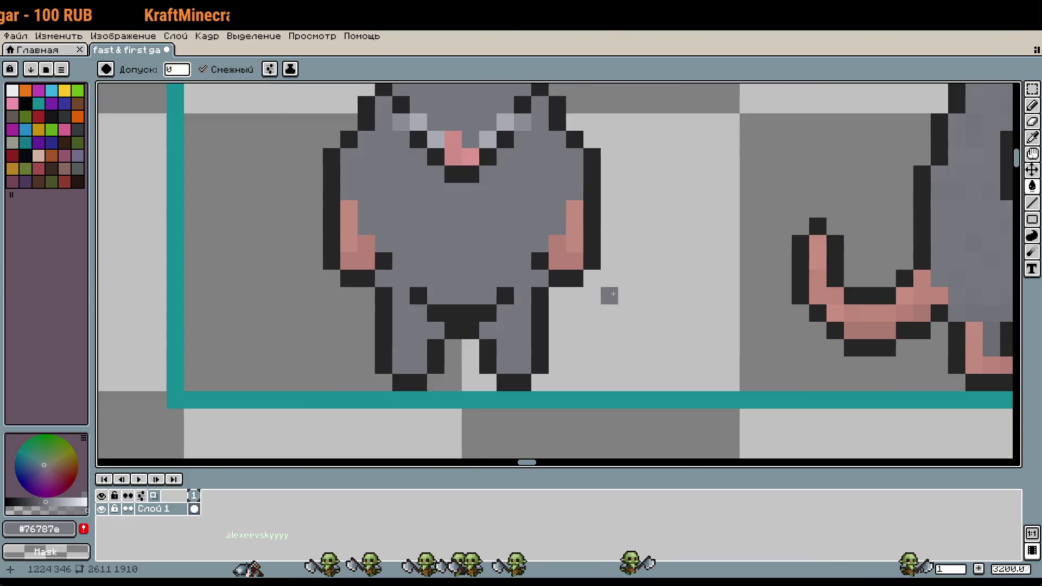
Copy the pink hand patches and paste one onto the left leg as a foot
{"action": "key", "text": "m"}
{"action": "mouse_move", "coordinate": [549, 200]}
{"action": "left_mouse_down"}
{"action": "mouse_move", "coordinate": [584, 270]}
{"action": "mouse_move", "coordinate": [533, 357]}
{"action": "left_mouse_up"}
{"action": "key", "text": "ctrl+c"}
{"action": "key", "text": "ctrl+v"}
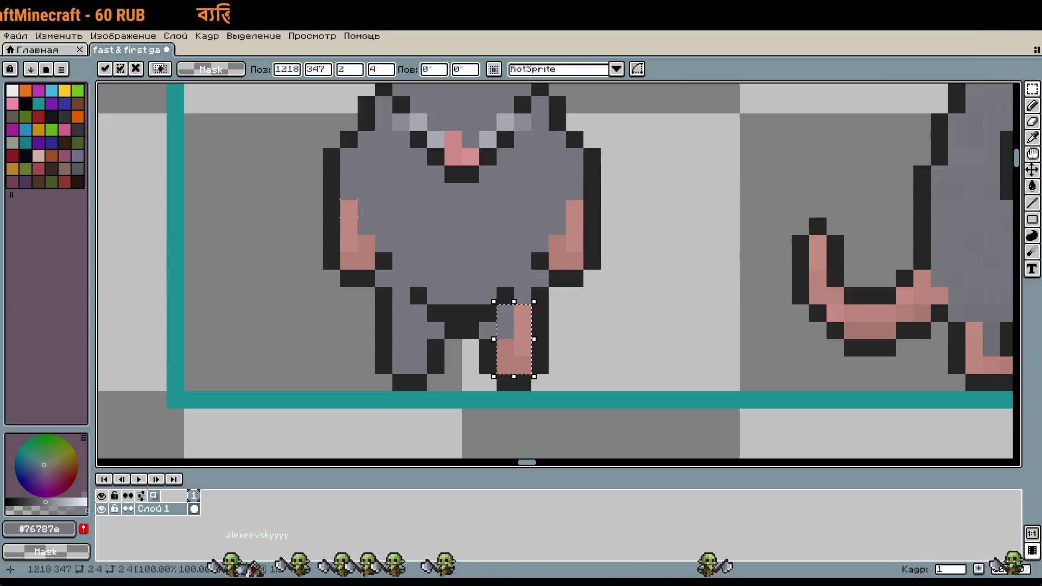
{"action": "left_click_drag", "start_coordinate": [337, 197], "coordinate": [417, 349]}
{"action": "key", "text": "ctrl+c"}
{"action": "key", "text": "ctrl+v"}
{"action": "left_click", "coordinate": [610, 344]}
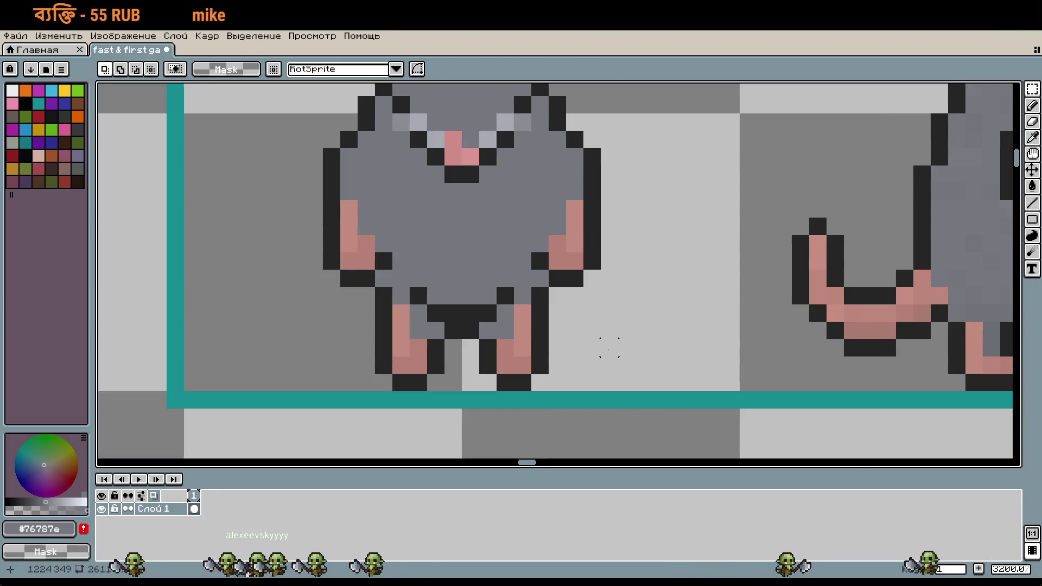
{"action": "scroll", "coordinate": [699, 349], "scroll_direction": "down", "scroll_amount": 1}
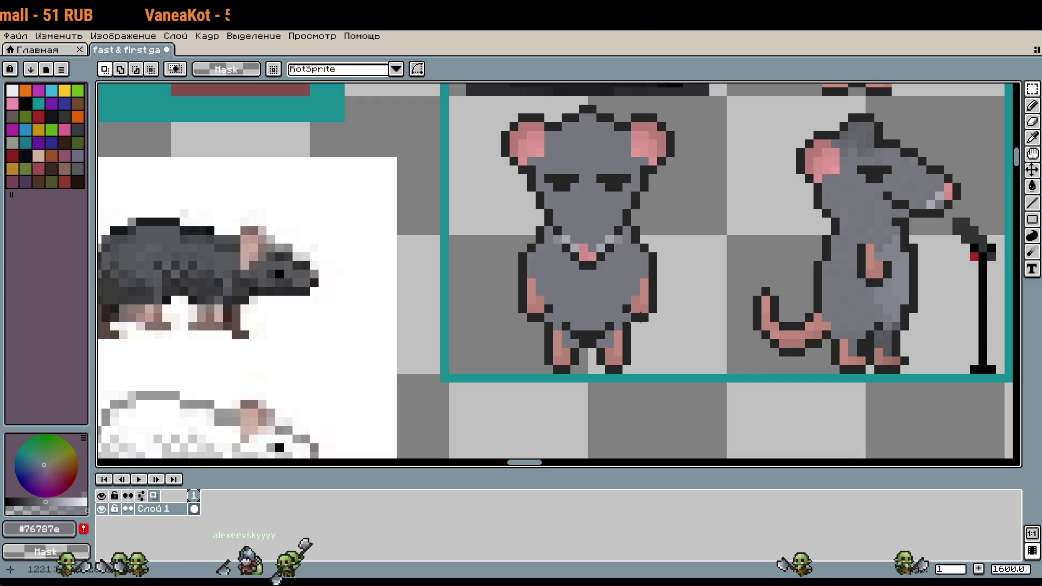
Pick the dark outline colour and reposition the view over the rat sprites
{"action": "key", "text": "u"}
{"action": "scroll", "coordinate": [552, 305], "scroll_direction": "up", "scroll_amount": 2}
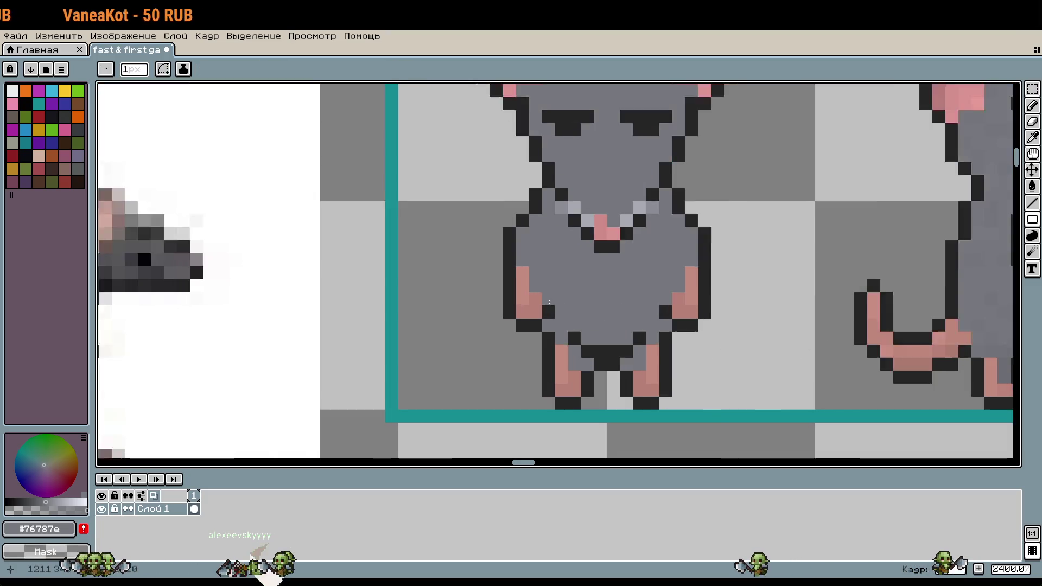
{"action": "key", "text": "b"}
{"action": "left_click", "coordinate": [550, 300], "text": "alt"}
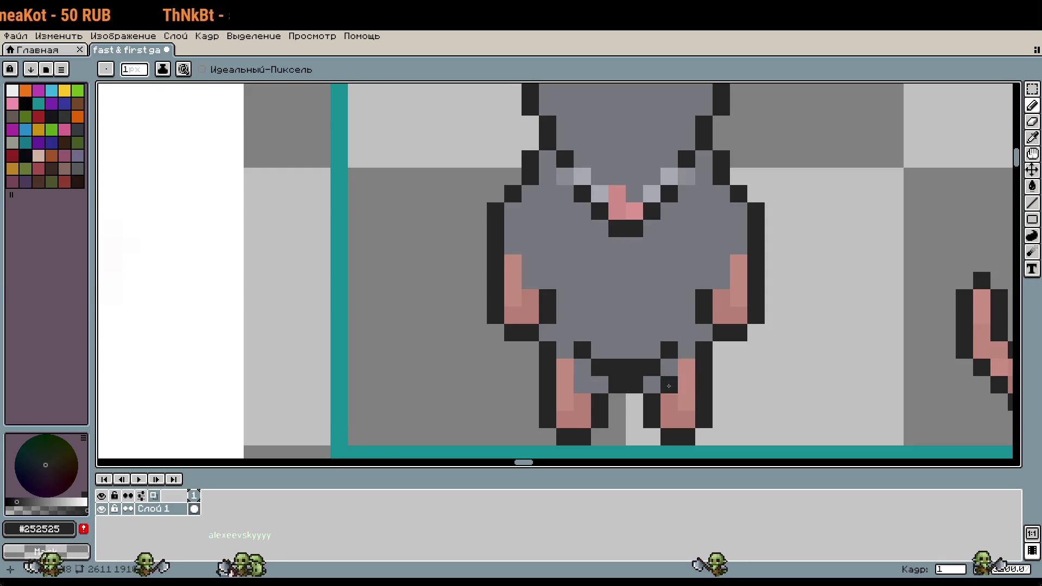
{"action": "scroll", "coordinate": [669, 386], "scroll_direction": "down", "scroll_amount": 3}
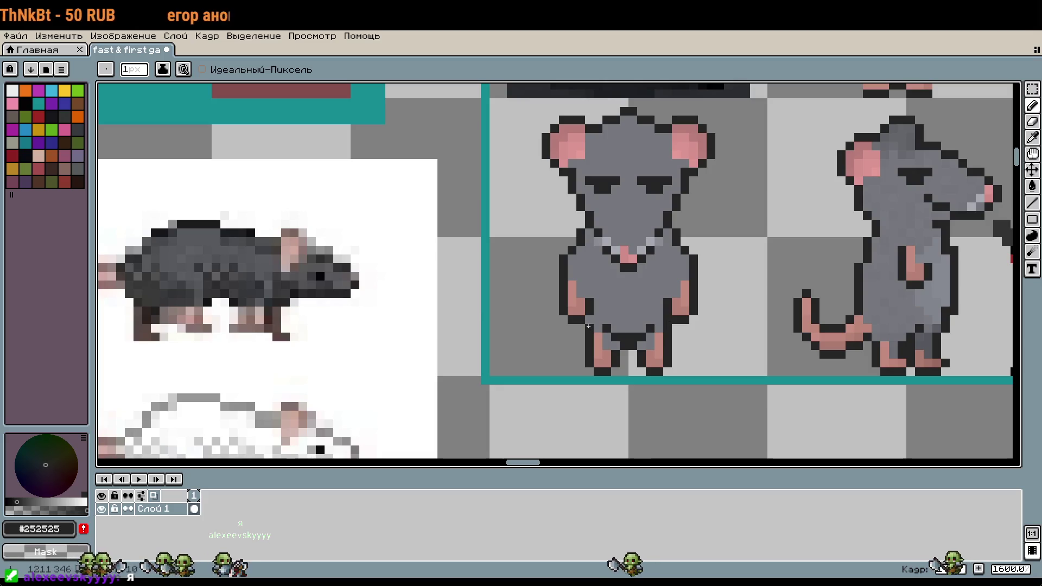
{"action": "scroll", "coordinate": [728, 345], "scroll_direction": "down", "scroll_amount": 2}
{"action": "key", "text": "v"}
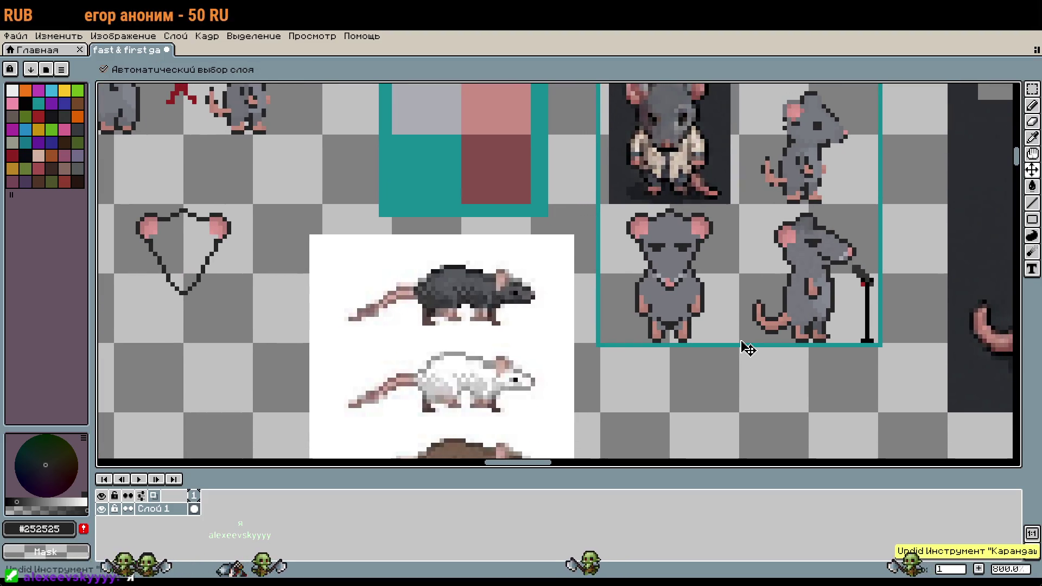
{"action": "key", "text": "b"}
{"action": "mouse_move", "coordinate": [724, 260]}
{"action": "left_mouse_down"}
{"action": "mouse_move", "coordinate": [728, 302]}
{"action": "mouse_move", "coordinate": [714, 344]}
{"action": "mouse_move", "coordinate": [703, 268]}
{"action": "left_mouse_up"}
{"action": "scroll", "coordinate": [695, 294], "scroll_direction": "up", "scroll_amount": 6}
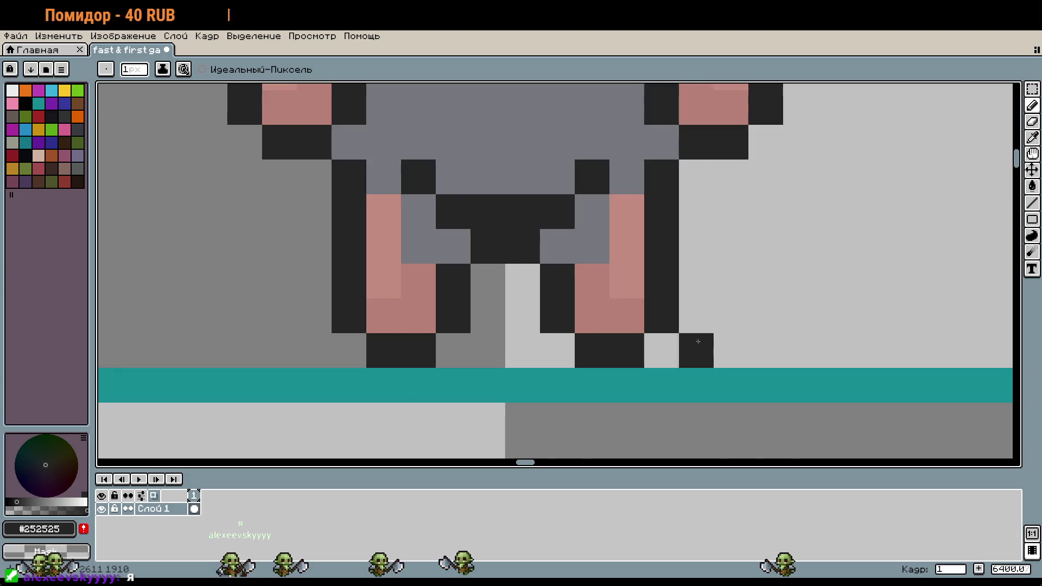
{"action": "scroll", "coordinate": [693, 344], "scroll_direction": "right", "scroll_amount": 10}
Sample pink from the feet and paint a single pink pixel near the legs
{"action": "key", "text": "i"}
{"action": "left_click", "coordinate": [676, 277]}
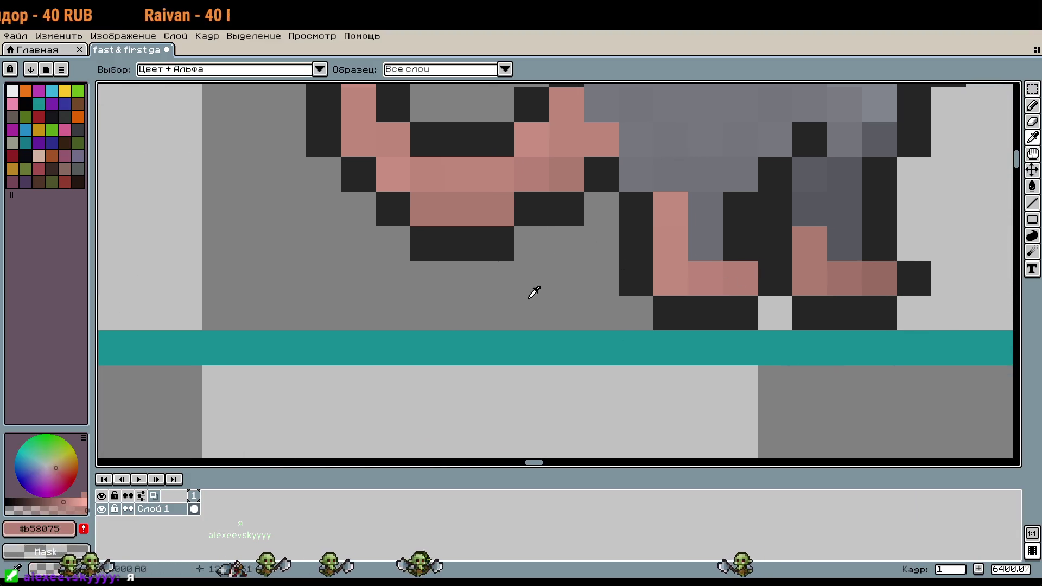
{"action": "scroll", "coordinate": [610, 282], "scroll_direction": "left", "scroll_amount": 10}
{"action": "key", "text": "b"}
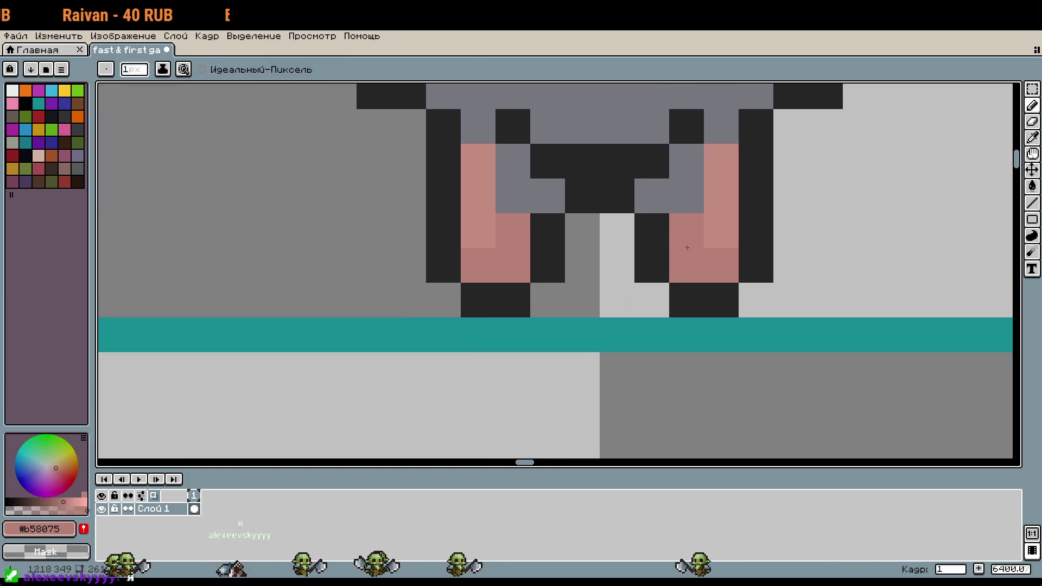
{"action": "key", "text": "w"}
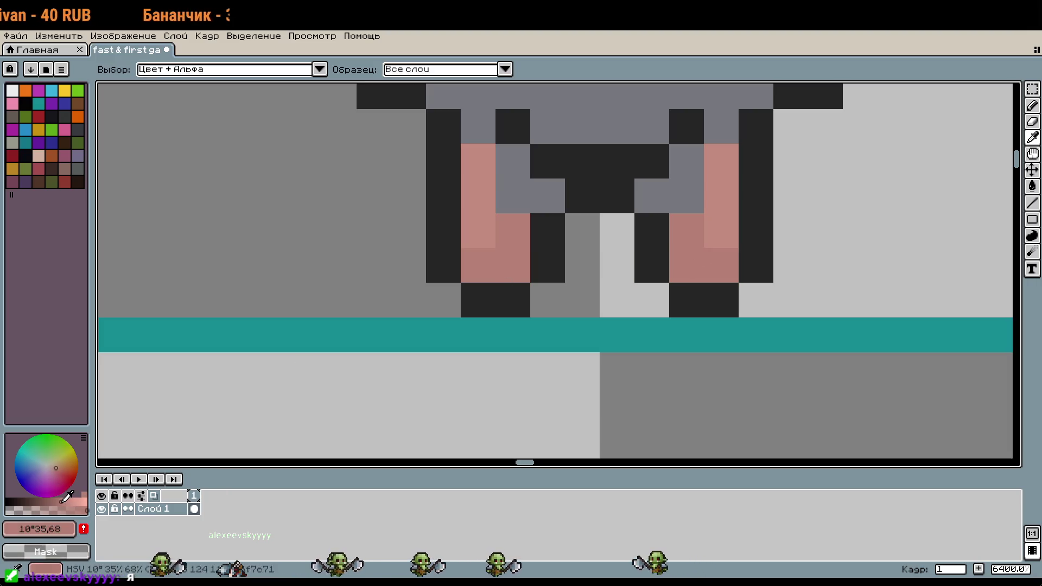
{"action": "key", "text": "b"}
{"action": "scroll", "coordinate": [669, 251], "scroll_direction": "left", "scroll_amount": 4}
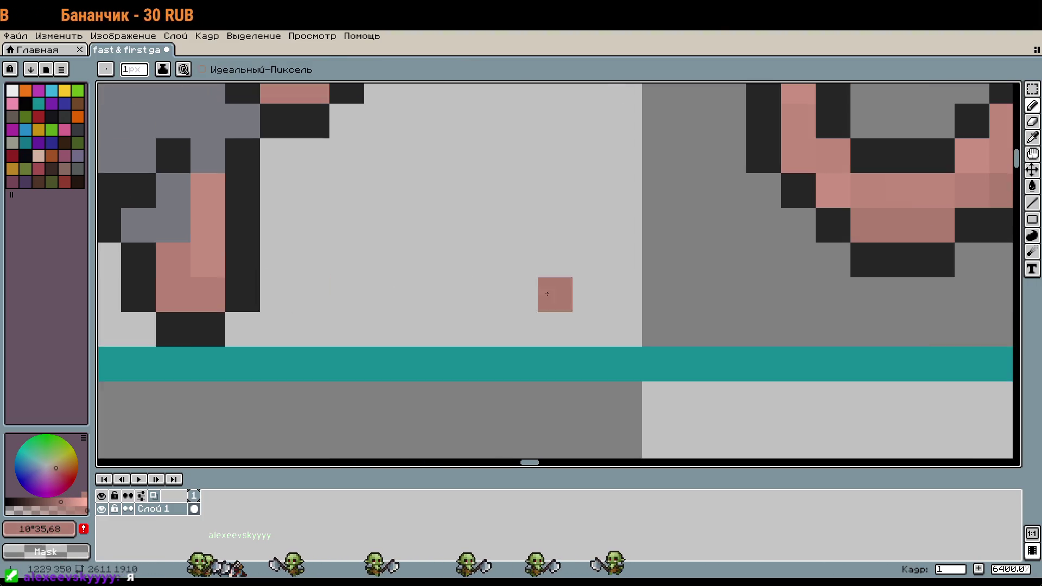
{"action": "scroll", "coordinate": [705, 326], "scroll_direction": "up", "scroll_amount": 2}
{"action": "left_click", "coordinate": [712, 325], "text": "alt"}
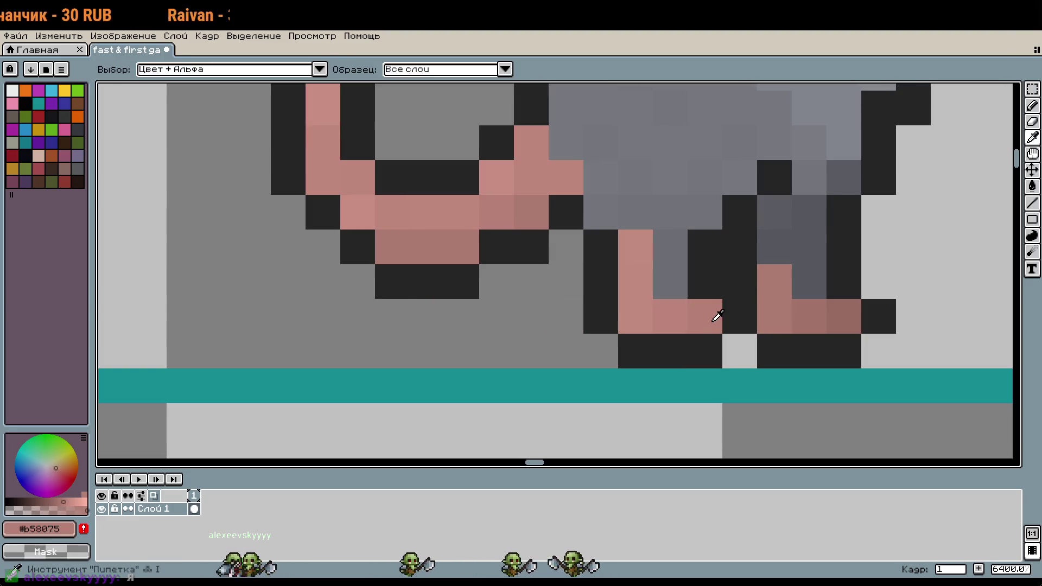
{"action": "mouse_move", "coordinate": [712, 325]}
{"action": "left_mouse_down"}
{"action": "mouse_move", "coordinate": [310, 258]}
{"action": "mouse_move", "coordinate": [445, 277]}
{"action": "left_mouse_up"}
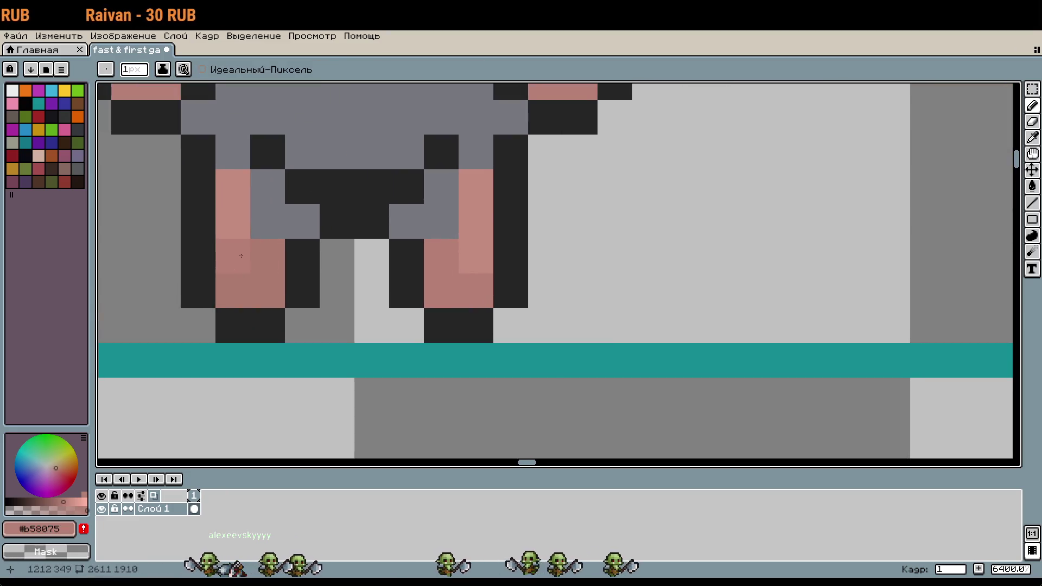
{"action": "mouse_move", "coordinate": [296, 283]}
{"action": "left_mouse_down"}
{"action": "mouse_move", "coordinate": [405, 310]}
{"action": "mouse_move", "coordinate": [939, 298]}
{"action": "left_mouse_up"}
{"action": "left_click", "coordinate": [940, 298], "text": "alt"}
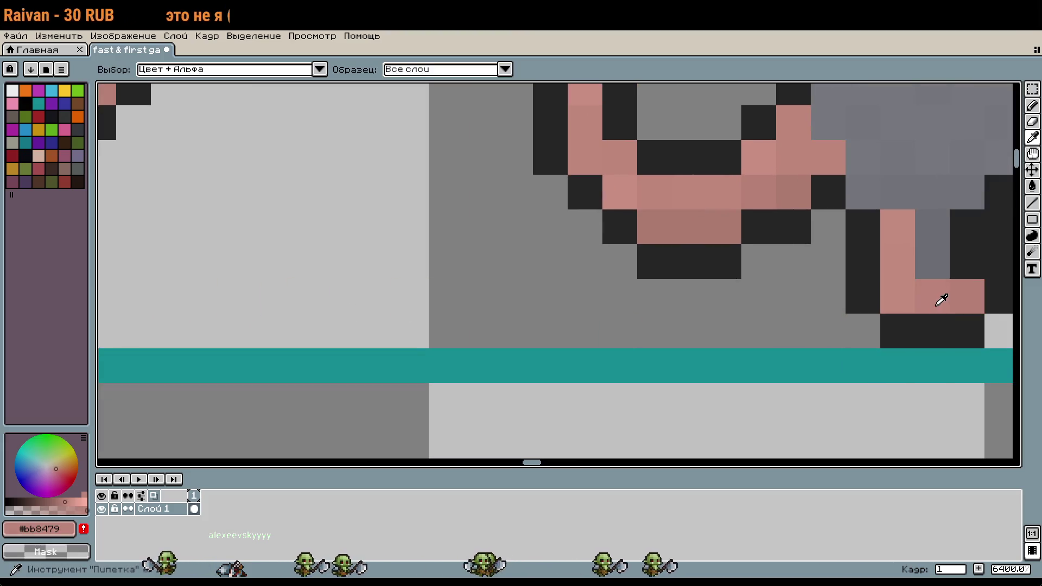
{"action": "left_click", "coordinate": [696, 308]}
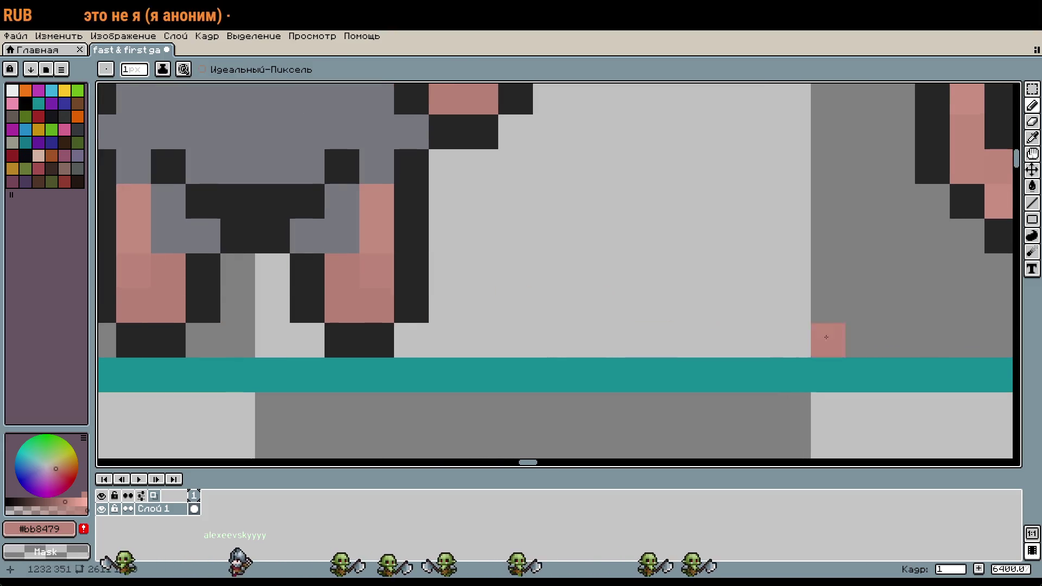
Sample the pink skin colour, centre on the legs, and undo the stray pink pixel
{"action": "scroll", "coordinate": [827, 337], "scroll_direction": "right", "scroll_amount": 5}
{"action": "key", "text": "i"}
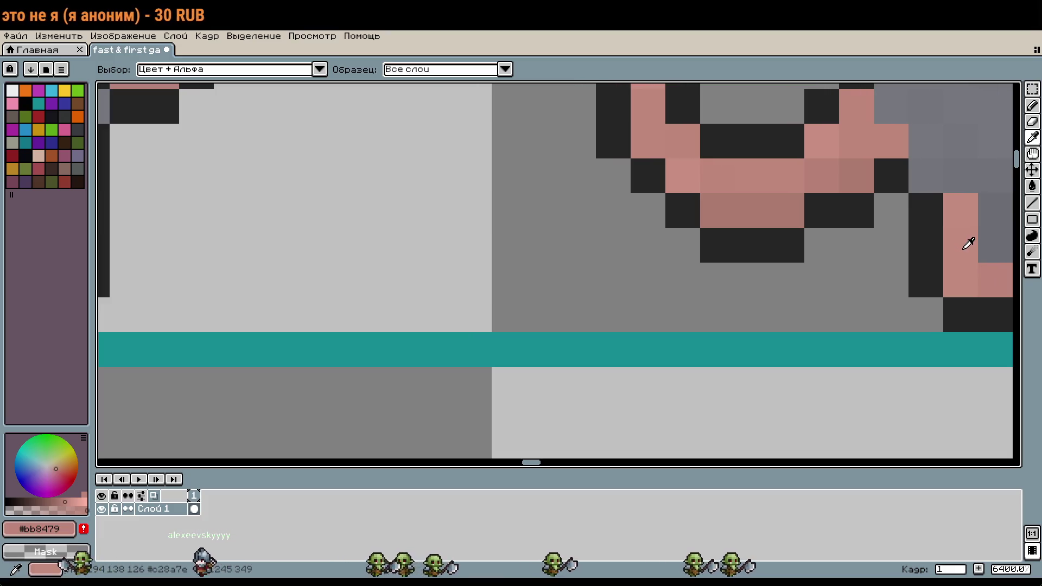
{"action": "left_click", "coordinate": [969, 245]}
{"action": "key", "text": "b"}
{"action": "scroll", "coordinate": [475, 305], "scroll_direction": "left", "scroll_amount": 5}
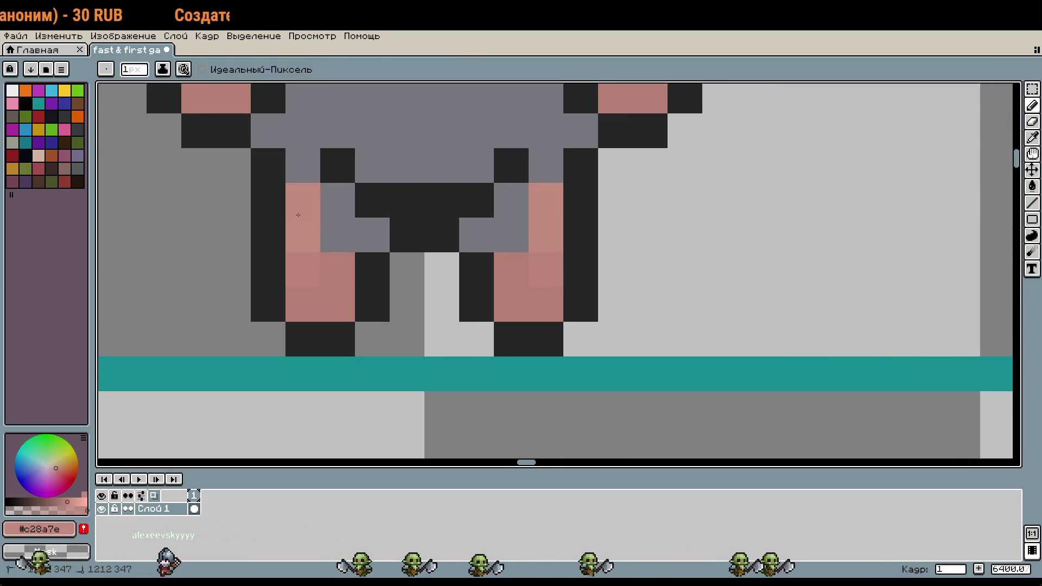
{"action": "scroll", "coordinate": [299, 215], "scroll_direction": "down", "scroll_amount": 1}
{"action": "scroll", "coordinate": [611, 343], "scroll_direction": "up", "scroll_amount": 2}
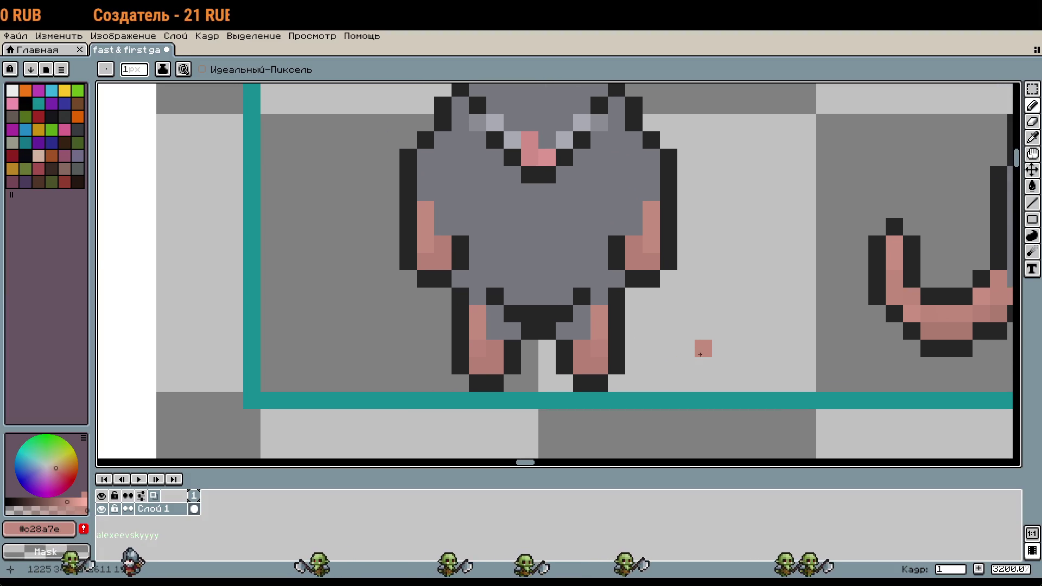
{"action": "scroll", "coordinate": [700, 354], "scroll_direction": "down", "scroll_amount": 1}
{"action": "left_click_drag", "start_coordinate": [720, 354], "coordinate": [595, 335]}
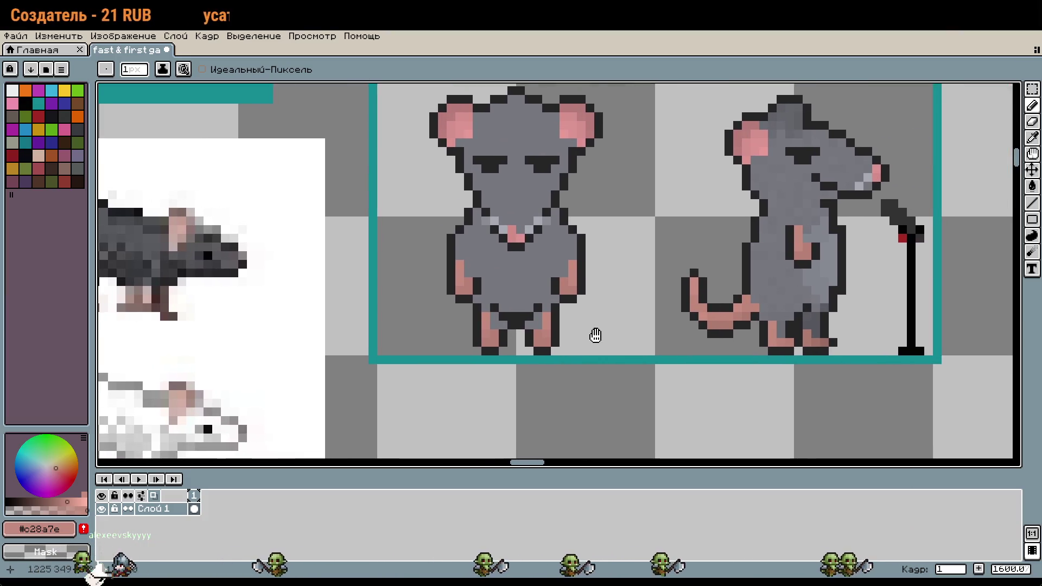
{"action": "scroll", "coordinate": [595, 335], "scroll_direction": "down", "scroll_amount": 3}
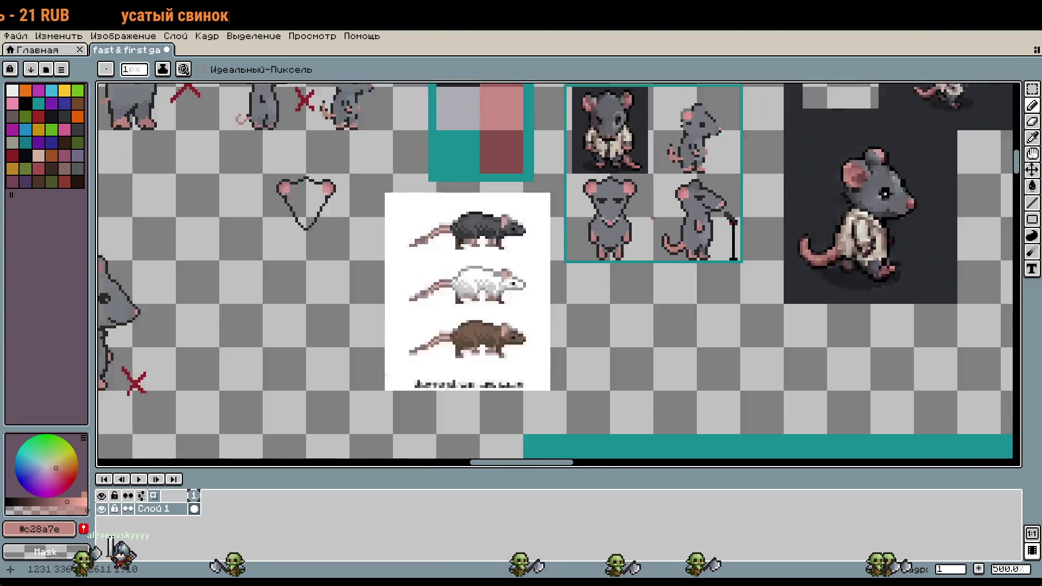
{"action": "scroll", "coordinate": [667, 142], "scroll_direction": "up", "scroll_amount": 3}
{"action": "scroll", "coordinate": [667, 141], "scroll_direction": "up", "scroll_amount": 5}
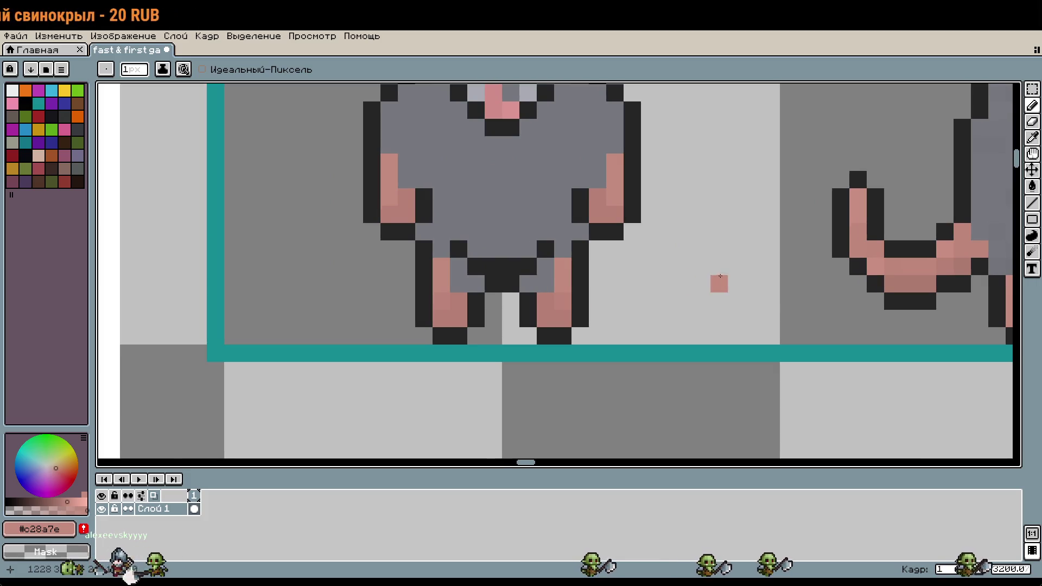
{"action": "left_click_drag", "start_coordinate": [720, 276], "coordinate": [687, 326]}
{"action": "key", "text": "ctrl+z"}
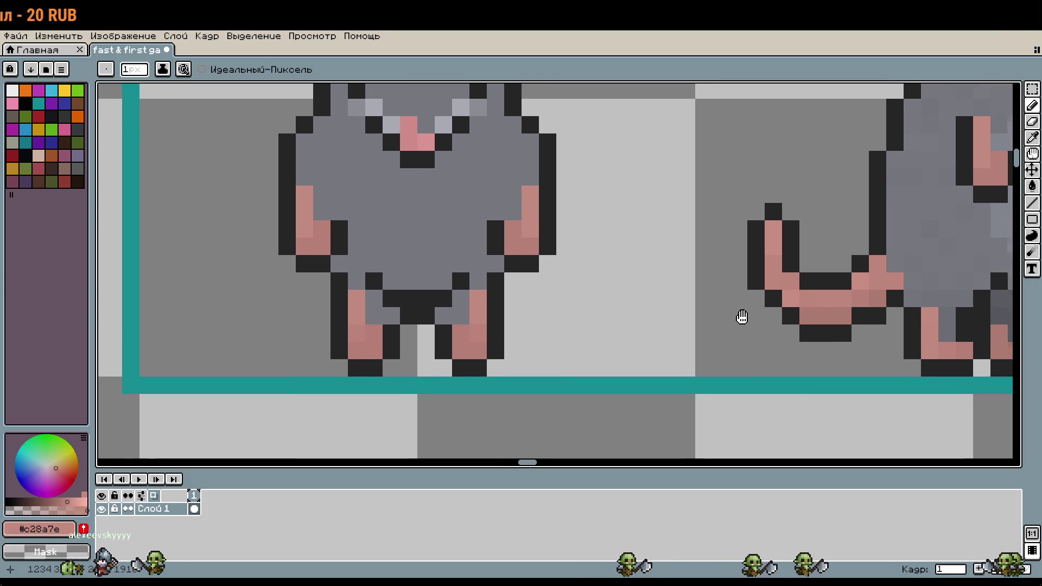
Draw a small pink tail with a dark outline beside the front rat's right foot
{"action": "key", "text": "i"}
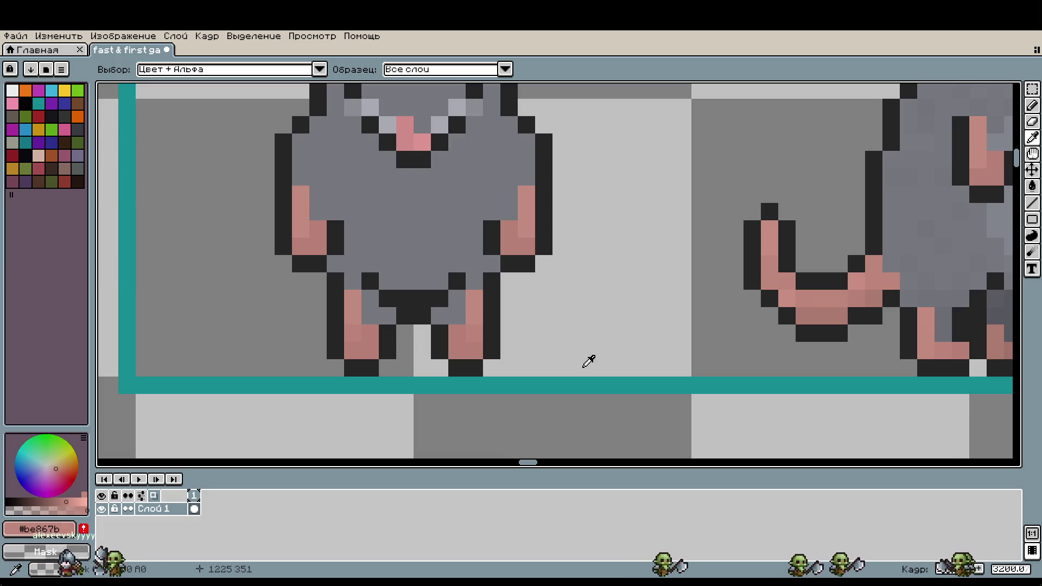
{"action": "key", "text": "b"}
{"action": "left_click", "coordinate": [511, 321]}
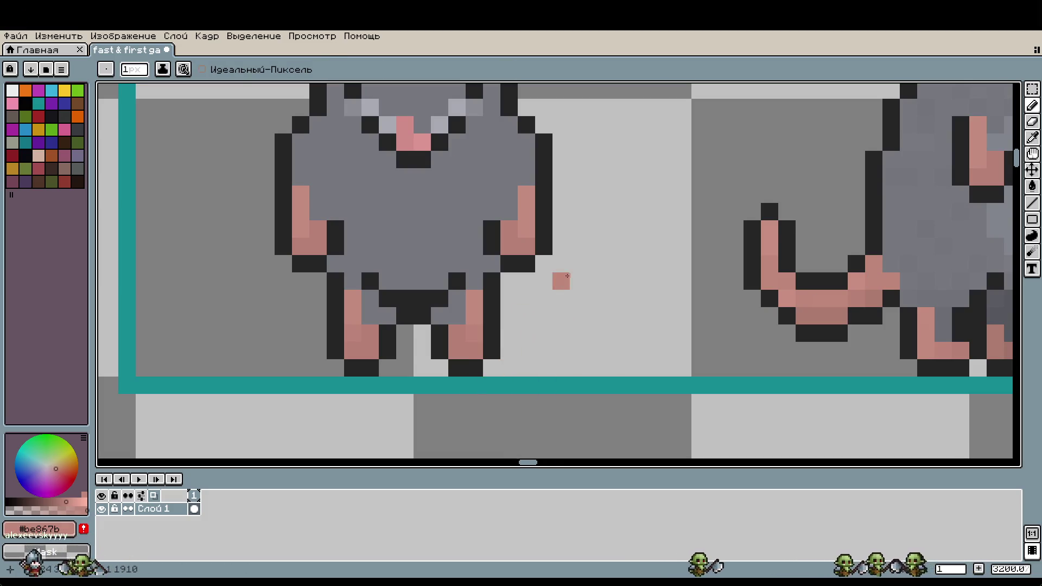
{"action": "scroll", "coordinate": [568, 276], "scroll_direction": "down", "scroll_amount": 5}
{"action": "scroll", "coordinate": [479, 324], "scroll_direction": "up", "scroll_amount": 6}
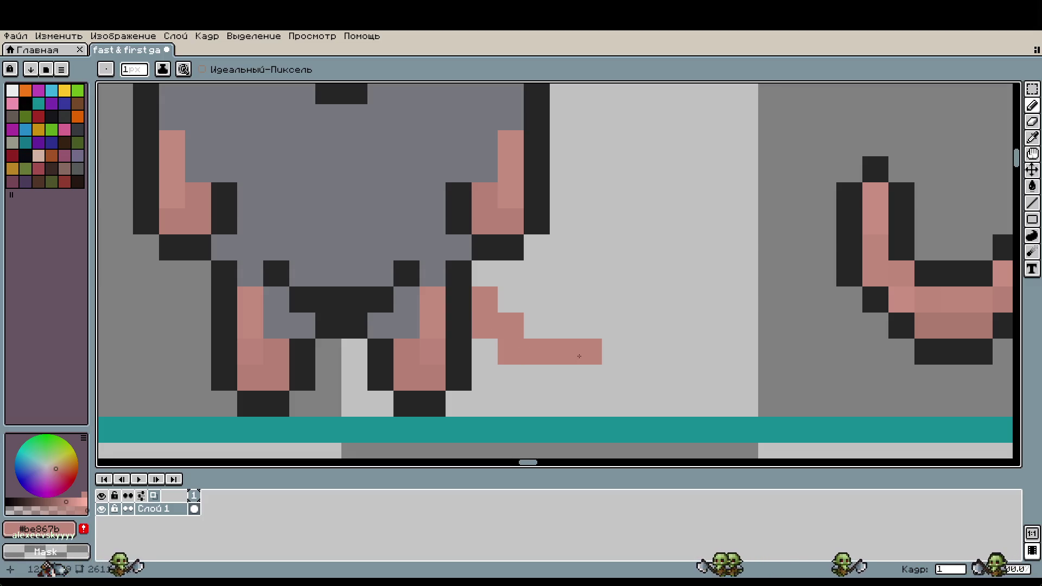
{"action": "left_click", "coordinate": [516, 246], "text": "alt"}
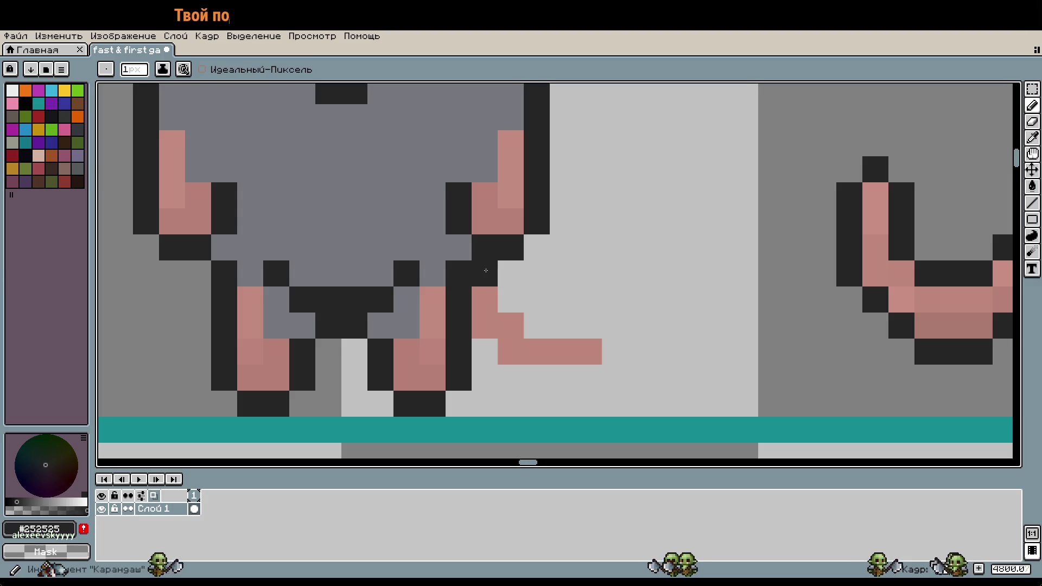
{"action": "mouse_move", "coordinate": [485, 274]}
{"action": "left_mouse_down"}
{"action": "mouse_move", "coordinate": [539, 326]}
{"action": "mouse_move", "coordinate": [615, 352]}
{"action": "mouse_move", "coordinate": [576, 378]}
{"action": "mouse_move", "coordinate": [510, 377]}
{"action": "left_mouse_up"}
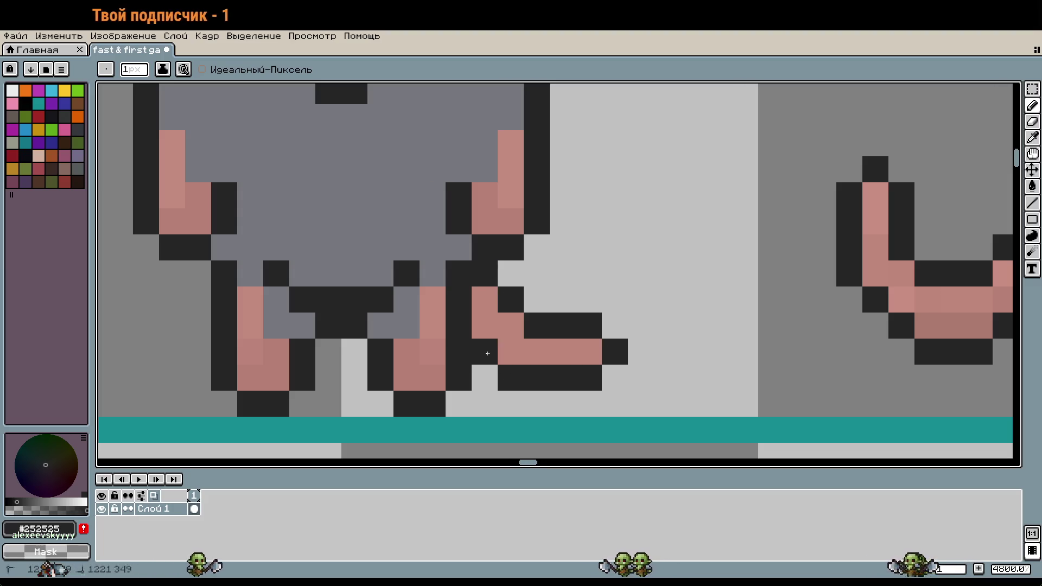
{"action": "scroll", "coordinate": [609, 361], "scroll_direction": "down", "scroll_amount": 1}
{"action": "scroll", "coordinate": [662, 365], "scroll_direction": "down", "scroll_amount": 1}
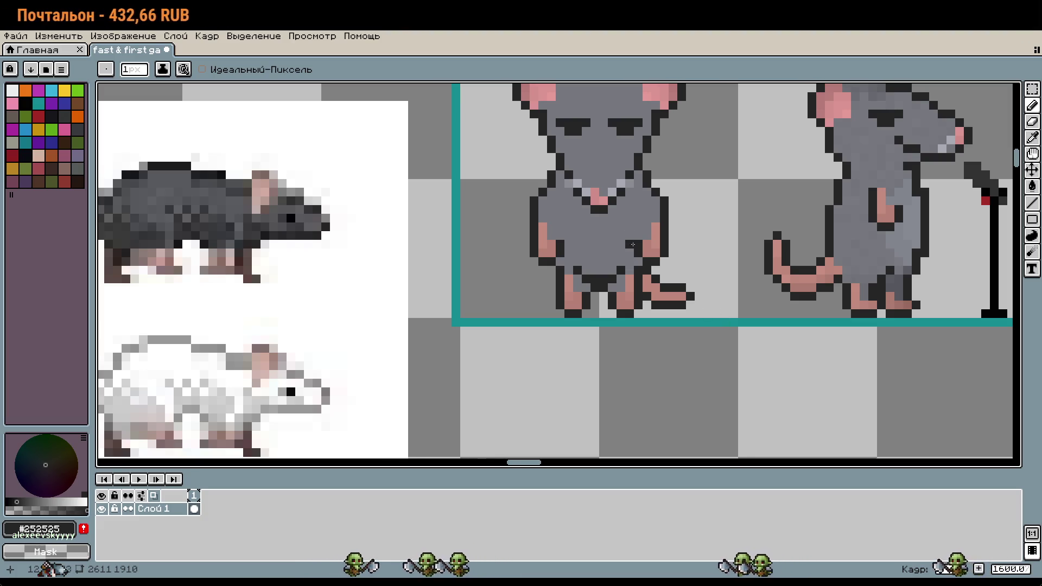
{"action": "scroll", "coordinate": [602, 287], "scroll_direction": "up", "scroll_amount": 1}
{"action": "scroll", "coordinate": [602, 287], "scroll_direction": "up", "scroll_amount": 1}
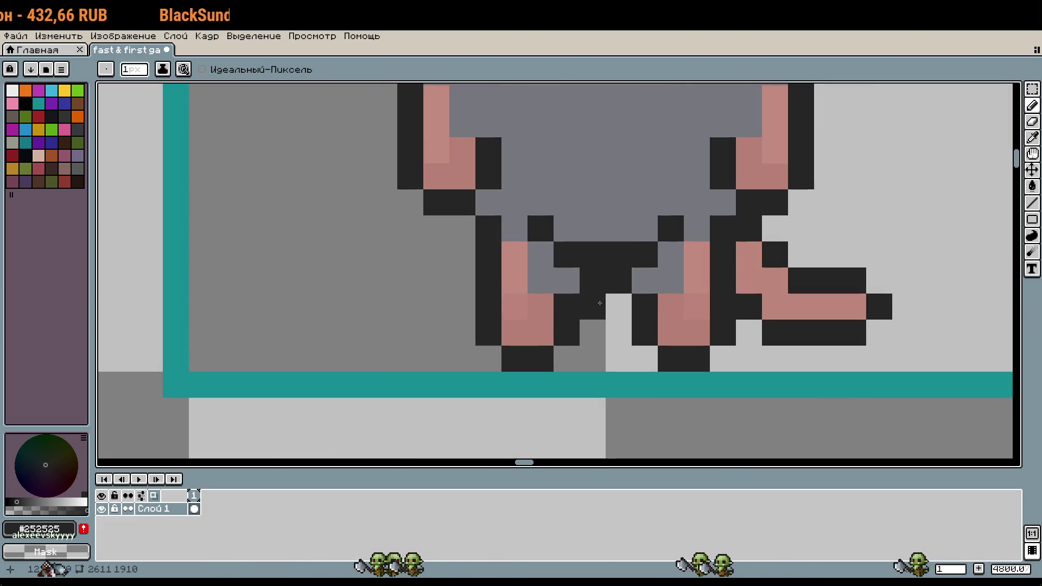
Repaint the dark pixels between the legs in the rat's body grey
{"action": "left_click", "coordinate": [613, 245]}
{"action": "right_click", "coordinate": [639, 270]}
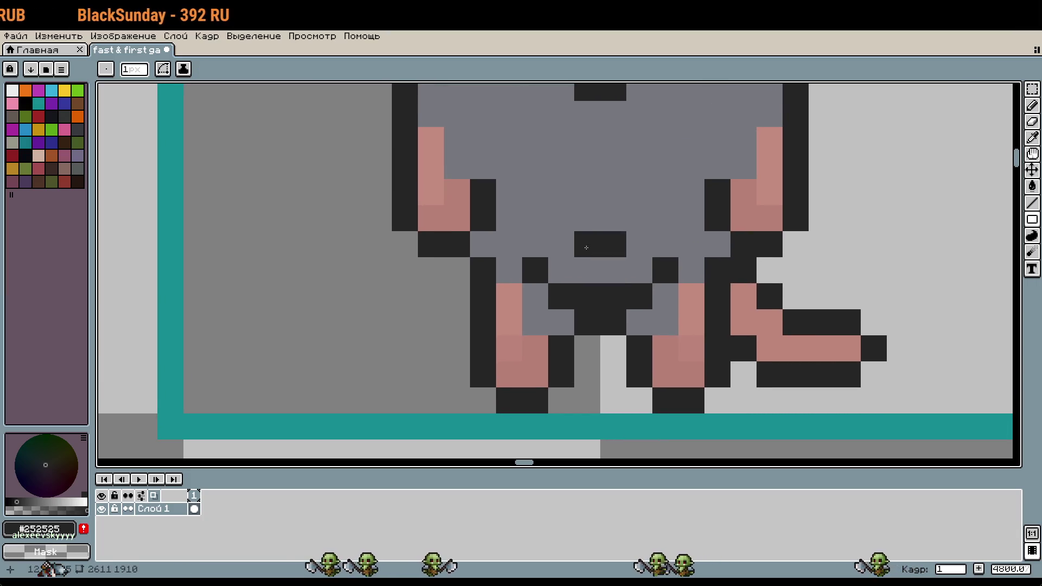
{"action": "key", "text": "i"}
{"action": "left_click", "coordinate": [590, 236]}
{"action": "key", "text": "b"}
{"action": "mouse_move", "coordinate": [561, 297]}
{"action": "left_mouse_down"}
{"action": "mouse_move", "coordinate": [640, 275]}
{"action": "mouse_move", "coordinate": [666, 294]}
{"action": "left_mouse_up"}
{"action": "left_click", "coordinate": [613, 244]}
{"action": "left_click", "coordinate": [535, 270]}
{"action": "scroll", "coordinate": [666, 292], "scroll_direction": "down", "scroll_amount": 2}
Add two dark outline pixels back between the legs
{"action": "key", "text": "i"}
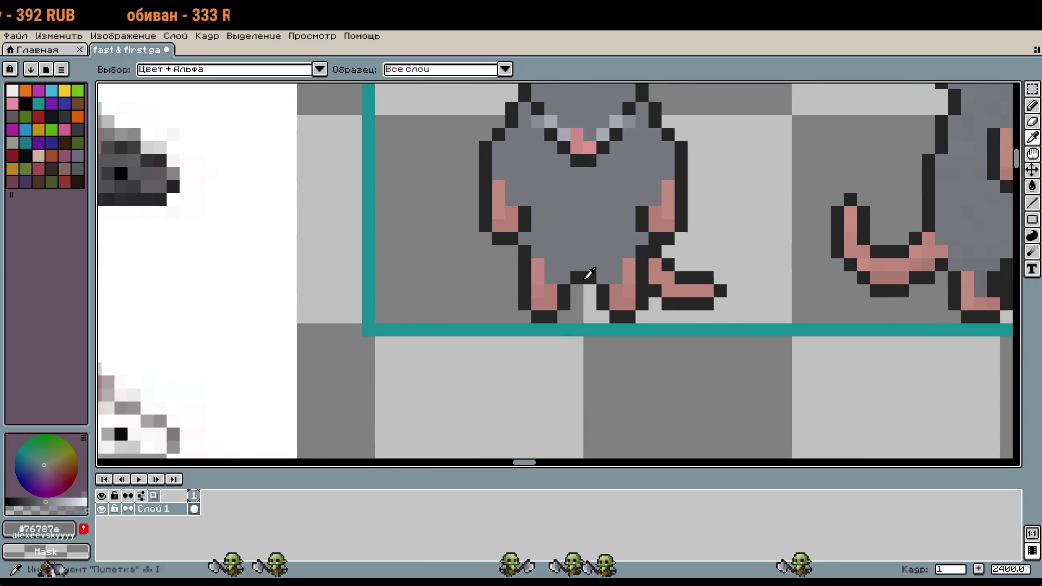
{"action": "left_click", "coordinate": [564, 269]}
{"action": "key", "text": "b"}
{"action": "left_click", "coordinate": [564, 278]}
{"action": "left_click", "coordinate": [603, 266]}
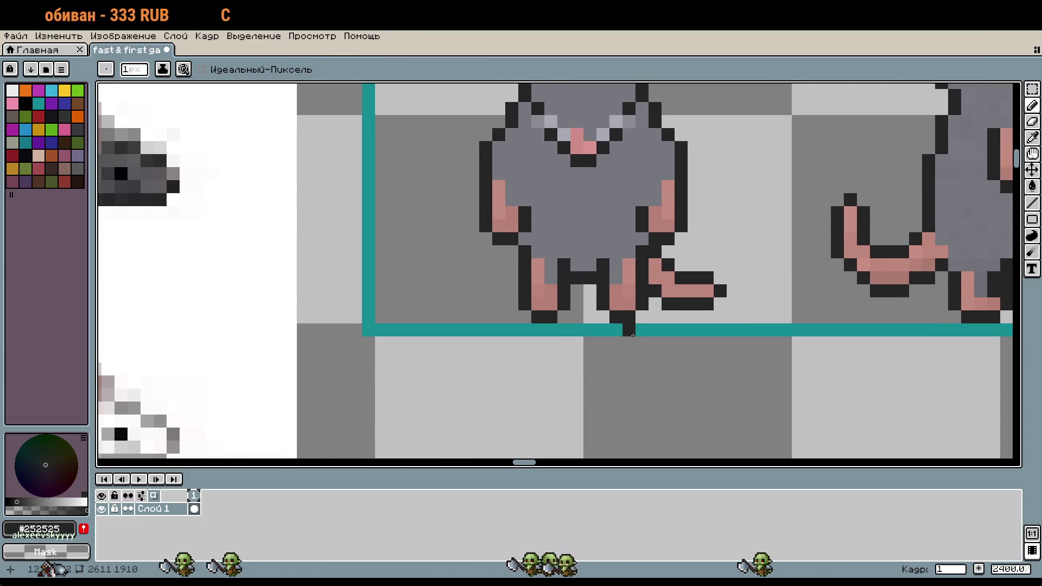
{"action": "key", "text": "v"}
{"action": "key", "text": "b"}
Shade the inner legs with the darker grey, undoing the excess strokes
{"action": "scroll", "coordinate": [680, 337], "scroll_direction": "right", "scroll_amount": 5}
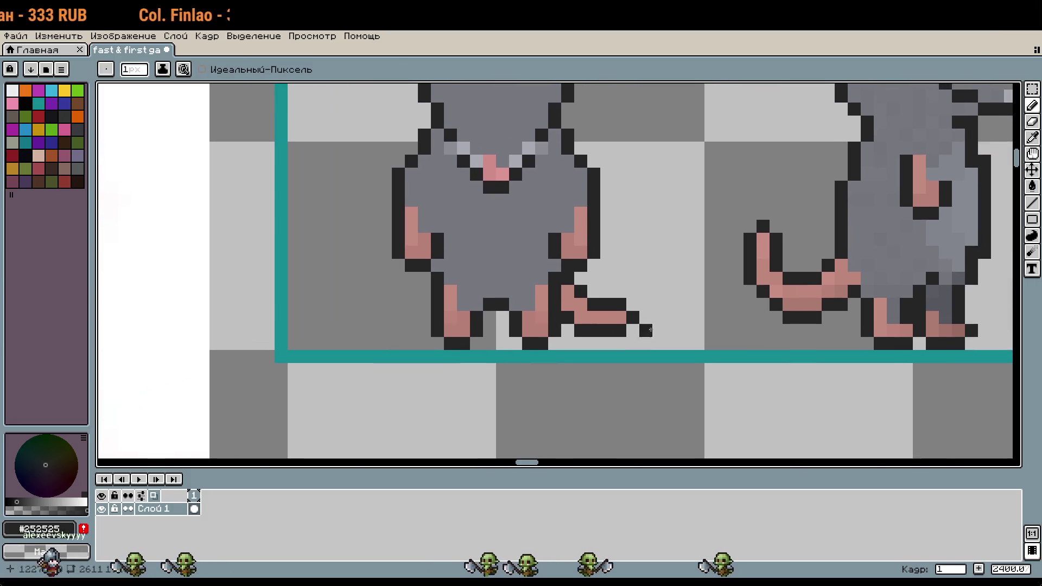
{"action": "scroll", "coordinate": [681, 337], "scroll_direction": "up", "scroll_amount": 2}
{"action": "key", "text": "i"}
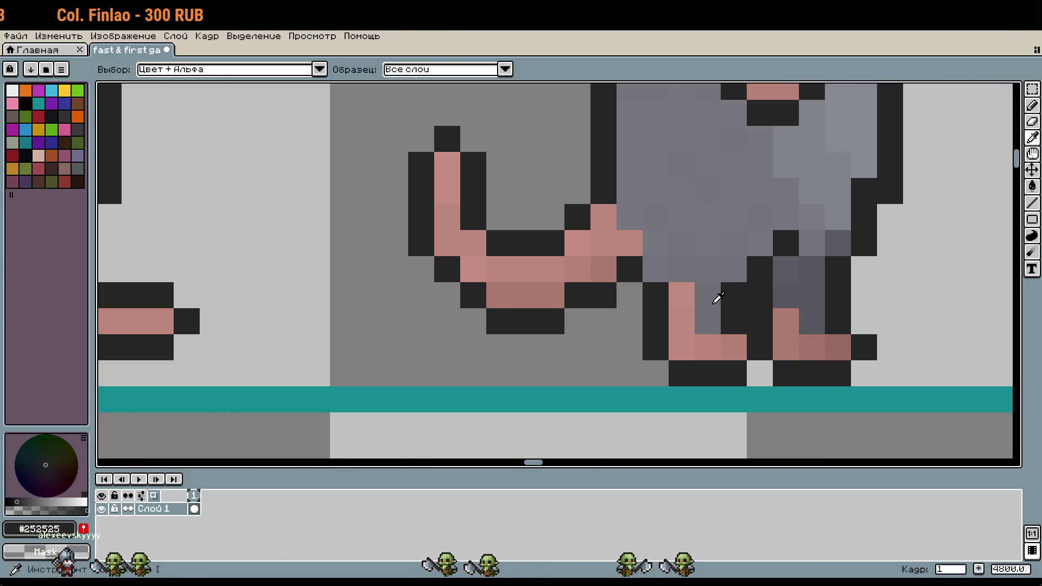
{"action": "left_click", "coordinate": [716, 299]}
{"action": "scroll", "coordinate": [650, 296], "scroll_direction": "left", "scroll_amount": 10}
{"action": "key", "text": "b"}
{"action": "left_click", "coordinate": [434, 320]}
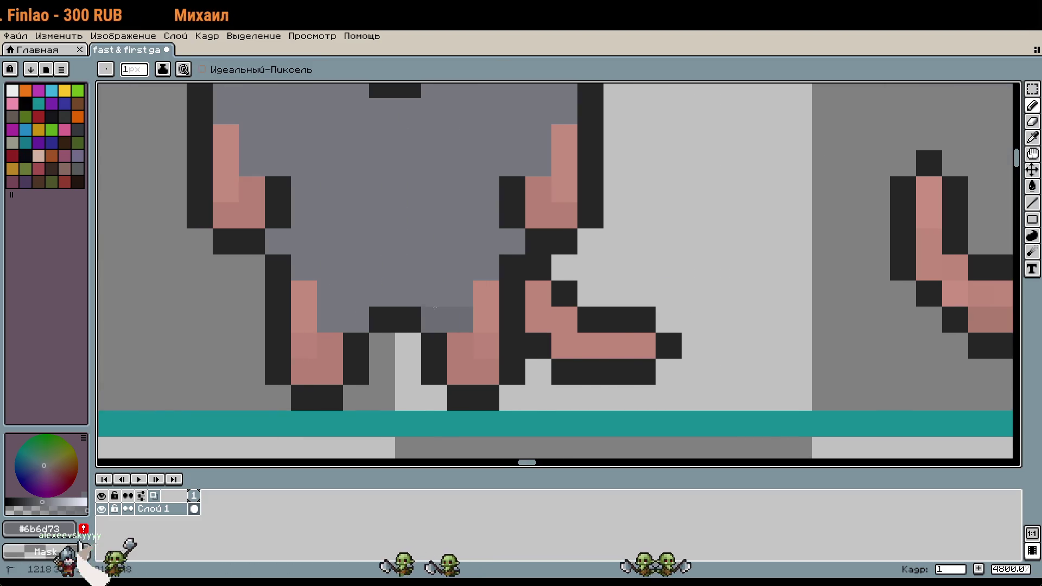
{"action": "left_click_drag", "start_coordinate": [434, 296], "coordinate": [487, 274]}
{"action": "key", "text": "ctrl+z"}
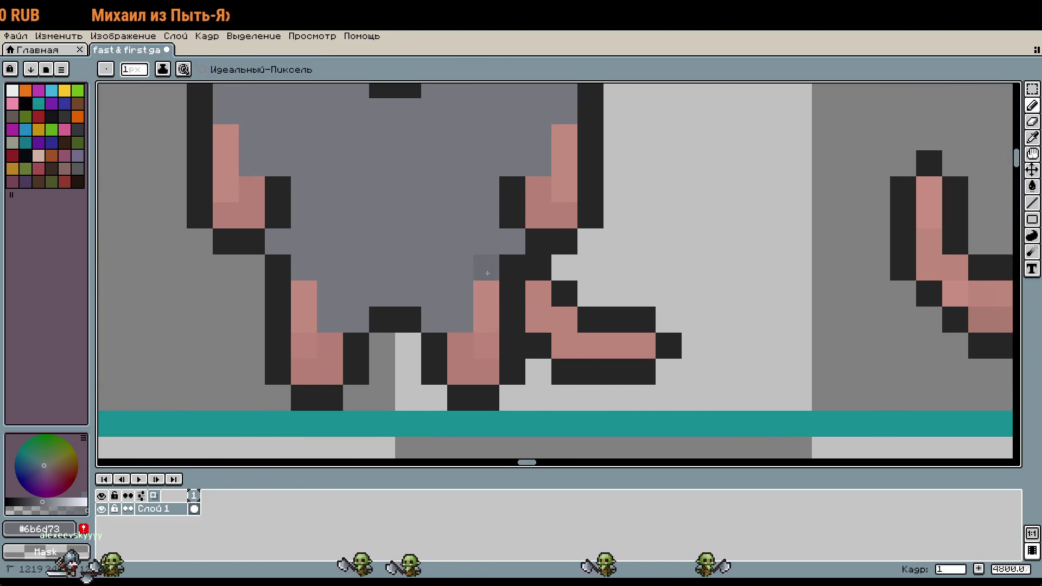
{"action": "left_click_drag", "start_coordinate": [434, 293], "coordinate": [435, 312]}
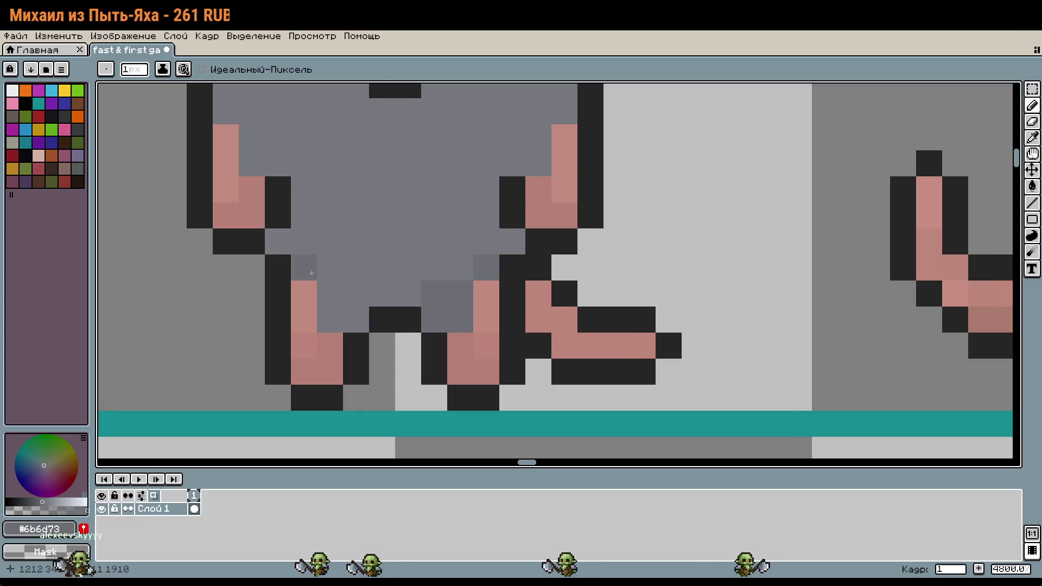
{"action": "scroll", "coordinate": [479, 335], "scroll_direction": "down", "scroll_amount": 1}
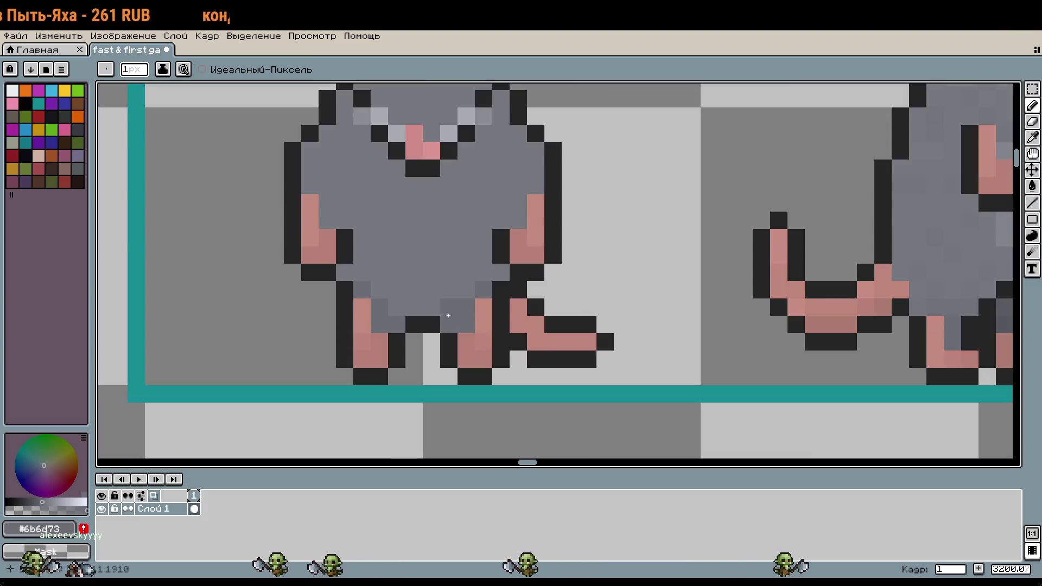
{"action": "scroll", "coordinate": [565, 344], "scroll_direction": "down", "scroll_amount": 2}
{"action": "scroll", "coordinate": [688, 367], "scroll_direction": "up", "scroll_amount": 3}
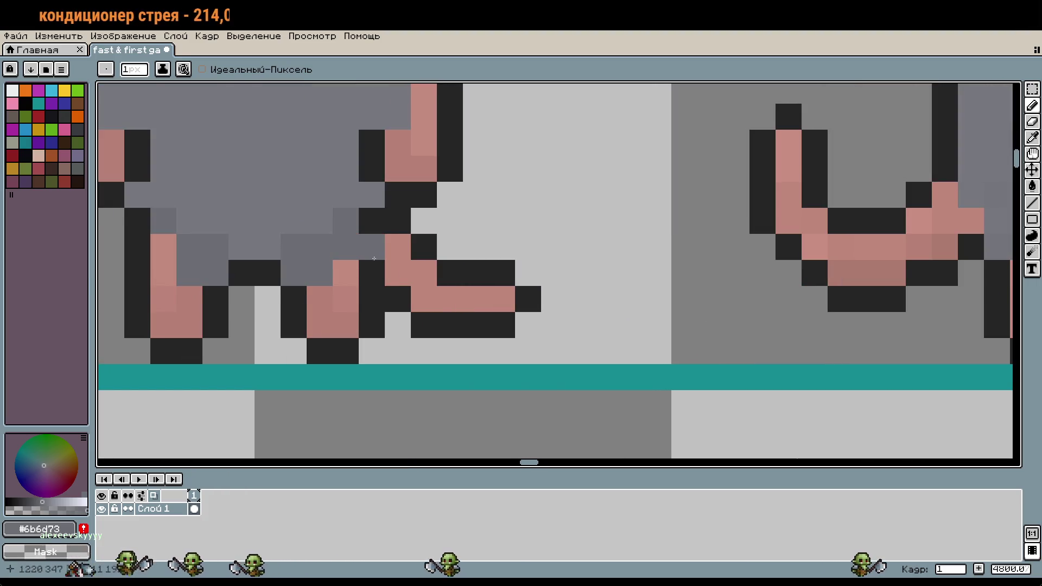
{"action": "key", "text": "ctrl+z"}
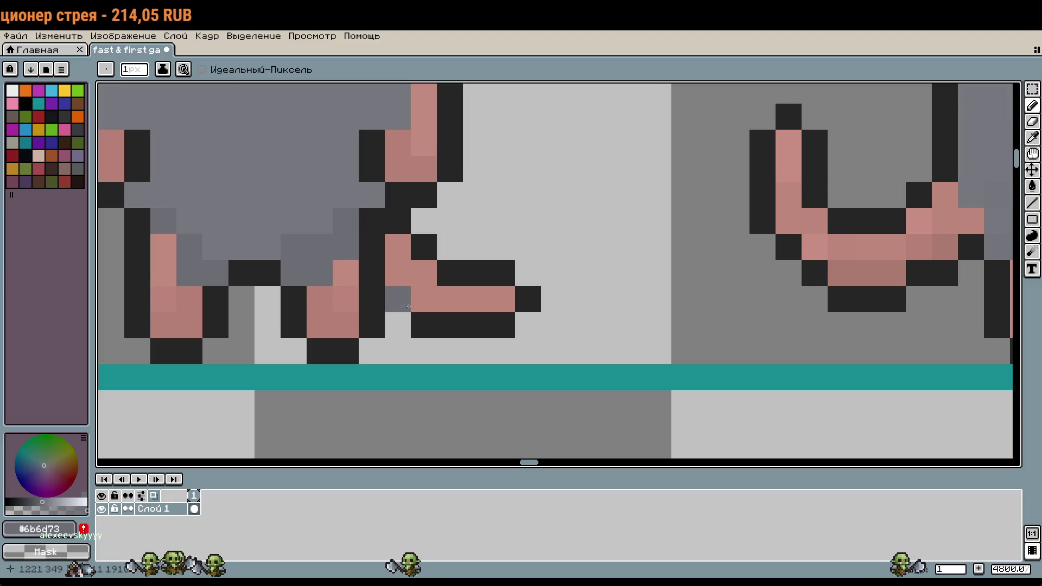
{"action": "left_click_drag", "start_coordinate": [348, 245], "coordinate": [515, 245]}
{"action": "key", "text": "ctrl"}
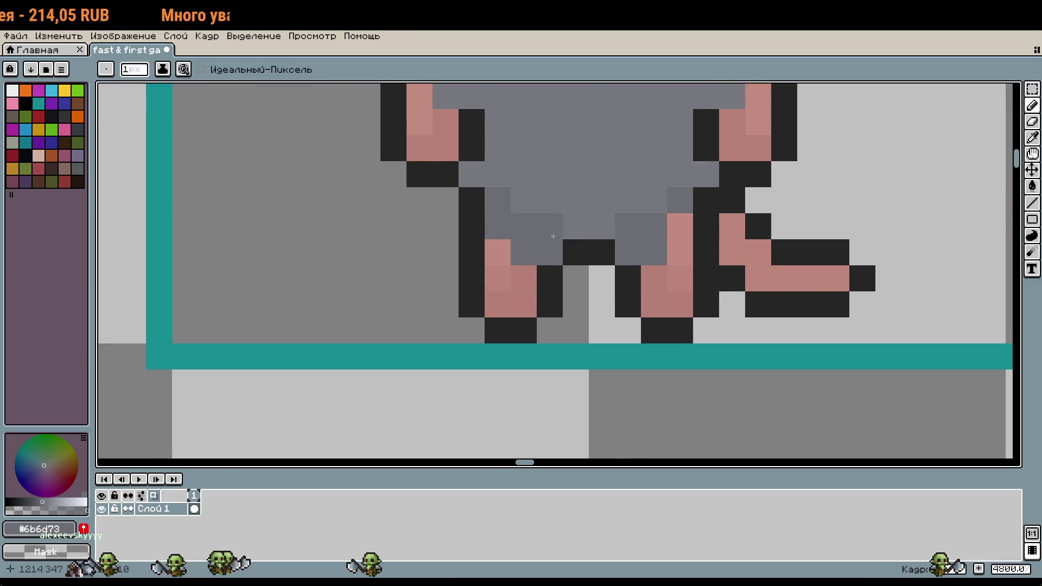
{"action": "scroll", "coordinate": [717, 350], "scroll_direction": "down", "scroll_amount": 4}
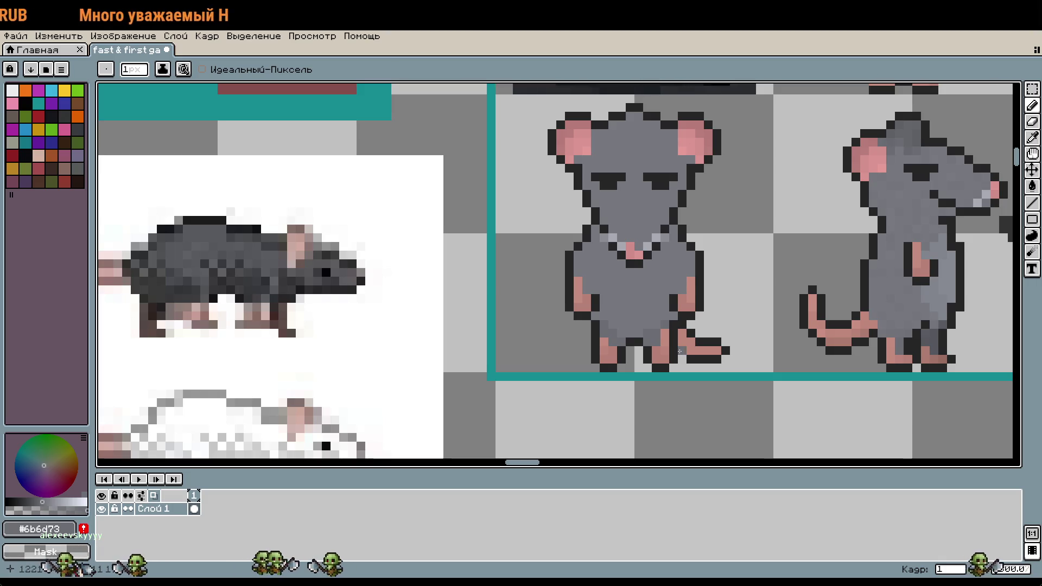
Place light grey #c4c7d1 whisker pixels on both sides of the front rat's mouth
{"action": "mouse_move", "coordinate": [706, 351]}
{"action": "left_mouse_down"}
{"action": "mouse_move", "coordinate": [721, 344]}
{"action": "mouse_move", "coordinate": [712, 334]}
{"action": "left_mouse_up"}
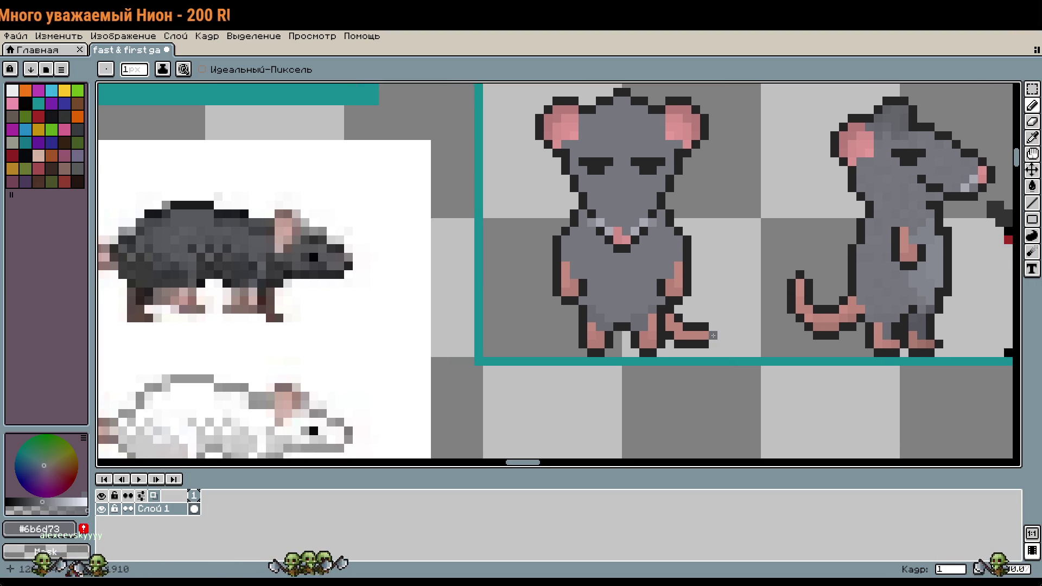
{"action": "scroll", "coordinate": [697, 325], "scroll_direction": "down", "scroll_amount": 1}
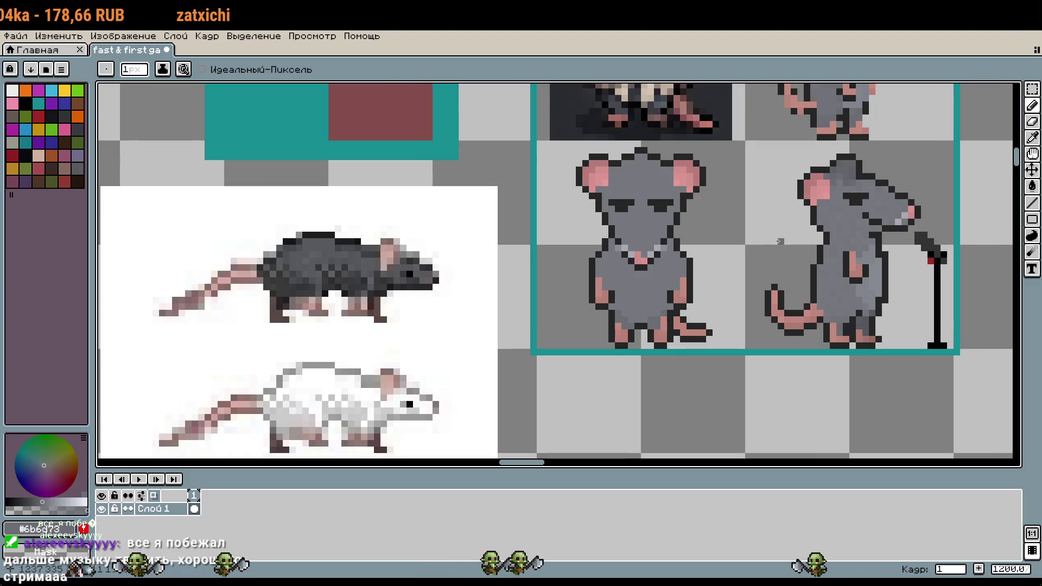
{"action": "key", "text": "i"}
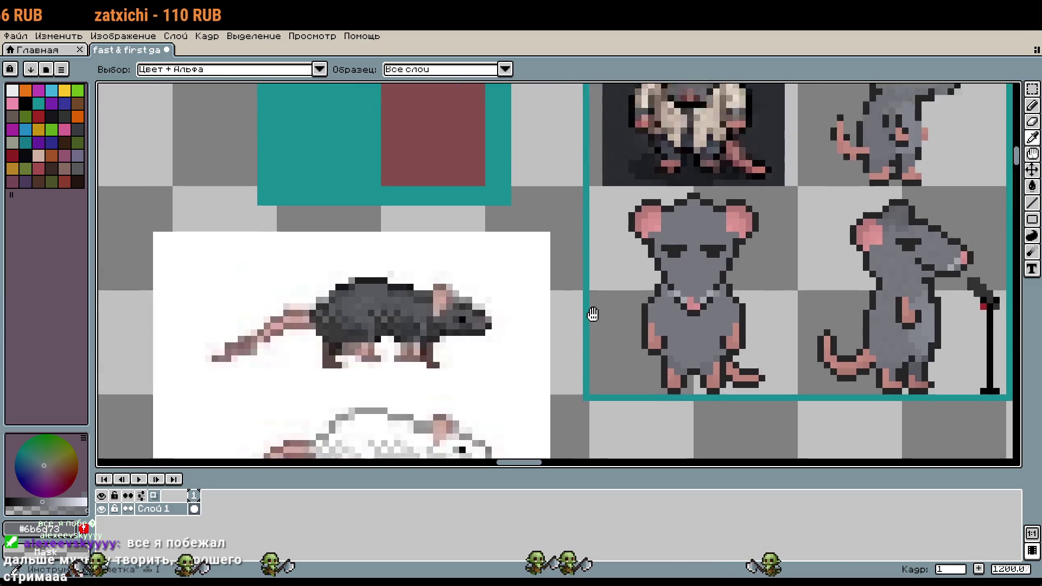
{"action": "scroll", "coordinate": [591, 314], "scroll_direction": "up", "scroll_amount": 3}
{"action": "left_click", "coordinate": [456, 210]}
{"action": "scroll", "coordinate": [575, 195], "scroll_direction": "down", "scroll_amount": 3}
{"action": "scroll", "coordinate": [609, 147], "scroll_direction": "up", "scroll_amount": 5}
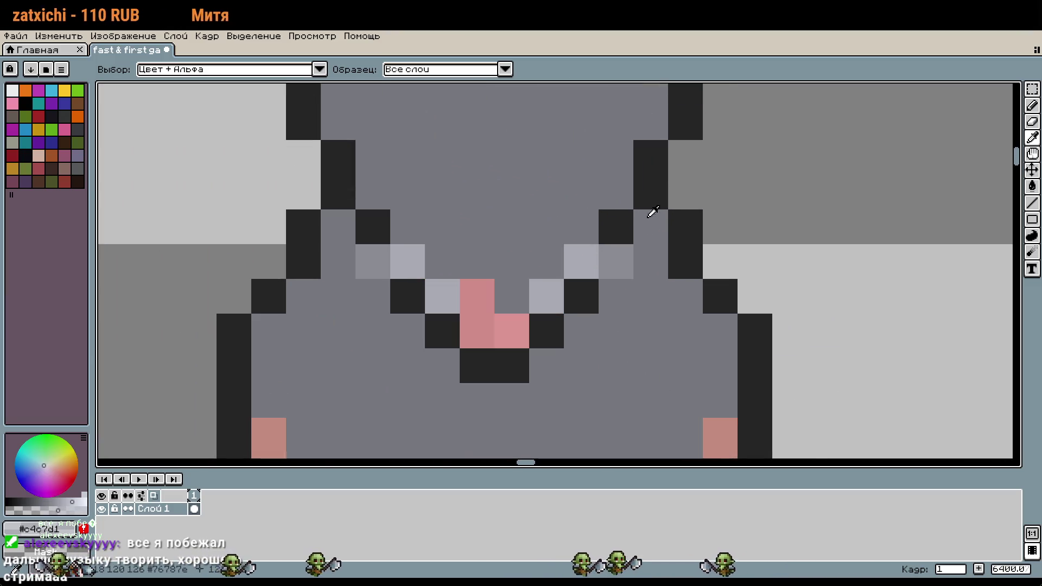
{"action": "key", "text": "b"}
{"action": "left_click", "coordinate": [575, 333]}
{"action": "left_click", "coordinate": [617, 366]}
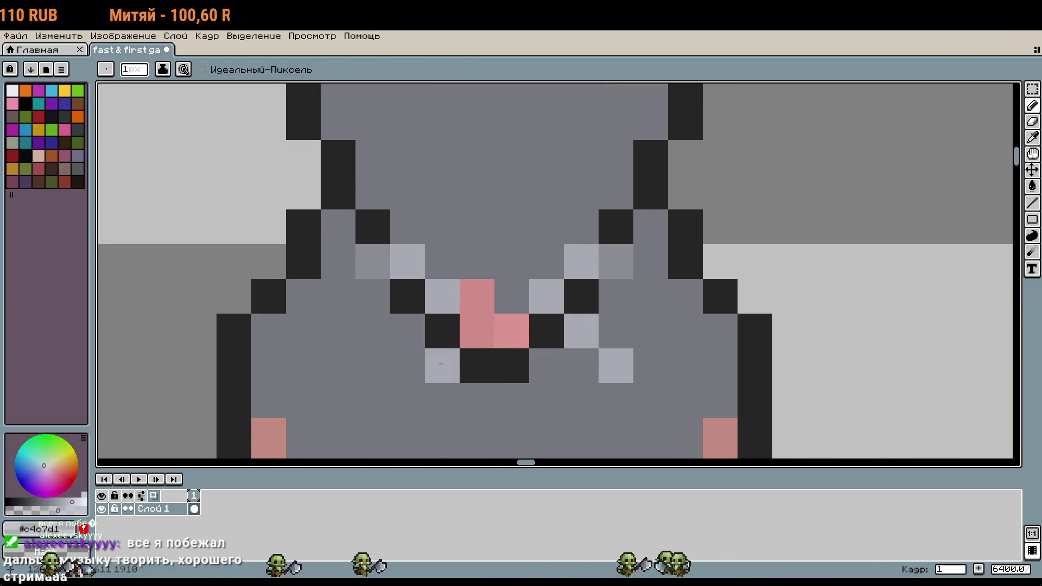
{"action": "left_click", "coordinate": [408, 331]}
{"action": "left_click", "coordinate": [373, 366]}
Undo the mistaken grey recolouring of a black mouth pixel
{"action": "right_click", "coordinate": [516, 362]}
{"action": "scroll", "coordinate": [515, 361], "scroll_direction": "down", "scroll_amount": 2}
{"action": "key", "text": "ctrl+z"}
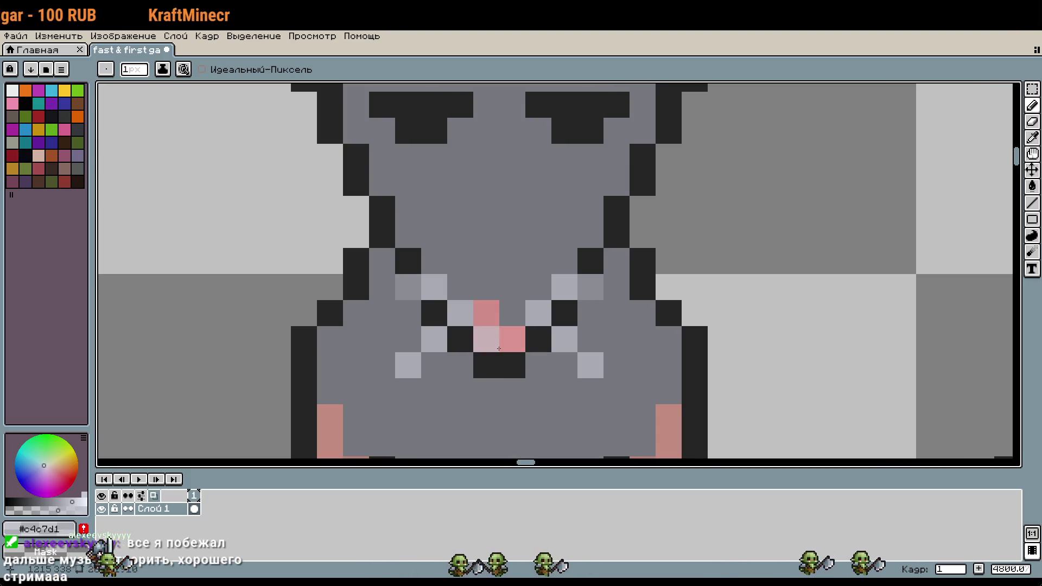
{"action": "scroll", "coordinate": [499, 349], "scroll_direction": "down", "scroll_amount": 1}
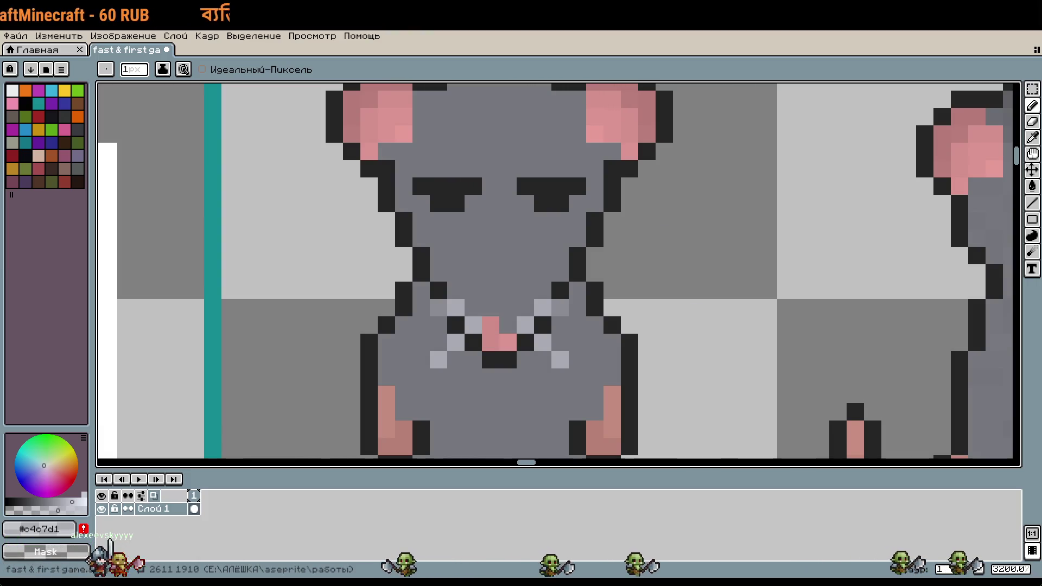
{"action": "scroll", "coordinate": [663, 205], "scroll_direction": "down", "scroll_amount": 4}
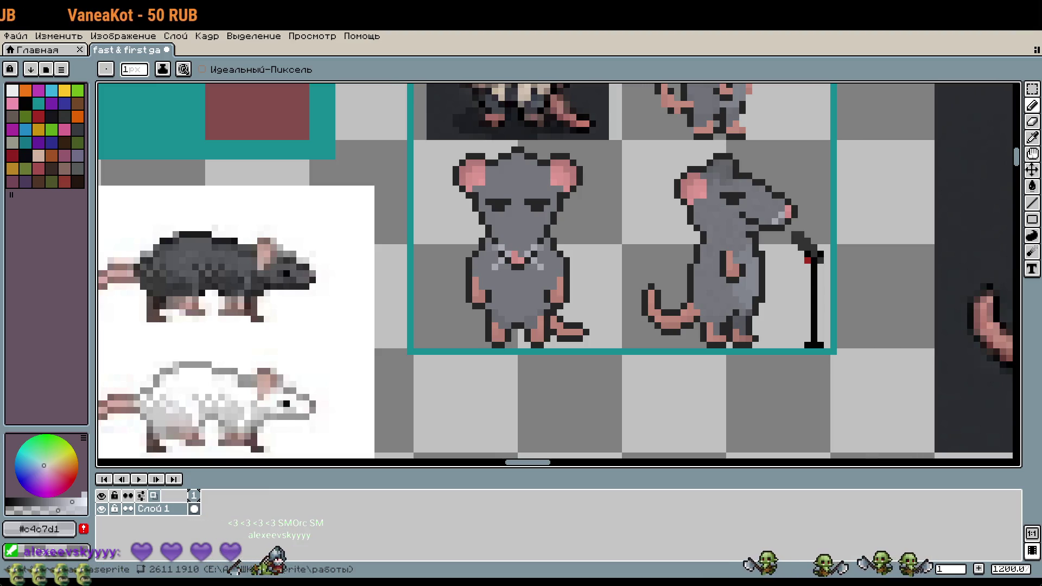
{"action": "left_click_drag", "start_coordinate": [883, 174], "coordinate": [858, 196]}
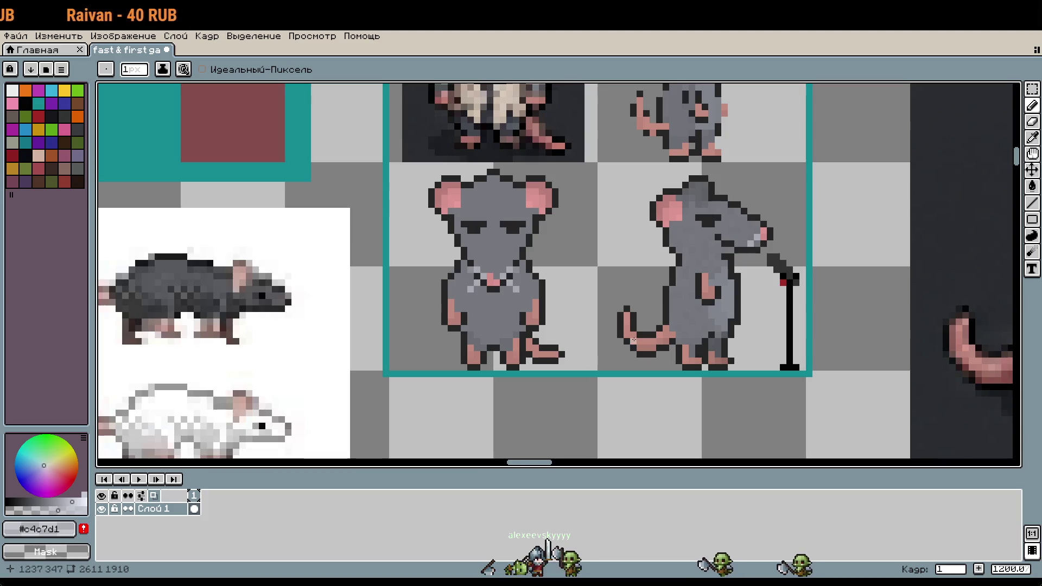
Sample the rat's body grey #74767c as the drawing colour
{"action": "scroll", "coordinate": [633, 336], "scroll_direction": "up", "scroll_amount": 5}
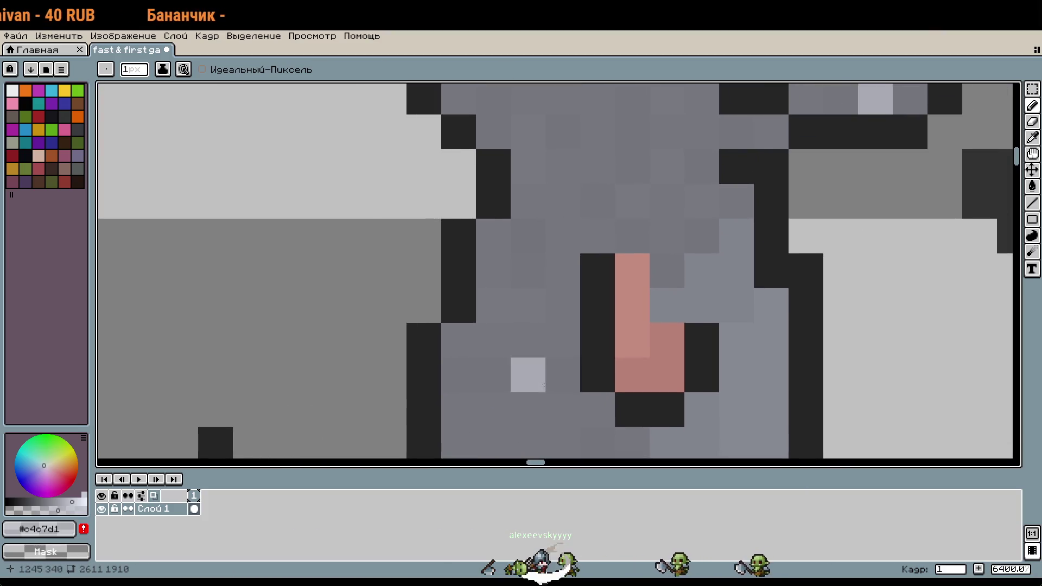
{"action": "left_click", "coordinate": [464, 377], "text": "alt"}
{"action": "scroll", "coordinate": [463, 377], "scroll_direction": "down", "scroll_amount": 3}
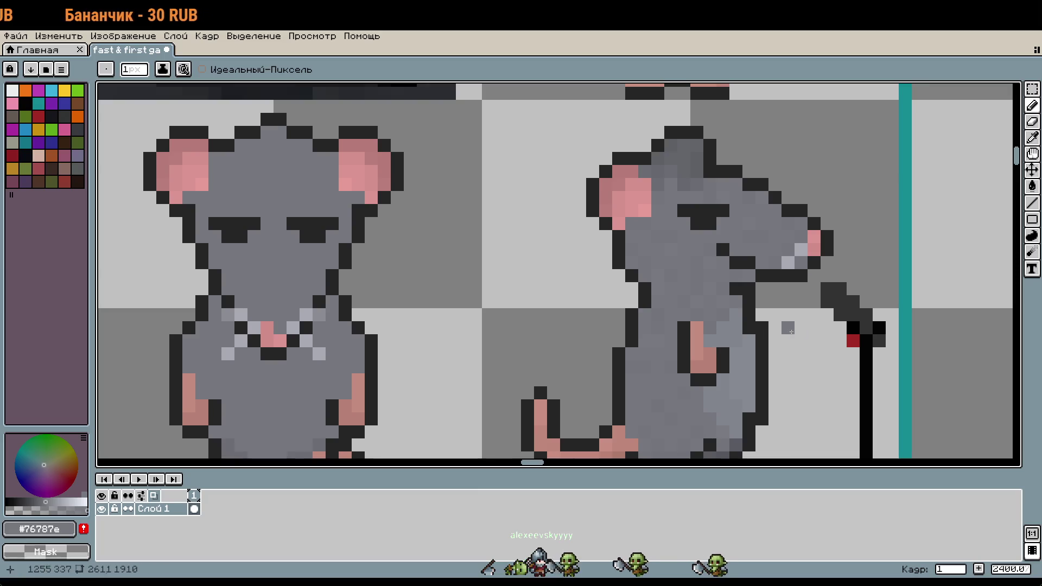
{"action": "scroll", "coordinate": [481, 390], "scroll_direction": "left", "scroll_amount": 3}
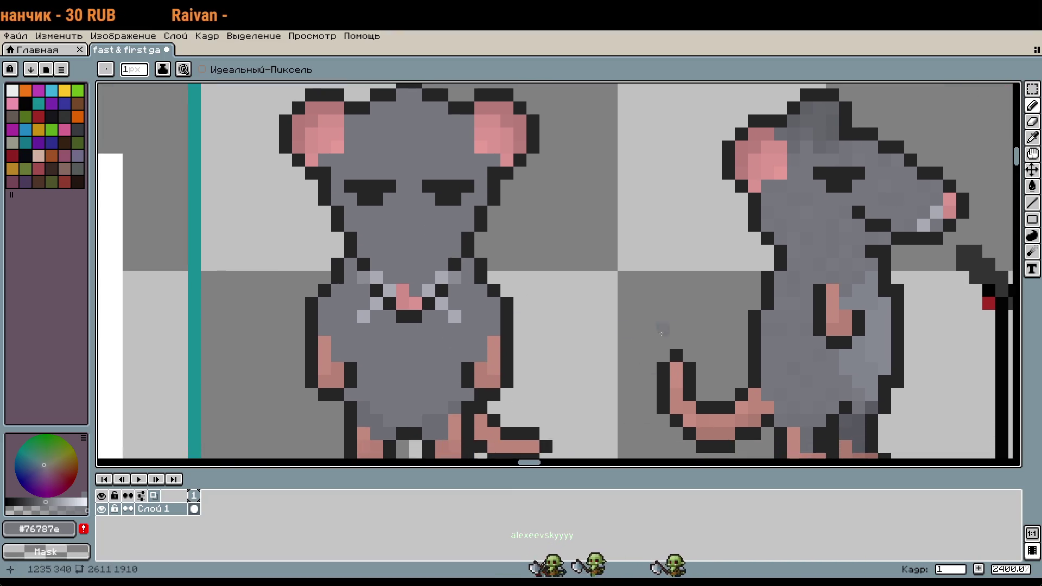
{"action": "scroll", "coordinate": [661, 333], "scroll_direction": "left", "scroll_amount": 5}
{"action": "scroll", "coordinate": [600, 277], "scroll_direction": "up", "scroll_amount": 5}
{"action": "left_click", "coordinate": [350, 371], "text": "alt"}
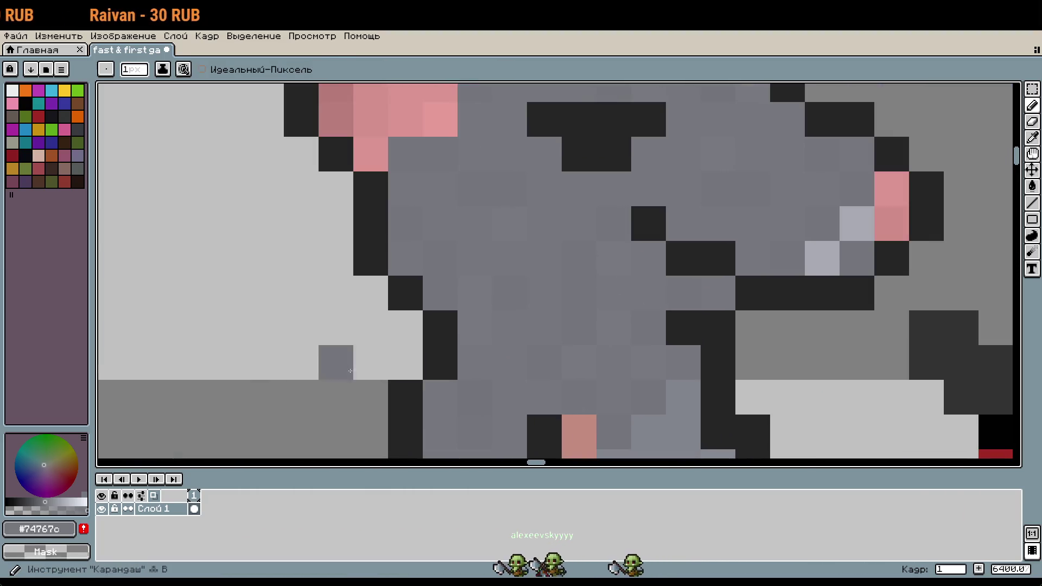
{"action": "mouse_move", "coordinate": [351, 371]}
{"action": "left_mouse_down"}
{"action": "mouse_move", "coordinate": [563, 295]}
{"action": "mouse_move", "coordinate": [828, 239]}
{"action": "left_mouse_up"}
Undo the stray grey pixel painted in the rat's ear
{"action": "scroll", "coordinate": [828, 239], "scroll_direction": "down", "scroll_amount": 2}
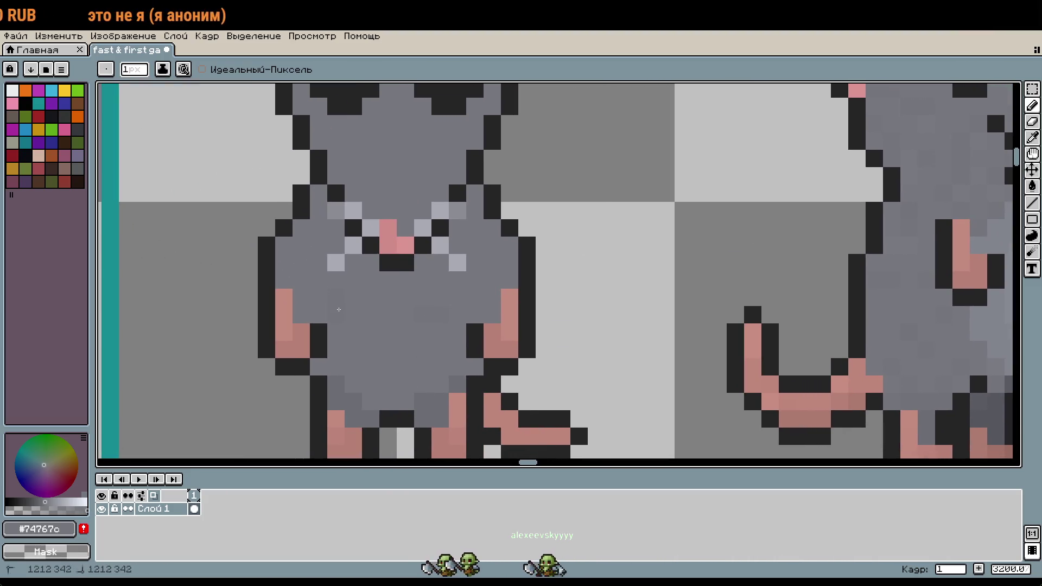
{"action": "scroll", "coordinate": [400, 247], "scroll_direction": "up", "scroll_amount": 1}
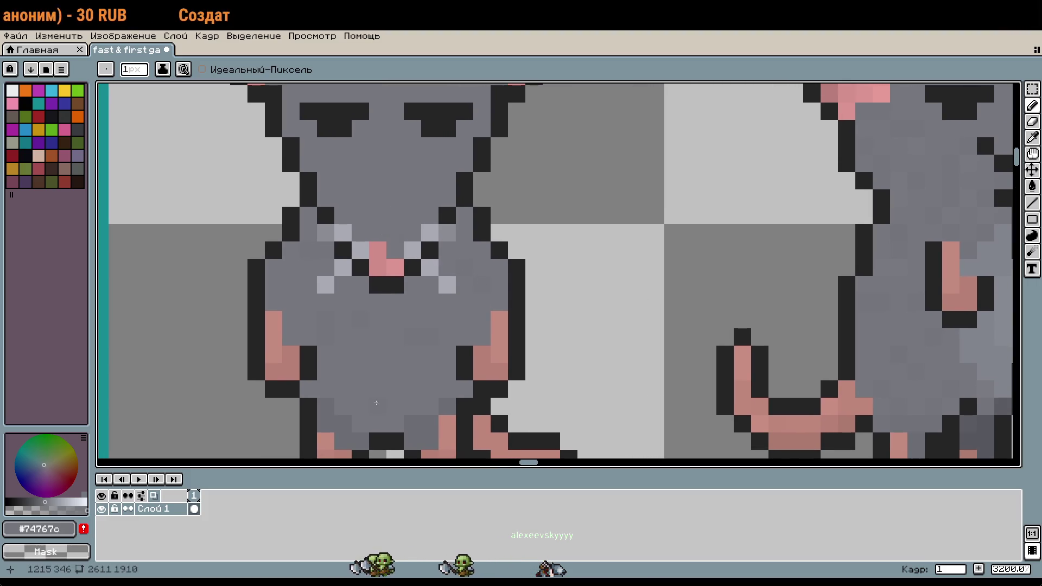
{"action": "scroll", "coordinate": [444, 334], "scroll_direction": "up", "scroll_amount": 4}
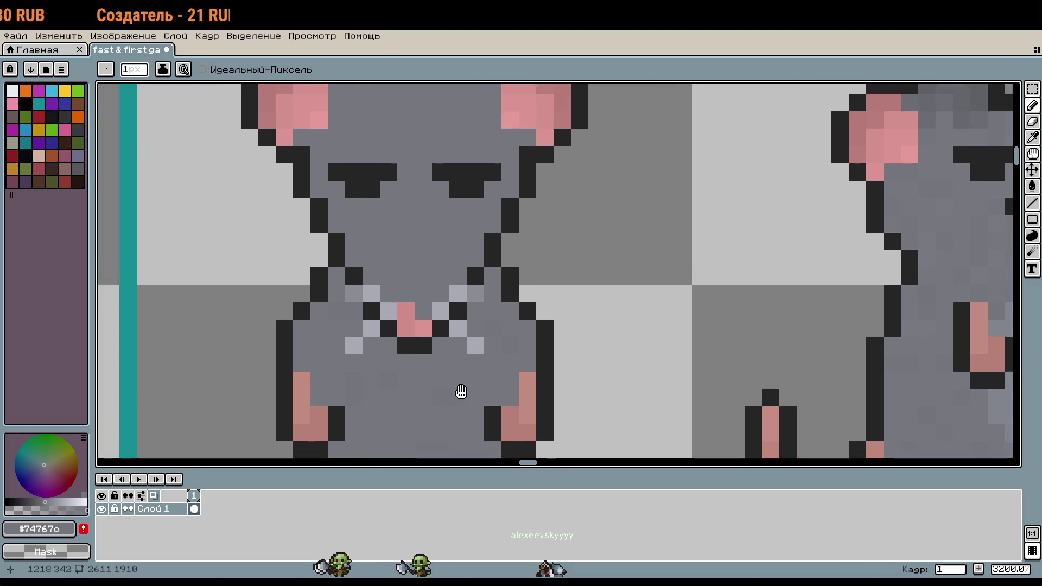
{"action": "scroll", "coordinate": [477, 262], "scroll_direction": "up", "scroll_amount": 3}
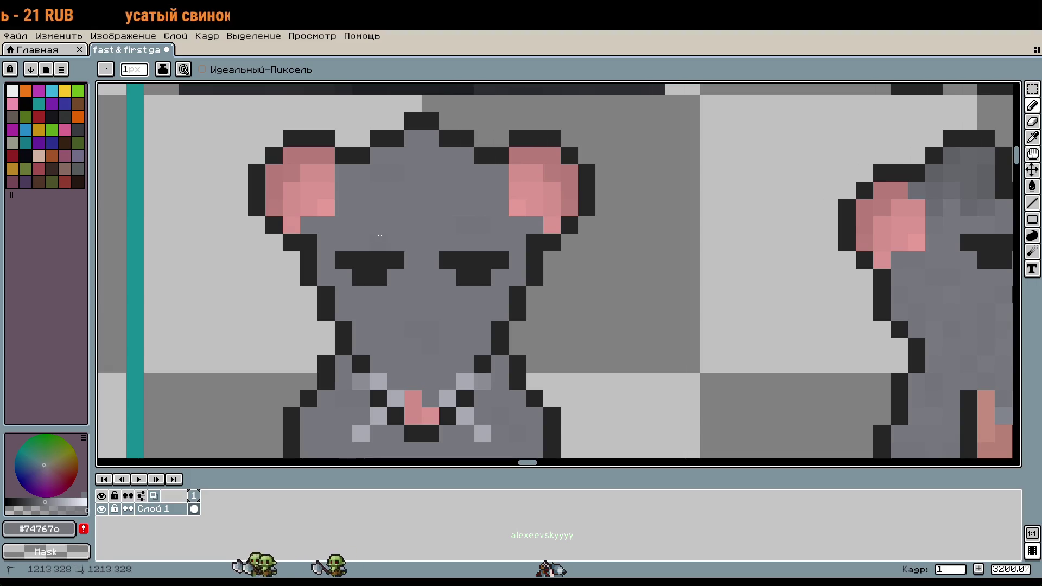
{"action": "key", "text": "ctrl+z"}
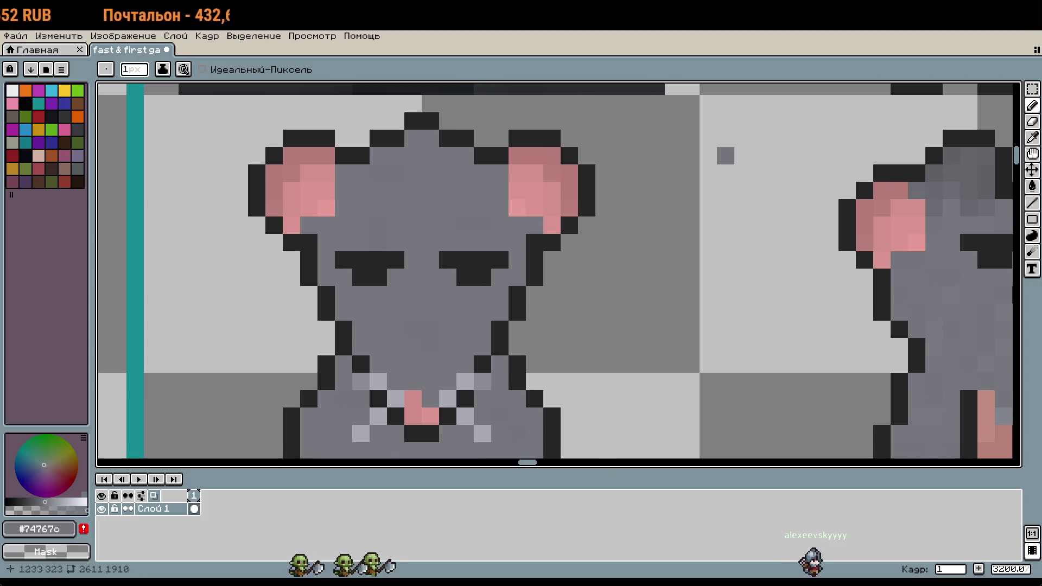
{"action": "scroll", "coordinate": [631, 200], "scroll_direction": "down", "scroll_amount": 6}
{"action": "scroll", "coordinate": [722, 274], "scroll_direction": "down", "scroll_amount": 4}
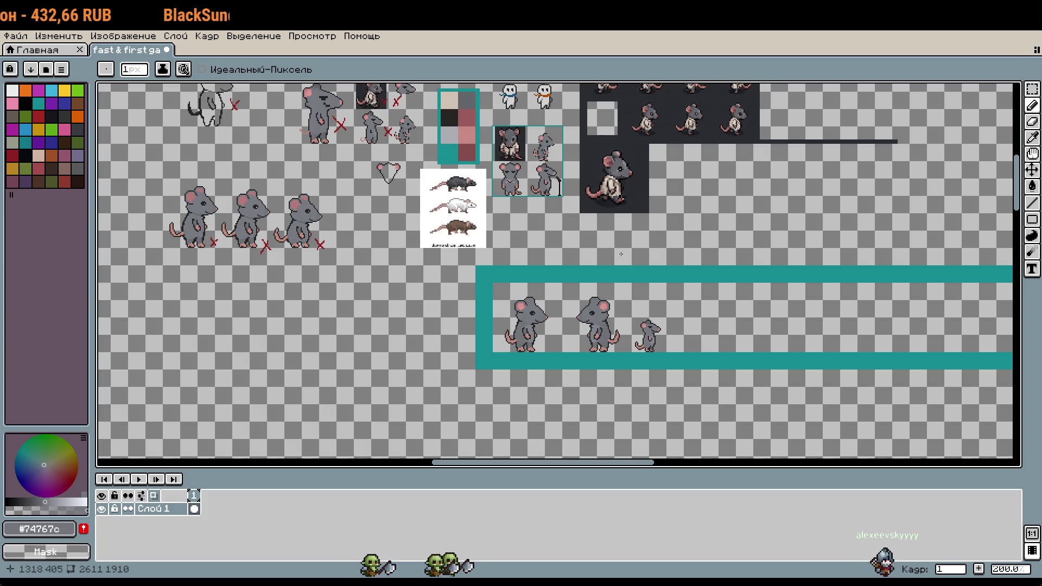
Marquee-select the front rat's head, extending it under the eyes and nose
{"action": "scroll", "coordinate": [502, 180], "scroll_direction": "up", "scroll_amount": 4}
{"action": "scroll", "coordinate": [565, 238], "scroll_direction": "up", "scroll_amount": 3}
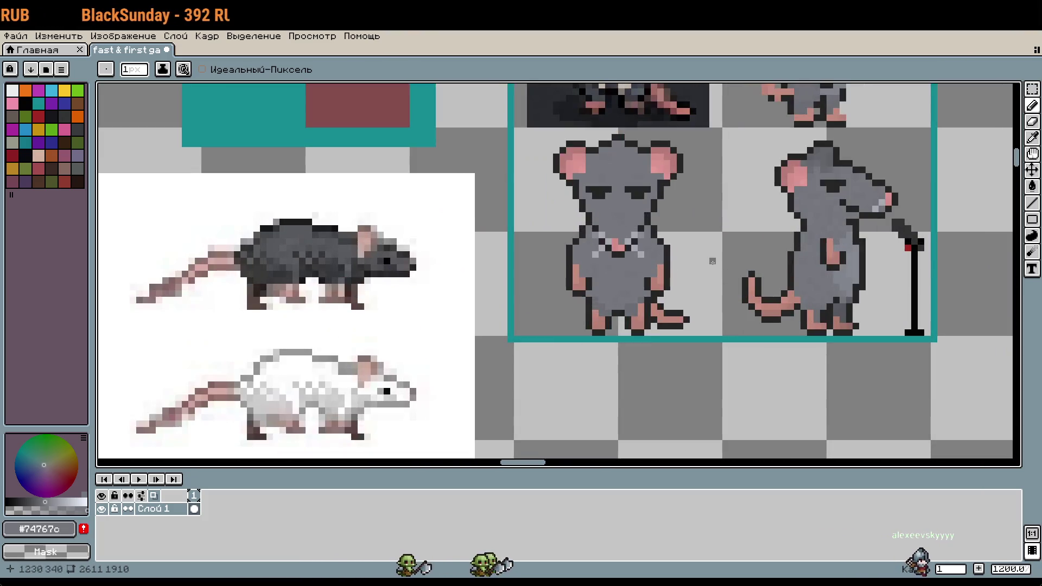
{"action": "scroll", "coordinate": [713, 261], "scroll_direction": "up", "scroll_amount": 1}
{"action": "key", "text": "m"}
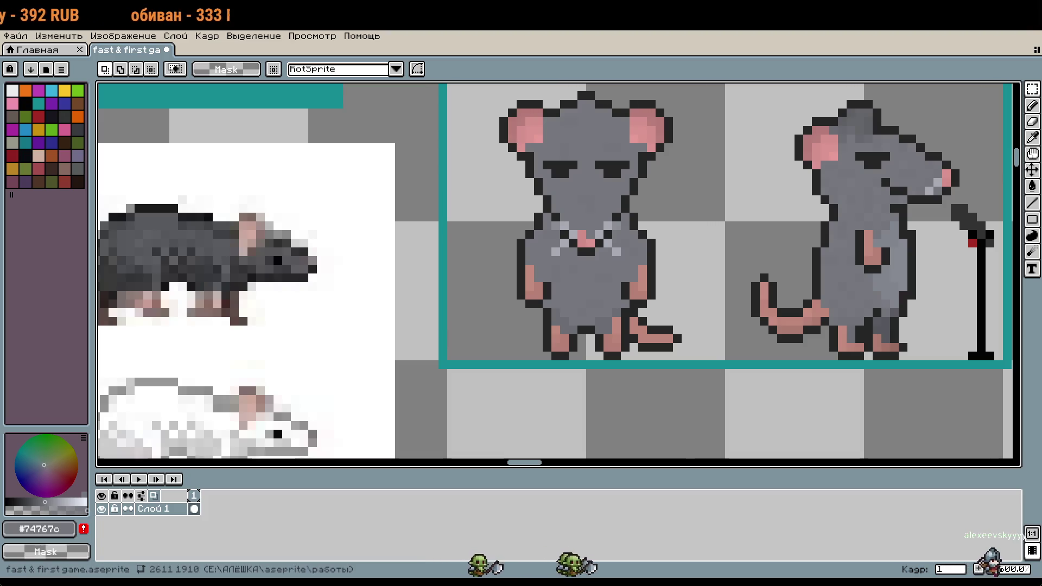
{"action": "scroll", "coordinate": [478, 149], "scroll_direction": "up", "scroll_amount": 2}
{"action": "mouse_move", "coordinate": [479, 149]}
{"action": "left_mouse_down"}
{"action": "mouse_move", "coordinate": [523, 177]}
{"action": "mouse_move", "coordinate": [692, 234]}
{"action": "mouse_move", "coordinate": [697, 271]}
{"action": "left_mouse_up"}
{"action": "scroll", "coordinate": [584, 274], "scroll_direction": "up", "scroll_amount": 1}
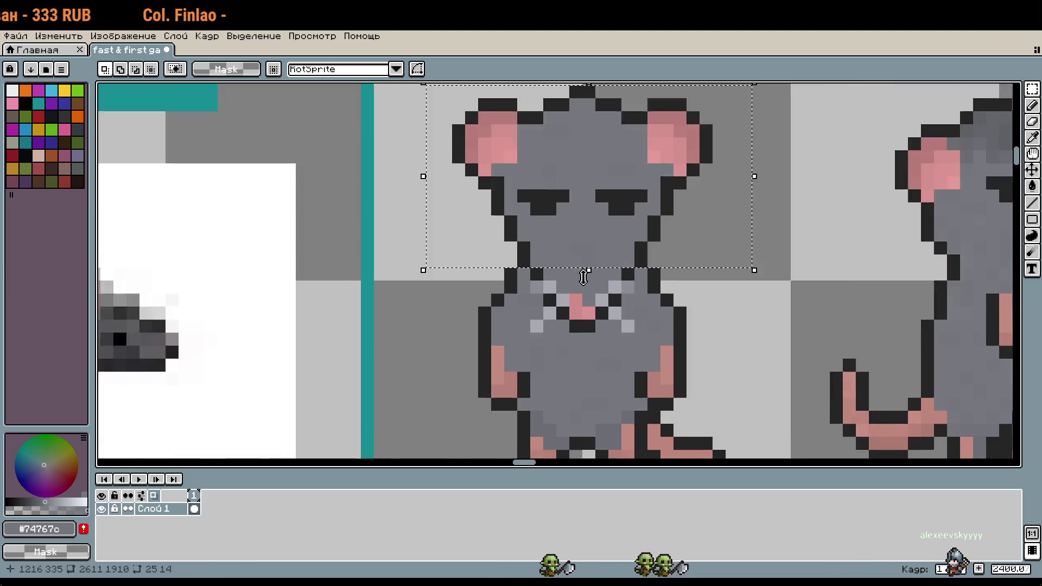
{"action": "scroll", "coordinate": [584, 277], "scroll_direction": "up", "scroll_amount": 1}
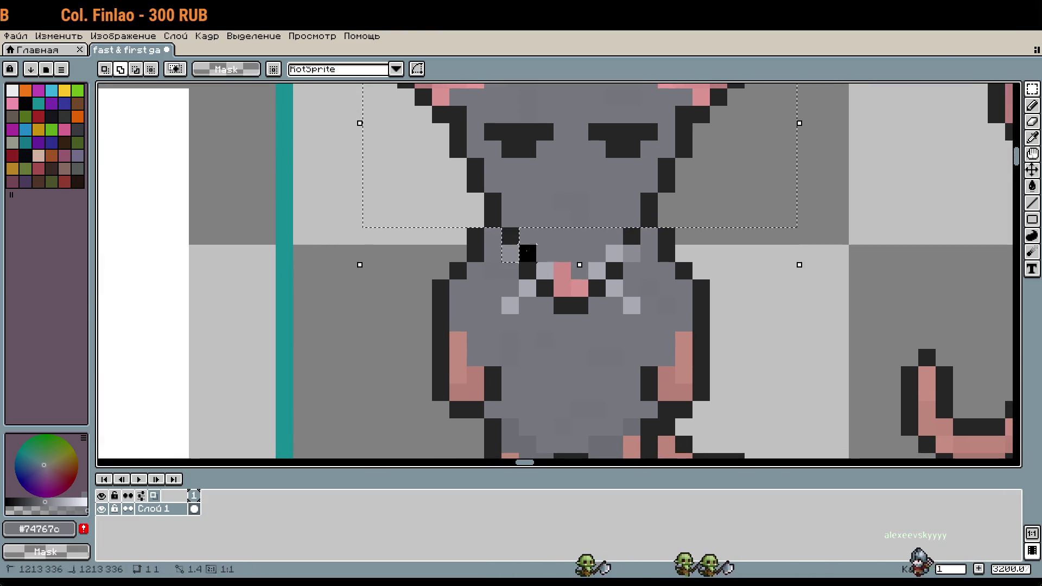
{"action": "mouse_move", "coordinate": [528, 253]}
{"action": "left_mouse_down"}
{"action": "mouse_move", "coordinate": [635, 255]}
{"action": "mouse_move", "coordinate": [551, 245]}
{"action": "left_mouse_up"}
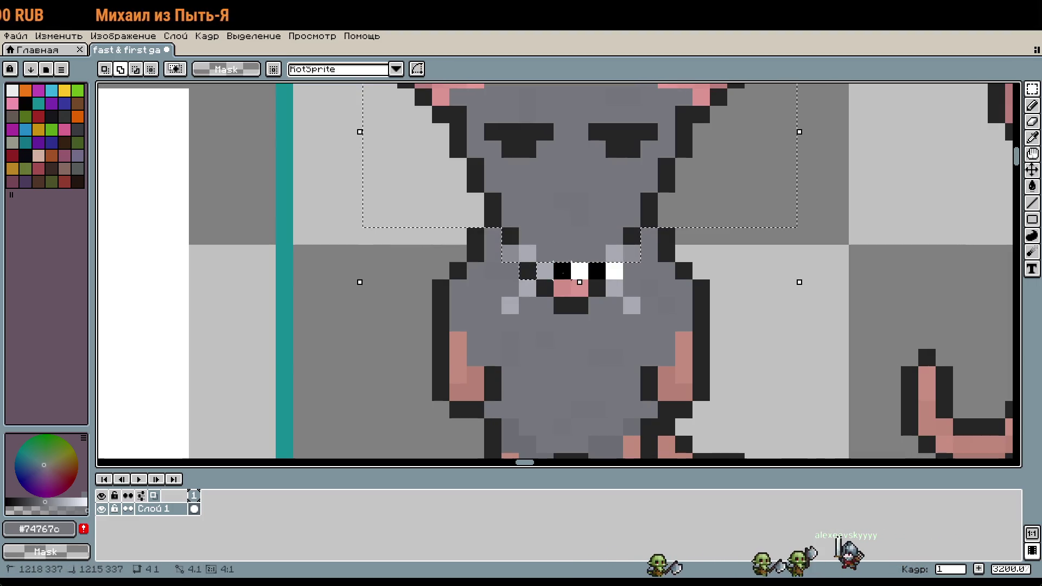
{"action": "left_click_drag", "start_coordinate": [528, 288], "coordinate": [571, 291]}
{"action": "left_click", "coordinate": [624, 303]}
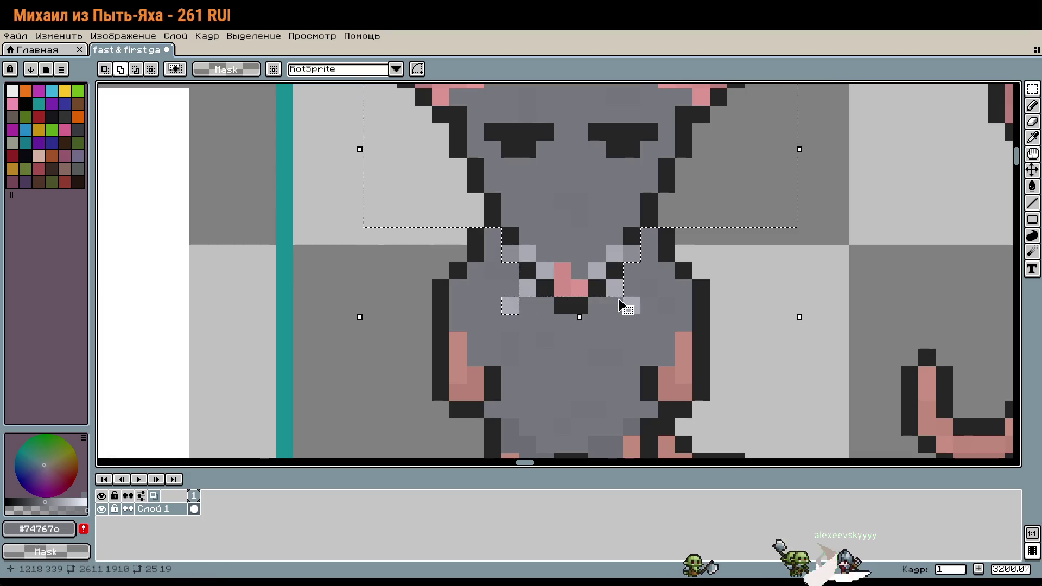
{"action": "scroll", "coordinate": [743, 316], "scroll_direction": "down", "scroll_amount": 1}
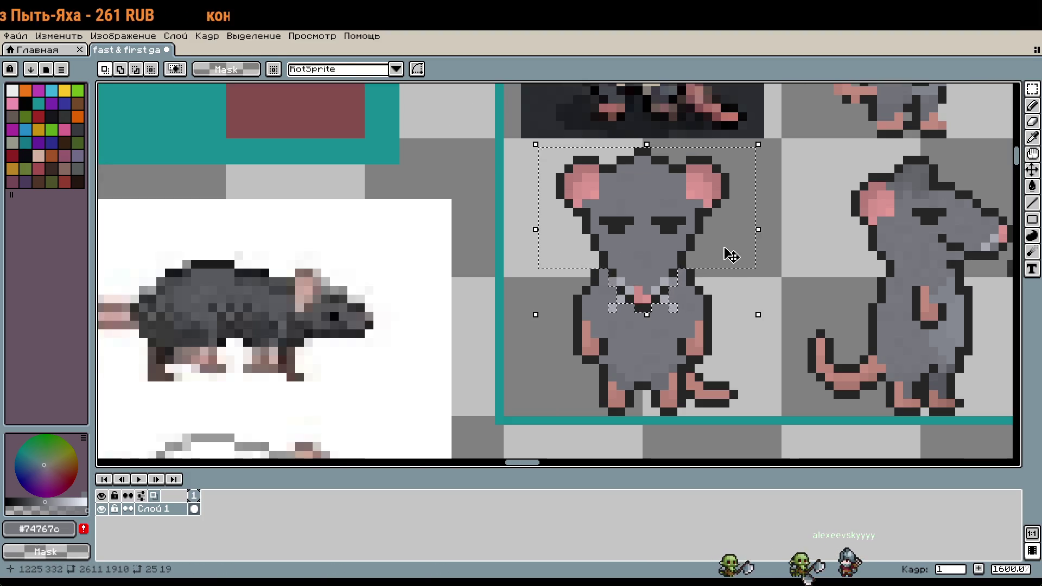
Restore the head selection and extend it down to include the mouth area
{"action": "key", "text": "ctrl+d"}
{"action": "left_click_drag", "start_coordinate": [779, 335], "coordinate": [753, 305]}
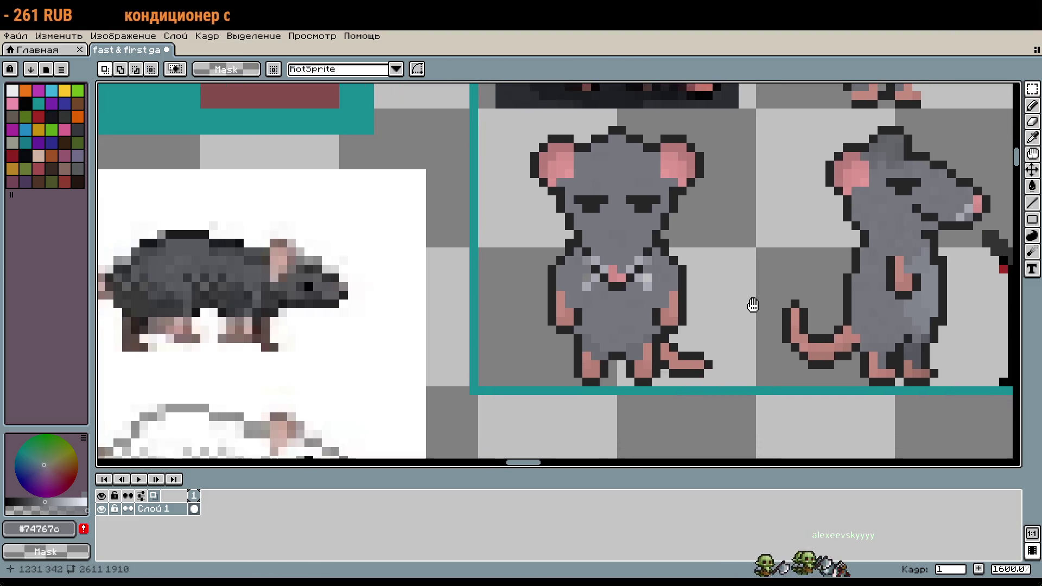
{"action": "key", "text": "ctrl+z"}
{"action": "key", "text": "ctrl+z"}
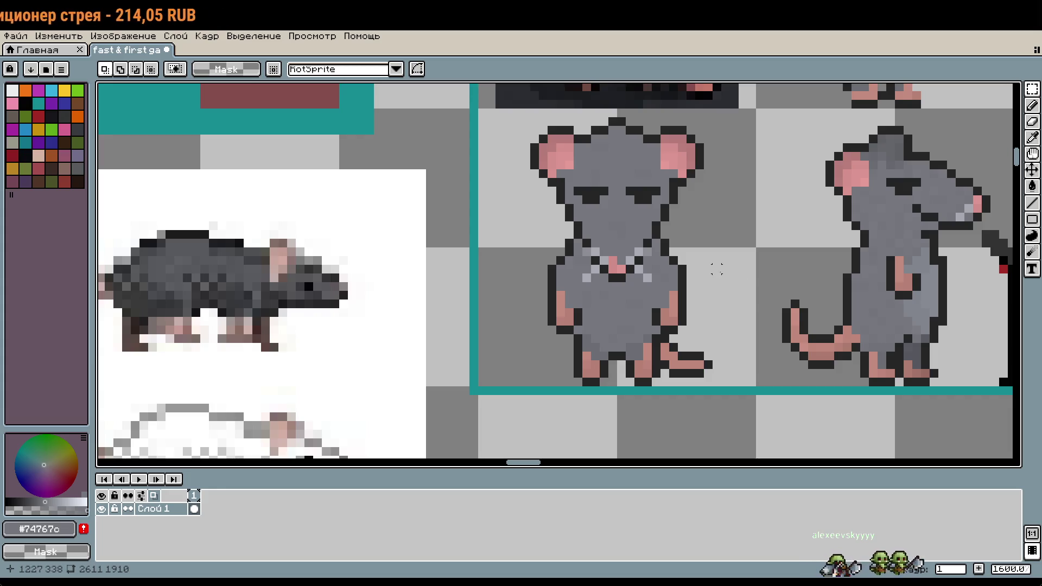
{"action": "key", "text": "ctrl+z"}
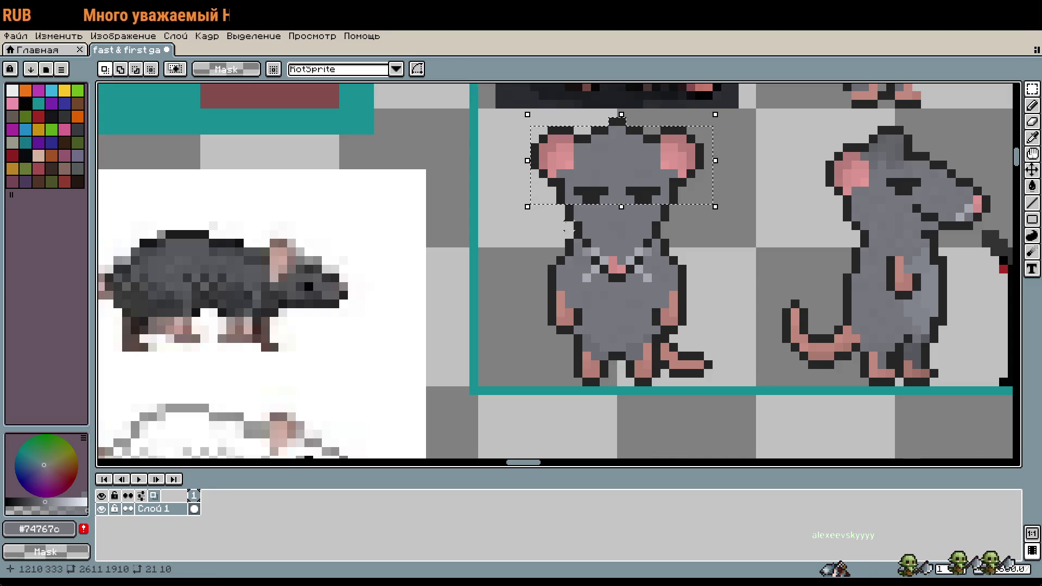
{"action": "mouse_move", "coordinate": [567, 205]}
{"action": "left_mouse_down"}
{"action": "mouse_move", "coordinate": [678, 221]}
{"action": "mouse_move", "coordinate": [575, 239]}
{"action": "left_mouse_up"}
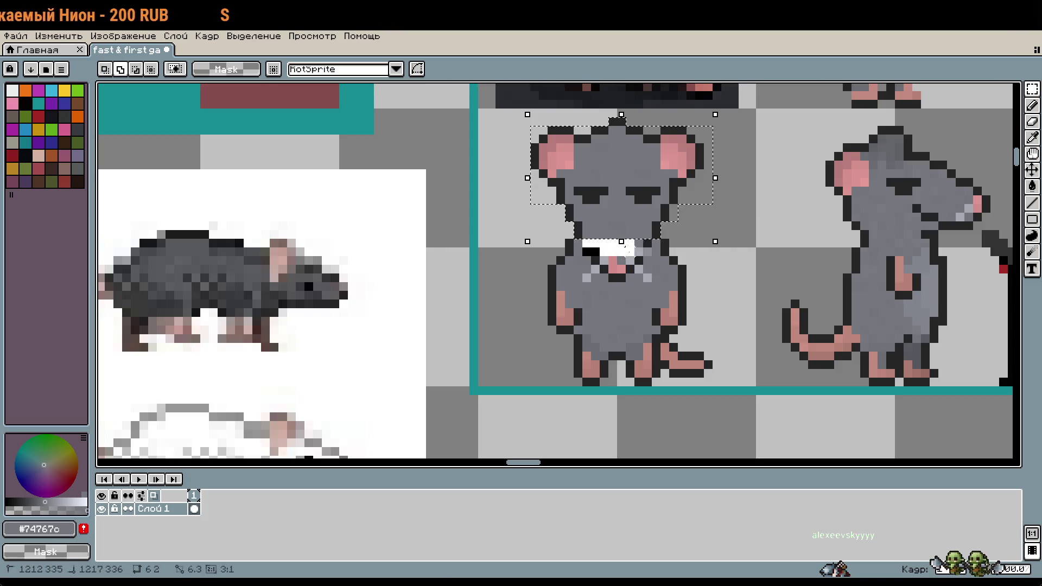
{"action": "left_click_drag", "start_coordinate": [651, 240], "coordinate": [585, 259]}
{"action": "scroll", "coordinate": [636, 267], "scroll_direction": "up", "scroll_amount": 2}
{"action": "mouse_move", "coordinate": [652, 266]}
{"action": "left_mouse_down"}
{"action": "mouse_move", "coordinate": [549, 282]}
{"action": "mouse_move", "coordinate": [547, 301]}
{"action": "left_mouse_up"}
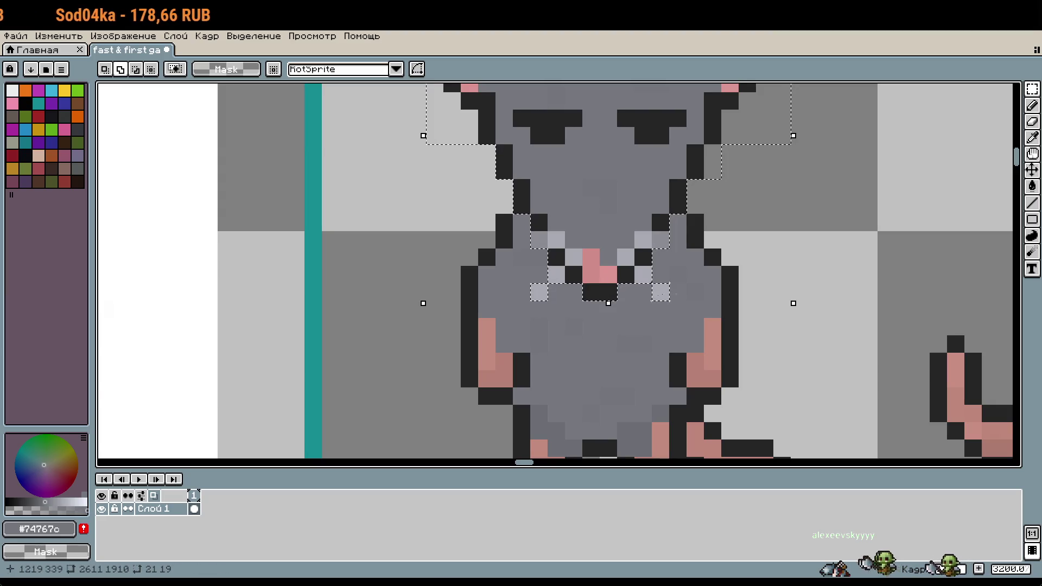
{"action": "scroll", "coordinate": [782, 319], "scroll_direction": "down", "scroll_amount": 3}
Move the selected head down closer to the body and commit it
{"action": "left_click", "coordinate": [748, 218]}
{"action": "key", "text": "ctrl+d"}
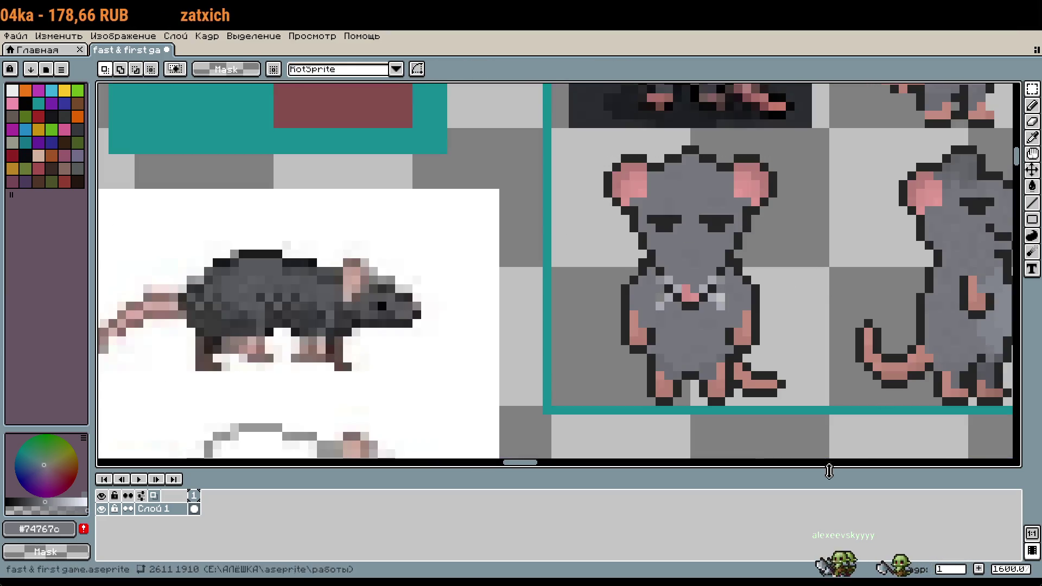
{"action": "scroll", "coordinate": [789, 389], "scroll_direction": "down", "scroll_amount": 1}
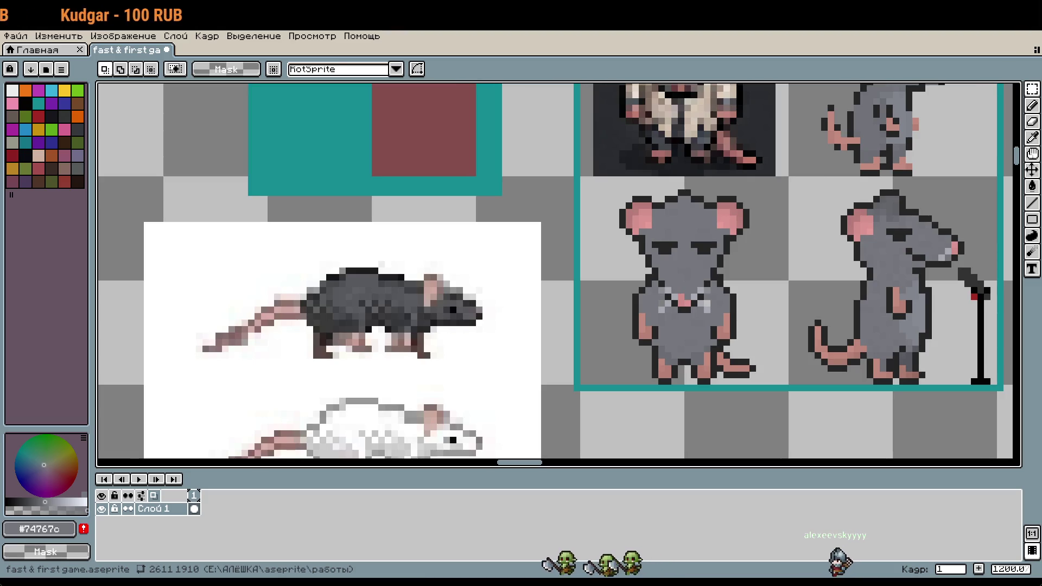
Move a copy of the front rat's 32×32 cell to below the grid
{"action": "left_click_drag", "start_coordinate": [772, 316], "coordinate": [624, 271]}
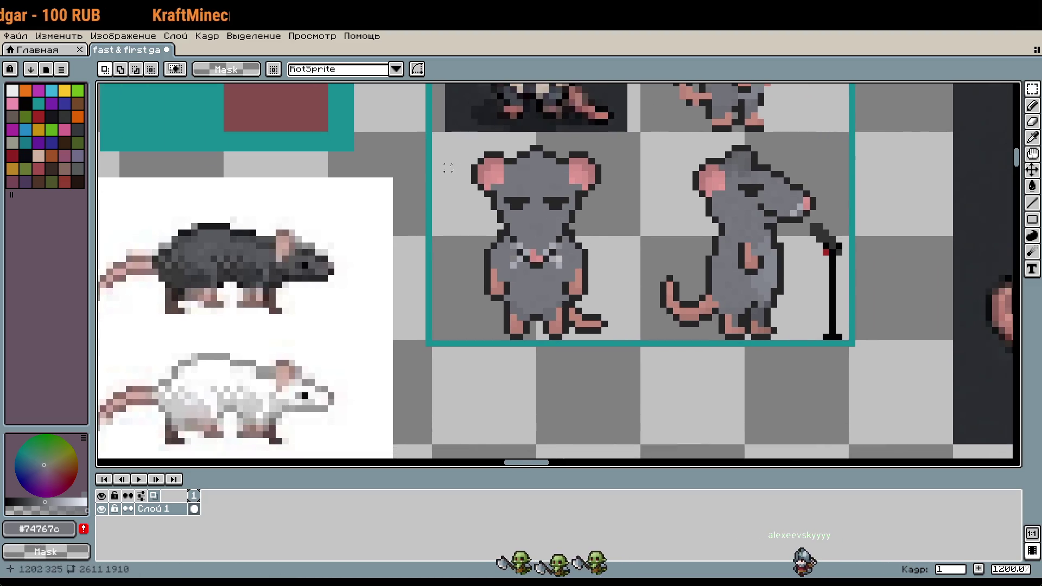
{"action": "left_click_drag", "start_coordinate": [430, 130], "coordinate": [641, 341]}
{"action": "scroll", "coordinate": [788, 280], "scroll_direction": "down", "scroll_amount": 3}
{"action": "scroll", "coordinate": [789, 280], "scroll_direction": "down", "scroll_amount": 3}
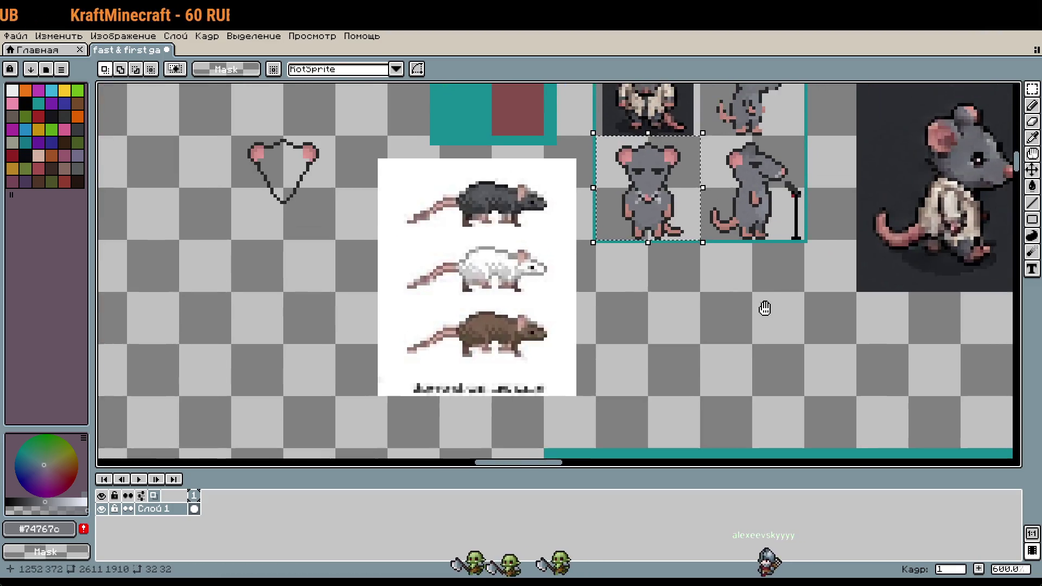
{"action": "key", "text": "ctrl+z"}
{"action": "key", "text": "ctrl+y"}
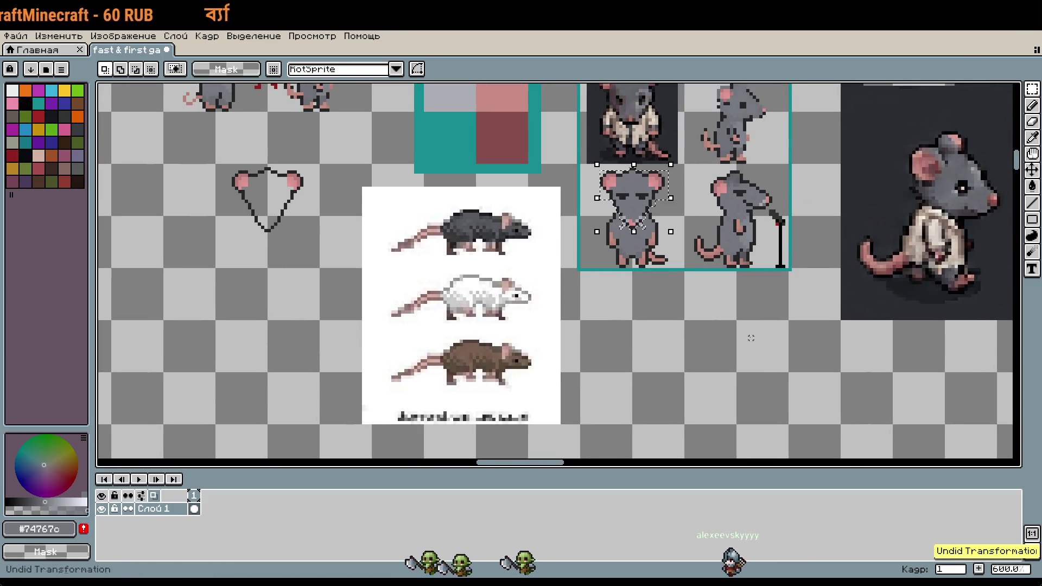
{"action": "key", "text": "ctrl+t"}
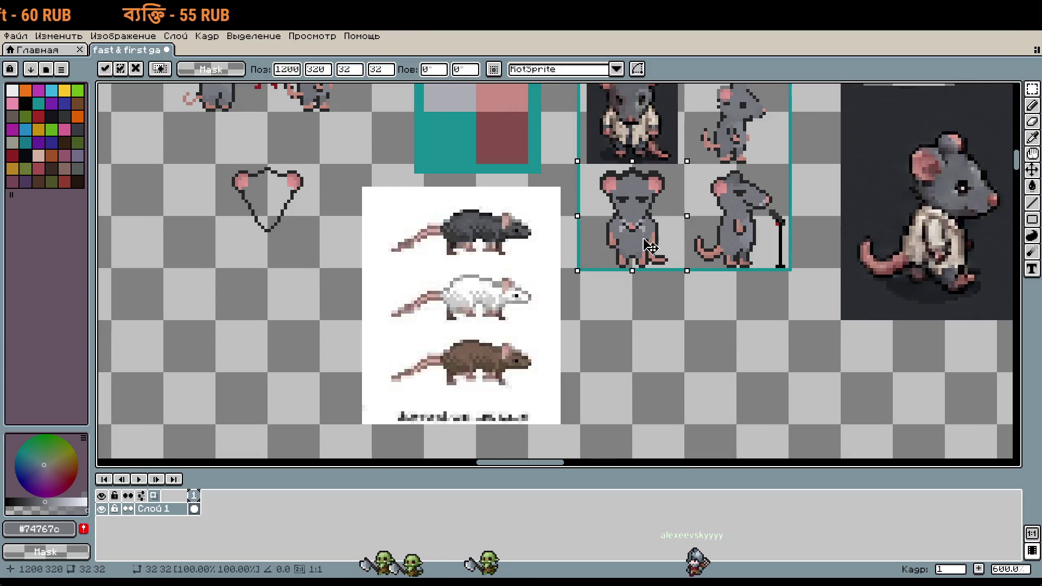
{"action": "left_click_drag", "start_coordinate": [680, 251], "coordinate": [653, 399]}
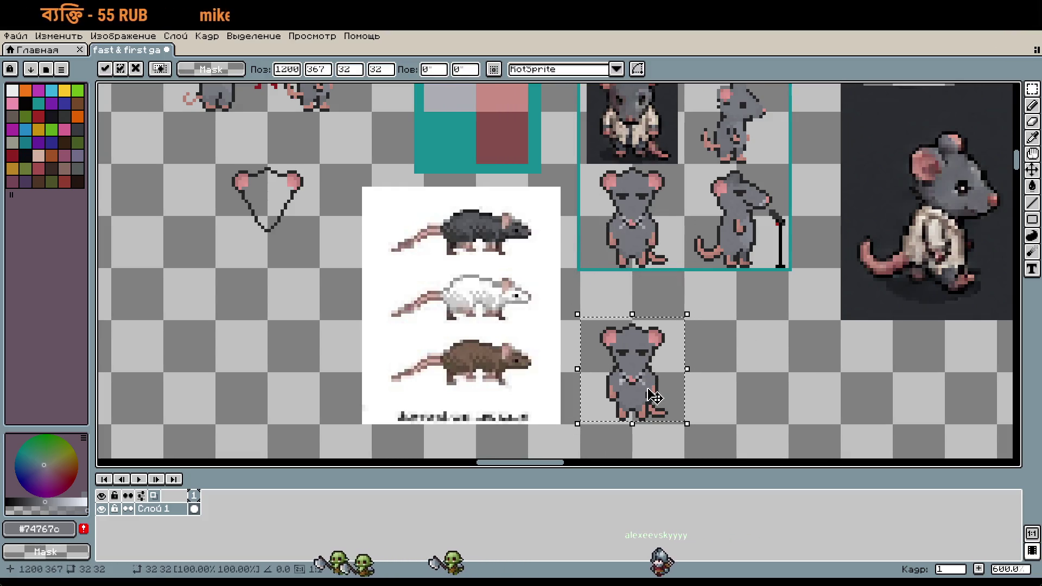
{"action": "left_click", "coordinate": [592, 182]}
Copy the front rat cell and paste a second copy beside the first
{"action": "mouse_move", "coordinate": [592, 182]}
{"action": "left_mouse_down"}
{"action": "mouse_move", "coordinate": [679, 260]}
{"action": "mouse_move", "coordinate": [767, 369]}
{"action": "mouse_move", "coordinate": [710, 370]}
{"action": "left_mouse_up"}
{"action": "key", "text": "ctrl+c"}
{"action": "key", "text": "ctrl+v"}
{"action": "left_click", "coordinate": [787, 380]}
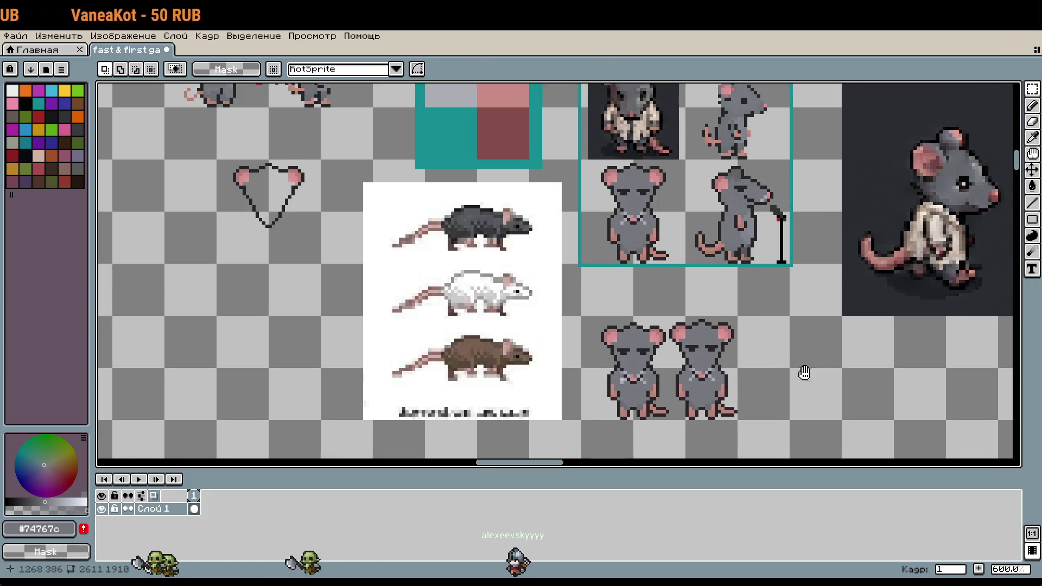
{"action": "scroll", "coordinate": [806, 337], "scroll_direction": "up", "scroll_amount": 1}
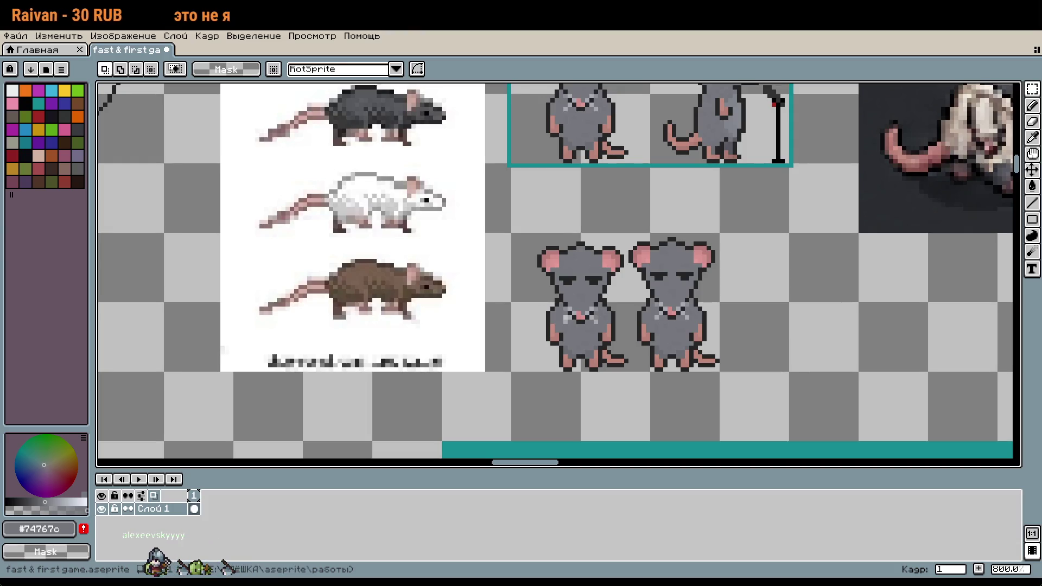
Delete the front-facing rat from its lower-left grid cell
{"action": "scroll", "coordinate": [734, 222], "scroll_direction": "right", "scroll_amount": 2}
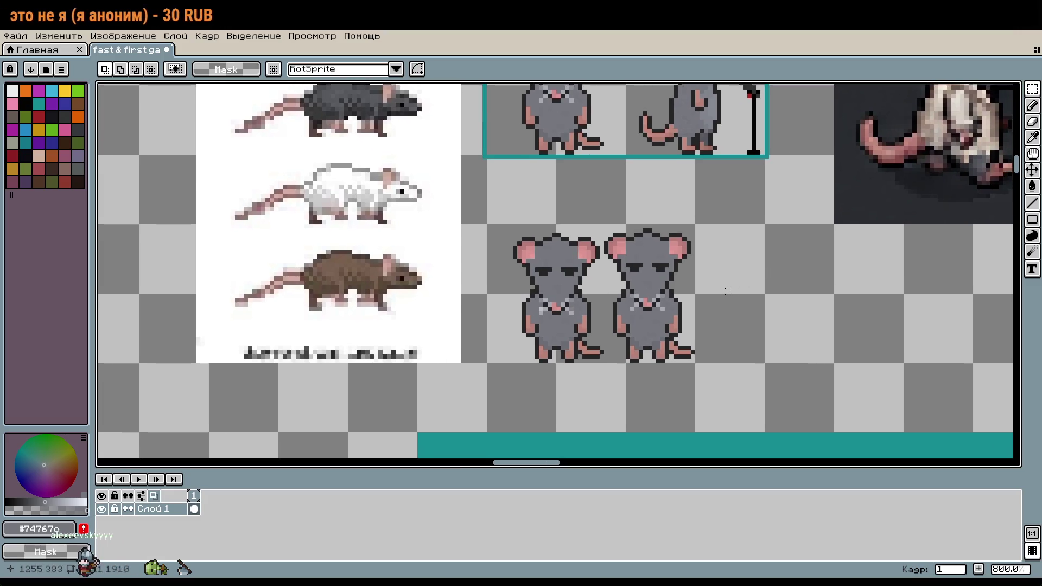
{"action": "left_click_drag", "start_coordinate": [679, 222], "coordinate": [702, 317]}
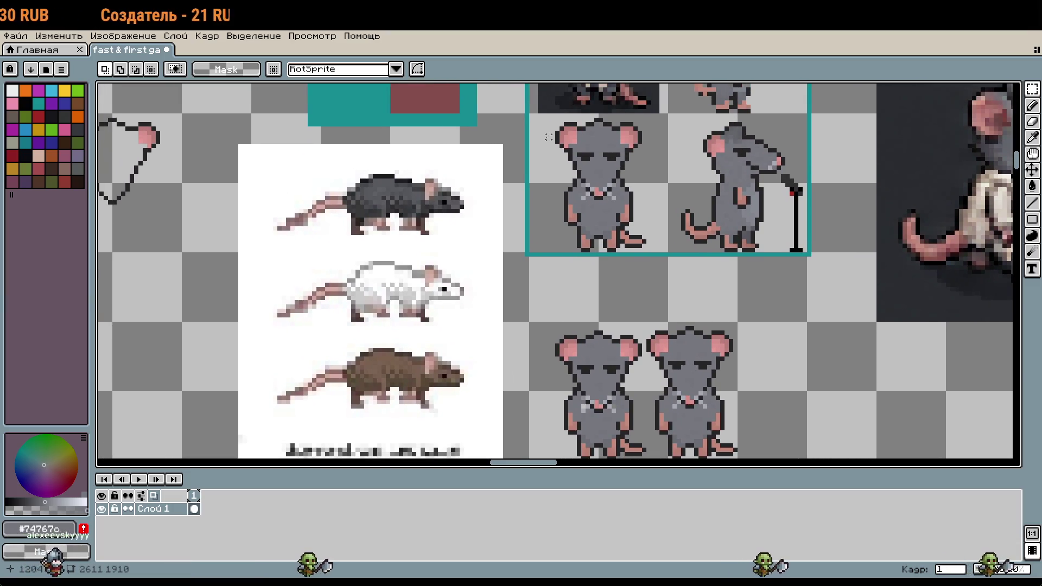
{"action": "mouse_move", "coordinate": [549, 137]}
{"action": "left_mouse_down"}
{"action": "mouse_move", "coordinate": [632, 203]}
{"action": "mouse_move", "coordinate": [590, 97]}
{"action": "left_mouse_up"}
{"action": "key", "text": "Delete"}
{"action": "left_click_drag", "start_coordinate": [612, 213], "coordinate": [659, 264]}
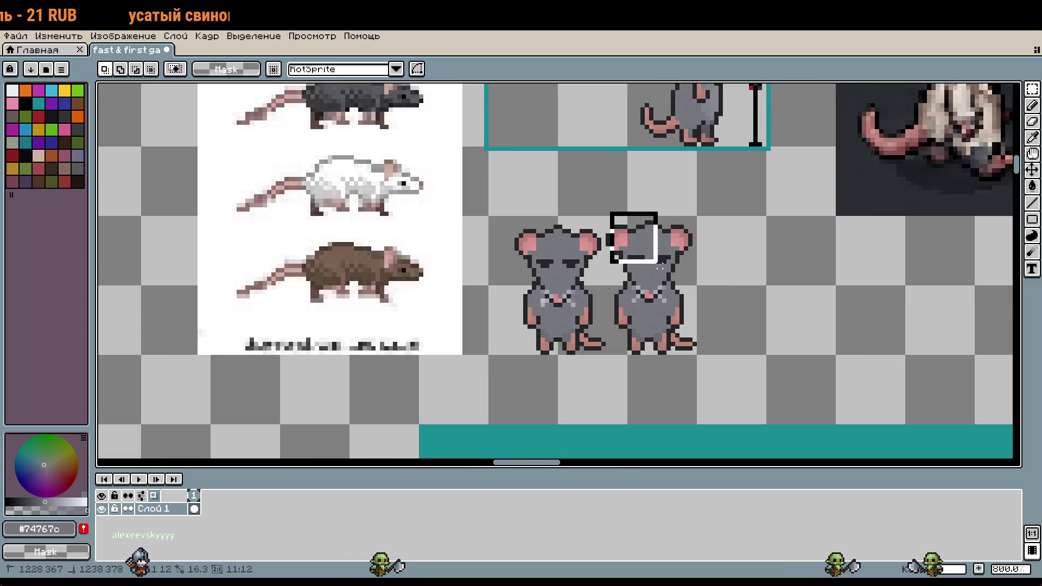
{"action": "key", "text": "ctrl+d"}
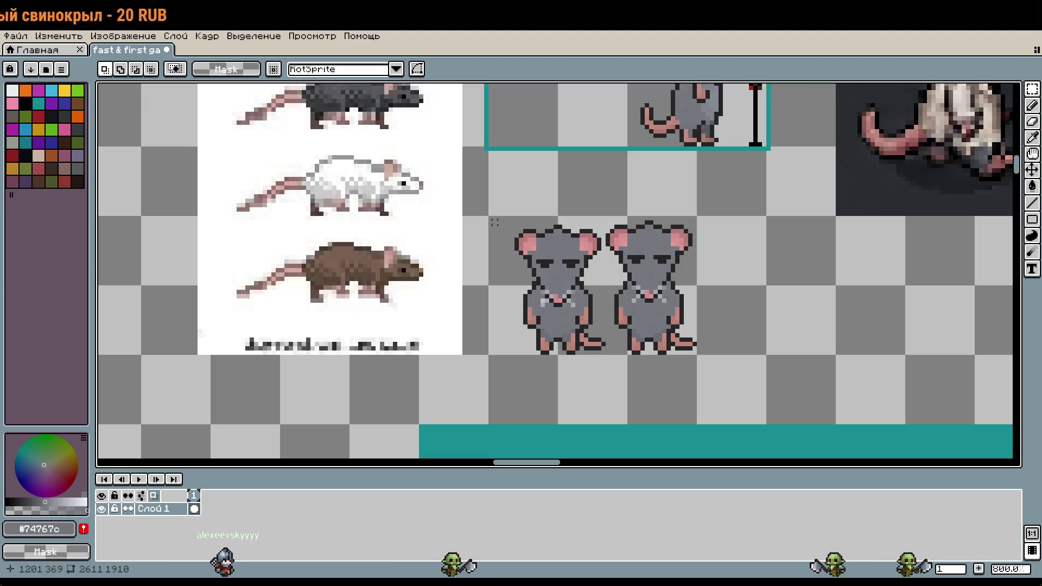
Copy a 32×32 rat from below and paste it into the empty lower-left cell
{"action": "mouse_move", "coordinate": [495, 223]}
{"action": "left_mouse_down"}
{"action": "mouse_move", "coordinate": [535, 280]}
{"action": "mouse_move", "coordinate": [580, 313]}
{"action": "left_mouse_up"}
{"action": "key", "text": "ctrl+c"}
{"action": "left_click_drag", "start_coordinate": [581, 170], "coordinate": [640, 394]}
{"action": "key", "text": "ctrl+v"}
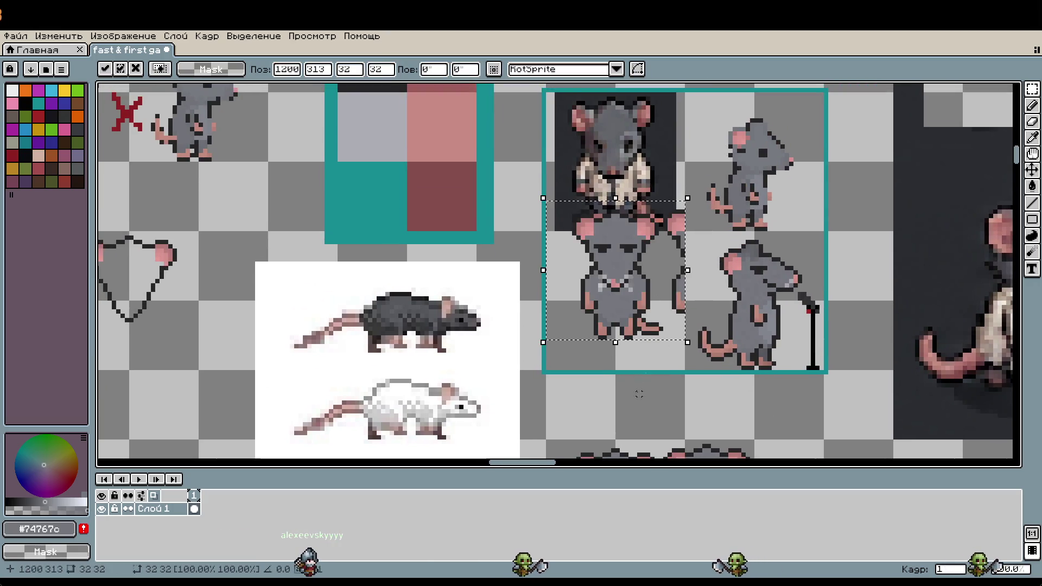
{"action": "left_click_drag", "start_coordinate": [679, 253], "coordinate": [682, 287]}
{"action": "left_click", "coordinate": [691, 272]}
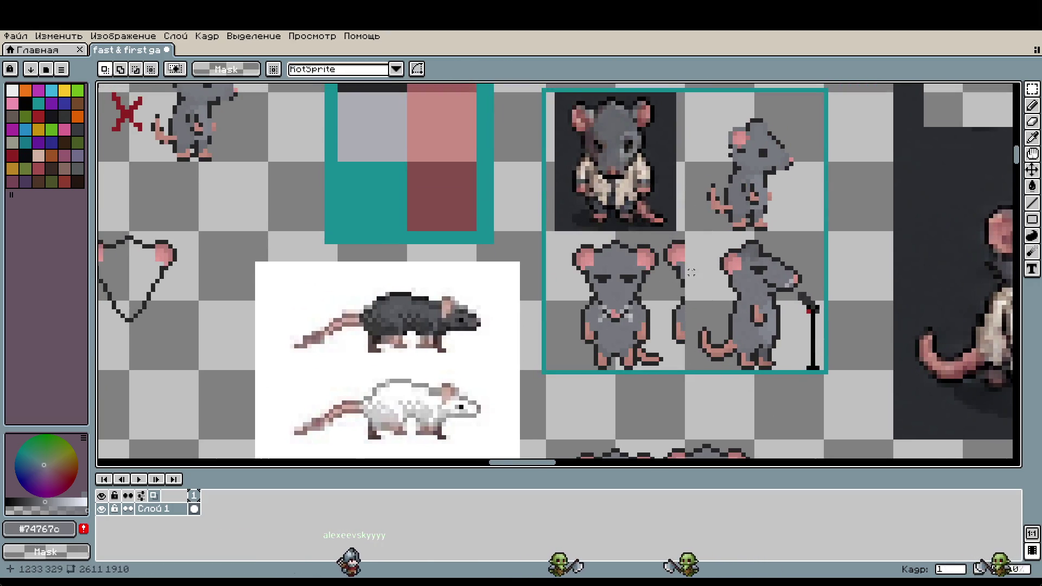
{"action": "scroll", "coordinate": [691, 273], "scroll_direction": "up", "scroll_amount": 2}
{"action": "mouse_move", "coordinate": [635, 201]}
{"action": "left_mouse_down"}
{"action": "mouse_move", "coordinate": [693, 396]}
{"action": "mouse_move", "coordinate": [691, 422]}
{"action": "left_mouse_up"}
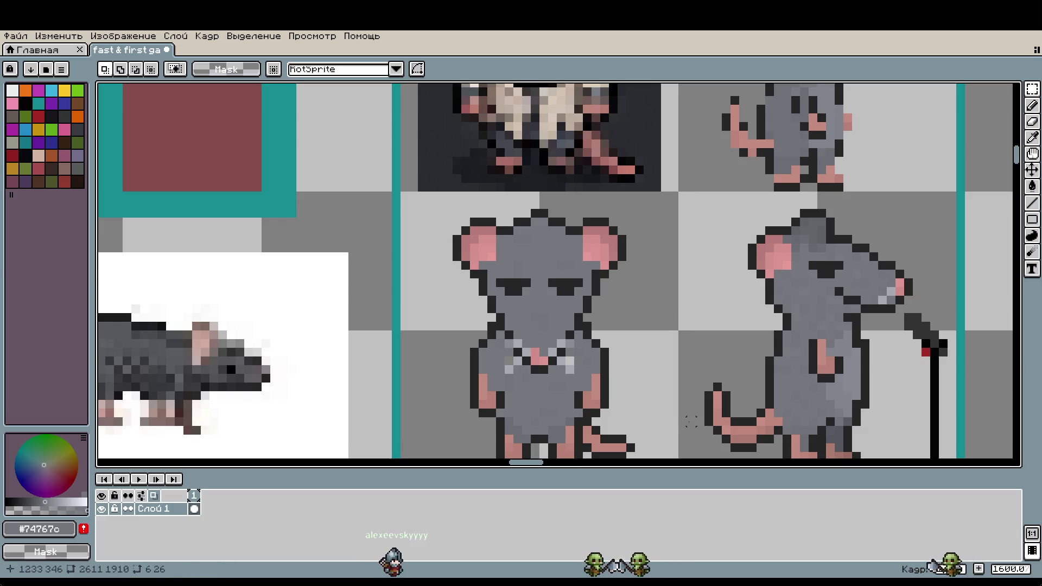
{"action": "scroll", "coordinate": [692, 421], "scroll_direction": "down", "scroll_amount": 1}
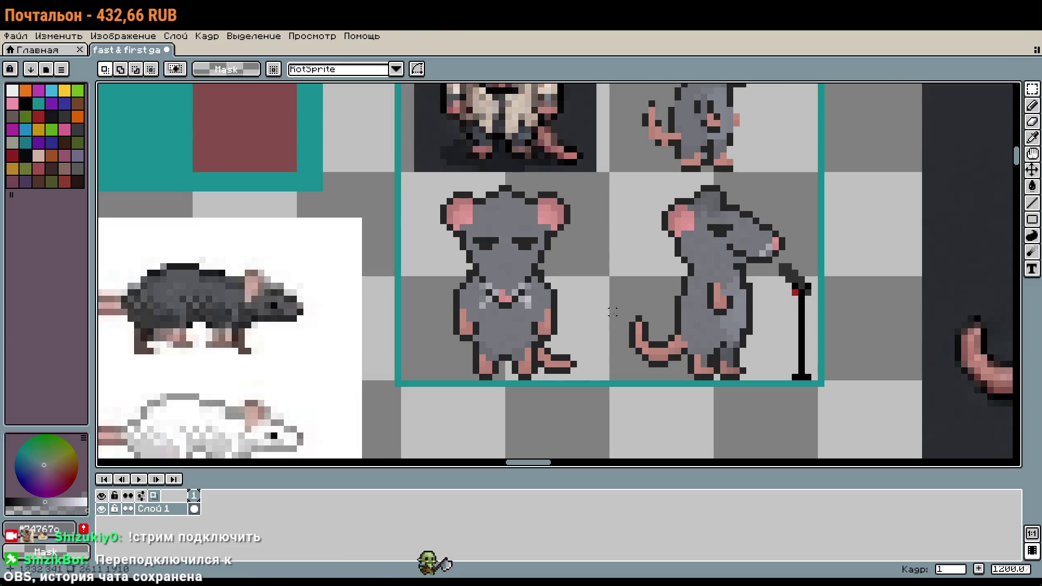
Sample the lighter grey from the sprite and paint lighter pixels across the front rat's belly
{"action": "scroll", "coordinate": [574, 344], "scroll_direction": "up", "scroll_amount": 6}
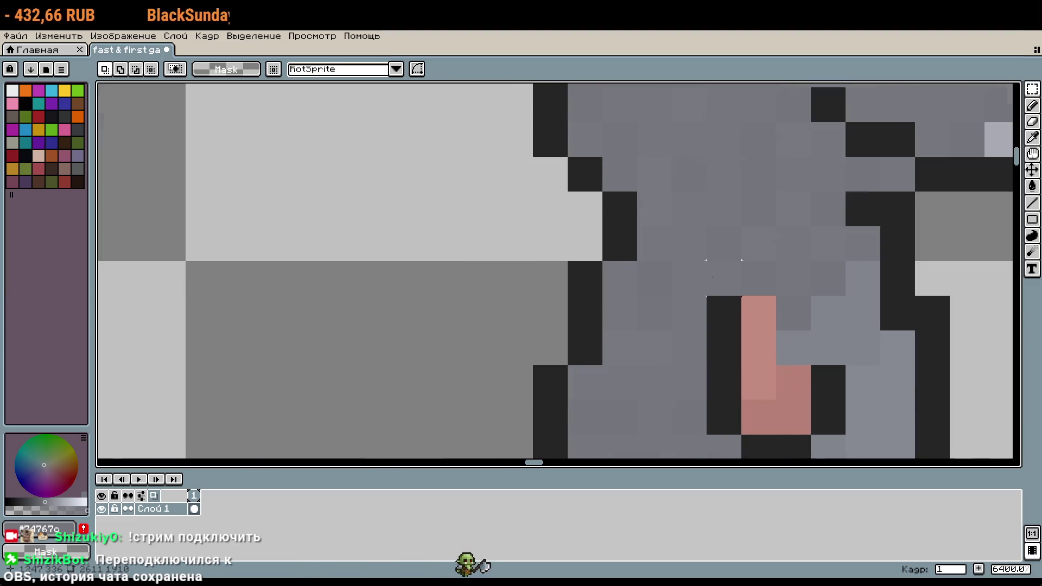
{"action": "left_click_drag", "start_coordinate": [714, 370], "coordinate": [553, 218]}
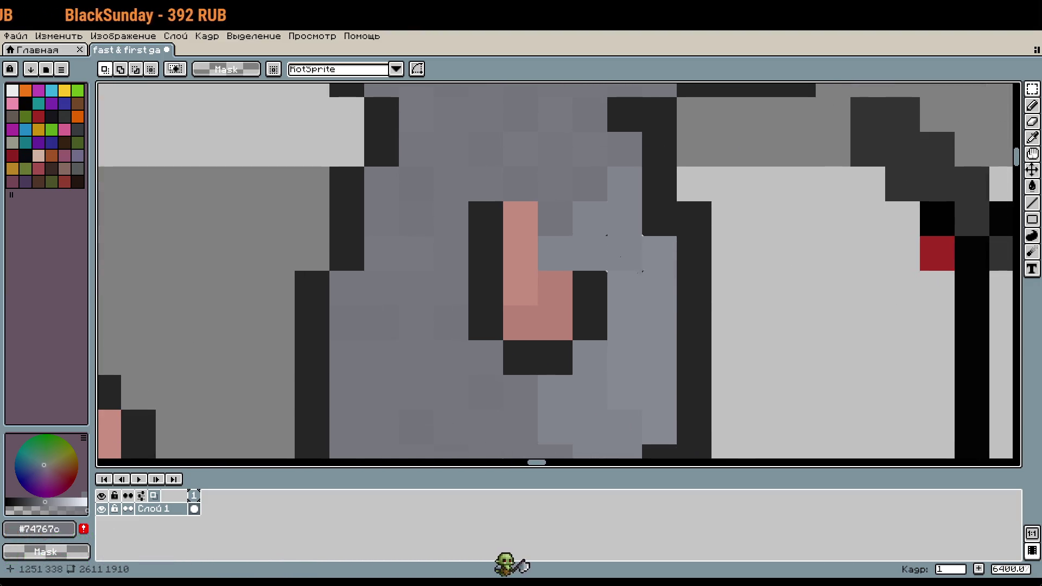
{"action": "key", "text": "i"}
{"action": "left_click", "coordinate": [663, 345]}
{"action": "scroll", "coordinate": [623, 349], "scroll_direction": "down", "scroll_amount": 3}
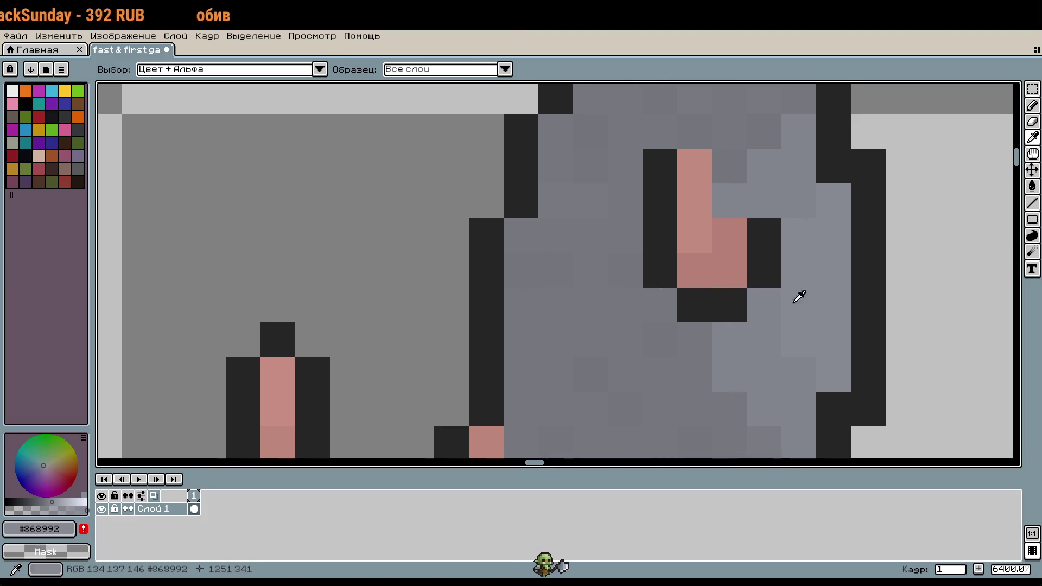
{"action": "key", "text": "b"}
{"action": "scroll", "coordinate": [441, 285], "scroll_direction": "up", "scroll_amount": 2}
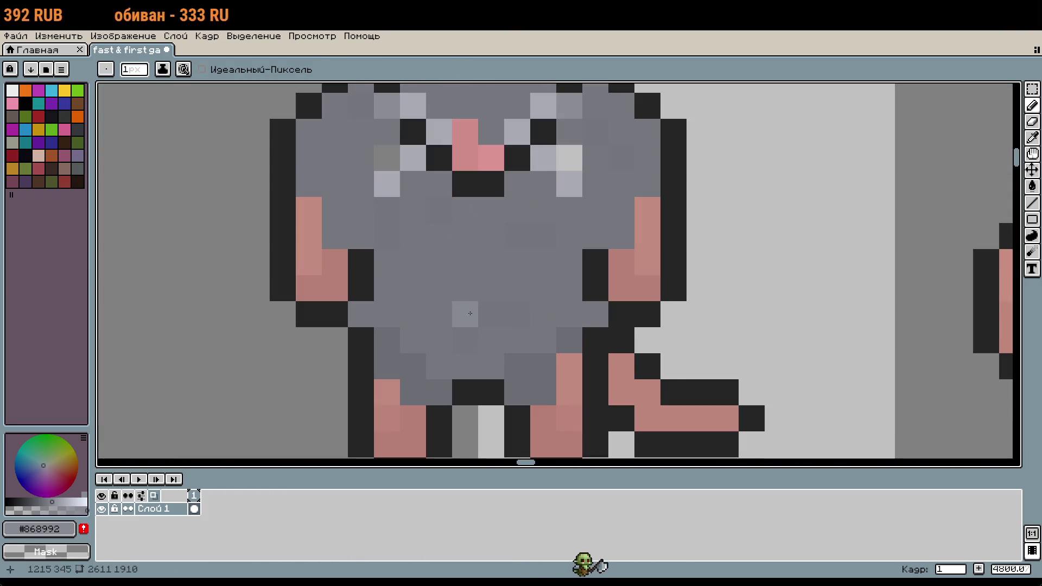
{"action": "left_click", "coordinate": [465, 340]}
{"action": "mouse_move", "coordinate": [479, 332]}
{"action": "left_mouse_down"}
{"action": "mouse_move", "coordinate": [461, 314]}
{"action": "mouse_move", "coordinate": [440, 312]}
{"action": "mouse_move", "coordinate": [516, 288]}
{"action": "mouse_move", "coordinate": [511, 270]}
{"action": "mouse_move", "coordinate": [440, 263]}
{"action": "mouse_move", "coordinate": [491, 237]}
{"action": "left_mouse_up"}
Shade a belly patch on the left rat with the darker grey #82858d
{"action": "scroll", "coordinate": [613, 273], "scroll_direction": "down", "scroll_amount": 3}
{"action": "scroll", "coordinate": [613, 273], "scroll_direction": "up", "scroll_amount": 1}
{"action": "left_click", "coordinate": [735, 244], "text": "alt"}
{"action": "scroll", "coordinate": [735, 244], "scroll_direction": "left", "scroll_amount": 3}
{"action": "scroll", "coordinate": [435, 311], "scroll_direction": "up", "scroll_amount": 1}
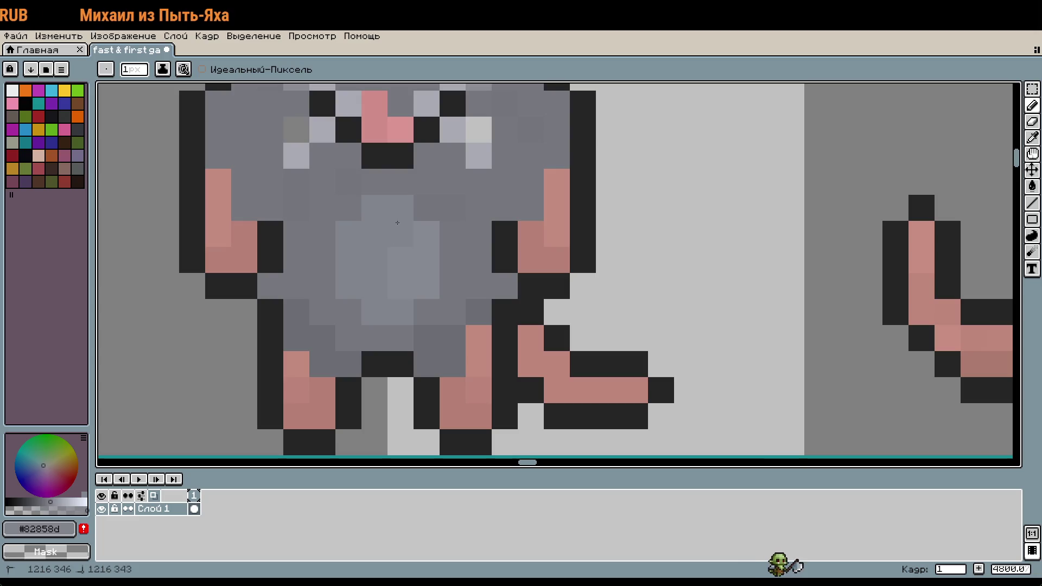
{"action": "mouse_move", "coordinate": [423, 273]}
{"action": "left_mouse_down"}
{"action": "mouse_move", "coordinate": [423, 206]}
{"action": "mouse_move", "coordinate": [397, 182]}
{"action": "mouse_move", "coordinate": [349, 208]}
{"action": "mouse_move", "coordinate": [430, 316]}
{"action": "mouse_move", "coordinate": [453, 283]}
{"action": "mouse_move", "coordinate": [453, 208]}
{"action": "mouse_move", "coordinate": [427, 182]}
{"action": "mouse_move", "coordinate": [333, 214]}
{"action": "mouse_move", "coordinate": [324, 288]}
{"action": "mouse_move", "coordinate": [350, 315]}
{"action": "left_mouse_up"}
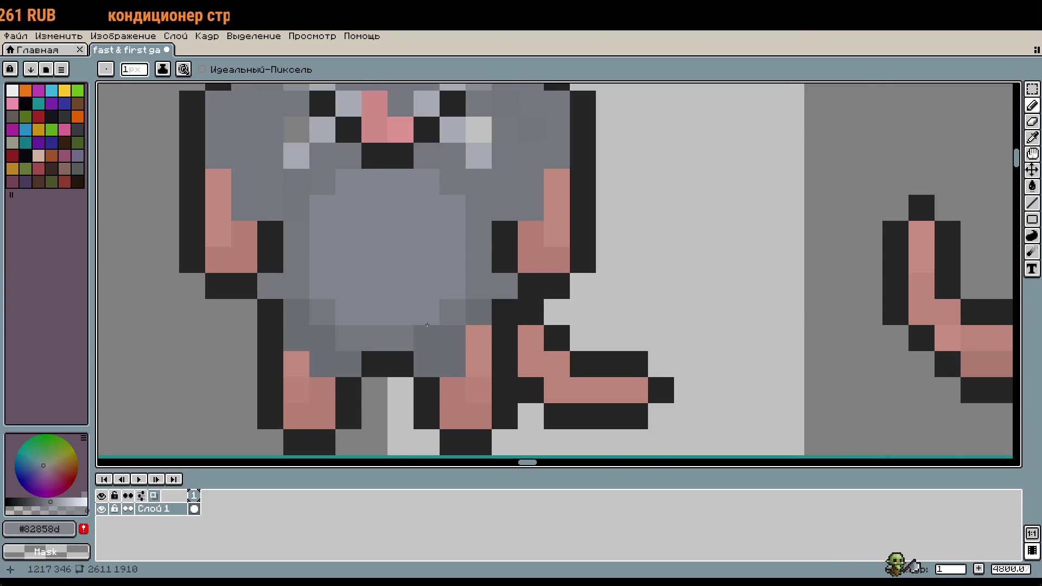
{"action": "scroll", "coordinate": [423, 324], "scroll_direction": "down", "scroll_amount": 1}
{"action": "scroll", "coordinate": [461, 299], "scroll_direction": "down", "scroll_amount": 1}
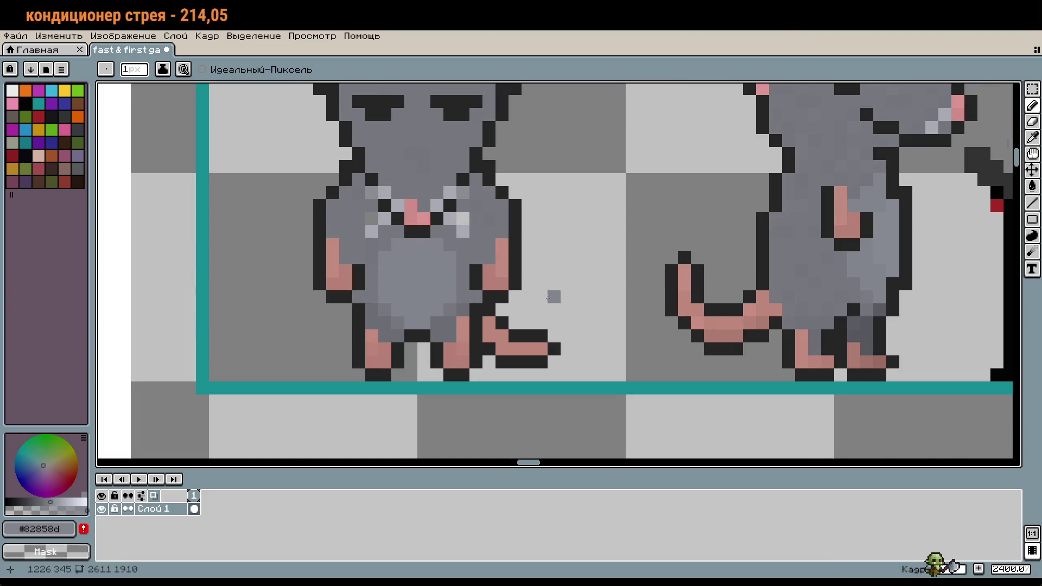
{"action": "scroll", "coordinate": [486, 318], "scroll_direction": "down", "scroll_amount": 1}
{"action": "scroll", "coordinate": [598, 304], "scroll_direction": "up", "scroll_amount": 2}
Pick the lighter grey #868992 again and recolour a pink leg pixel grey
{"action": "left_click", "coordinate": [816, 275], "text": "alt"}
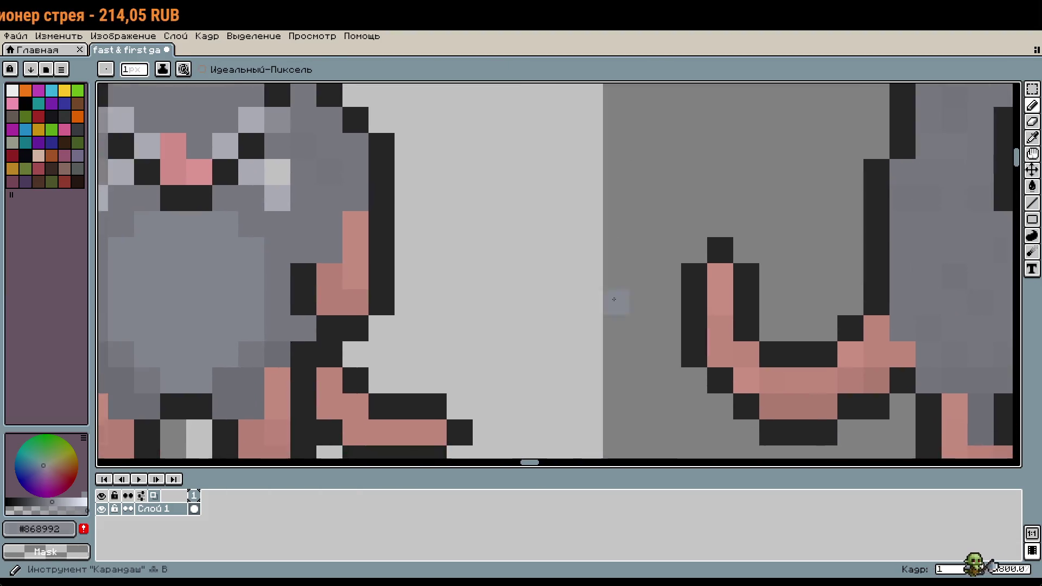
{"action": "scroll", "coordinate": [624, 299], "scroll_direction": "down", "scroll_amount": 1}
{"action": "scroll", "coordinate": [409, 320], "scroll_direction": "up", "scroll_amount": 1}
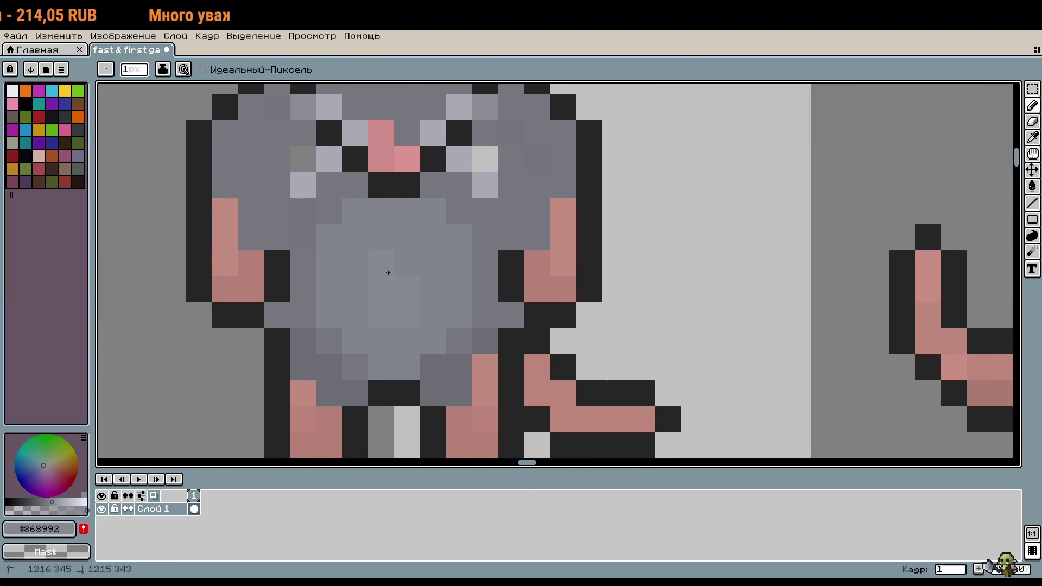
{"action": "scroll", "coordinate": [469, 297], "scroll_direction": "down", "scroll_amount": 1}
{"action": "scroll", "coordinate": [464, 313], "scroll_direction": "up", "scroll_amount": 3}
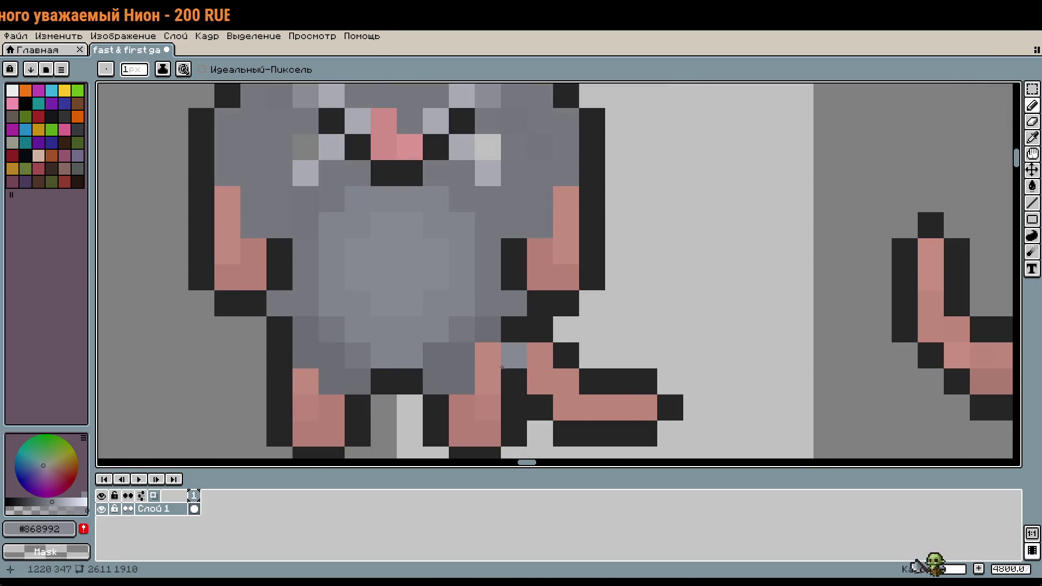
{"action": "scroll", "coordinate": [413, 306], "scroll_direction": "down", "scroll_amount": 2}
{"action": "scroll", "coordinate": [445, 350], "scroll_direction": "up", "scroll_amount": 2}
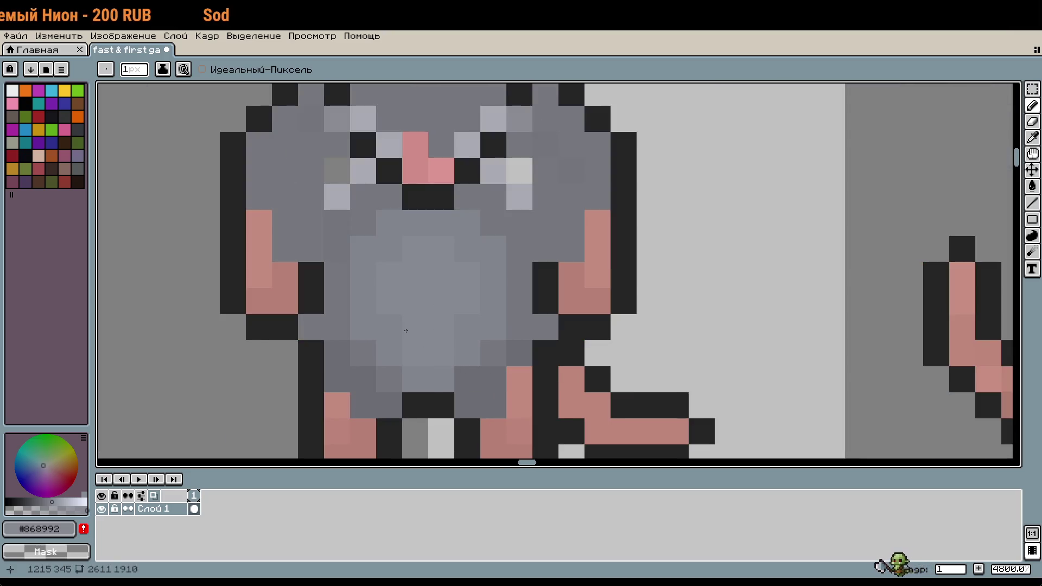
{"action": "scroll", "coordinate": [460, 325], "scroll_direction": "down", "scroll_amount": 1}
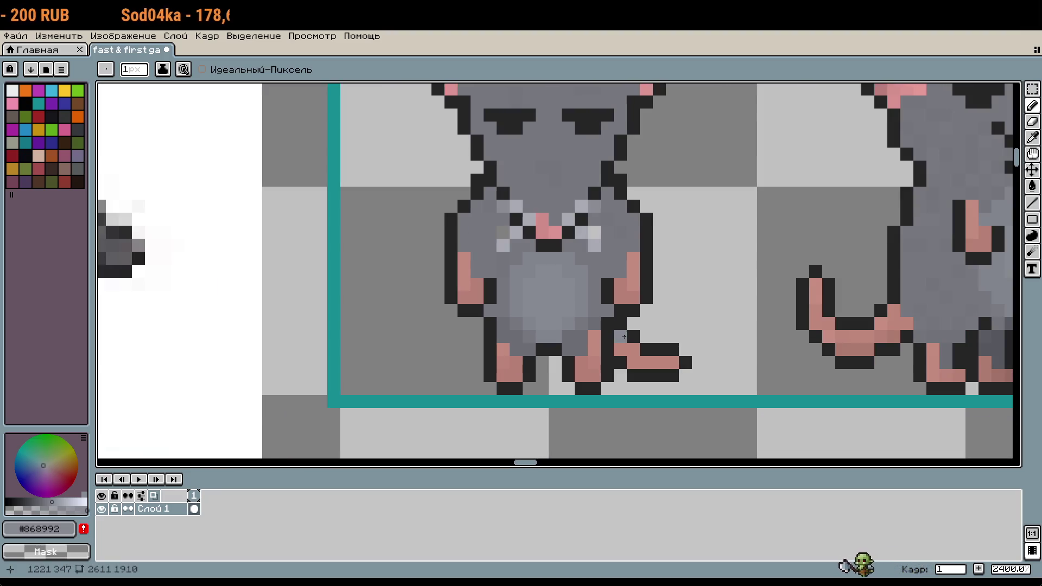
{"action": "scroll", "coordinate": [628, 337], "scroll_direction": "up", "scroll_amount": 1}
{"action": "left_click", "coordinate": [628, 337]}
Paint two darker body-grey pixels on the front rat's body
{"action": "left_click", "coordinate": [565, 274], "text": "alt"}
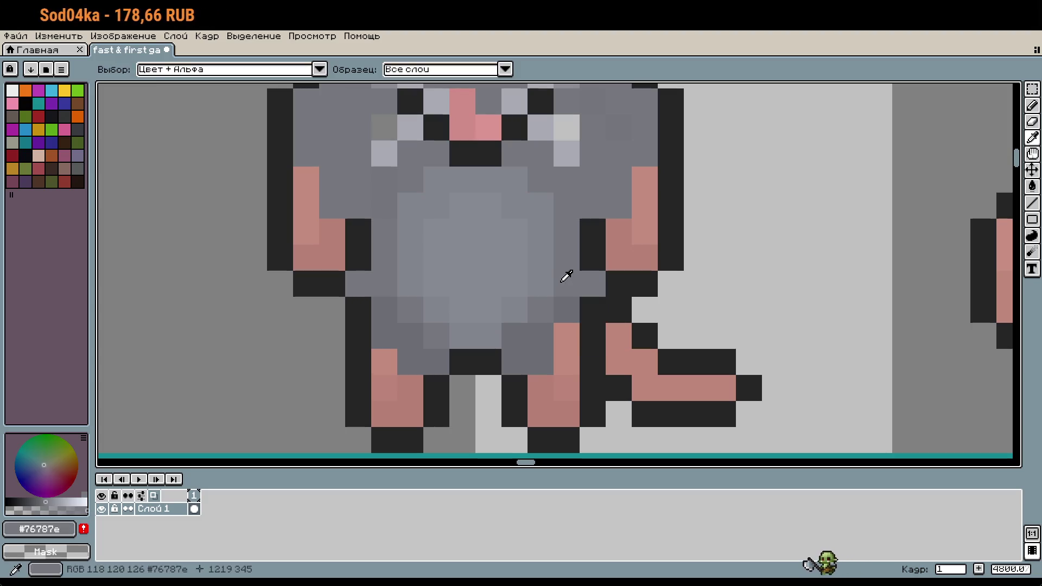
{"action": "left_click", "coordinate": [542, 257]}
{"action": "left_click", "coordinate": [545, 214]}
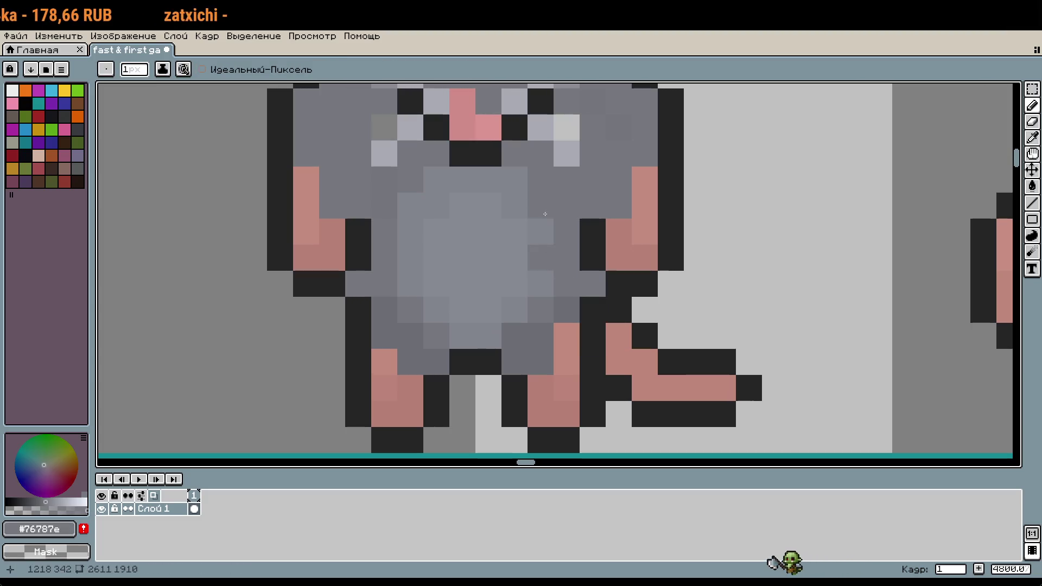
Bucket-fill the area right of the side rat's head and another body region with a paler grey
{"action": "left_click_drag", "start_coordinate": [543, 226], "coordinate": [128, 284]}
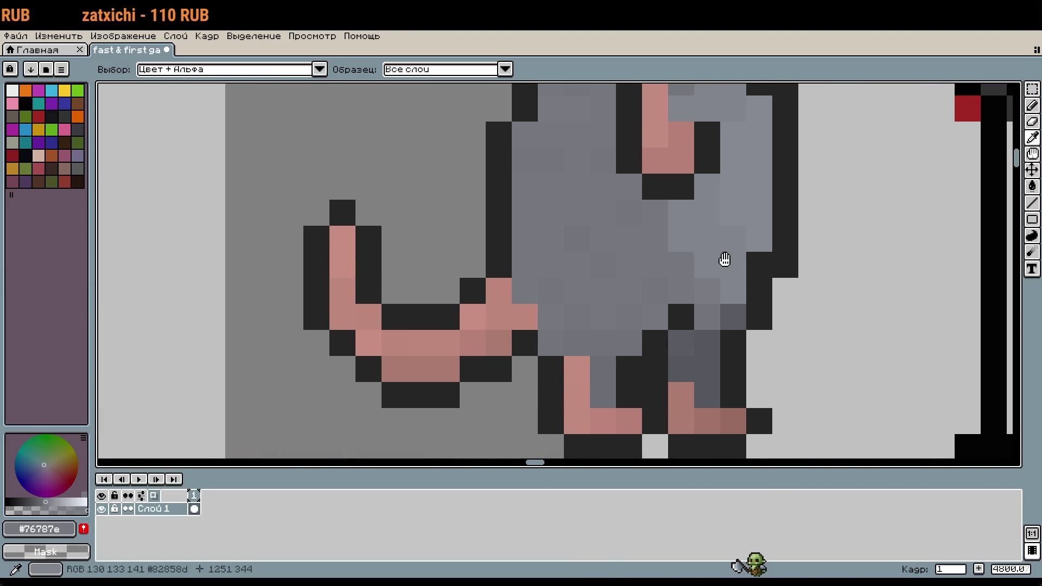
{"action": "left_click", "coordinate": [747, 239], "text": "alt"}
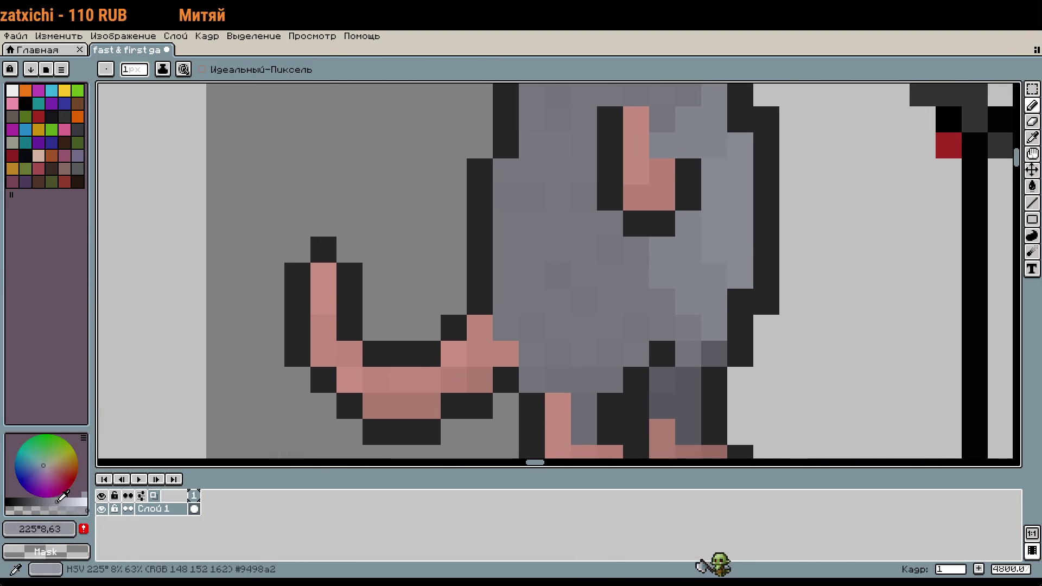
{"action": "key", "text": "g"}
{"action": "left_click", "coordinate": [728, 212]}
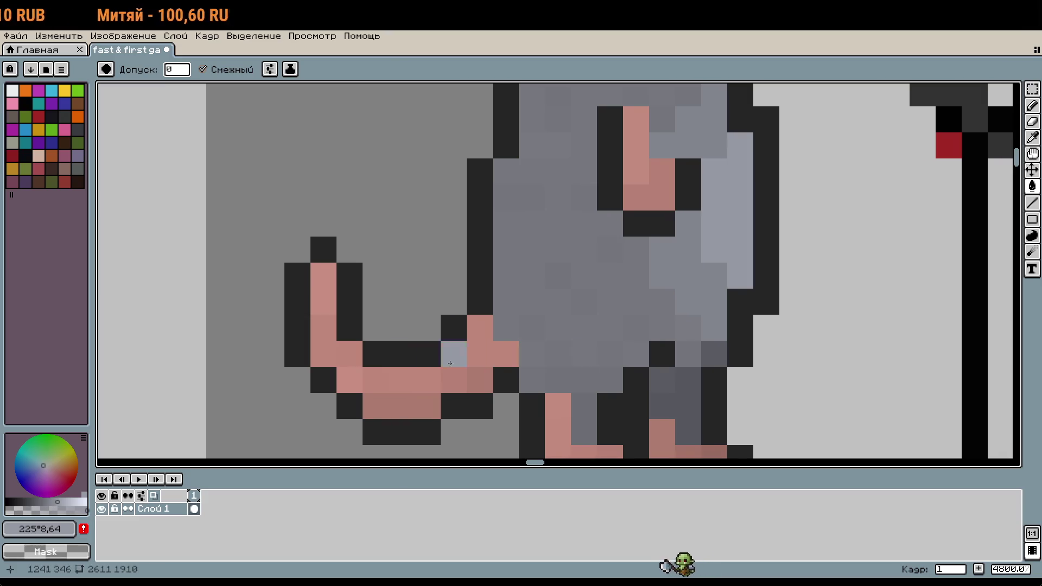
{"action": "scroll", "coordinate": [325, 316], "scroll_direction": "left", "scroll_amount": 3}
{"action": "left_click", "coordinate": [224, 303]}
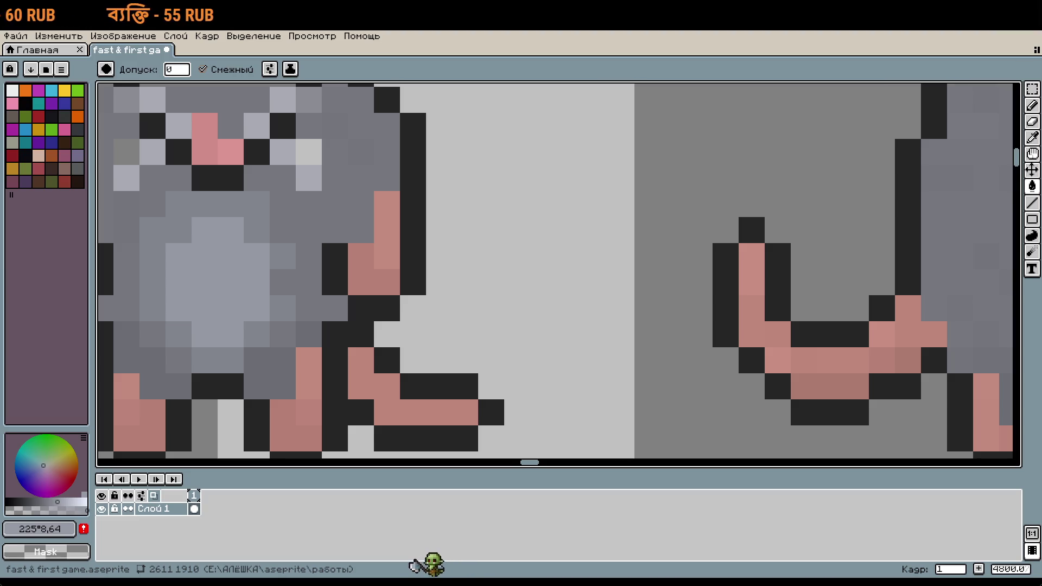
{"action": "mouse_move", "coordinate": [517, 360]}
{"action": "left_mouse_down"}
{"action": "mouse_move", "coordinate": [465, 333]}
{"action": "mouse_move", "coordinate": [212, 272]}
{"action": "mouse_move", "coordinate": [302, 254]}
{"action": "mouse_move", "coordinate": [727, 324]}
{"action": "left_mouse_up"}
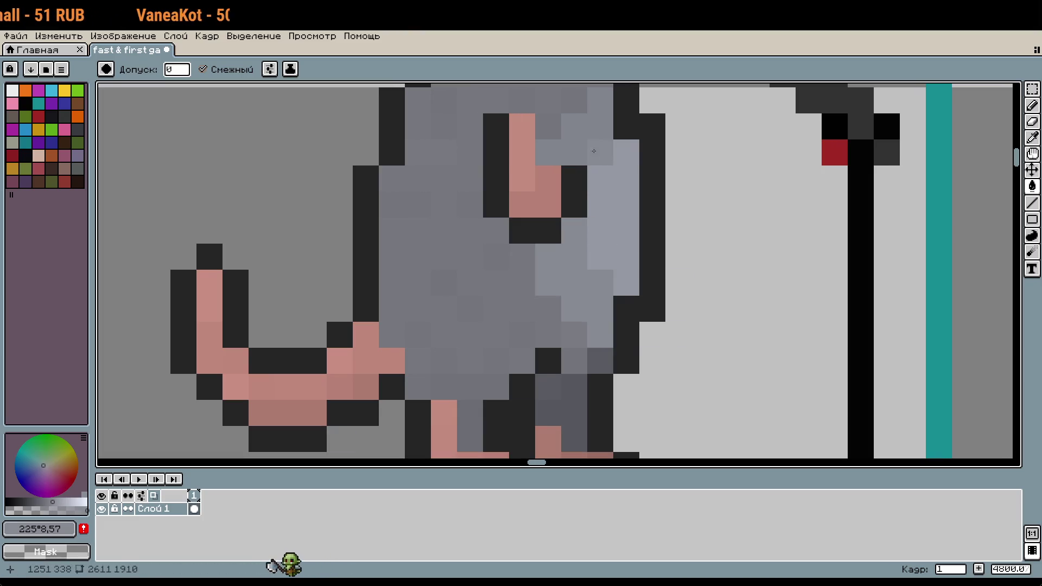
{"action": "scroll", "coordinate": [372, 326], "scroll_direction": "left", "scroll_amount": 10}
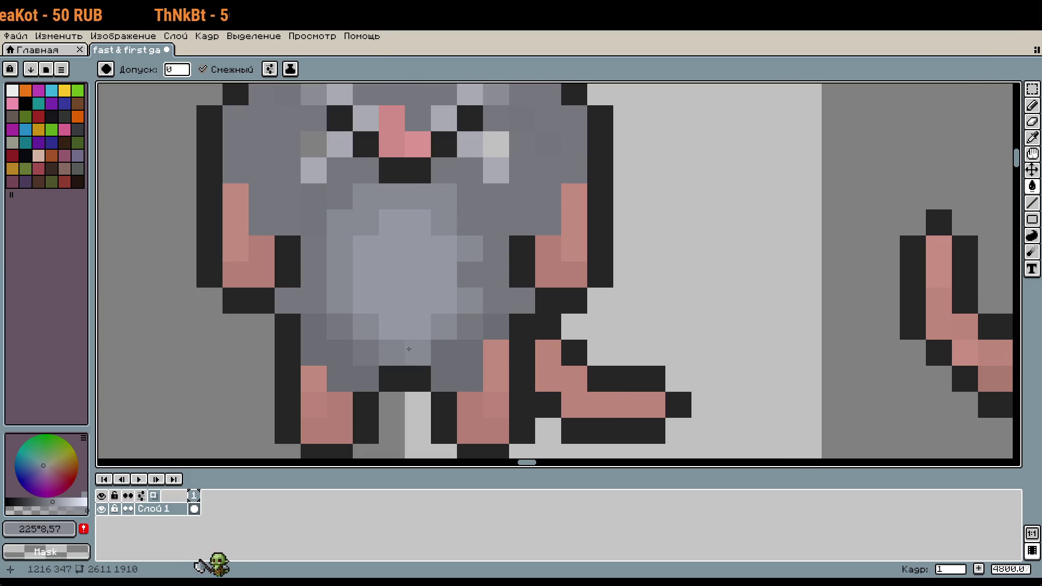
Tweak the grey shade, undo the flat belly fill, and undo a trial fill on the side rat
{"action": "scroll", "coordinate": [597, 358], "scroll_direction": "left", "scroll_amount": 2}
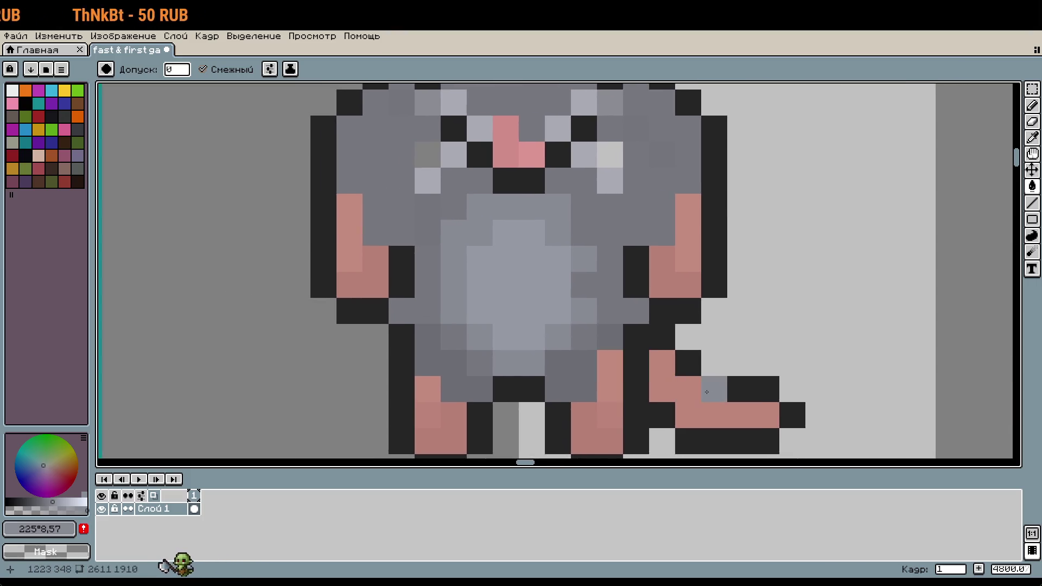
{"action": "left_click", "coordinate": [49, 502]}
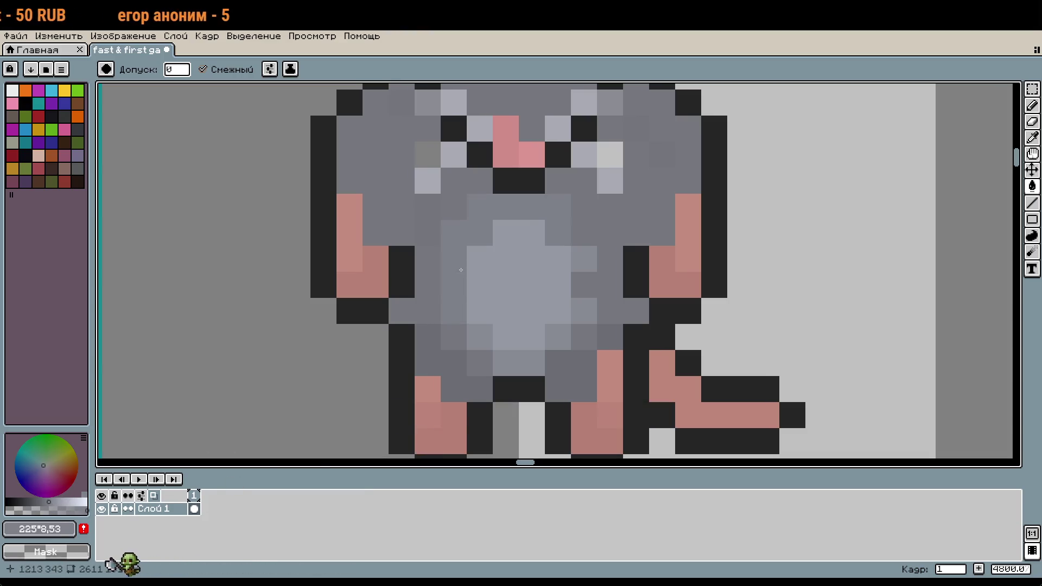
{"action": "left_click", "coordinate": [59, 502]}
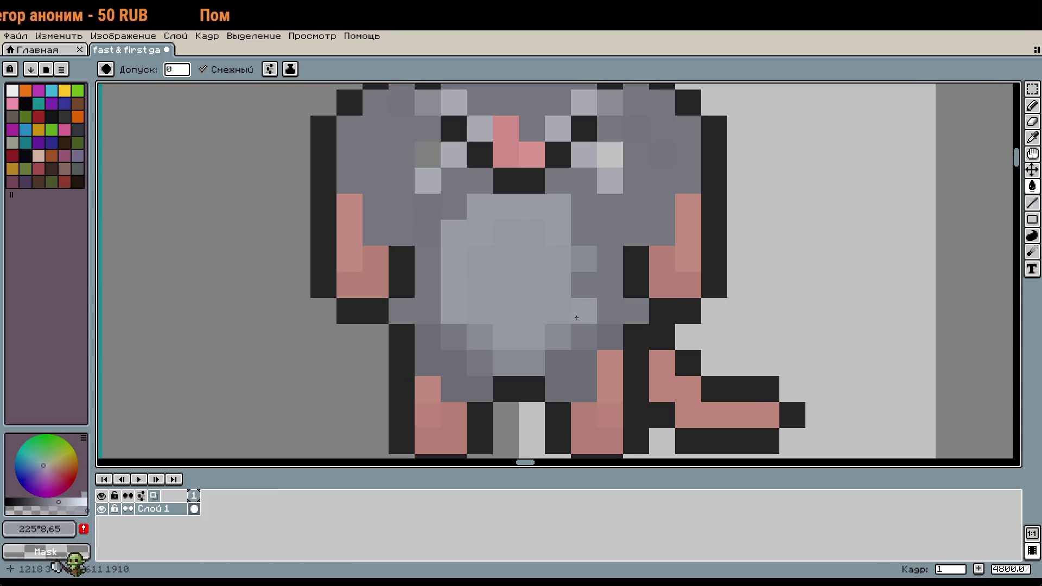
{"action": "key", "text": "ctrl+y"}
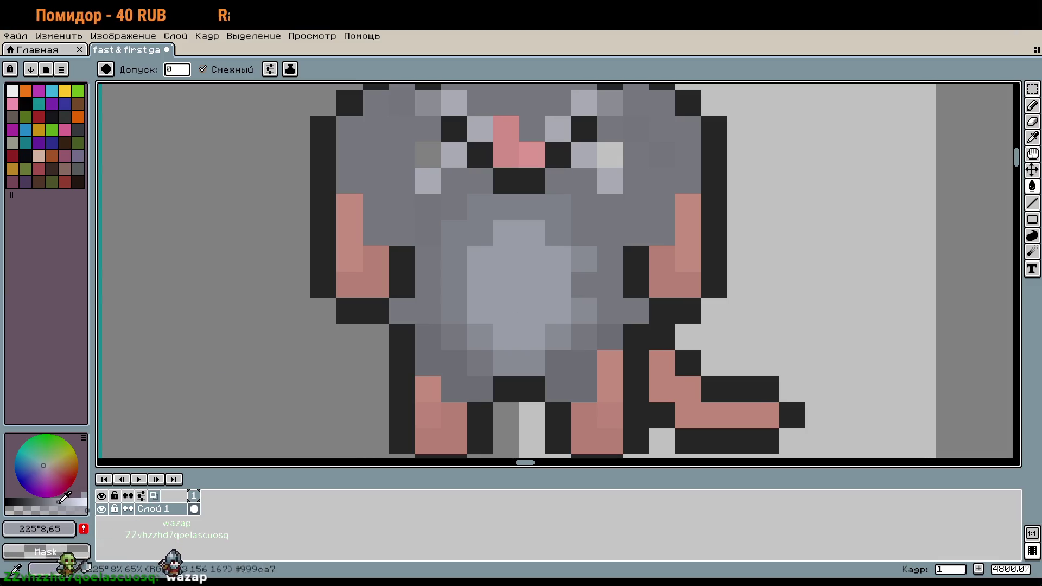
{"action": "key", "text": "ctrl+z"}
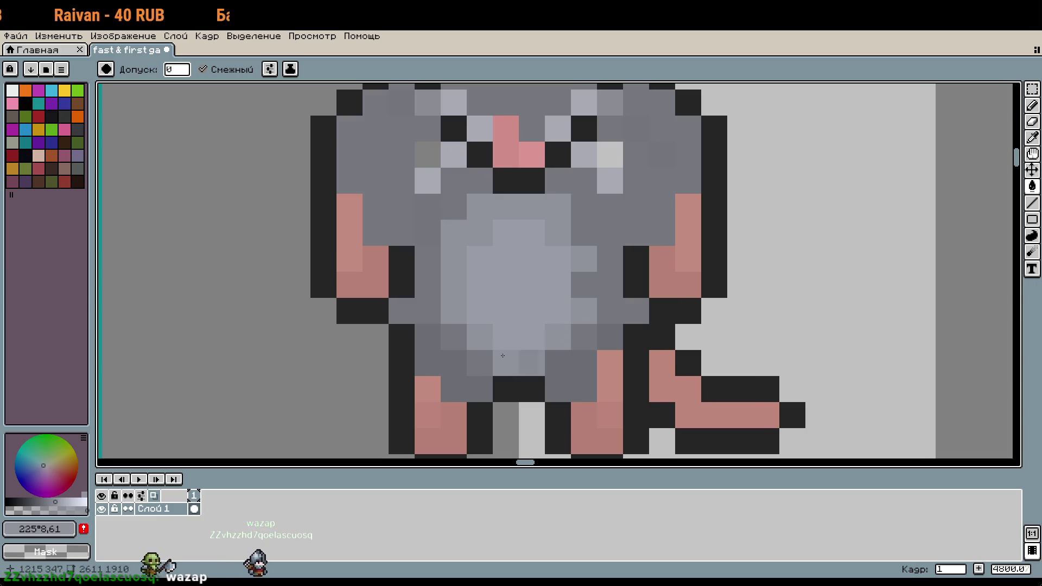
{"action": "scroll", "coordinate": [654, 290], "scroll_direction": "down", "scroll_amount": 1}
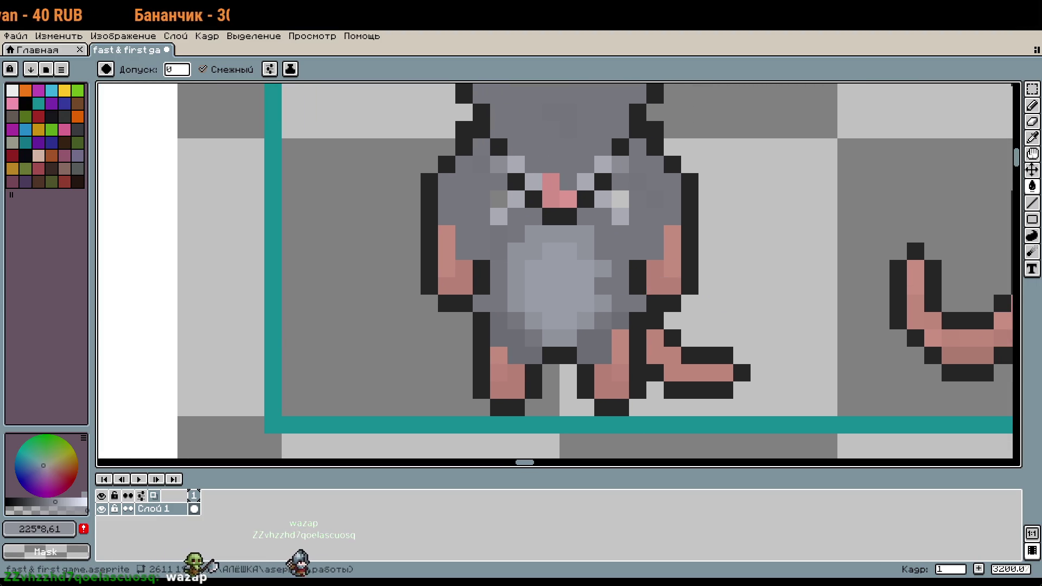
{"action": "scroll", "coordinate": [730, 236], "scroll_direction": "down", "scroll_amount": 1}
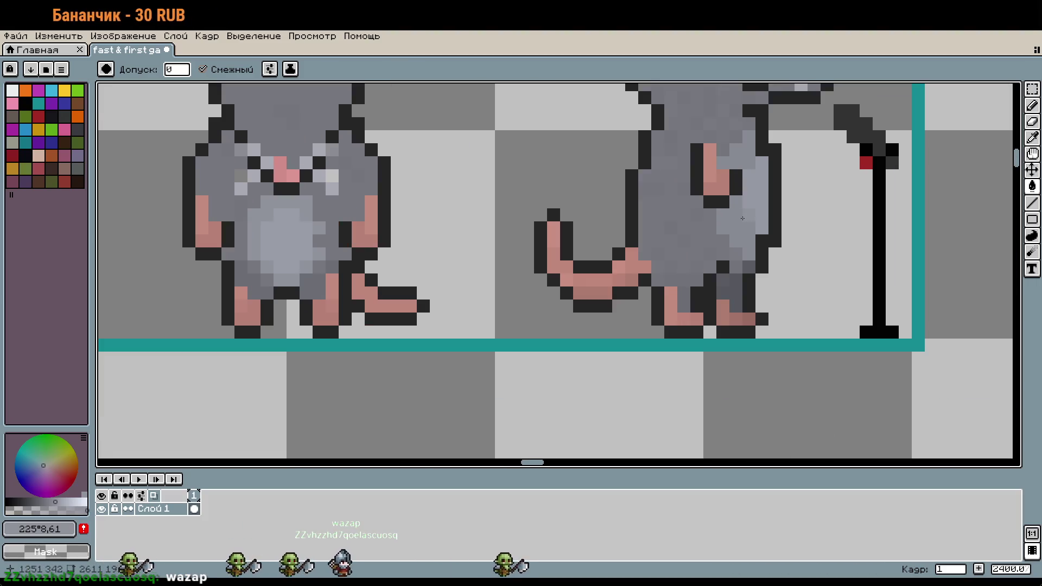
{"action": "left_click", "coordinate": [730, 236]}
{"action": "key", "text": "ctrl+z"}
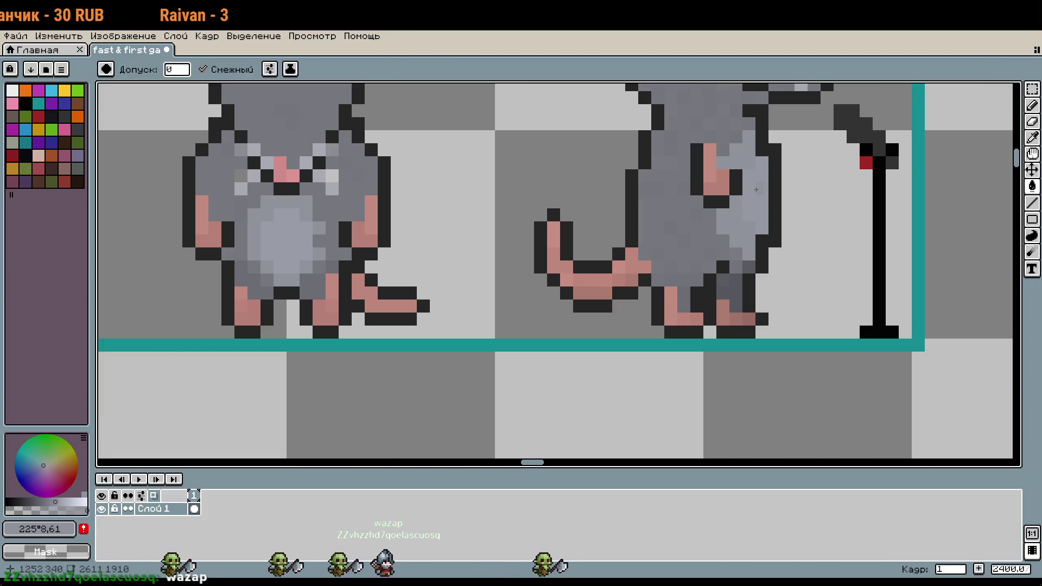
Sample belly greys and paint two grey pixels on the belly, undoing a stray outline pixel
{"action": "left_click", "coordinate": [301, 249], "text": "alt"}
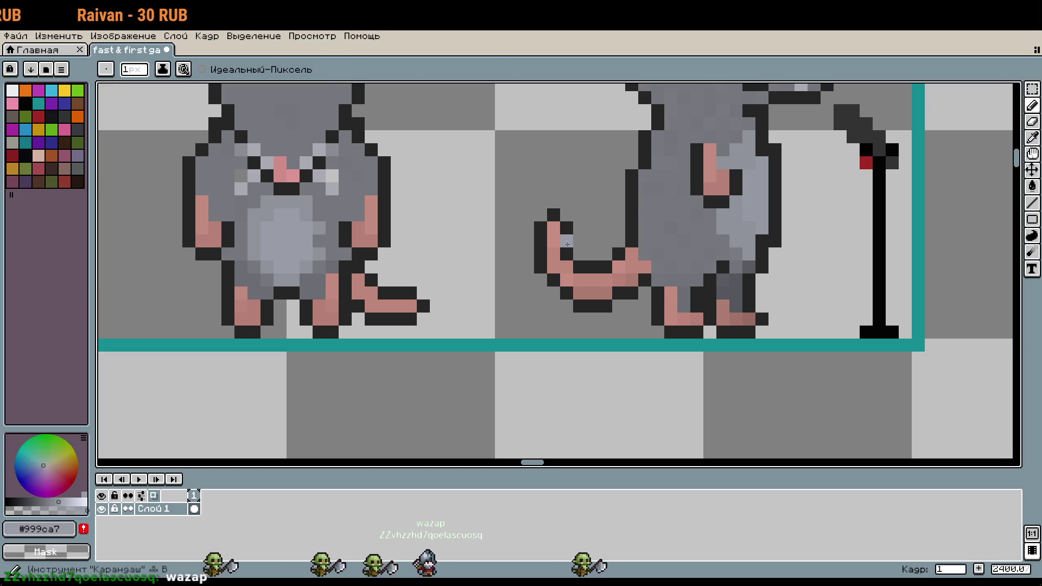
{"action": "scroll", "coordinate": [410, 252], "scroll_direction": "up", "scroll_amount": 3}
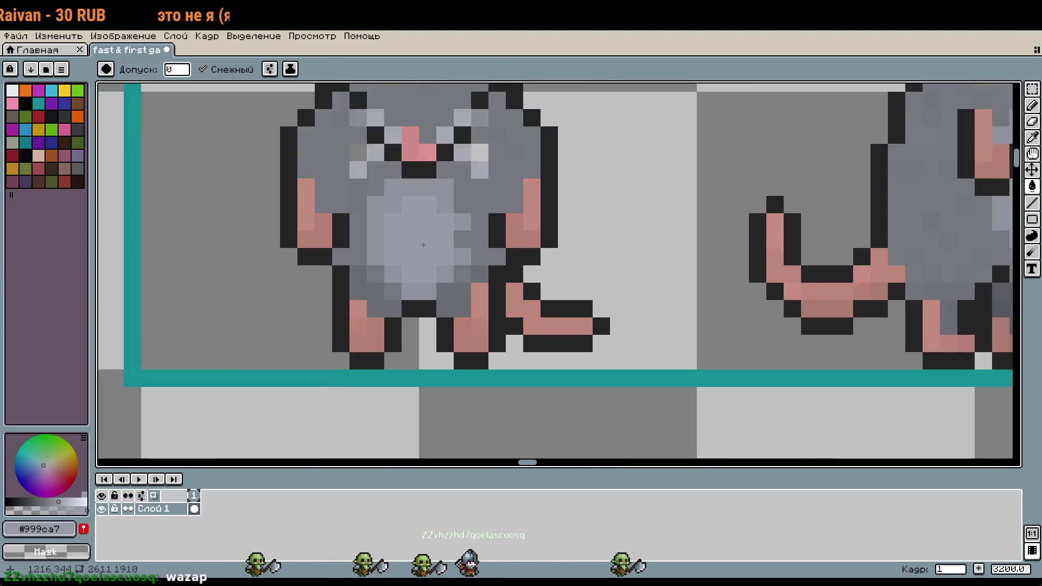
{"action": "left_click", "coordinate": [500, 206], "text": "alt"}
{"action": "left_click", "coordinate": [495, 162]}
{"action": "left_click", "coordinate": [564, 229]}
{"action": "scroll", "coordinate": [587, 244], "scroll_direction": "down", "scroll_amount": 2}
{"action": "key", "text": "ctrl+z"}
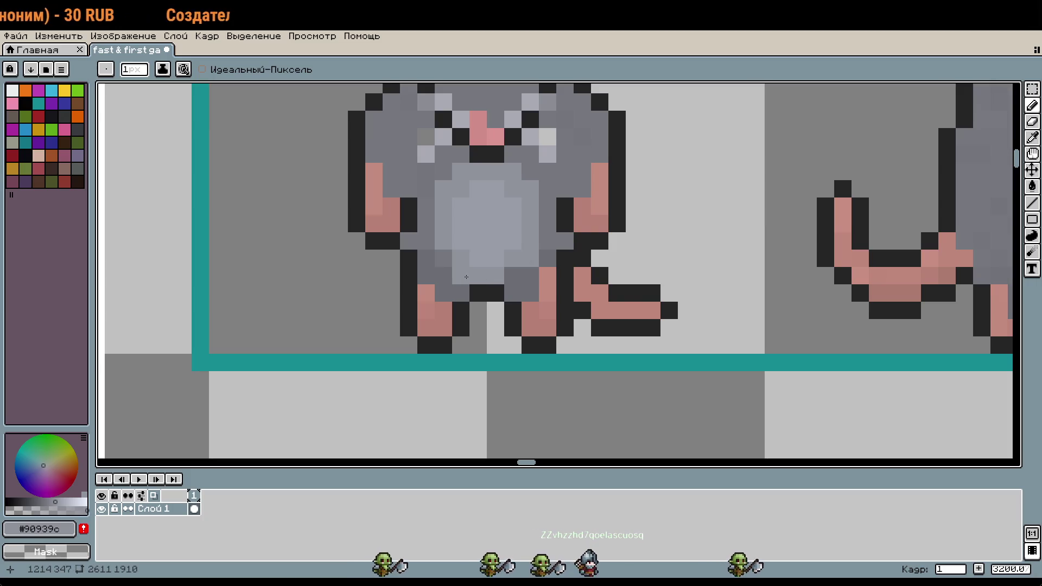
{"action": "scroll", "coordinate": [613, 408], "scroll_direction": "down", "scroll_amount": 1}
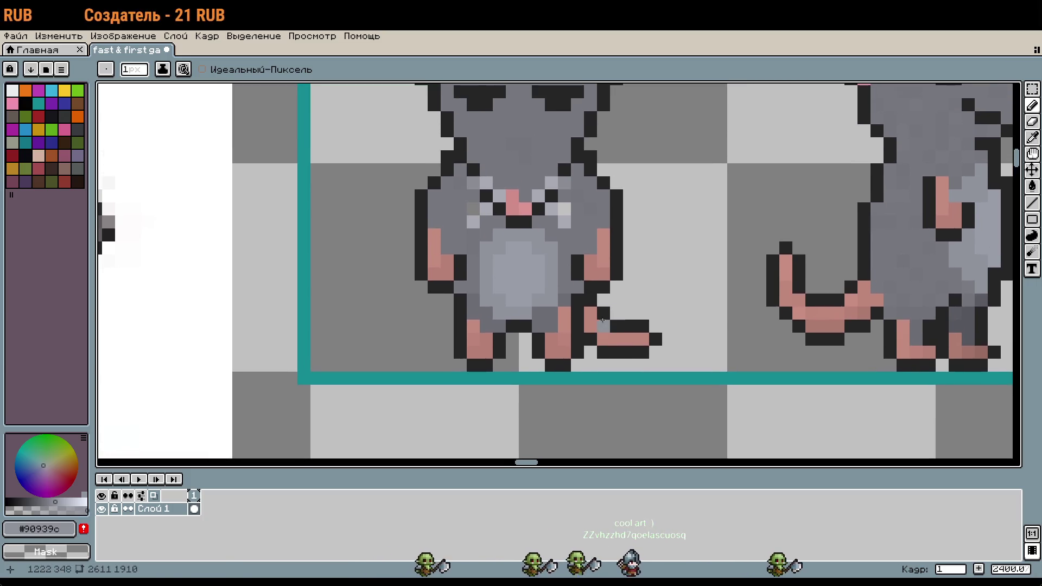
{"action": "scroll", "coordinate": [569, 306], "scroll_direction": "up", "scroll_amount": 2}
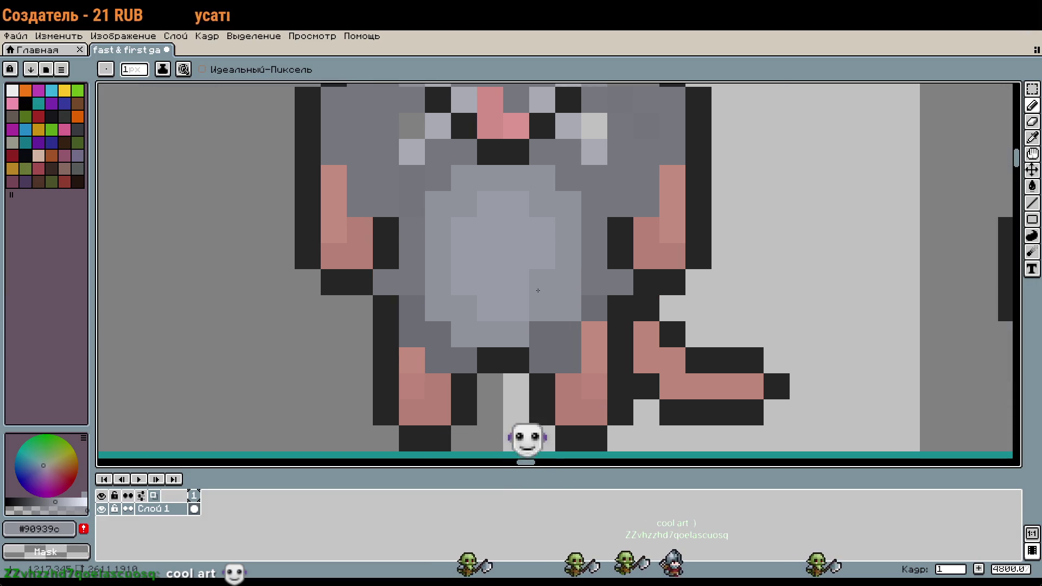
Repaint the belly edges and lower-left belly column with the darker body grey
{"action": "key", "text": "i"}
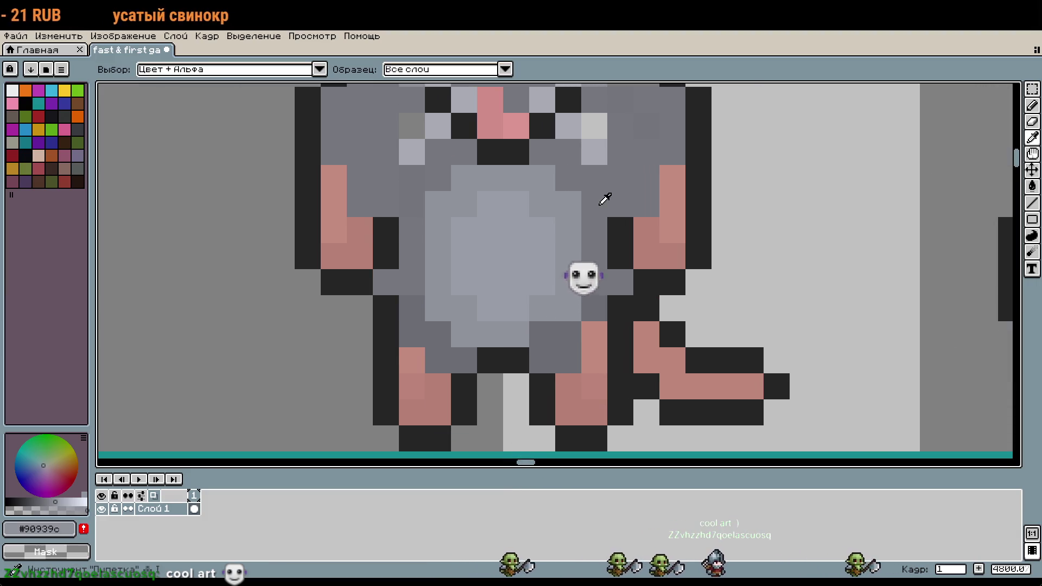
{"action": "left_click", "coordinate": [597, 228]}
{"action": "key", "text": "b"}
{"action": "left_click_drag", "start_coordinate": [568, 204], "coordinate": [536, 203]}
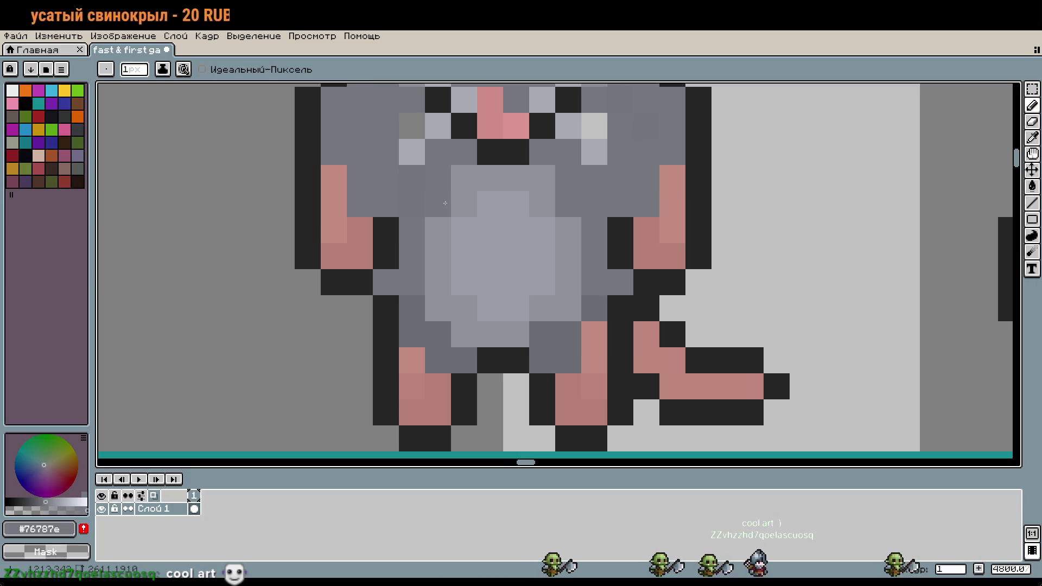
{"action": "left_click", "coordinate": [542, 177]}
{"action": "left_click_drag", "start_coordinate": [438, 308], "coordinate": [438, 334]}
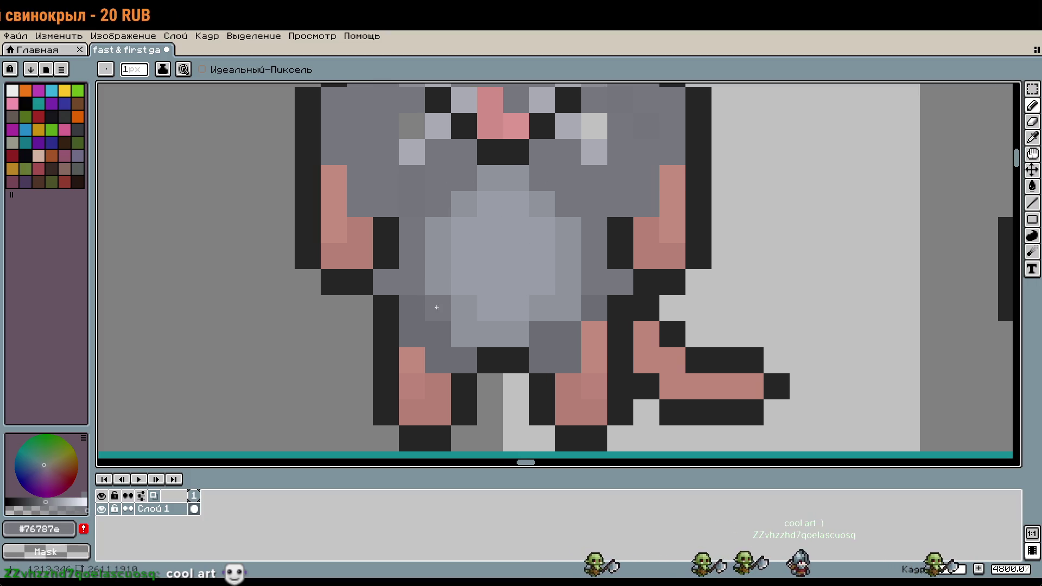
{"action": "left_click", "coordinate": [584, 336]}
{"action": "key", "text": "ctrl+z"}
{"action": "scroll", "coordinate": [678, 256], "scroll_direction": "down", "scroll_amount": 1}
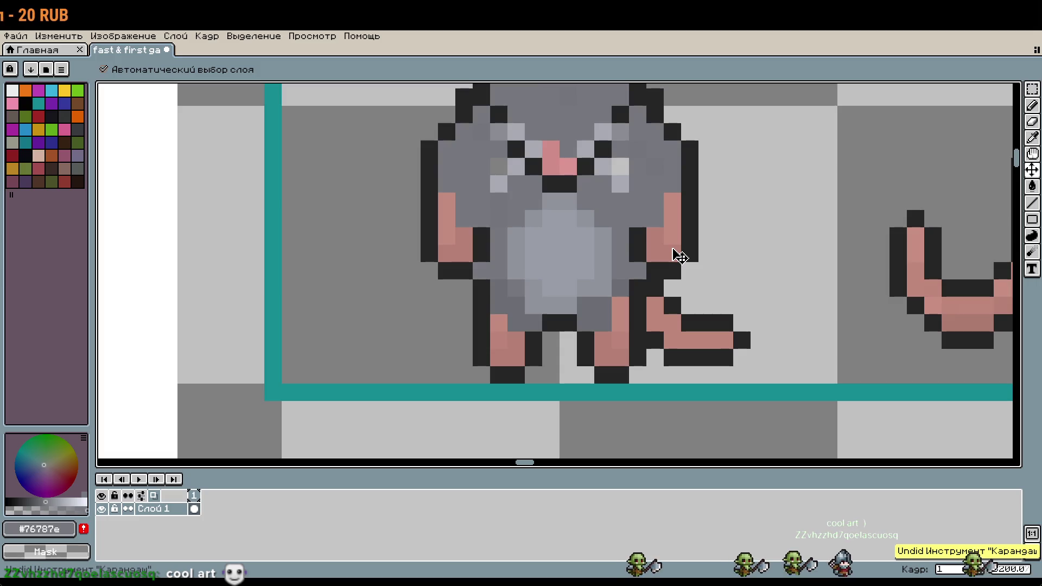
{"action": "key", "text": "b"}
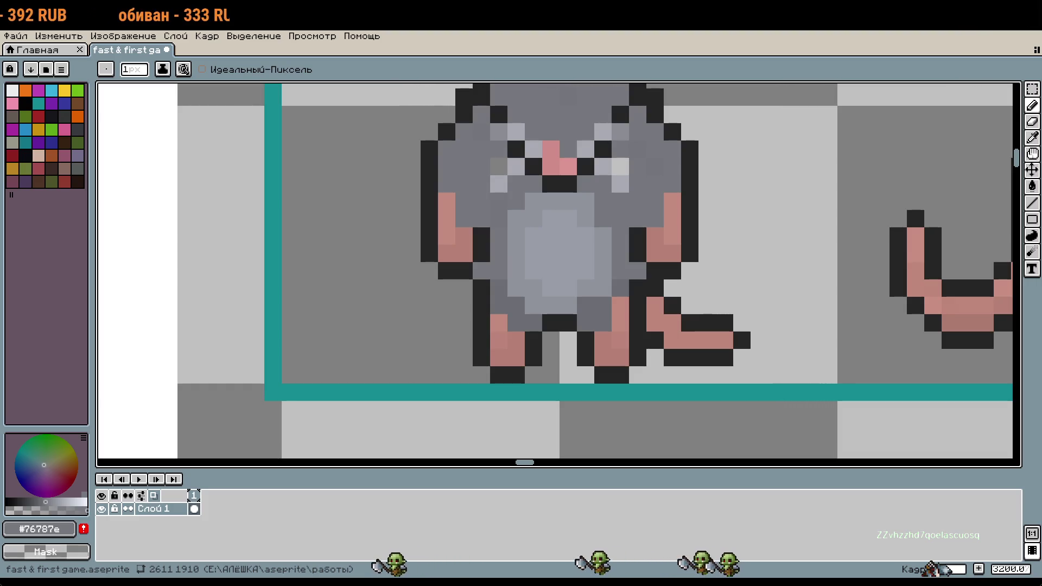
{"action": "scroll", "coordinate": [691, 389], "scroll_direction": "up", "scroll_amount": 2}
{"action": "scroll", "coordinate": [691, 389], "scroll_direction": "right", "scroll_amount": 2}
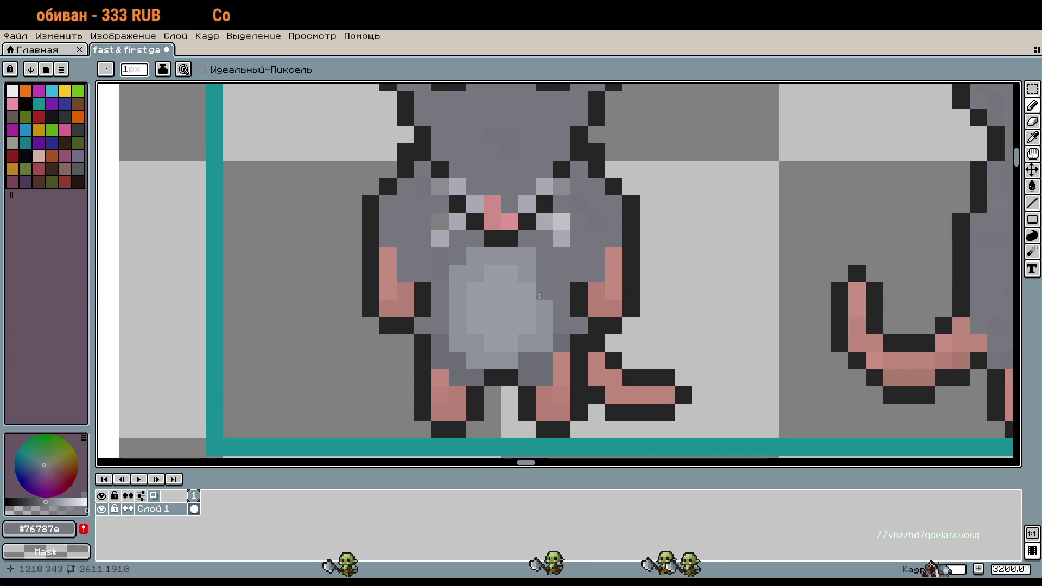
{"action": "scroll", "coordinate": [539, 296], "scroll_direction": "down", "scroll_amount": 3}
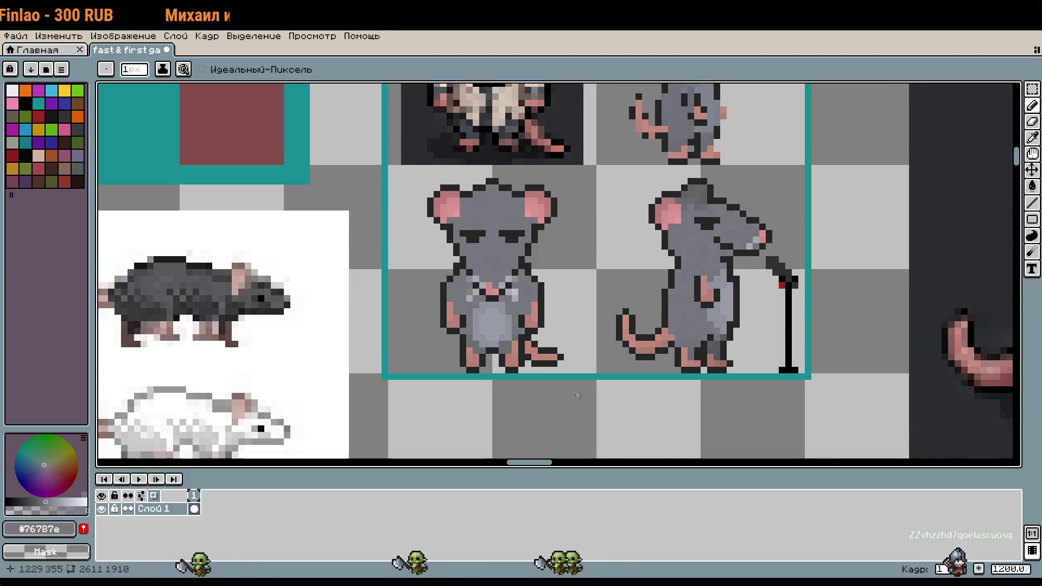
{"action": "scroll", "coordinate": [477, 285], "scroll_direction": "up", "scroll_amount": 4}
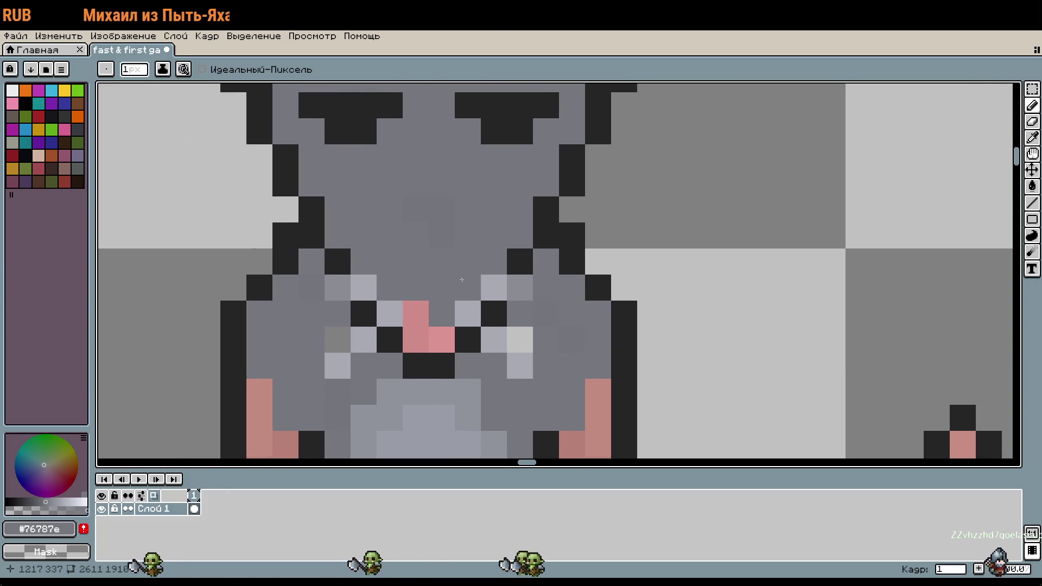
{"action": "scroll", "coordinate": [478, 285], "scroll_direction": "up", "scroll_amount": 2}
{"action": "key", "text": "i"}
{"action": "scroll", "coordinate": [539, 365], "scroll_direction": "down", "scroll_amount": 3}
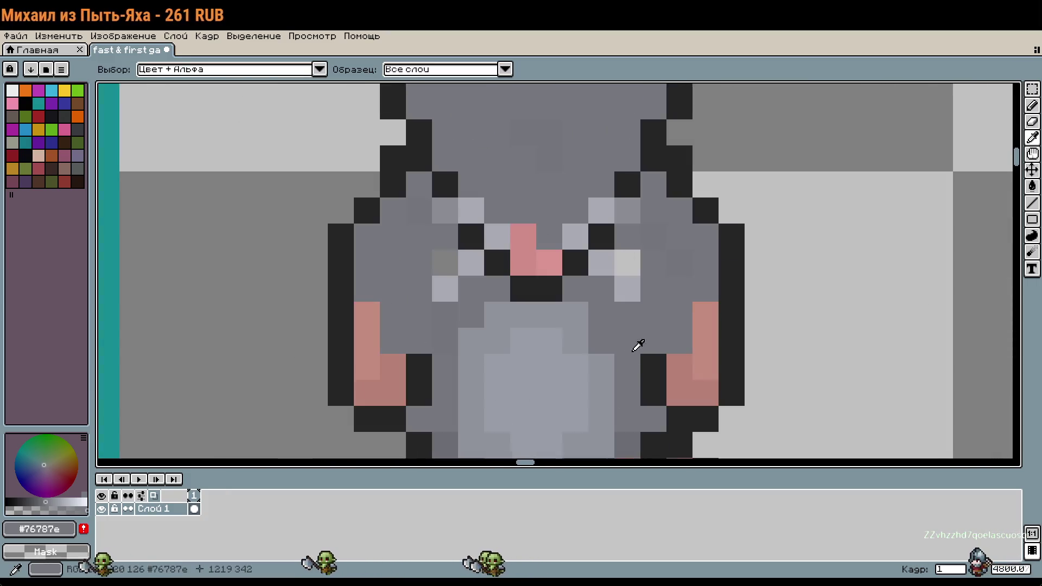
{"action": "scroll", "coordinate": [636, 337], "scroll_direction": "down", "scroll_amount": 3}
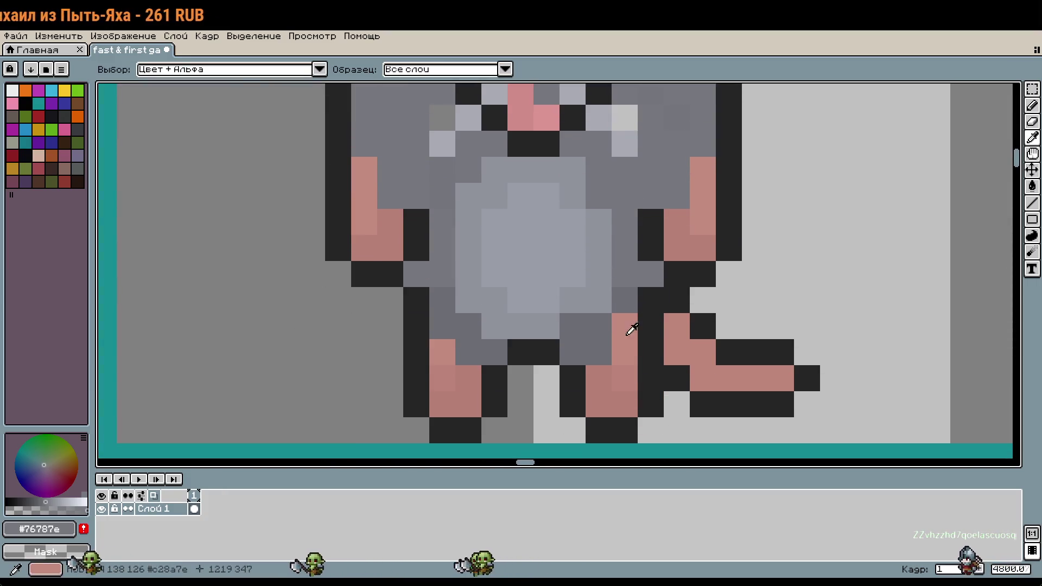
{"action": "key", "text": "i"}
{"action": "left_click", "coordinate": [482, 320]}
{"action": "key", "text": "b"}
{"action": "scroll", "coordinate": [515, 361], "scroll_direction": "down", "scroll_amount": 1}
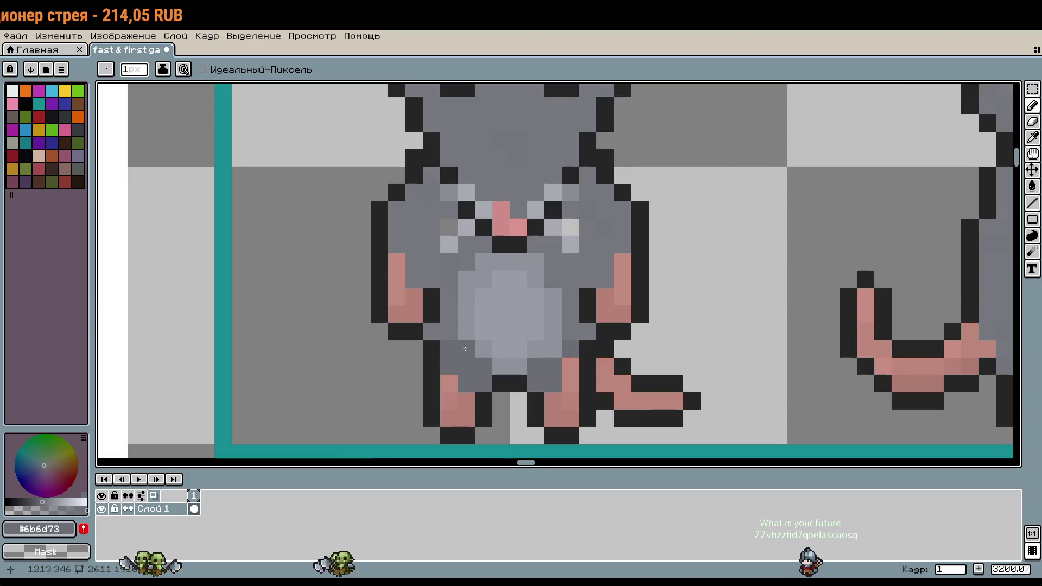
{"action": "left_click", "coordinate": [462, 333], "text": "alt"}
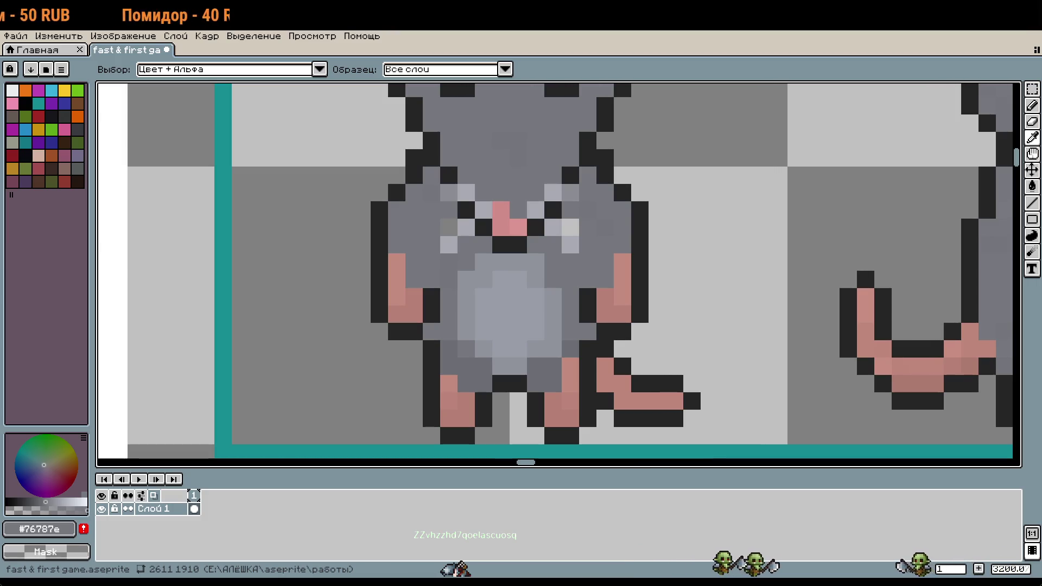
{"action": "key", "text": "b"}
Paint a grey body-colour pixel beside the front-facing rat's leg
{"action": "left_click", "coordinate": [667, 356]}
{"action": "left_click_drag", "start_coordinate": [668, 355], "coordinate": [568, 375]}
{"action": "key", "text": "w"}
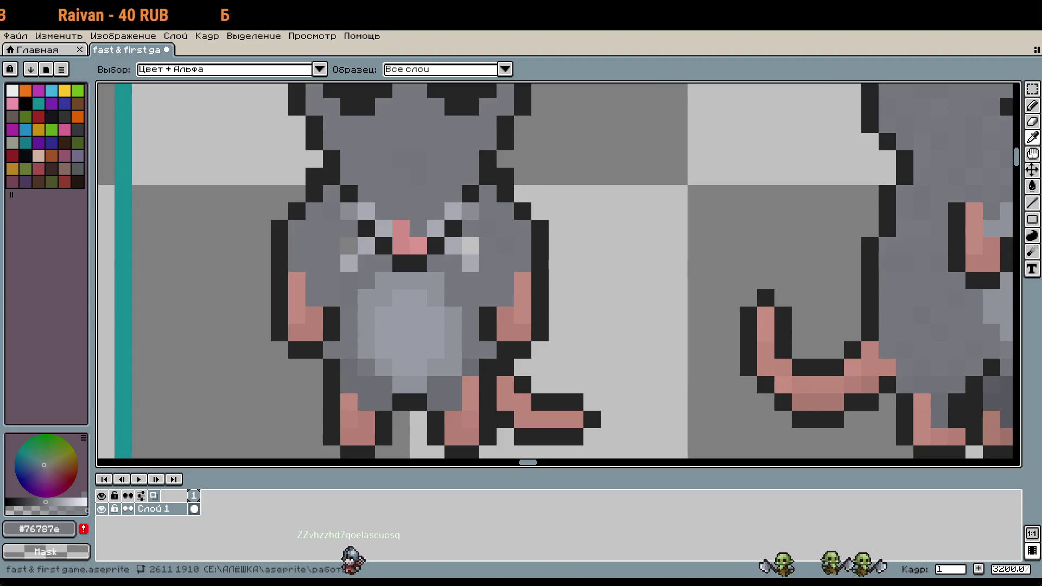
{"action": "key", "text": "b"}
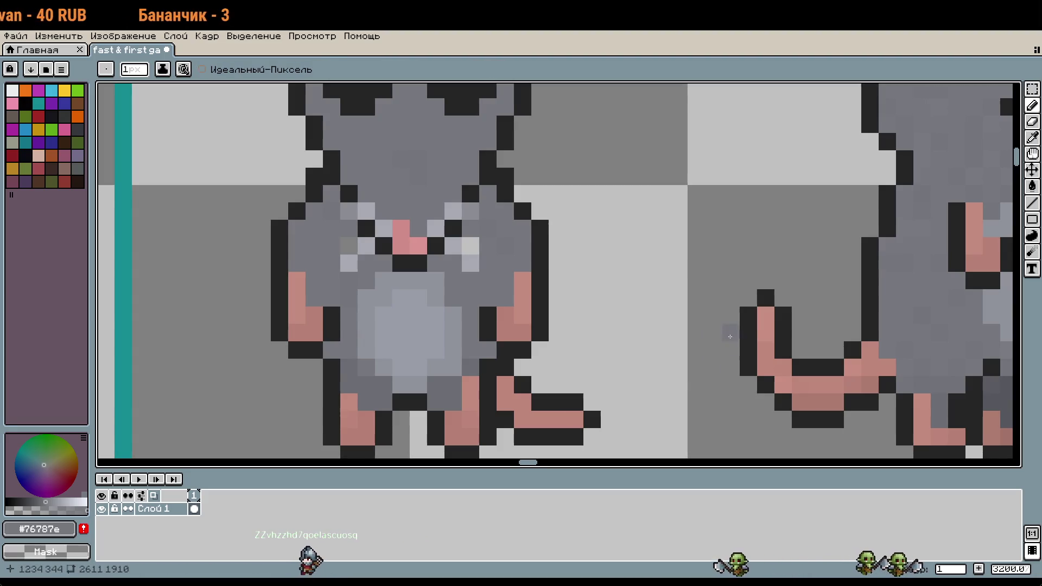
Zoom and pan to inspect the rat's head, ears, face and belly
{"action": "scroll", "coordinate": [730, 337], "scroll_direction": "down", "scroll_amount": 3}
{"action": "scroll", "coordinate": [682, 343], "scroll_direction": "up", "scroll_amount": 2}
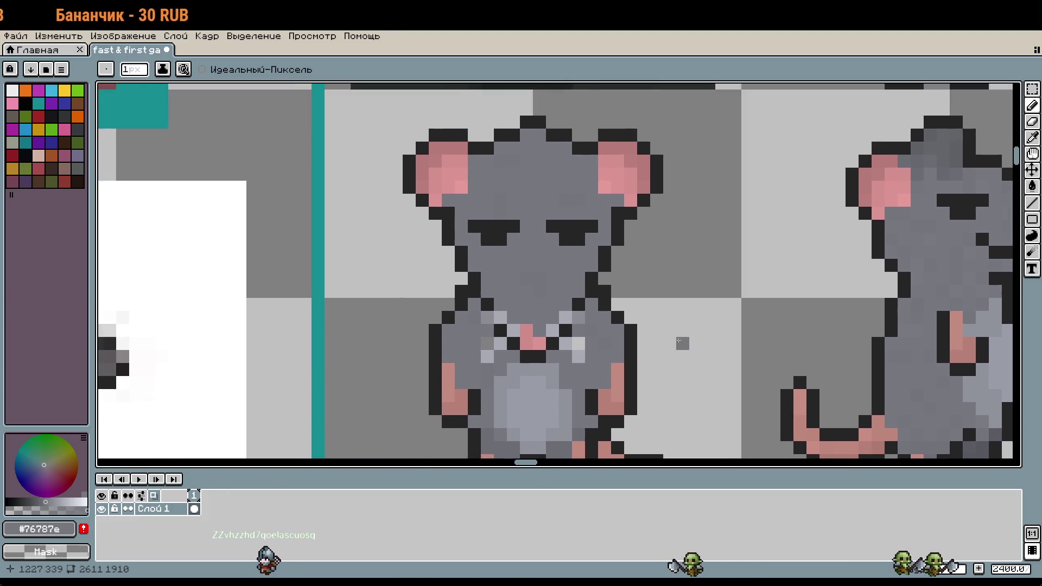
{"action": "scroll", "coordinate": [615, 298], "scroll_direction": "up", "scroll_amount": 4}
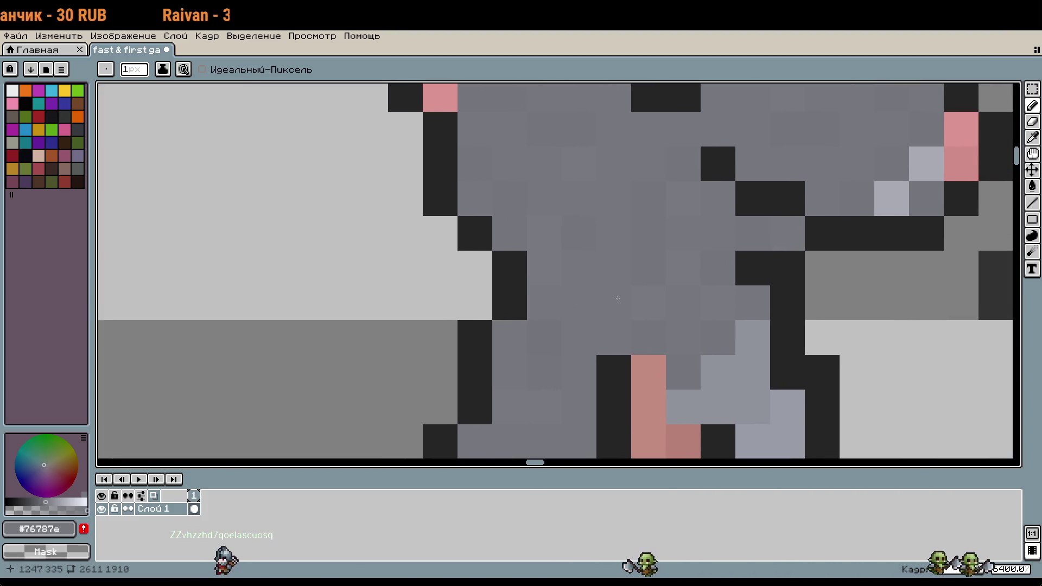
{"action": "left_click_drag", "start_coordinate": [307, 295], "coordinate": [964, 405]}
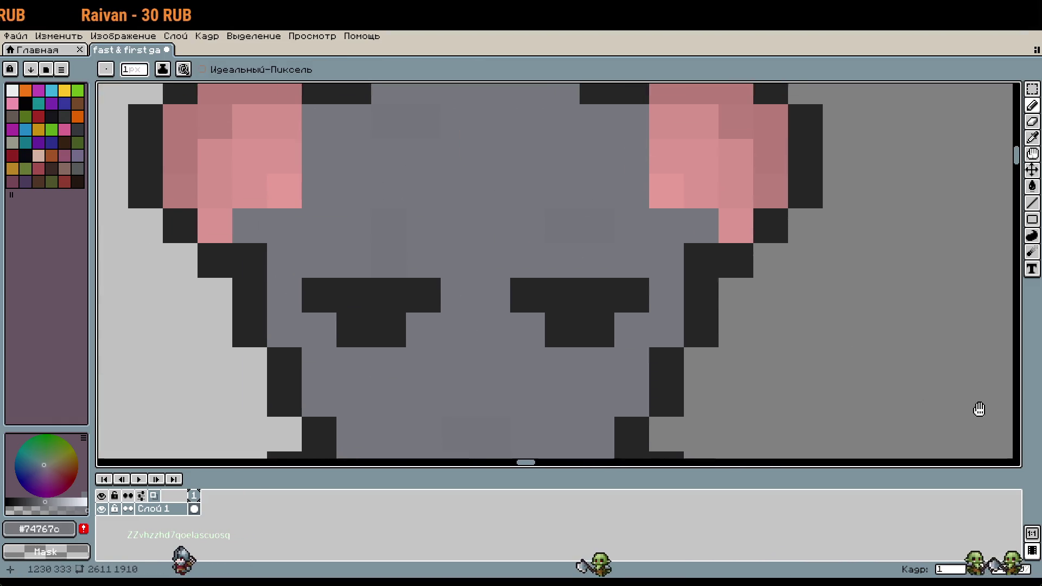
{"action": "scroll", "coordinate": [483, 195], "scroll_direction": "down", "scroll_amount": 3}
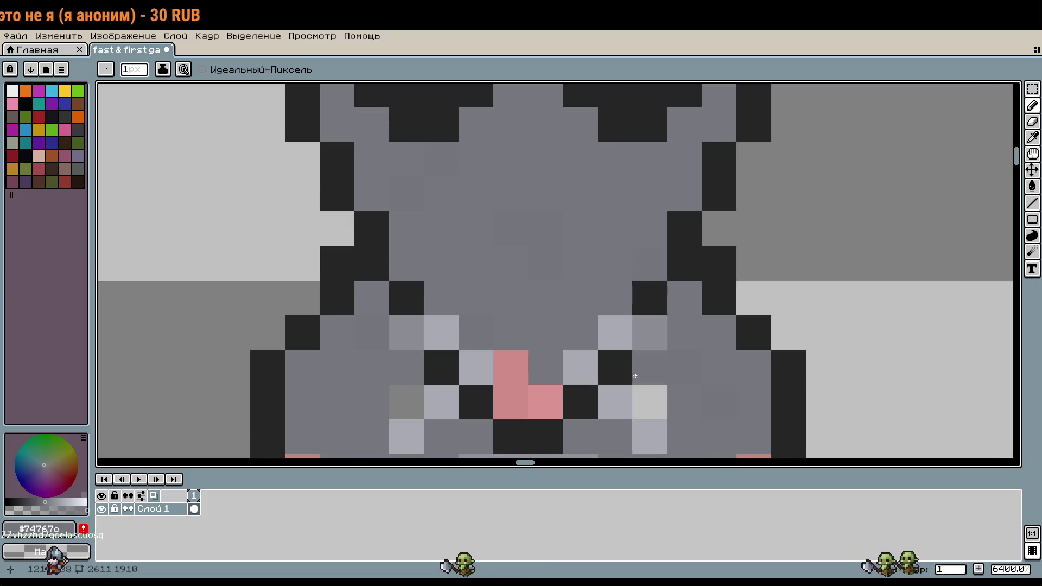
{"action": "scroll", "coordinate": [475, 261], "scroll_direction": "down", "scroll_amount": 1}
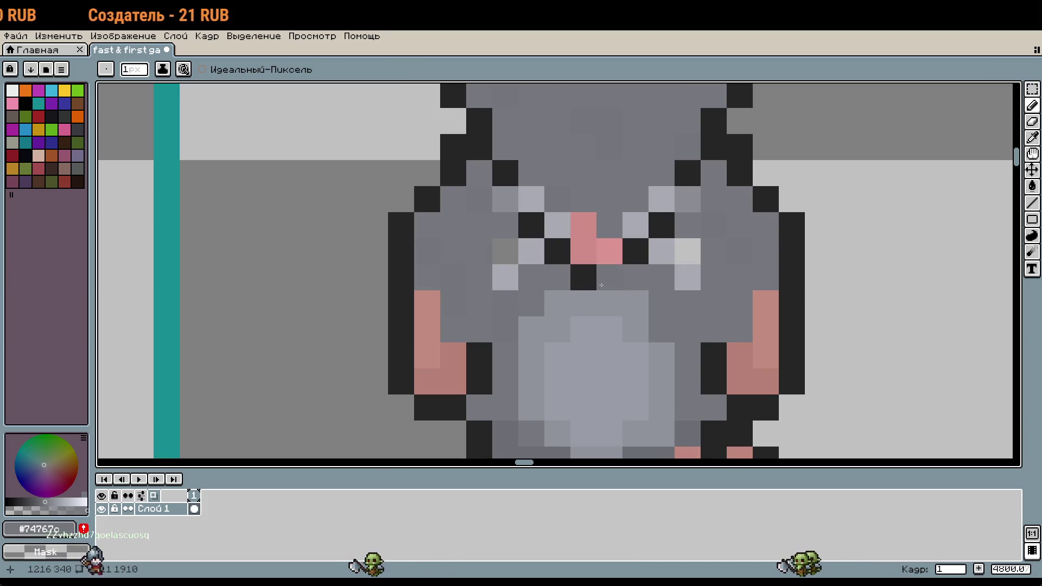
{"action": "scroll", "coordinate": [742, 284], "scroll_direction": "down", "scroll_amount": 2}
{"action": "key", "text": "w"}
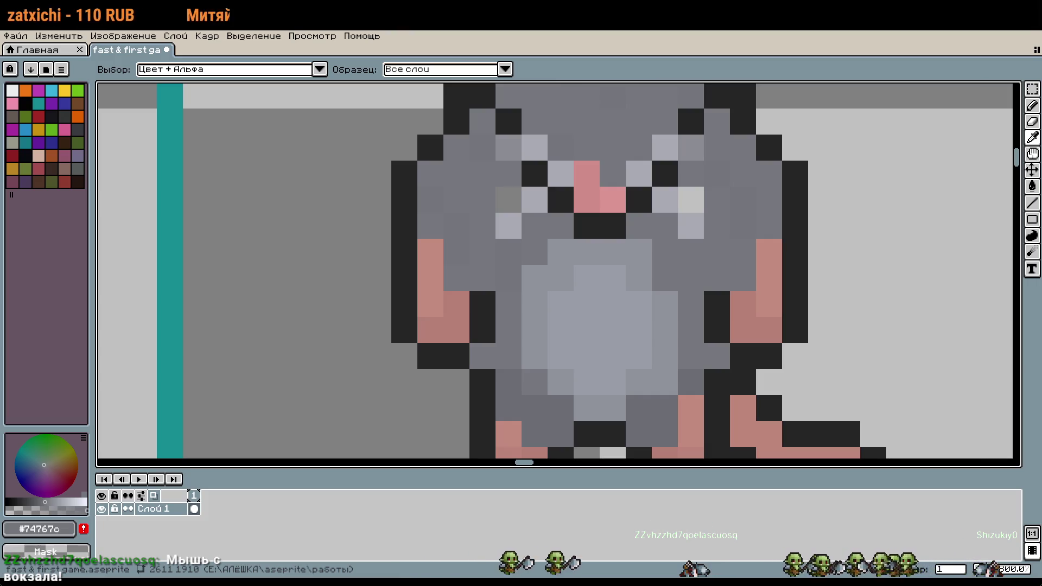
{"action": "key", "text": "b"}
{"action": "scroll", "coordinate": [697, 367], "scroll_direction": "down", "scroll_amount": 3}
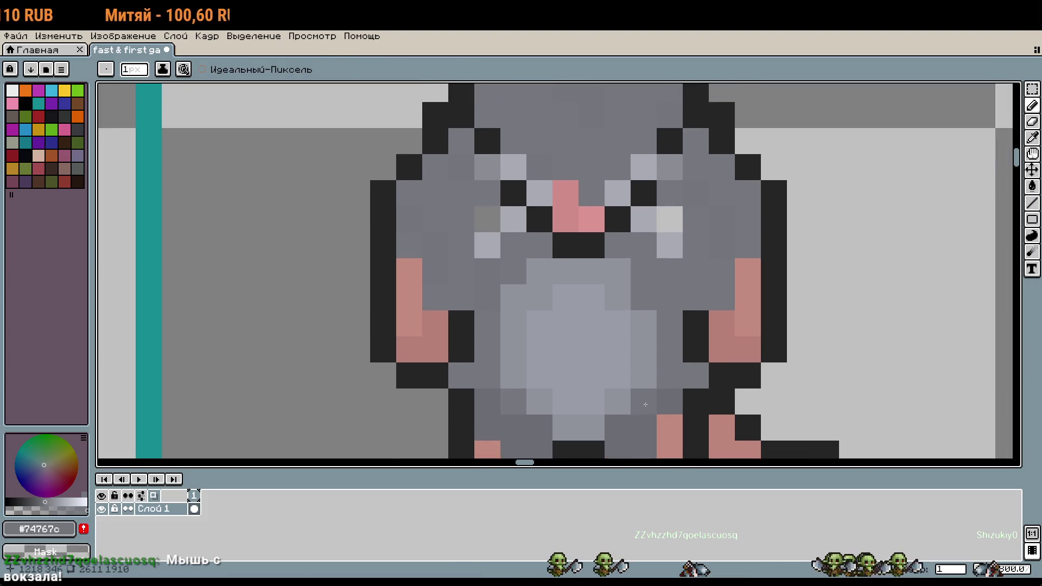
Zoom and pan to show the front rat, the cane-holding side rat and the reference images
{"action": "scroll", "coordinate": [697, 367], "scroll_direction": "down", "scroll_amount": 1}
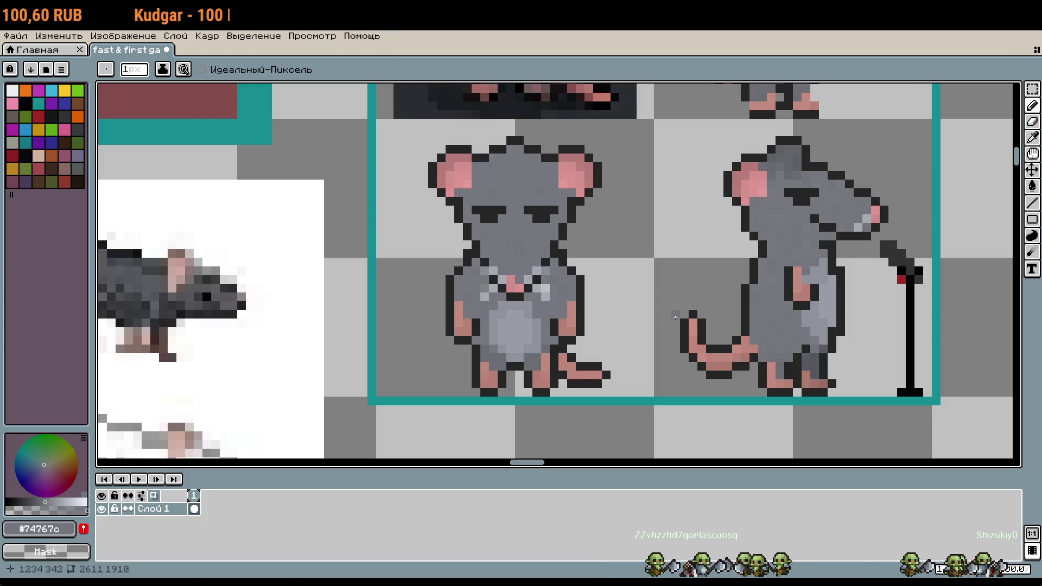
{"action": "left_click_drag", "start_coordinate": [680, 343], "coordinate": [658, 347]}
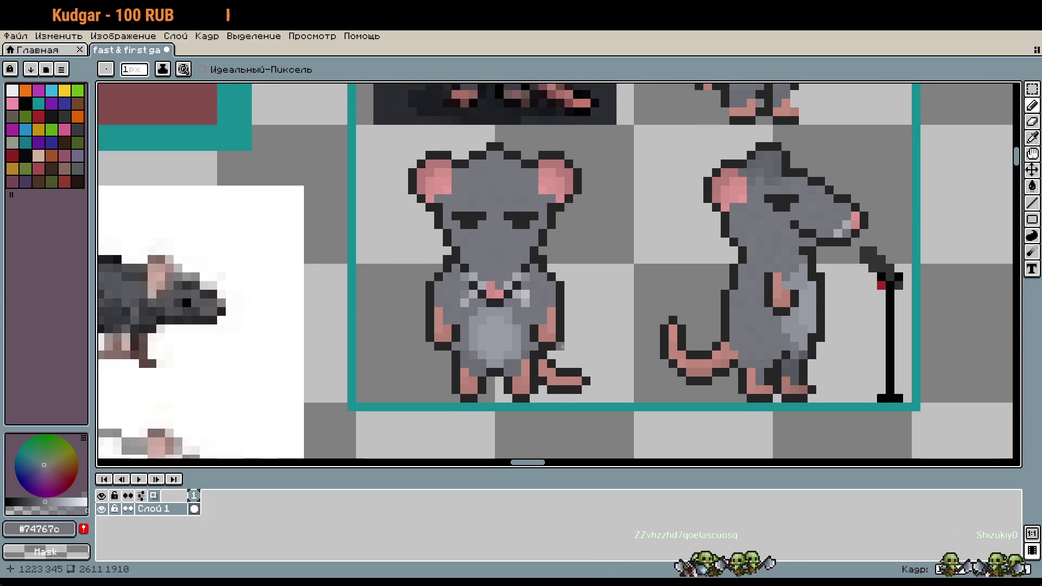
{"action": "scroll", "coordinate": [518, 266], "scroll_direction": "up", "scroll_amount": 3}
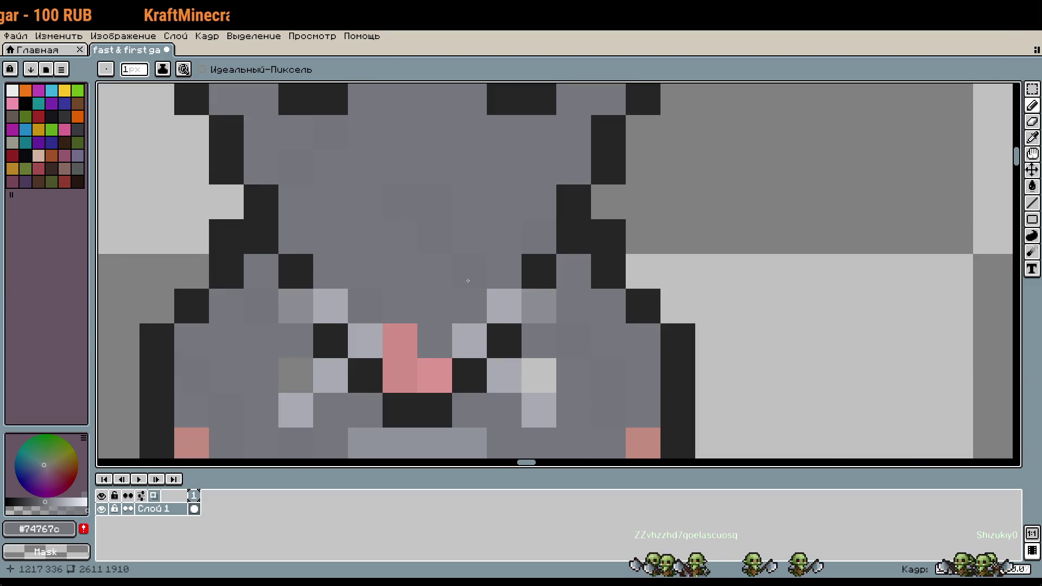
{"action": "scroll", "coordinate": [475, 264], "scroll_direction": "down", "scroll_amount": 4}
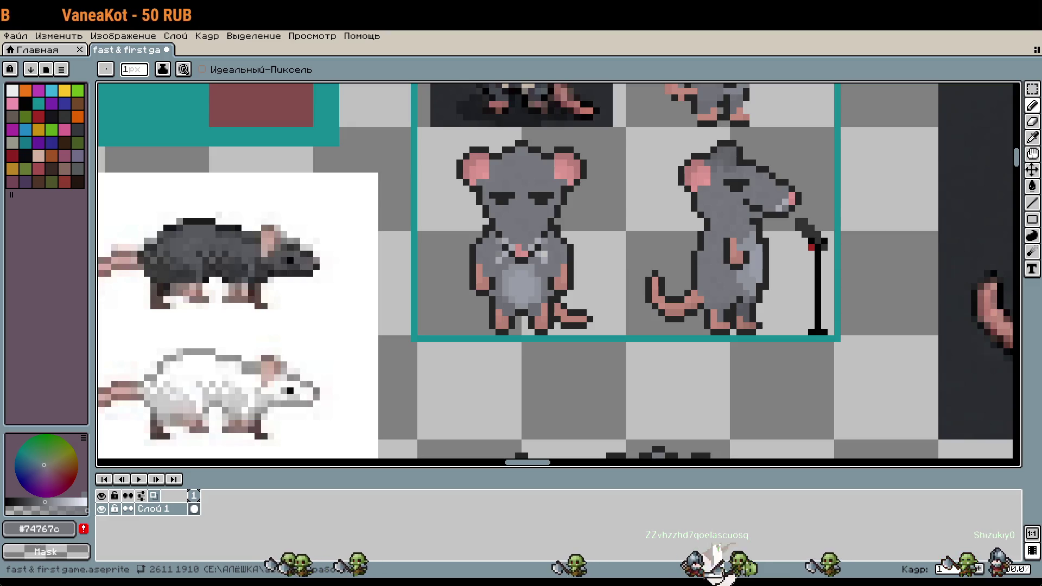
{"action": "scroll", "coordinate": [537, 363], "scroll_direction": "right", "scroll_amount": 4}
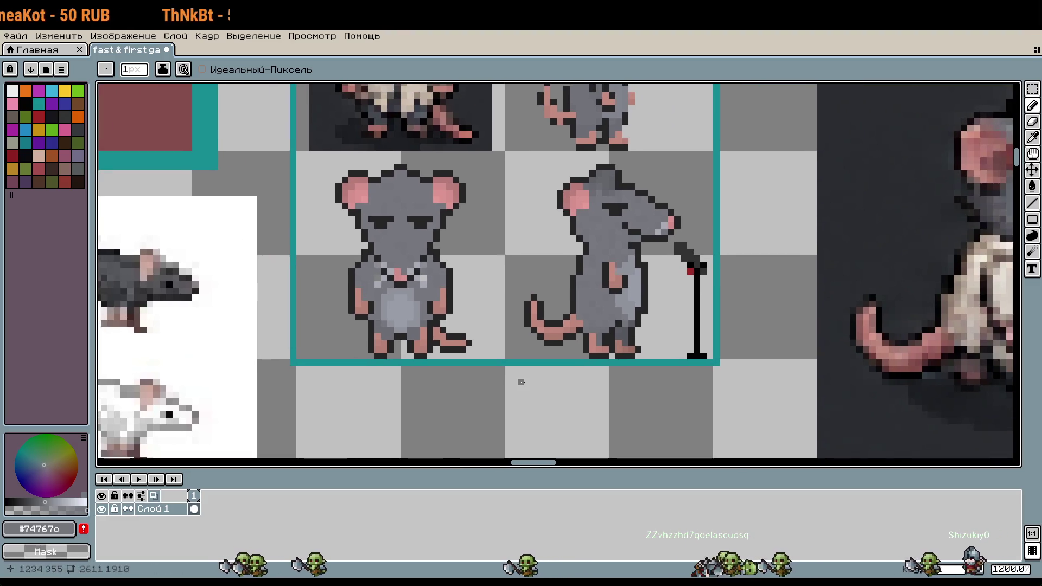
{"action": "scroll", "coordinate": [502, 335], "scroll_direction": "up", "scroll_amount": 2}
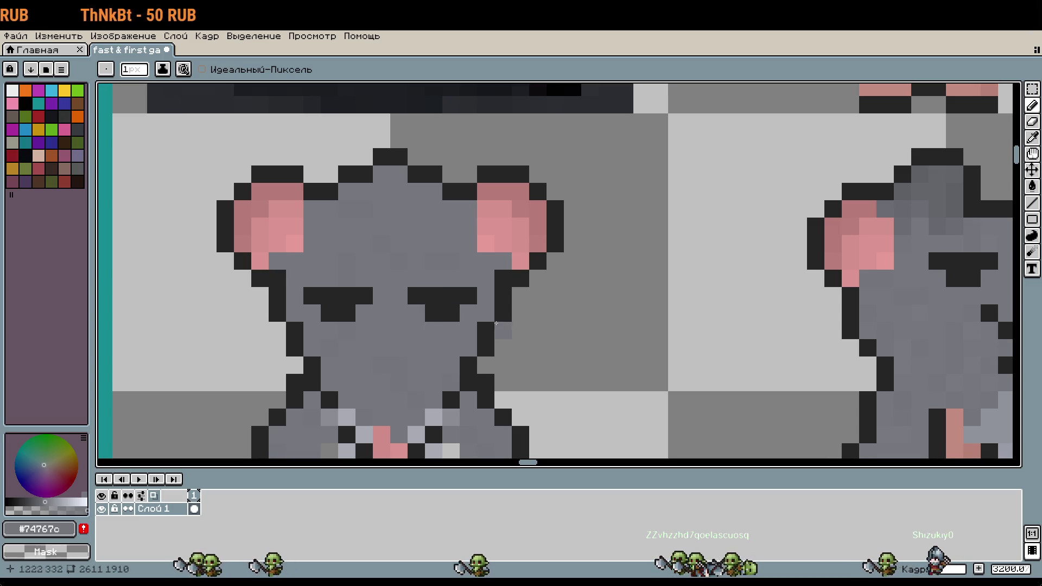
{"action": "scroll", "coordinate": [611, 243], "scroll_direction": "down", "scroll_amount": 2}
{"action": "scroll", "coordinate": [612, 242], "scroll_direction": "down", "scroll_amount": 2}
{"action": "scroll", "coordinate": [636, 296], "scroll_direction": "up", "scroll_amount": 1}
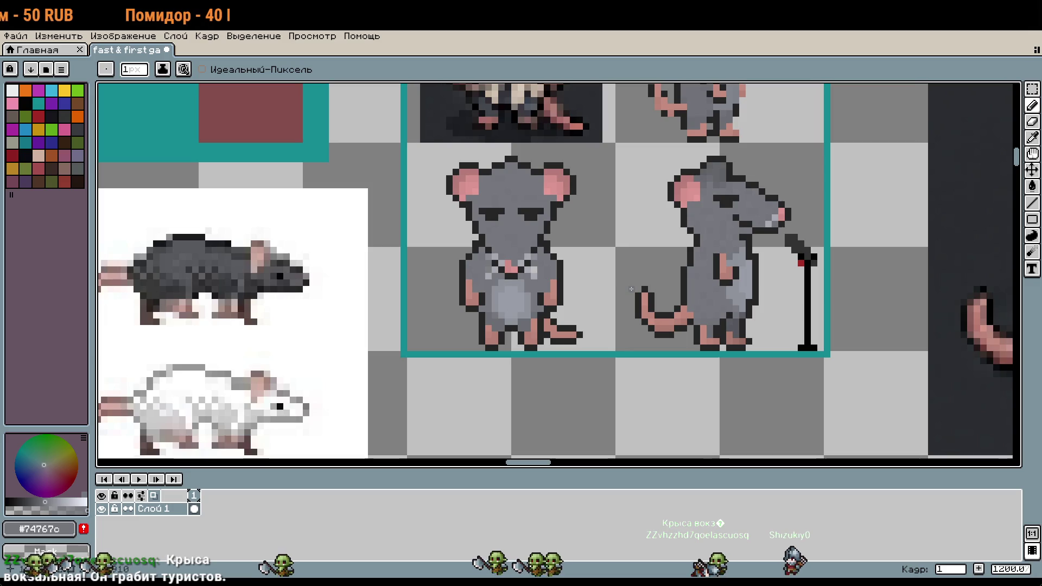
{"action": "key", "text": "w"}
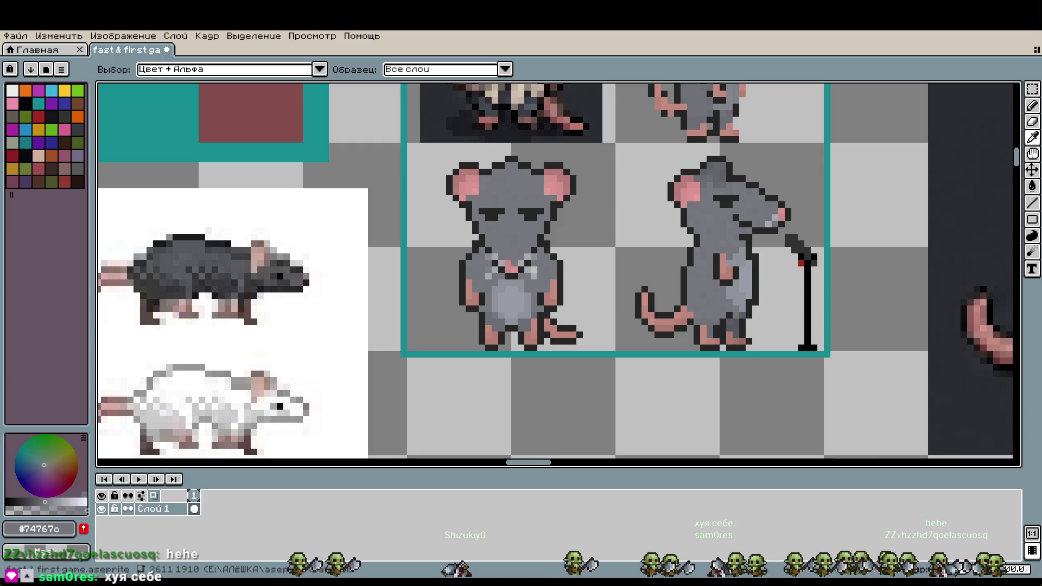
Center on both rats and work the side rat's tail tip, toggling Pencil and Magic Wand
{"action": "key", "text": "b"}
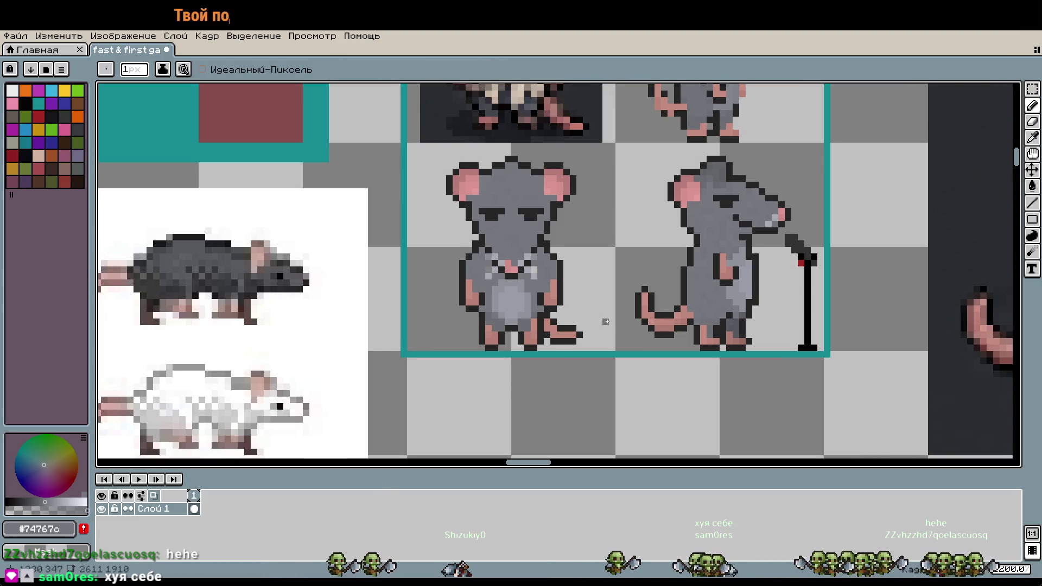
{"action": "scroll", "coordinate": [518, 309], "scroll_direction": "down", "scroll_amount": 2}
{"action": "scroll", "coordinate": [518, 308], "scroll_direction": "up", "scroll_amount": 3}
{"action": "left_click_drag", "start_coordinate": [518, 309], "coordinate": [453, 262]}
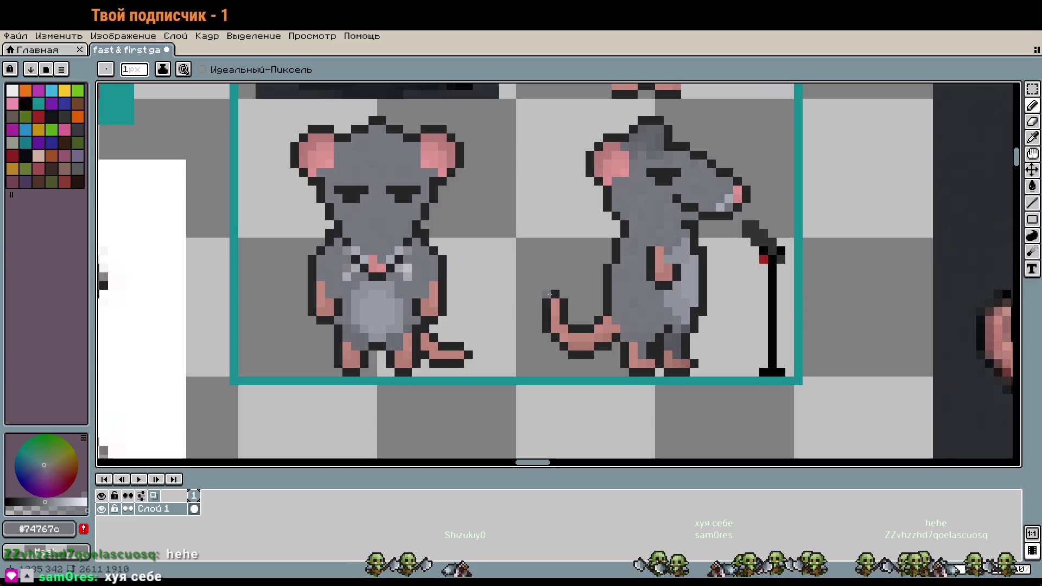
{"action": "key", "text": "w"}
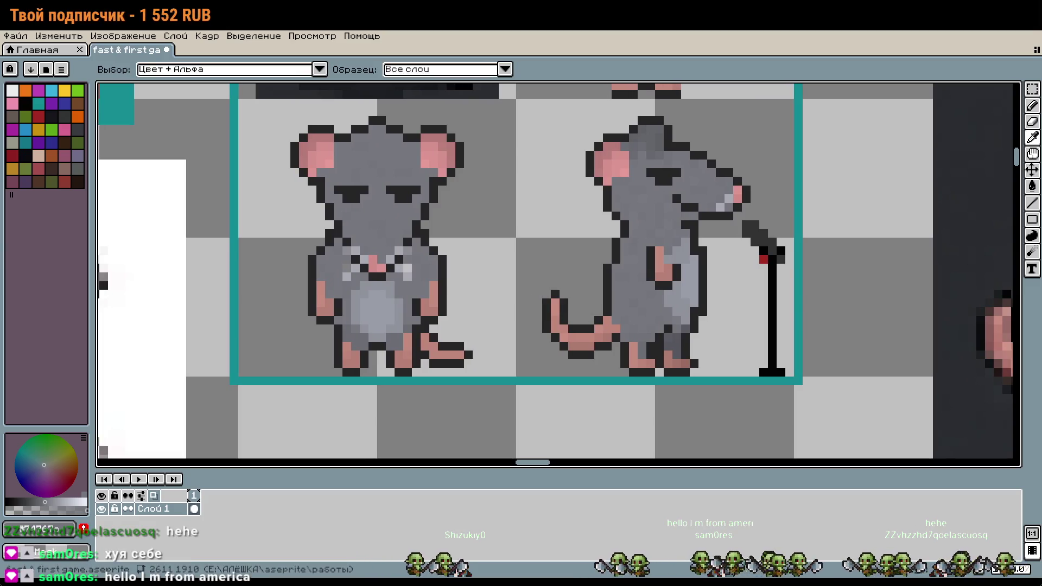
{"action": "key", "text": "b"}
{"action": "left_click_drag", "start_coordinate": [639, 259], "coordinate": [615, 285]}
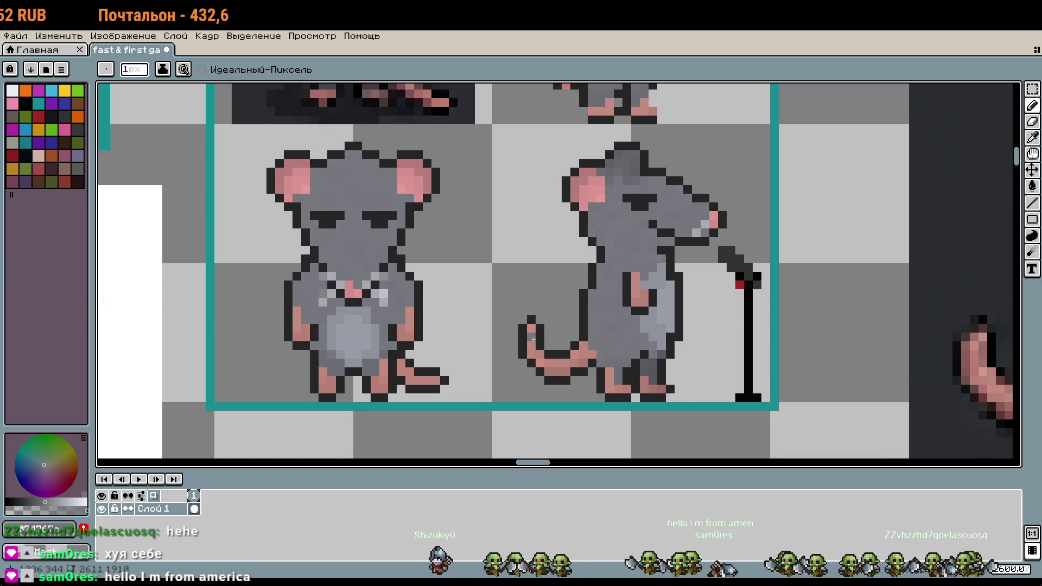
{"action": "key", "text": "w"}
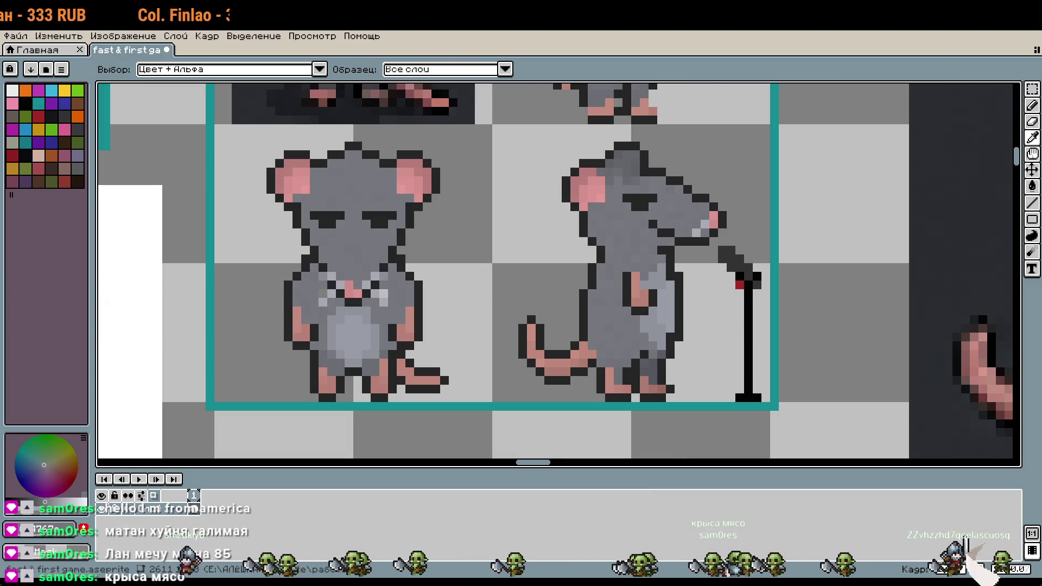
{"action": "key", "text": "b"}
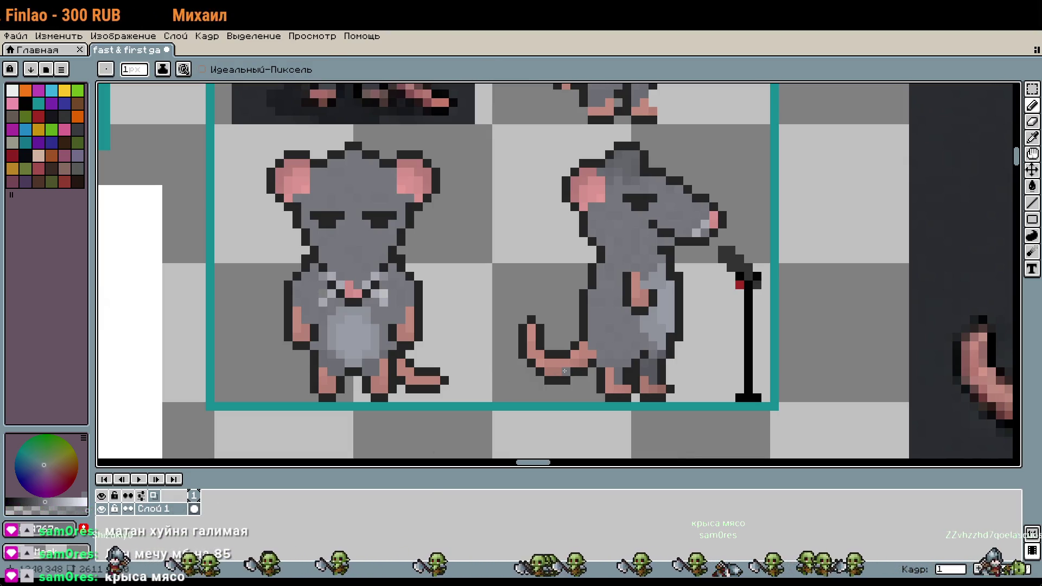
{"action": "key", "text": "w"}
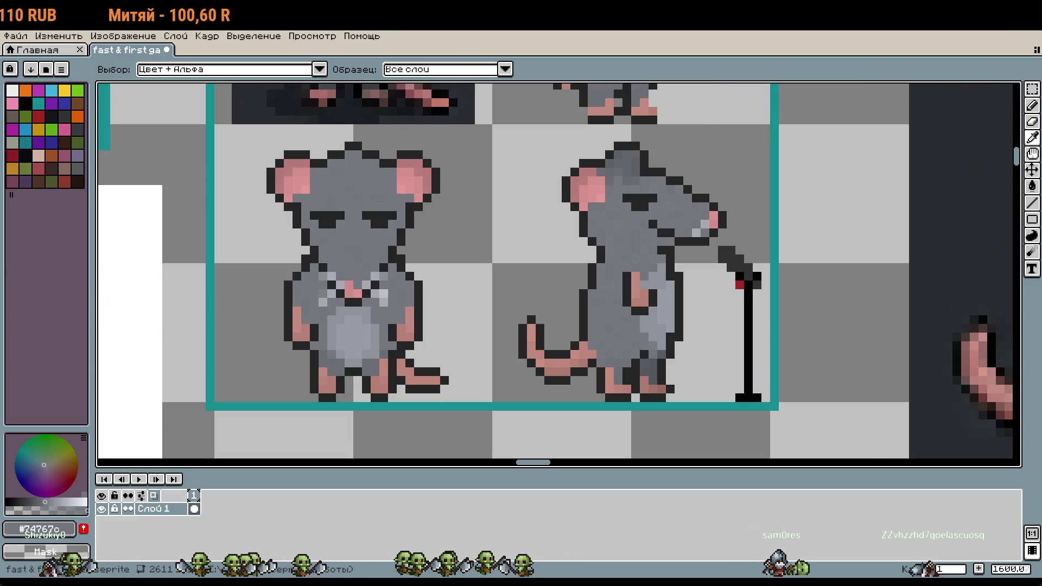
Marquee-select the right-hand rat sprite and delete it
{"action": "key", "text": "b"}
{"action": "scroll", "coordinate": [590, 229], "scroll_direction": "down", "scroll_amount": 4}
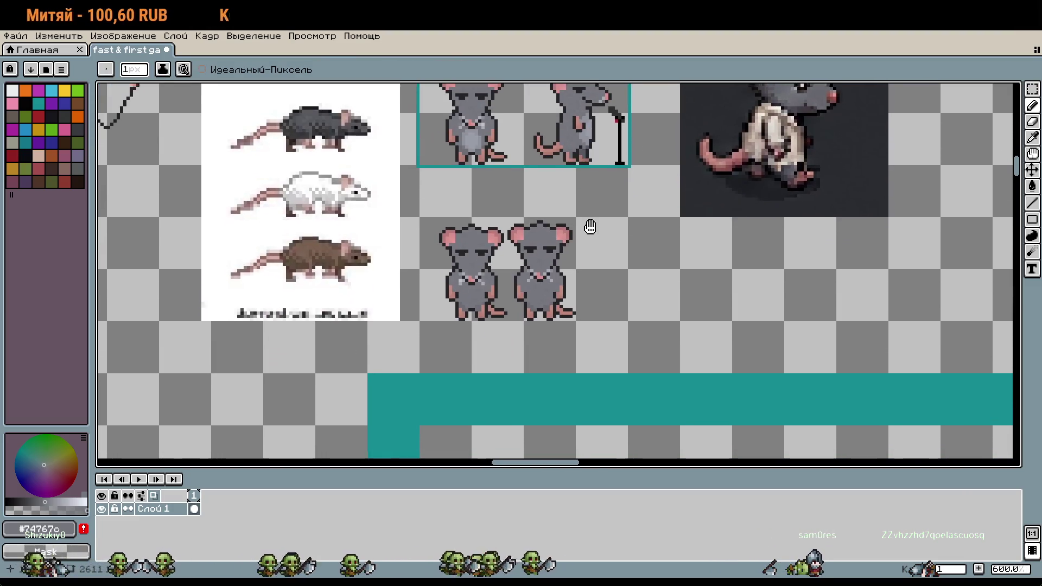
{"action": "left_click_drag", "start_coordinate": [591, 228], "coordinate": [576, 192]}
{"action": "scroll", "coordinate": [502, 198], "scroll_direction": "up", "scroll_amount": 1}
{"action": "key", "text": "m"}
{"action": "left_click_drag", "start_coordinate": [490, 179], "coordinate": [618, 360]}
{"action": "key", "text": "Delete"}
Sample the pale belly grey #90939c and paint belly pixels on the front-facing rat
{"action": "mouse_move", "coordinate": [517, 121]}
{"action": "left_mouse_down"}
{"action": "mouse_move", "coordinate": [594, 221]}
{"action": "mouse_move", "coordinate": [618, 335]}
{"action": "left_mouse_up"}
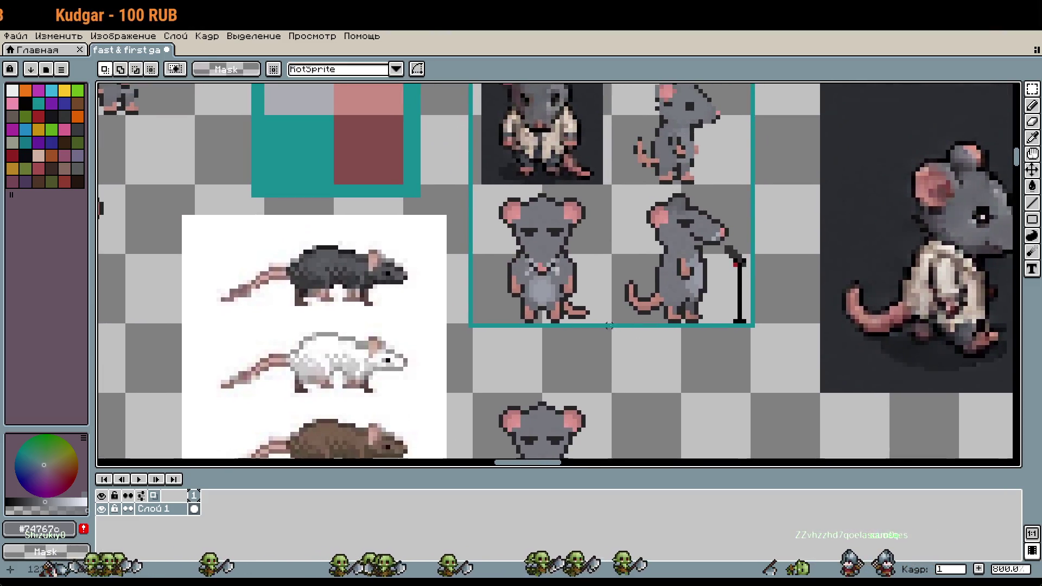
{"action": "scroll", "coordinate": [618, 335], "scroll_direction": "up", "scroll_amount": 5}
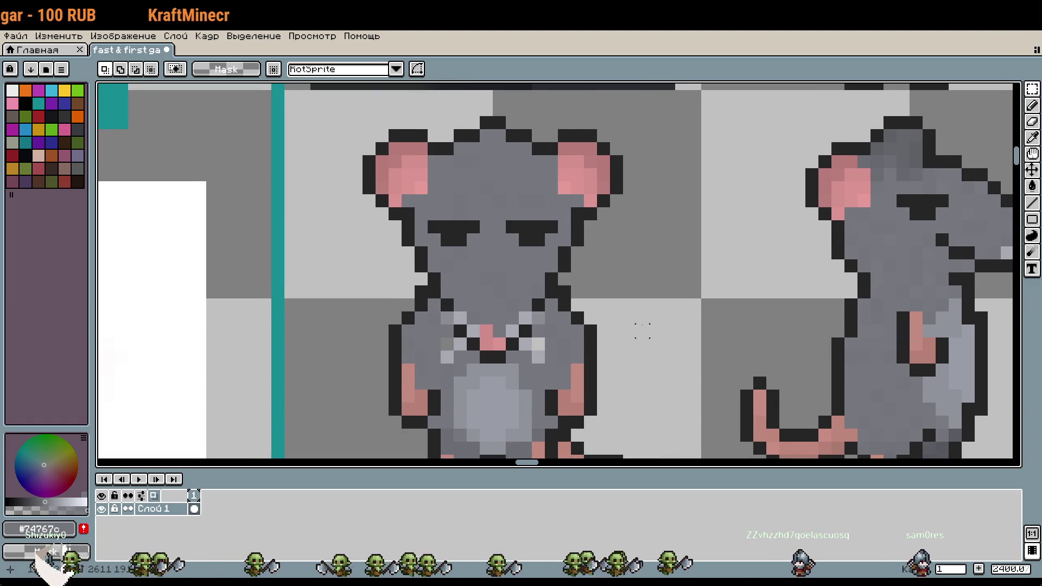
{"action": "left_click_drag", "start_coordinate": [643, 330], "coordinate": [430, 295]}
{"action": "left_click_drag", "start_coordinate": [612, 322], "coordinate": [564, 287]}
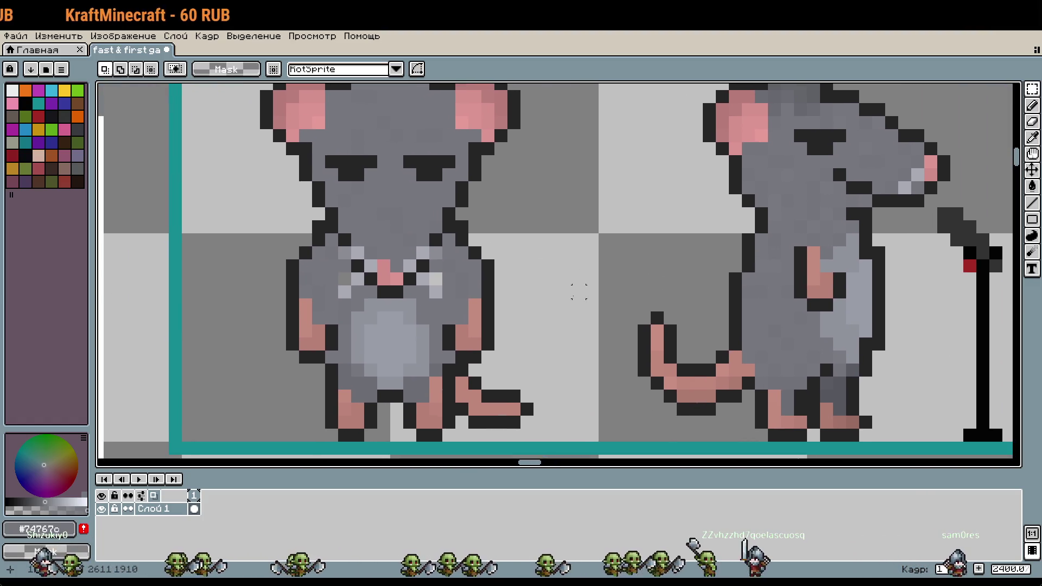
{"action": "scroll", "coordinate": [486, 326], "scroll_direction": "up", "scroll_amount": 3}
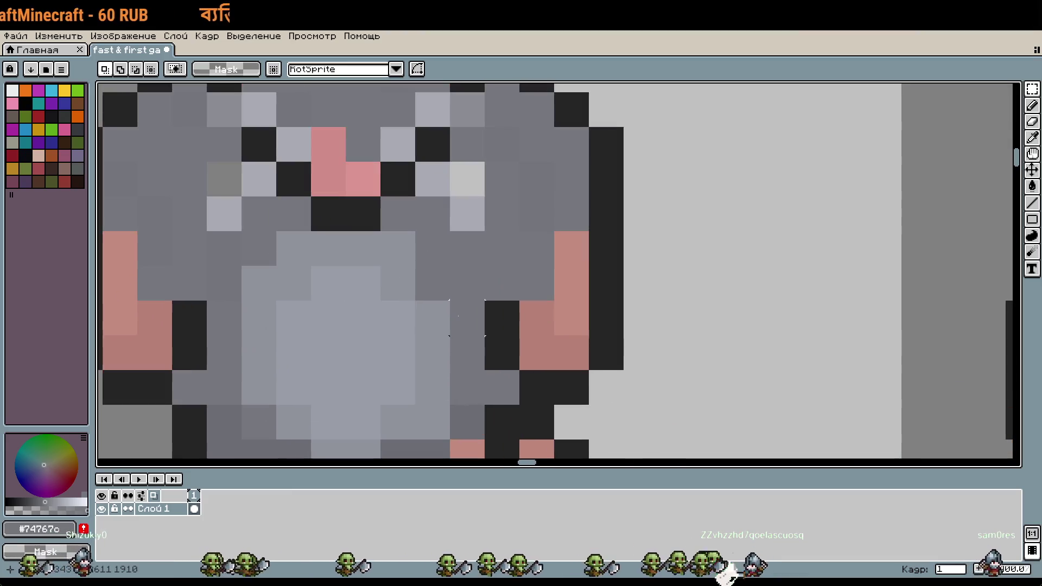
{"action": "left_click", "coordinate": [413, 279], "text": "alt"}
{"action": "scroll", "coordinate": [580, 281], "scroll_direction": "down", "scroll_amount": 3}
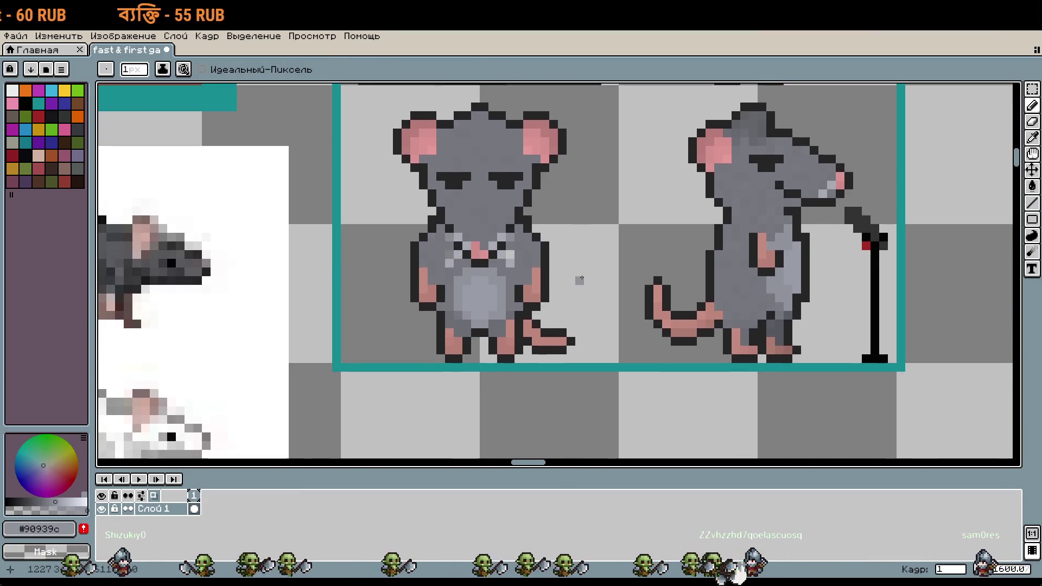
{"action": "scroll", "coordinate": [533, 309], "scroll_direction": "up", "scroll_amount": 3}
{"action": "left_click", "coordinate": [419, 225], "text": "alt"}
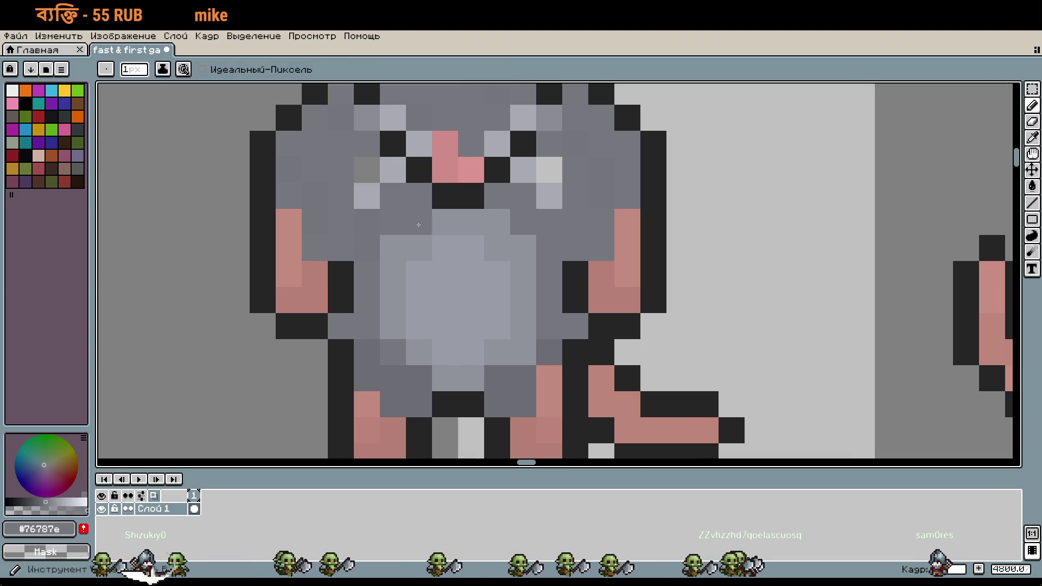
{"action": "left_click", "coordinate": [490, 224], "text": "alt"}
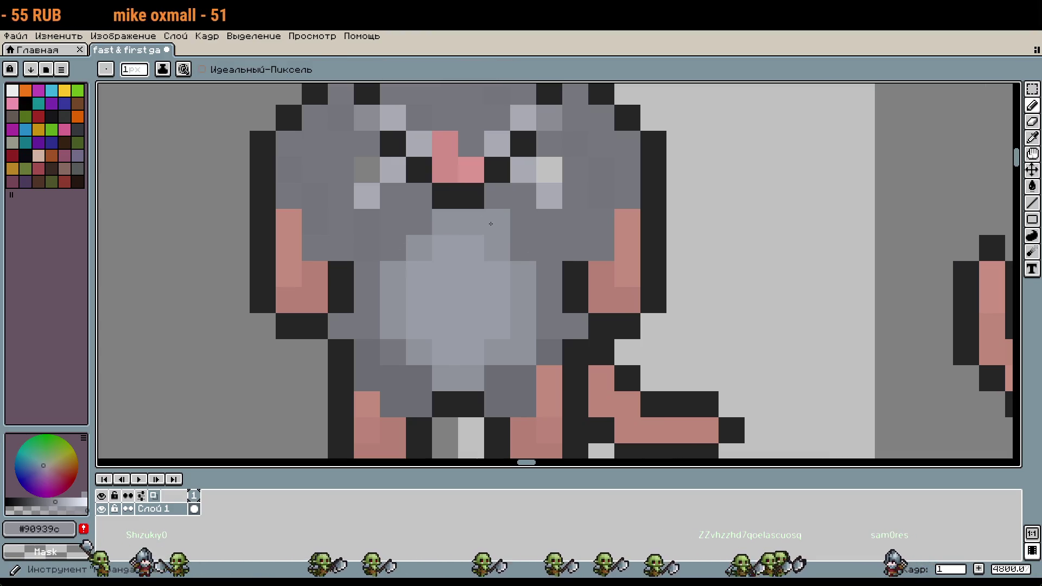
{"action": "left_click", "coordinate": [445, 325]}
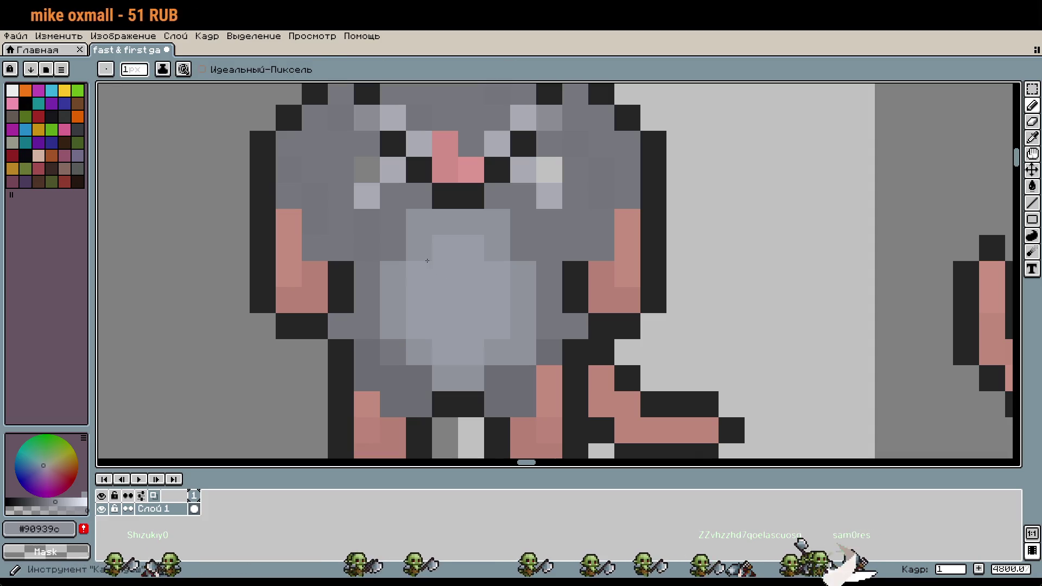
{"action": "key", "text": "alt"}
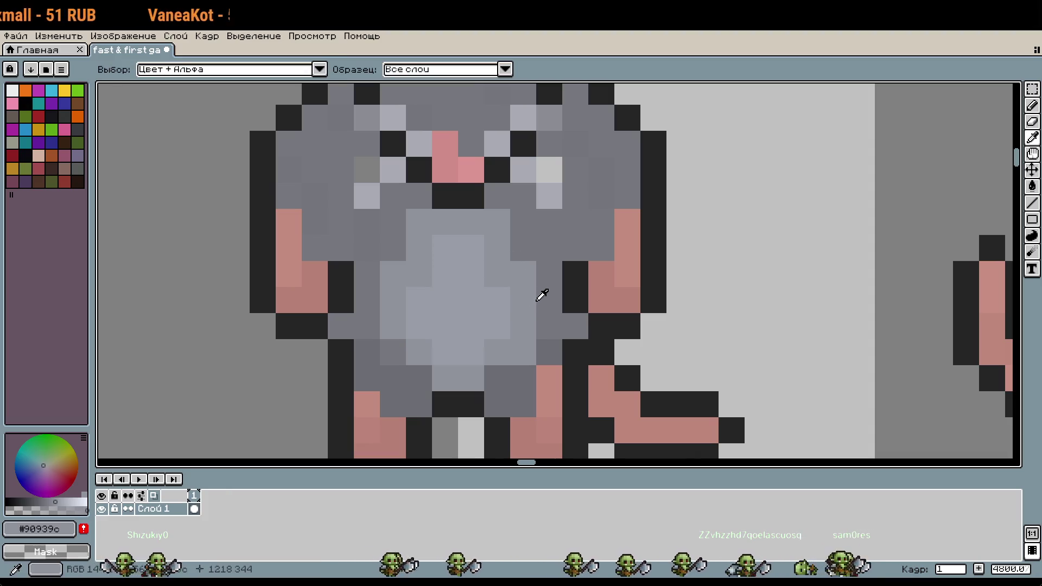
{"action": "scroll", "coordinate": [538, 263], "scroll_direction": "down", "scroll_amount": 3}
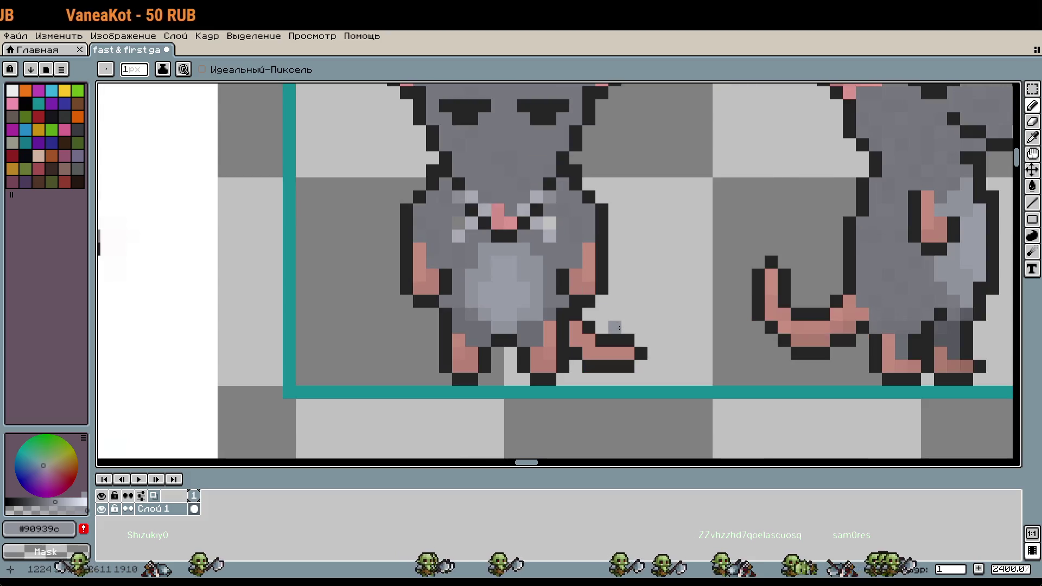
{"action": "scroll", "coordinate": [572, 320], "scroll_direction": "up", "scroll_amount": 1}
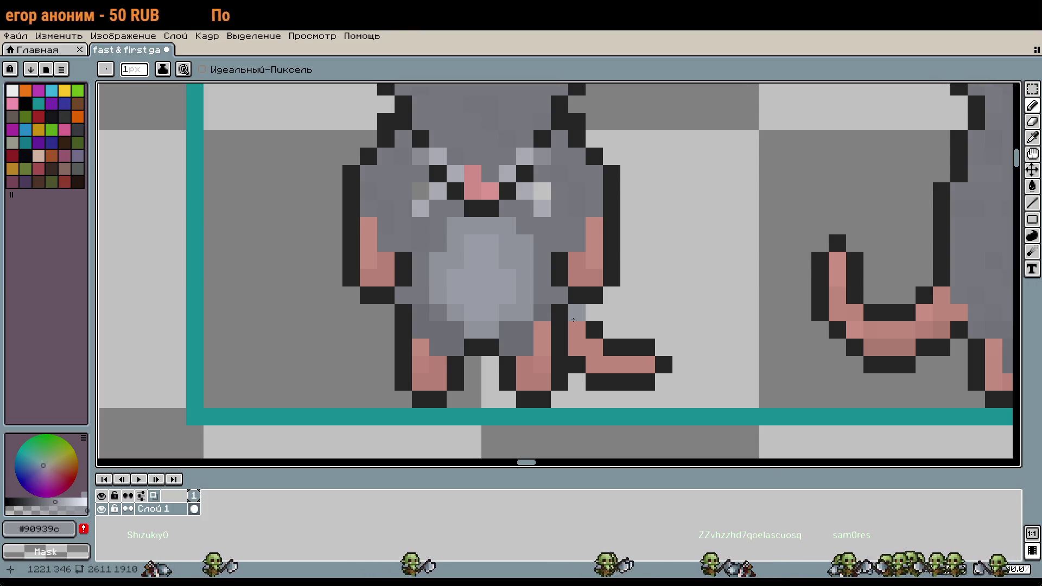
{"action": "key", "text": "w"}
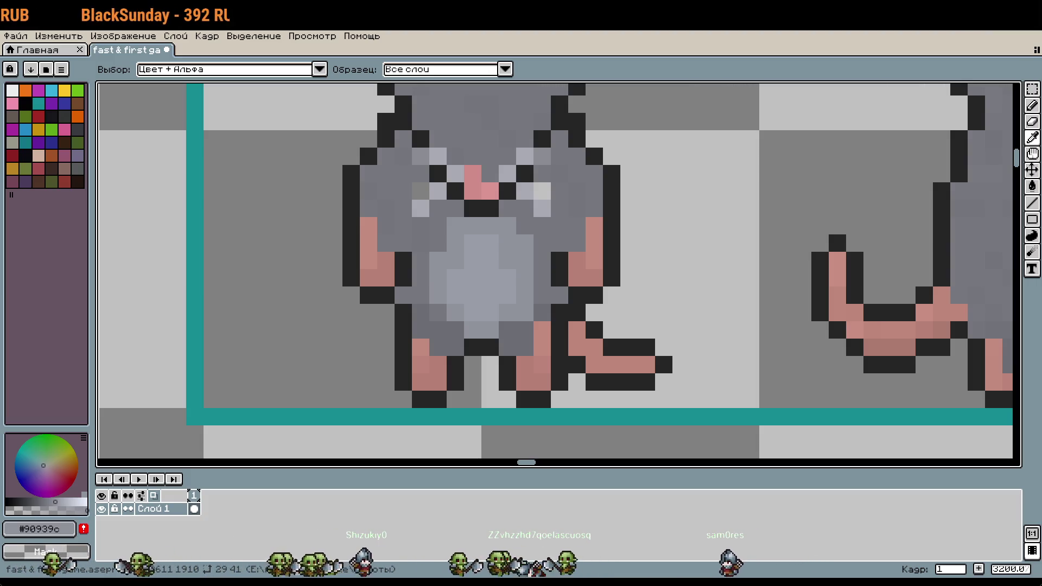
{"action": "key", "text": "b"}
{"action": "scroll", "coordinate": [584, 294], "scroll_direction": "down", "scroll_amount": 4}
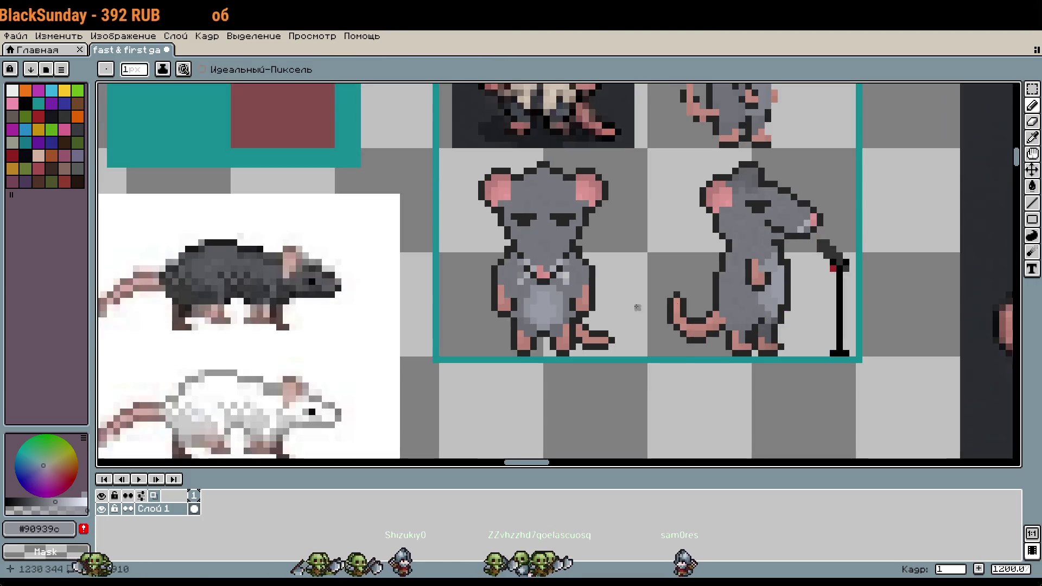
{"action": "scroll", "coordinate": [583, 310], "scroll_direction": "down", "scroll_amount": 5}
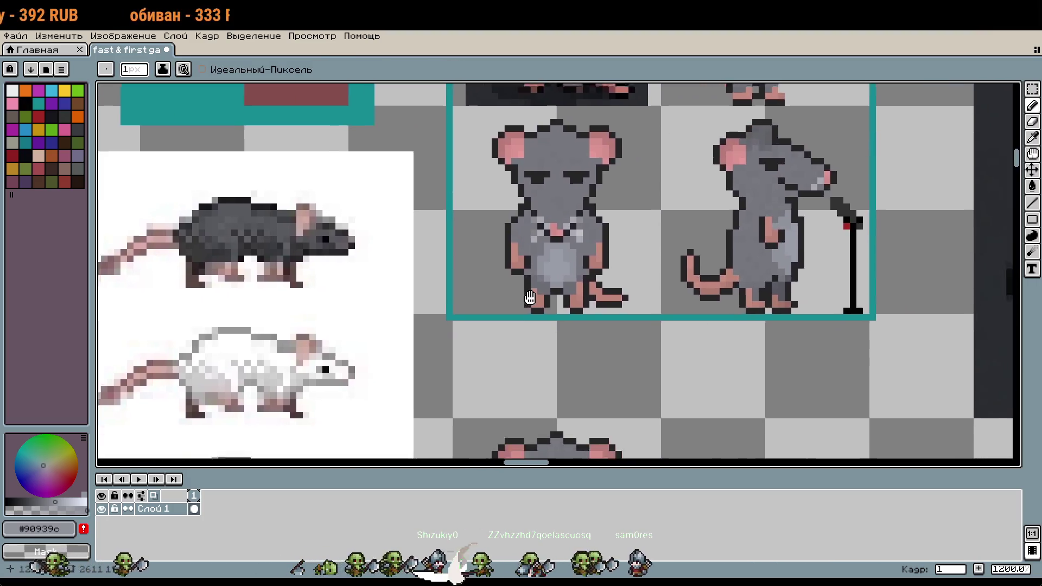
{"action": "scroll", "coordinate": [555, 254], "scroll_direction": "down", "scroll_amount": 2}
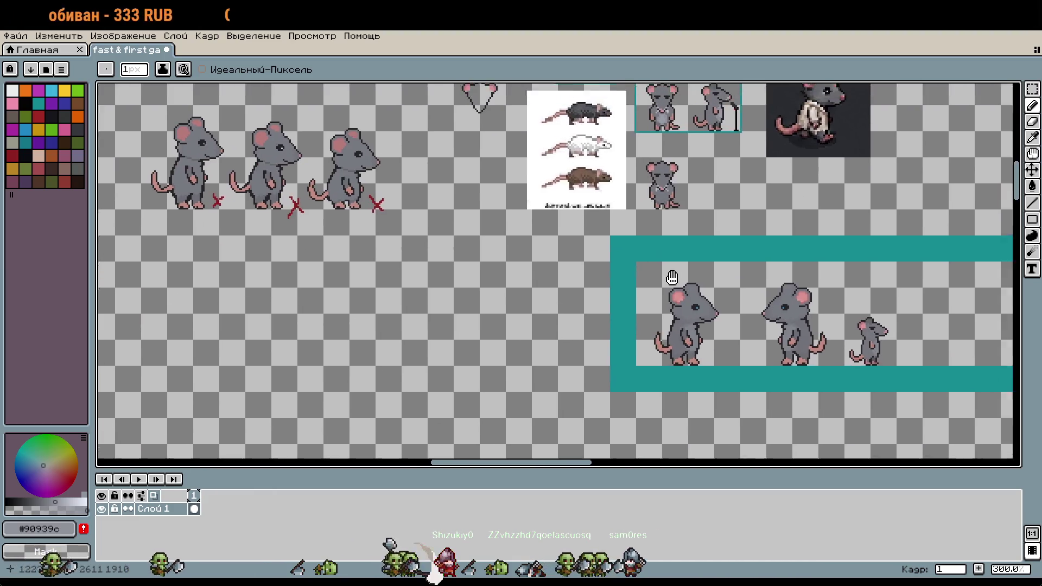
{"action": "scroll", "coordinate": [669, 247], "scroll_direction": "up", "scroll_amount": 1}
{"action": "scroll", "coordinate": [670, 247], "scroll_direction": "down", "scroll_amount": 1}
{"action": "scroll", "coordinate": [543, 310], "scroll_direction": "up", "scroll_amount": 6}
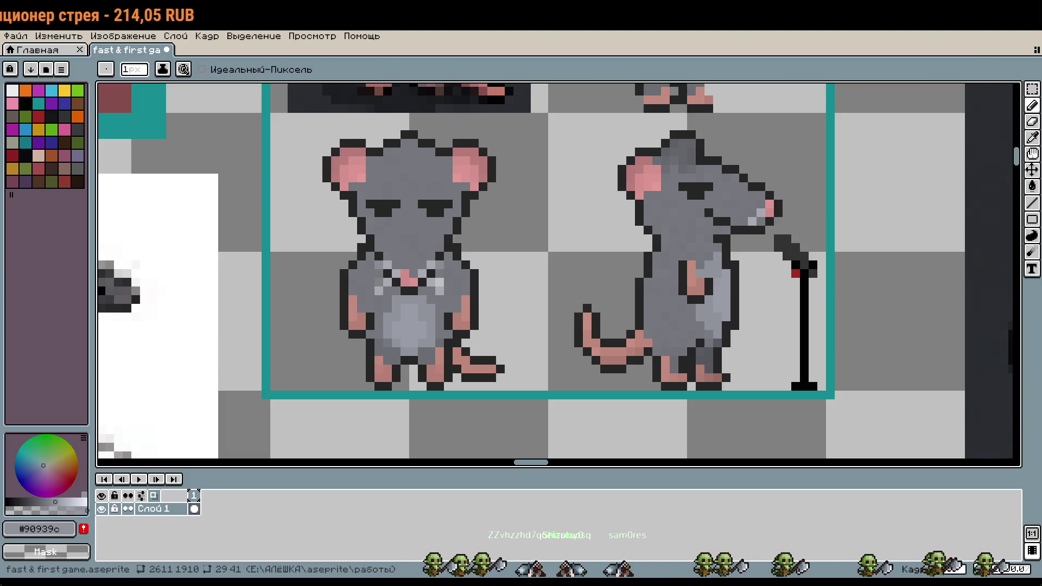
{"action": "scroll", "coordinate": [600, 259], "scroll_direction": "down", "scroll_amount": 2}
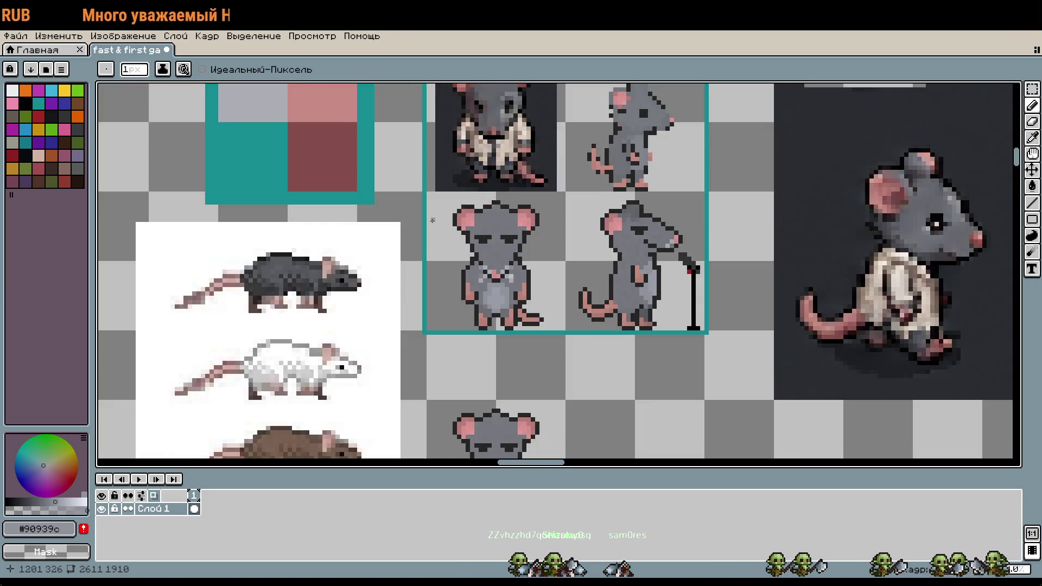
{"action": "key", "text": "m"}
{"action": "mouse_move", "coordinate": [437, 218]}
{"action": "left_mouse_down"}
{"action": "mouse_move", "coordinate": [495, 234]}
{"action": "mouse_move", "coordinate": [565, 326]}
{"action": "left_mouse_up"}
Paste the front-facing rat copy beside the small side-view rat in the lower row
{"action": "scroll", "coordinate": [552, 239], "scroll_direction": "up", "scroll_amount": 3}
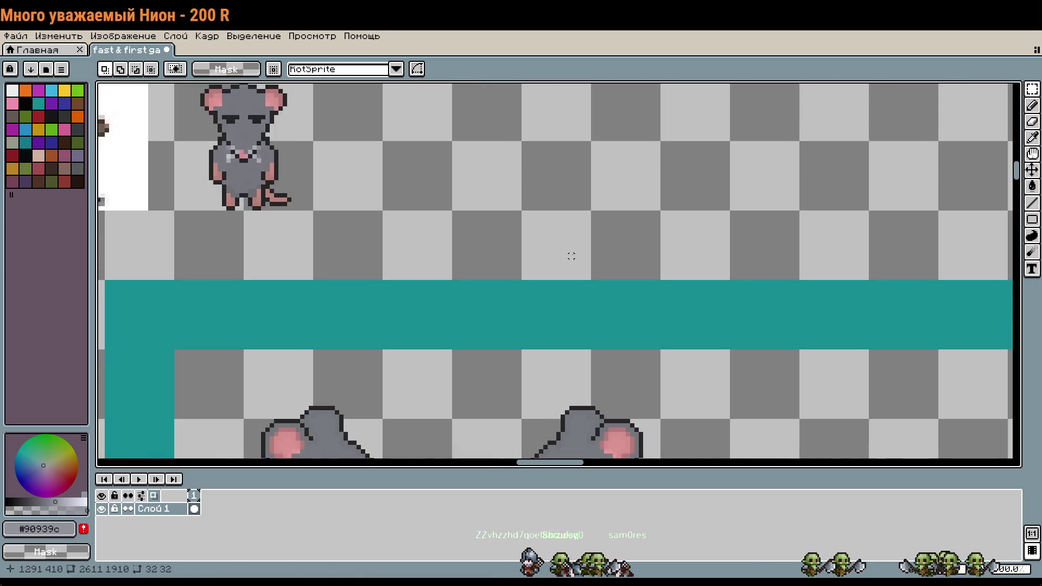
{"action": "mouse_move", "coordinate": [653, 326]}
{"action": "left_mouse_down"}
{"action": "mouse_move", "coordinate": [582, 268]}
{"action": "mouse_move", "coordinate": [439, 232]}
{"action": "left_mouse_up"}
{"action": "scroll", "coordinate": [571, 275], "scroll_direction": "up", "scroll_amount": 1}
{"action": "key", "text": "ctrl+v"}
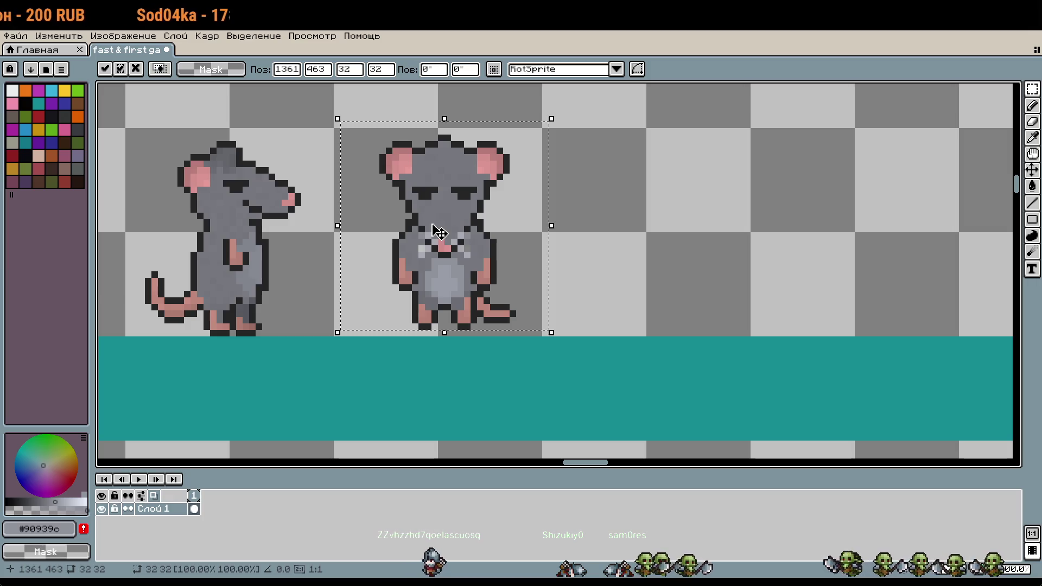
{"action": "scroll", "coordinate": [570, 261], "scroll_direction": "down", "scroll_amount": 2}
{"action": "key", "text": "ctrl+d"}
{"action": "scroll", "coordinate": [884, 344], "scroll_direction": "up", "scroll_amount": 1}
{"action": "mouse_move", "coordinate": [884, 343]}
{"action": "left_mouse_down"}
{"action": "mouse_move", "coordinate": [689, 247]}
{"action": "mouse_move", "coordinate": [673, 379]}
{"action": "left_mouse_up"}
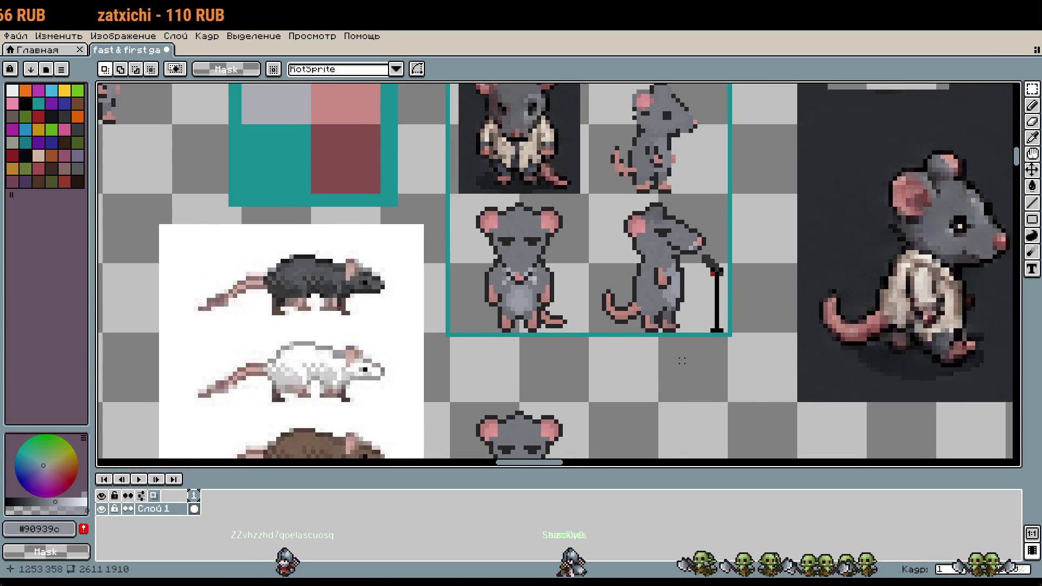
Select the top-right grid cell and cut out the small rat
{"action": "left_click_drag", "start_coordinate": [721, 253], "coordinate": [714, 327]}
{"action": "left_click_drag", "start_coordinate": [581, 128], "coordinate": [722, 269]}
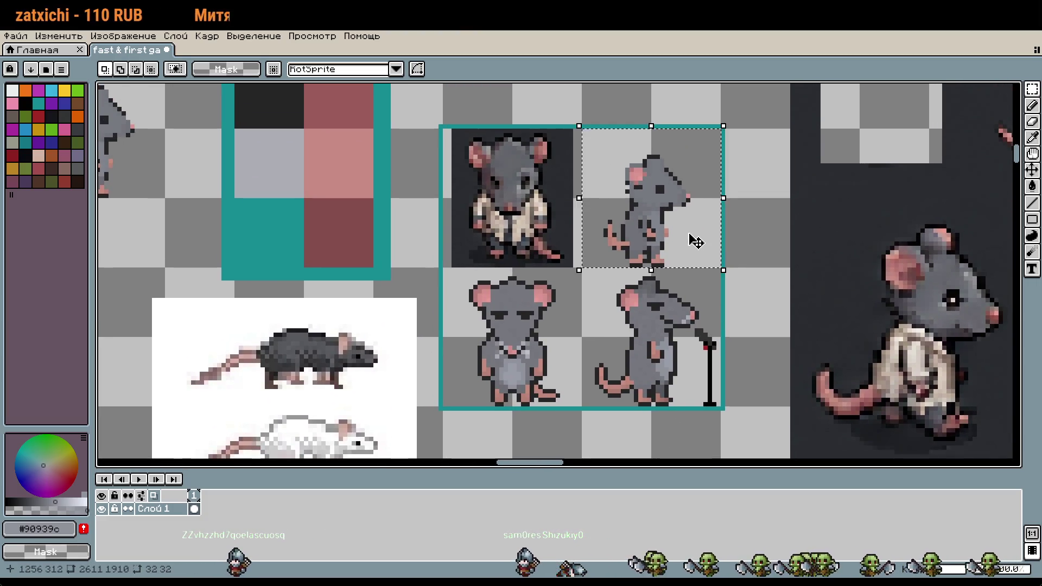
{"action": "key", "text": "ctrl+x"}
Move the front-facing rat from the bottom-left cell into the top-right cell
{"action": "left_click_drag", "start_coordinate": [443, 268], "coordinate": [582, 407]}
{"action": "left_click_drag", "start_coordinate": [530, 372], "coordinate": [665, 228]}
{"action": "left_click", "coordinate": [549, 317]}
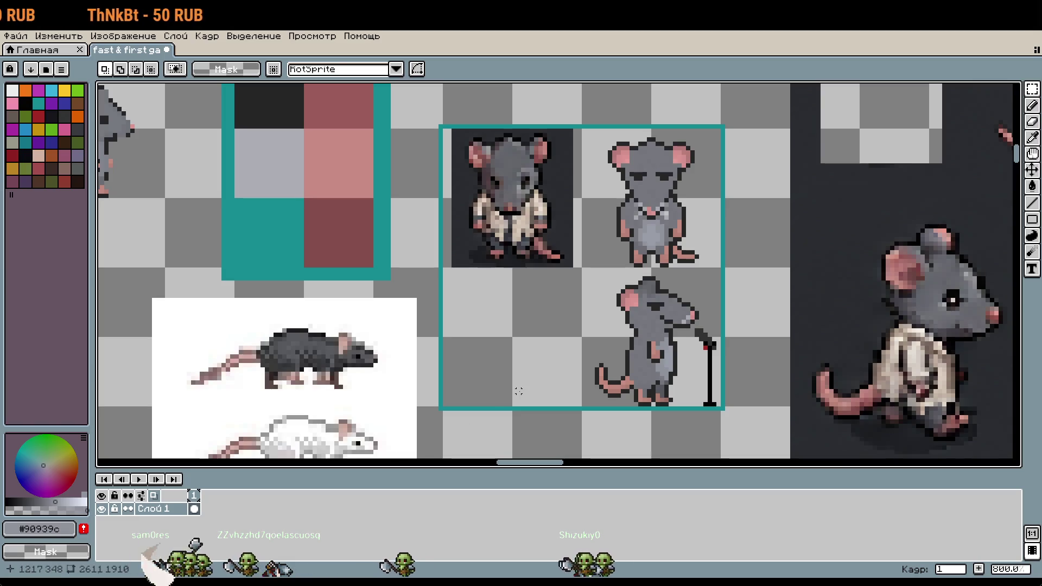
Select and delete the clothed rat on the dark background, leaving the top-left cell empty
{"action": "mouse_move", "coordinate": [501, 153]}
{"action": "left_mouse_down"}
{"action": "mouse_move", "coordinate": [508, 190]}
{"action": "mouse_move", "coordinate": [526, 209]}
{"action": "left_mouse_up"}
{"action": "key", "text": "Delete"}
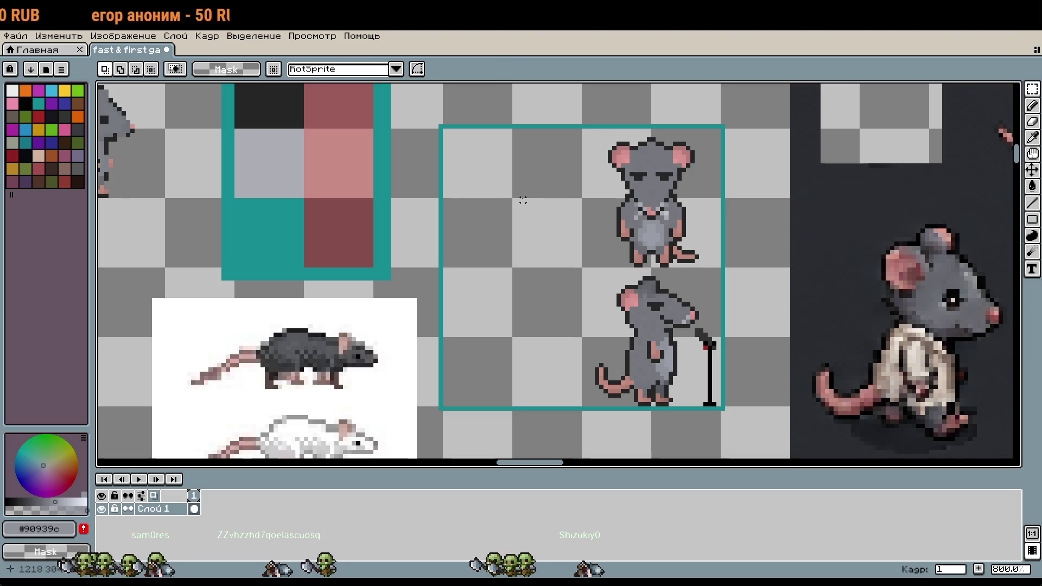
{"action": "key", "text": "w"}
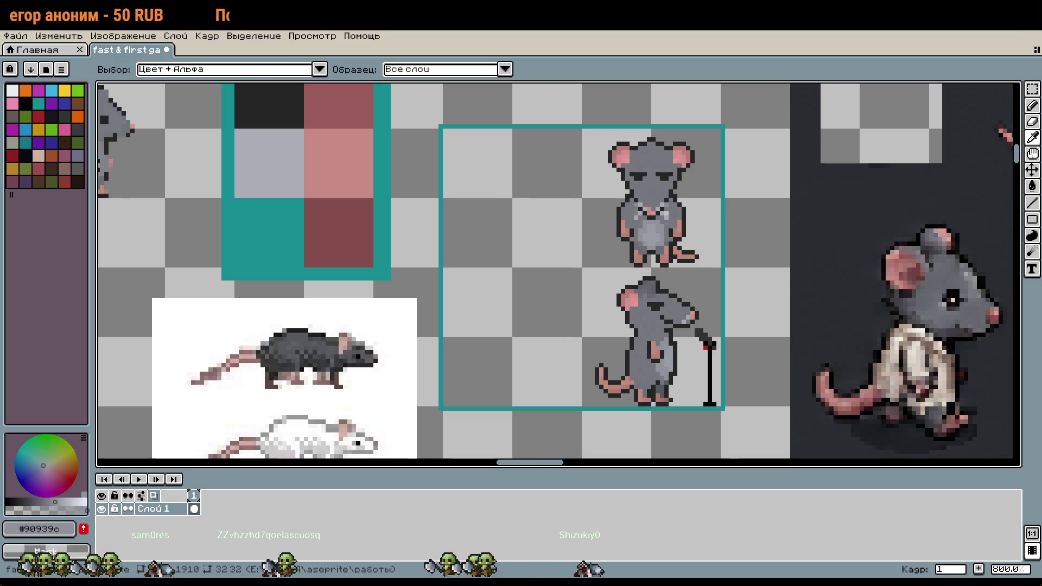
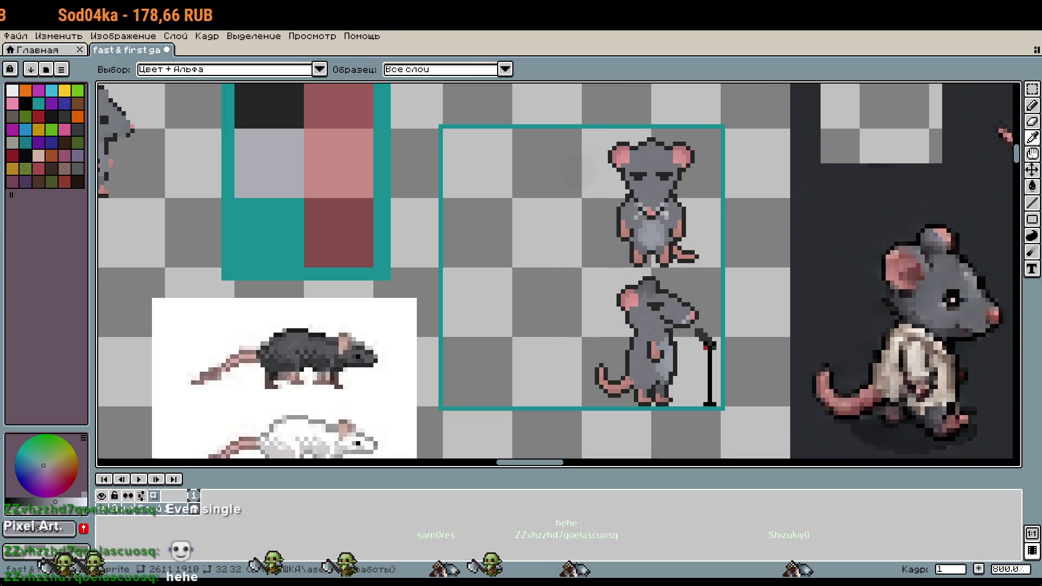
Marquee-select one back-view rat in the reference art
{"action": "key", "text": "m"}
{"action": "left_click_drag", "start_coordinate": [701, 391], "coordinate": [669, 387]}
{"action": "key", "text": "w"}
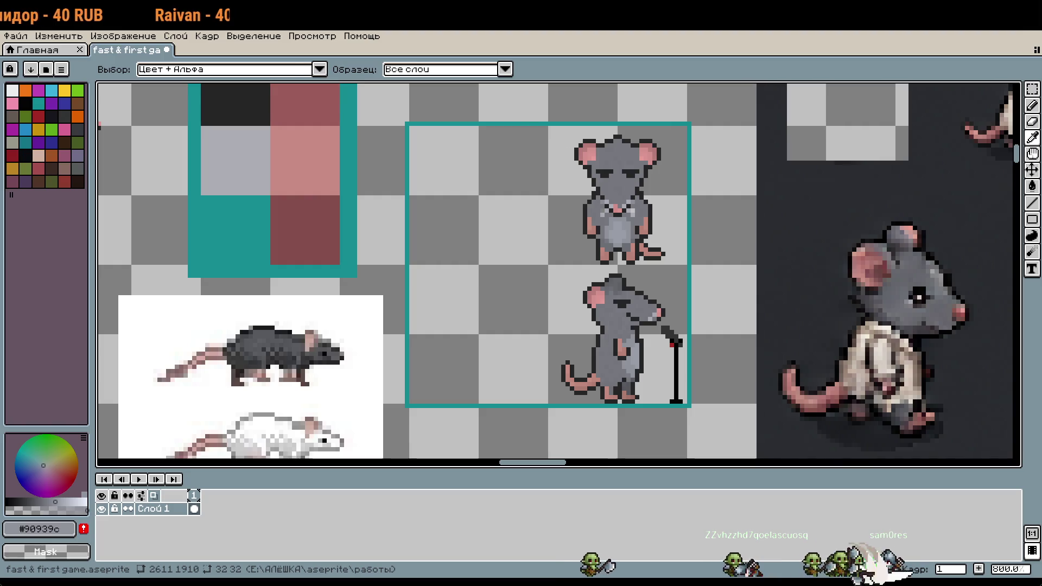
{"action": "mouse_move", "coordinate": [670, 381]}
{"action": "left_mouse_down"}
{"action": "mouse_move", "coordinate": [624, 346]}
{"action": "mouse_move", "coordinate": [678, 346]}
{"action": "mouse_move", "coordinate": [754, 435]}
{"action": "left_mouse_up"}
{"action": "scroll", "coordinate": [624, 346], "scroll_direction": "up", "scroll_amount": 1}
{"action": "scroll", "coordinate": [706, 377], "scroll_direction": "down", "scroll_amount": 1}
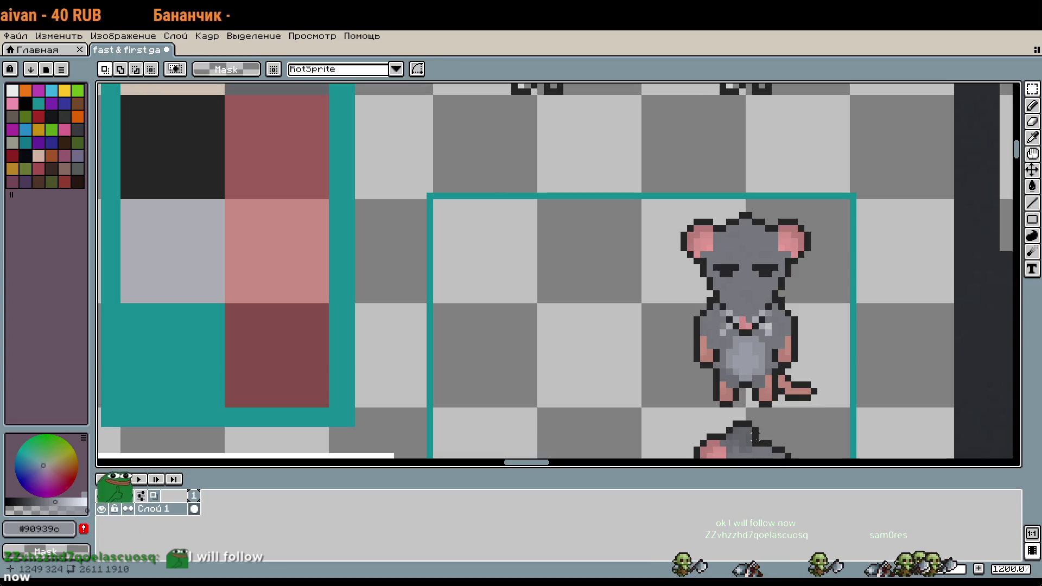
{"action": "key", "text": "w"}
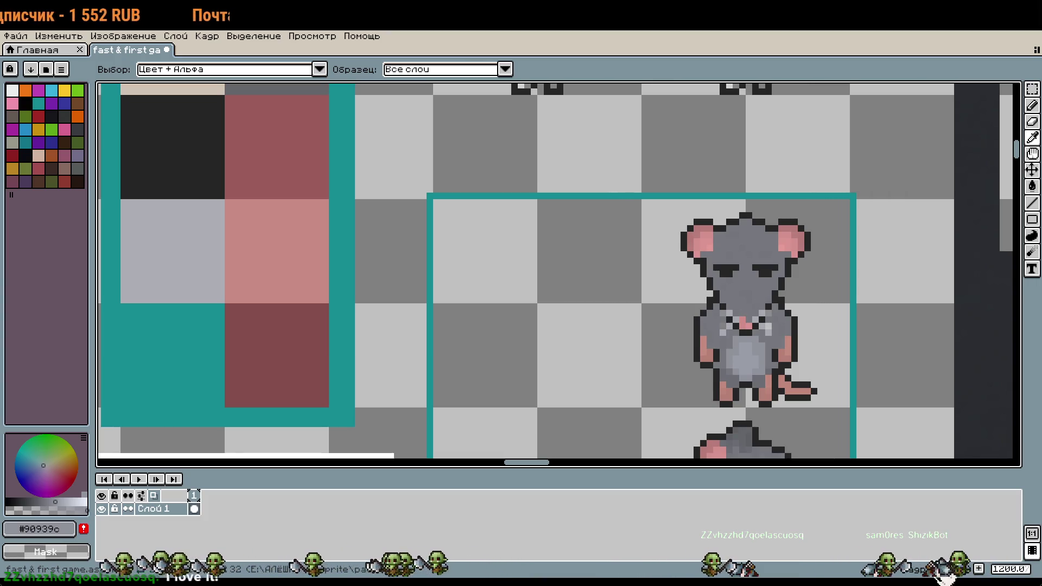
{"action": "key", "text": "m"}
{"action": "scroll", "coordinate": [633, 326], "scroll_direction": "down", "scroll_amount": 4}
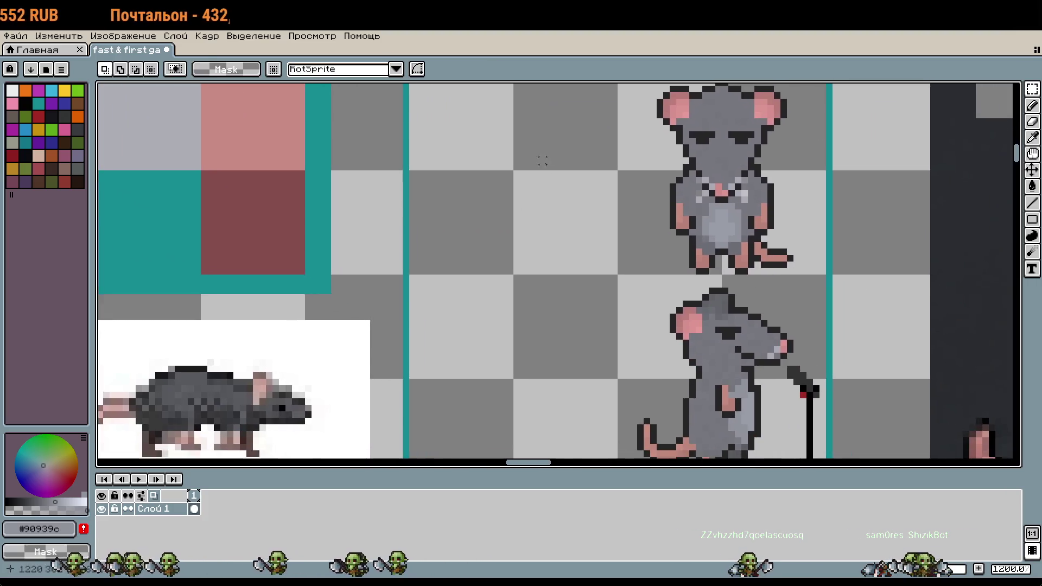
{"action": "scroll", "coordinate": [488, 261], "scroll_direction": "up", "scroll_amount": 3}
{"action": "scroll", "coordinate": [488, 262], "scroll_direction": "down", "scroll_amount": 2}
{"action": "scroll", "coordinate": [531, 239], "scroll_direction": "up", "scroll_amount": 2}
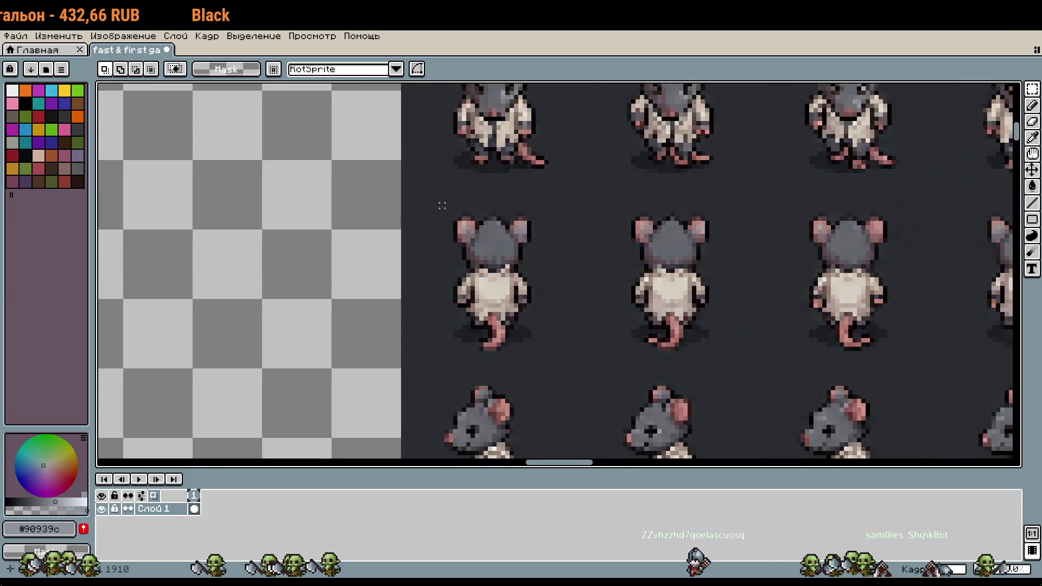
{"action": "left_click_drag", "start_coordinate": [443, 206], "coordinate": [535, 344]}
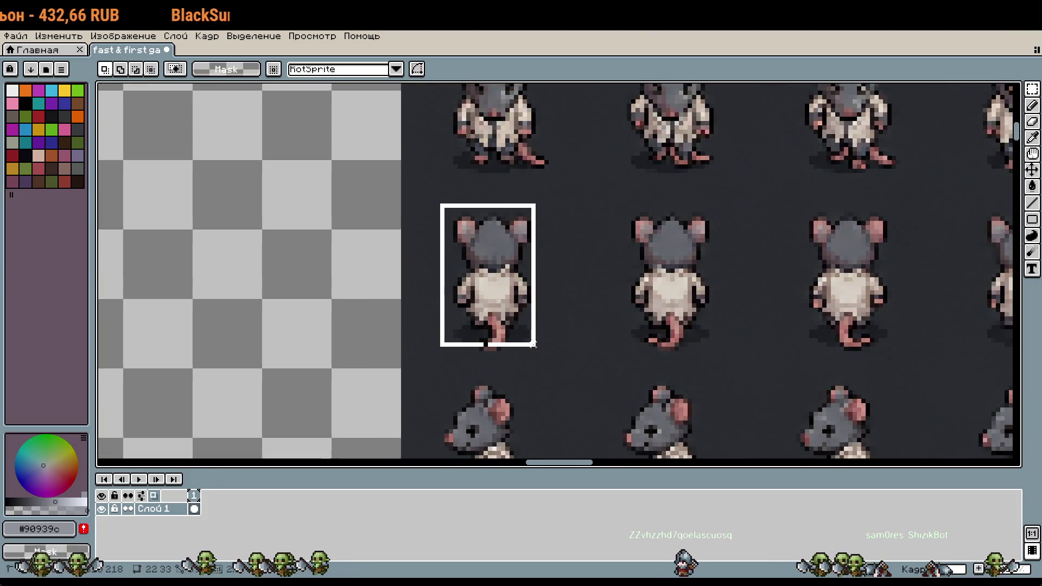
Paste the back-view rat into the teal frame's top-left cell, nudged into position
{"action": "mouse_move", "coordinate": [333, 364]}
{"action": "left_mouse_down"}
{"action": "mouse_move", "coordinate": [402, 256]}
{"action": "mouse_move", "coordinate": [632, 116]}
{"action": "left_mouse_up"}
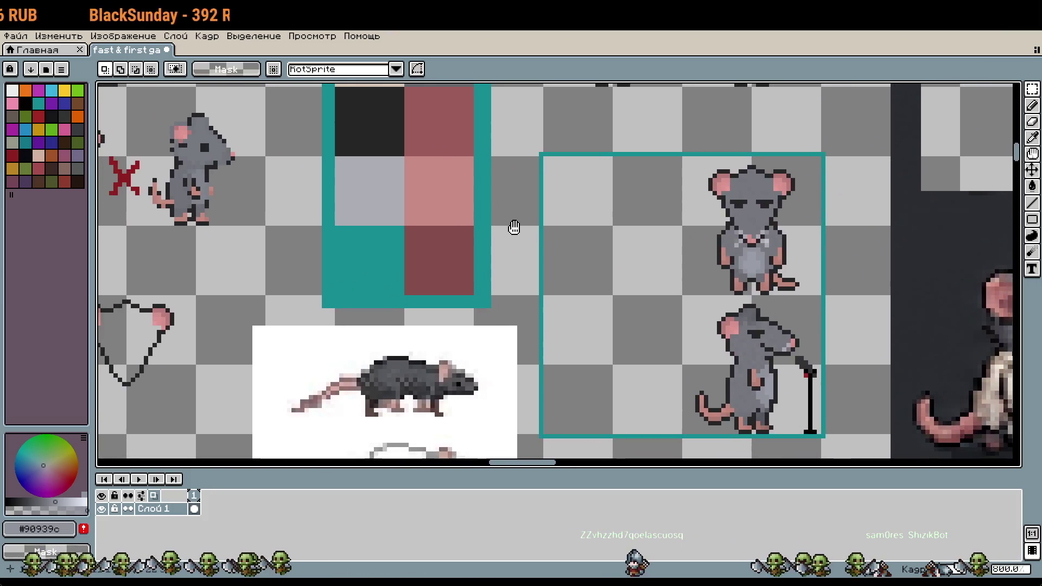
{"action": "scroll", "coordinate": [610, 226], "scroll_direction": "up", "scroll_amount": 1}
{"action": "key", "text": "ctrl+v"}
{"action": "left_click_drag", "start_coordinate": [553, 264], "coordinate": [654, 233]}
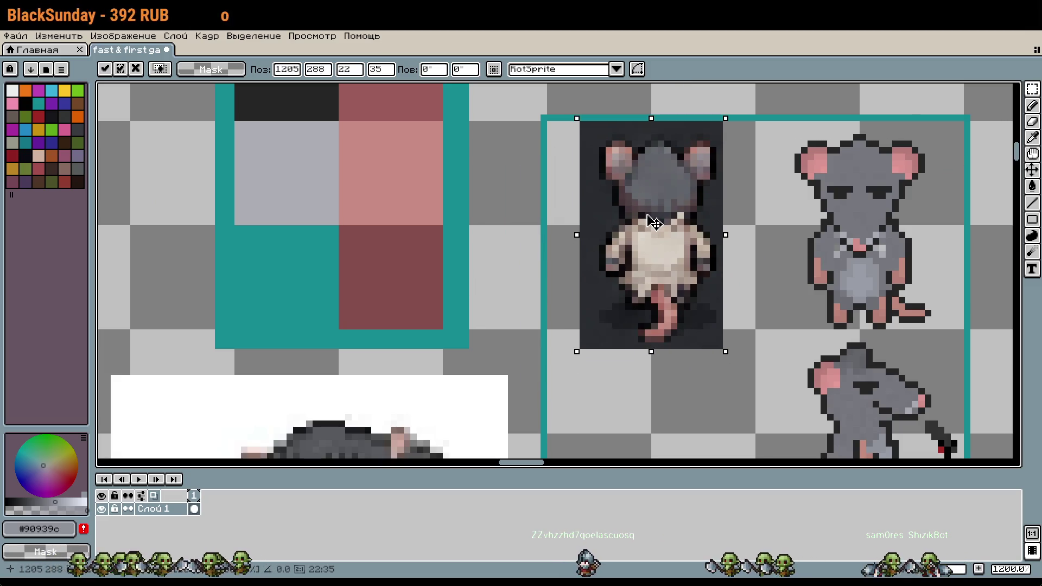
{"action": "key", "text": "Up"}
{"action": "key", "text": "Up"}
{"action": "key", "text": "Up"}
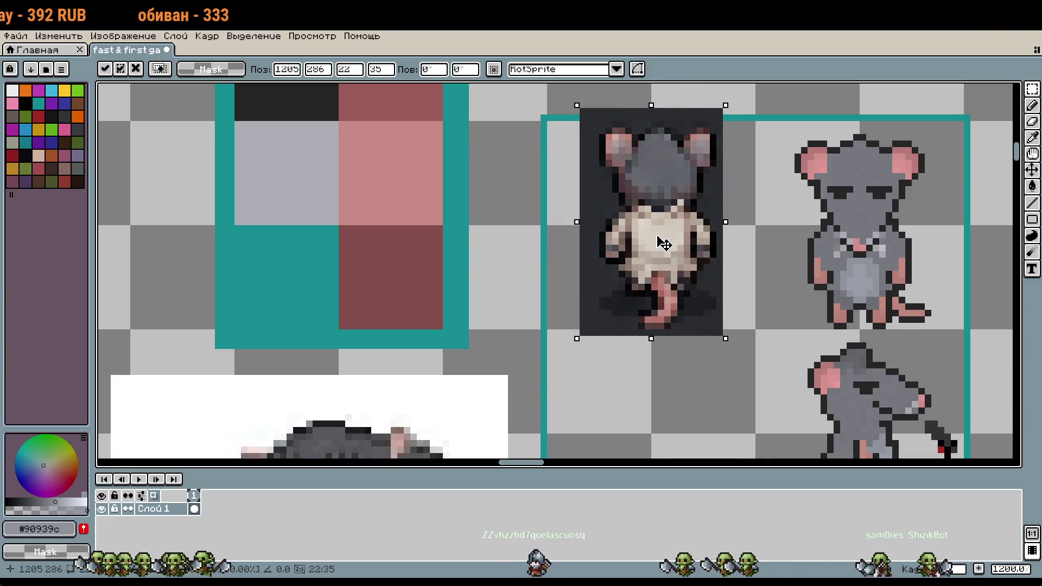
{"action": "key", "text": "Down"}
{"action": "left_click", "coordinate": [561, 192]}
Fill the gap in the frame's top edge with teal pixels
{"action": "left_click_drag", "start_coordinate": [725, 137], "coordinate": [689, 197]}
{"action": "scroll", "coordinate": [690, 198], "scroll_direction": "up", "scroll_amount": 1}
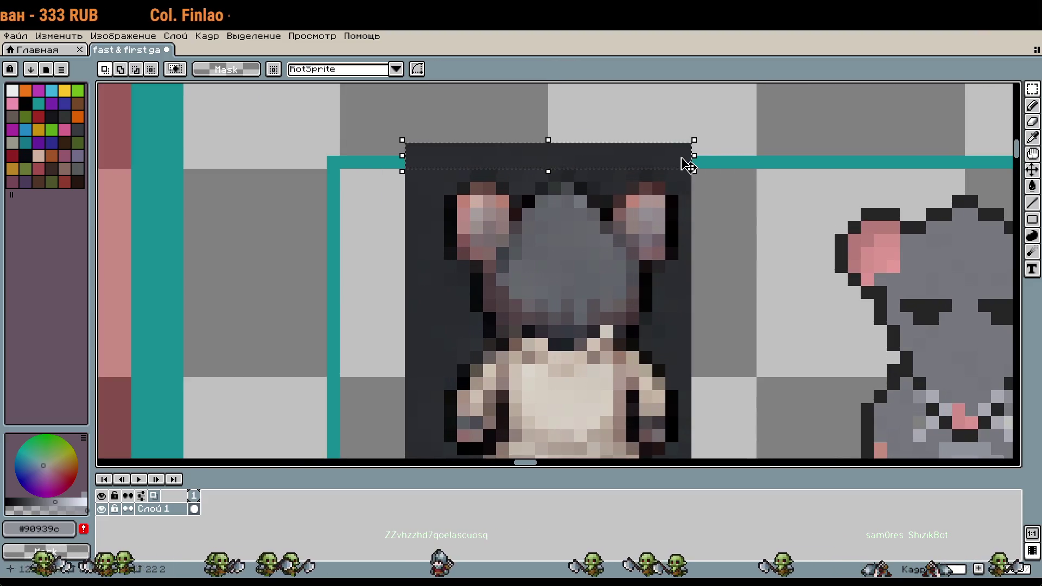
{"action": "key", "text": "b"}
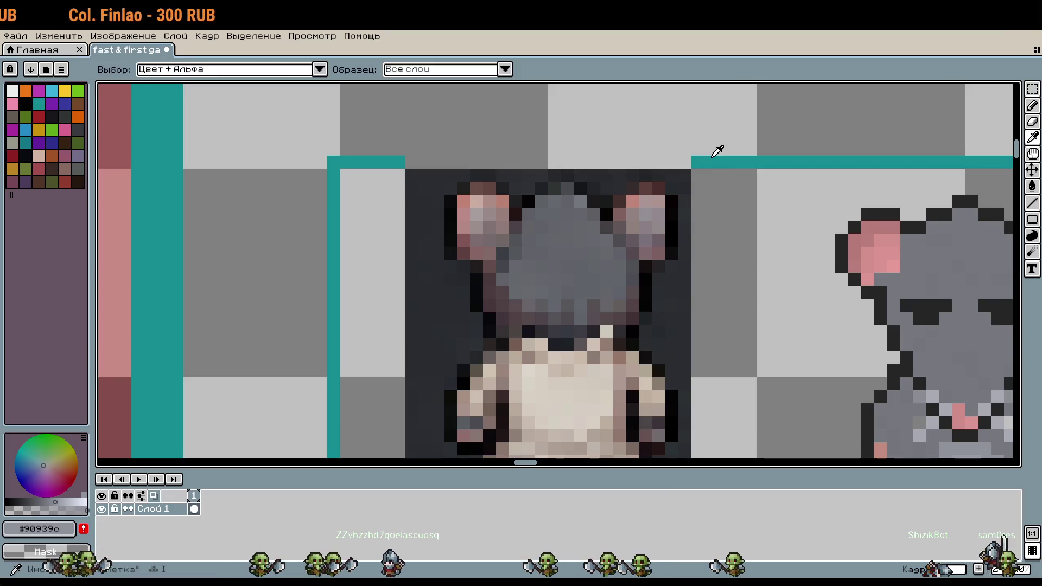
{"action": "left_click", "coordinate": [711, 161], "text": "alt"}
{"action": "left_click_drag", "start_coordinate": [711, 162], "coordinate": [423, 161]}
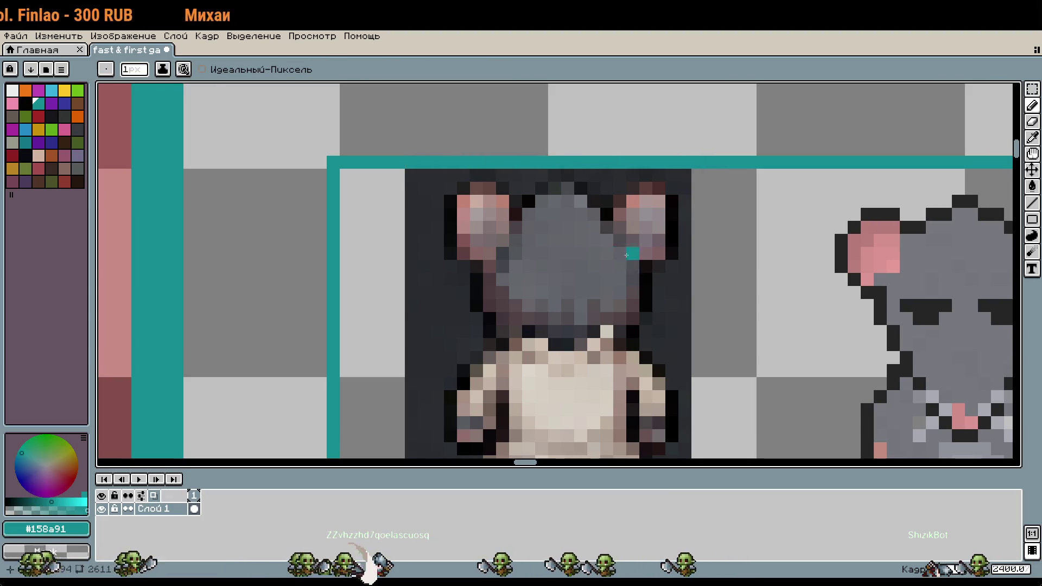
{"action": "scroll", "coordinate": [356, 286], "scroll_direction": "down", "scroll_amount": 5}
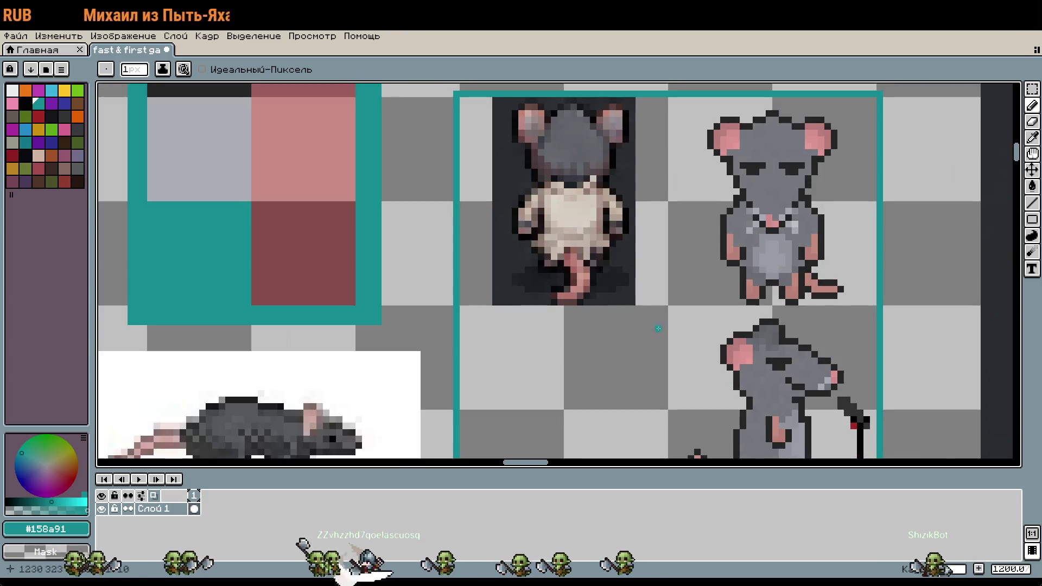
{"action": "scroll", "coordinate": [594, 322], "scroll_direction": "down", "scroll_amount": 3}
Copy the front rat from the top-right cell into the empty bottom-left cell
{"action": "left_click_drag", "start_coordinate": [594, 322], "coordinate": [572, 277]}
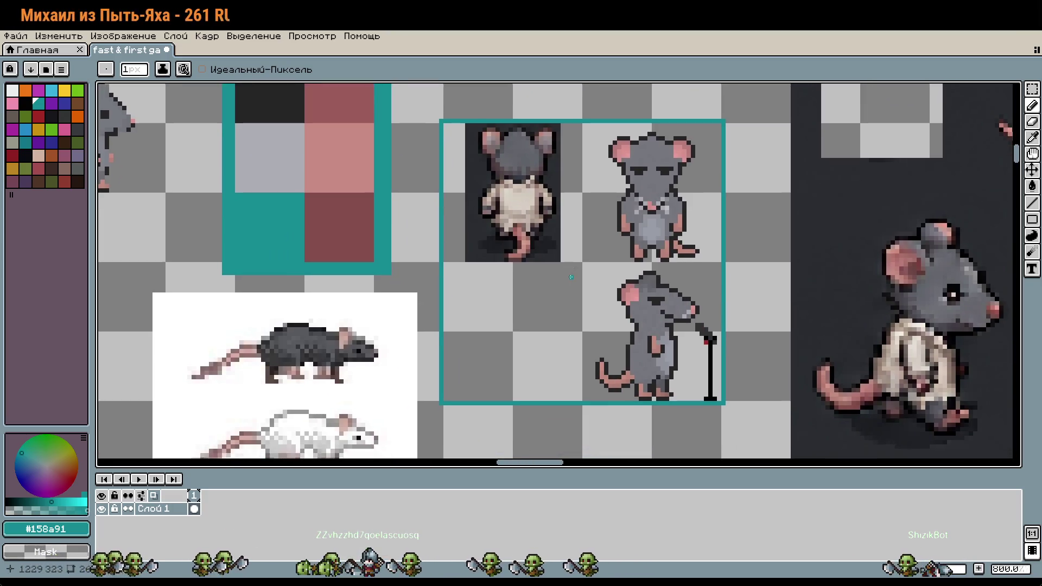
{"action": "key", "text": "m"}
{"action": "left_click_drag", "start_coordinate": [605, 156], "coordinate": [685, 223]}
{"action": "key", "text": "ctrl+c"}
{"action": "key", "text": "ctrl+v"}
{"action": "left_click_drag", "start_coordinate": [666, 180], "coordinate": [525, 318]}
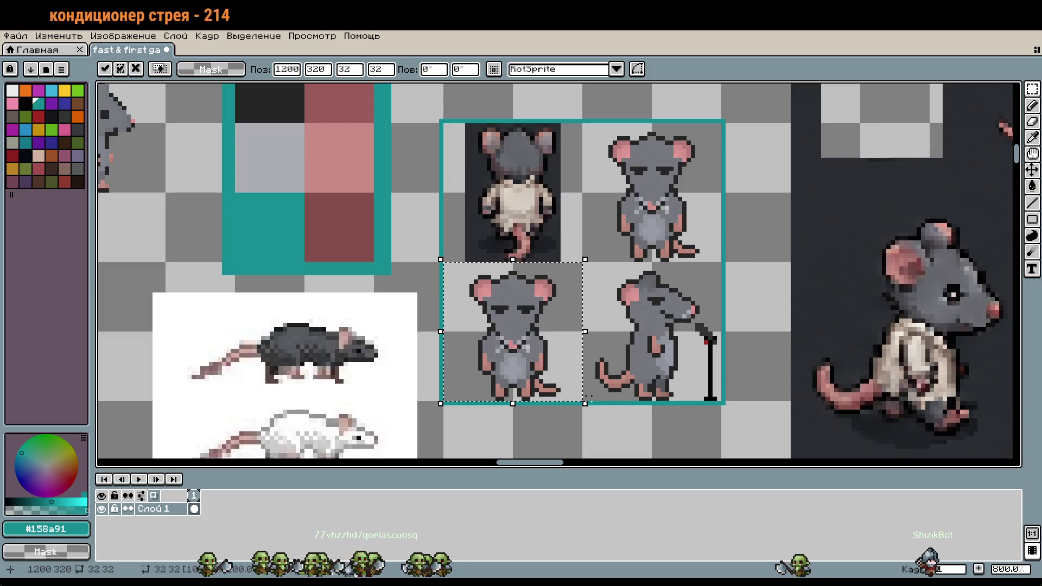
{"action": "left_click", "coordinate": [615, 407]}
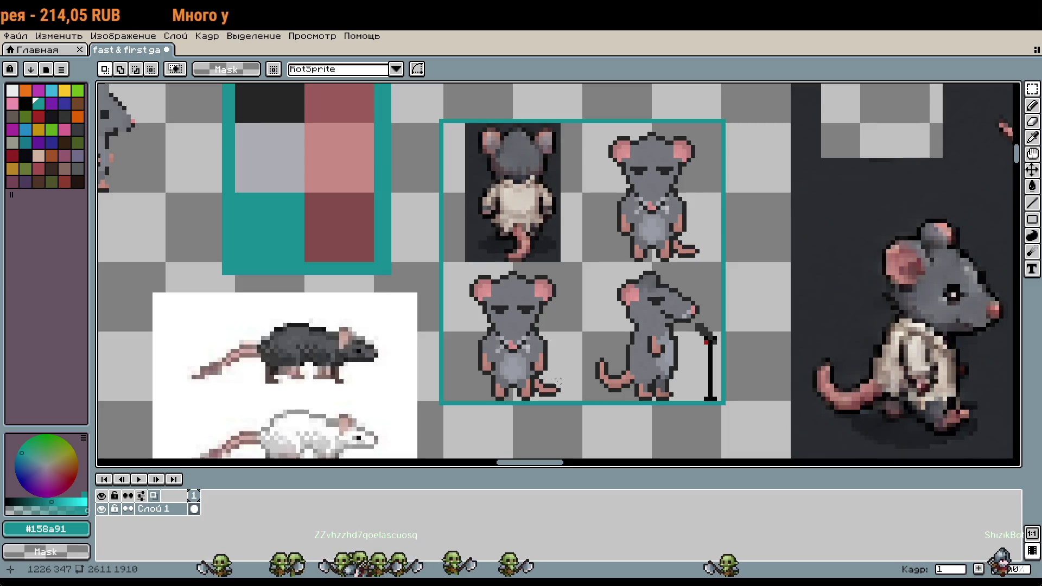
Sample dark grey #63656a and darken pixels beside the front rat's ear and along its right side
{"action": "scroll", "coordinate": [501, 300], "scroll_direction": "up", "scroll_amount": 4}
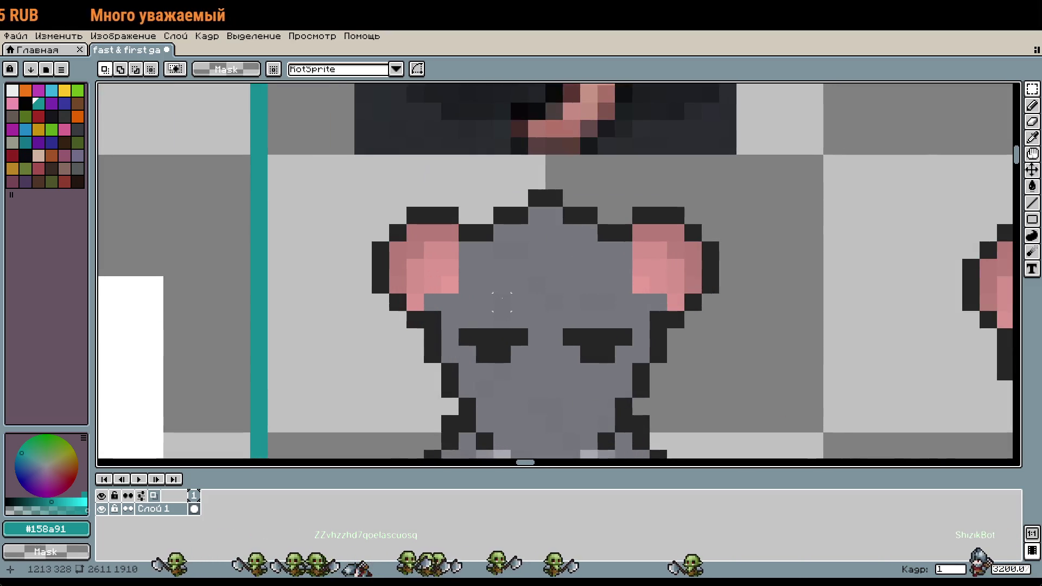
{"action": "scroll", "coordinate": [501, 302], "scroll_direction": "down", "scroll_amount": 3}
{"action": "left_click_drag", "start_coordinate": [563, 337], "coordinate": [346, 256]}
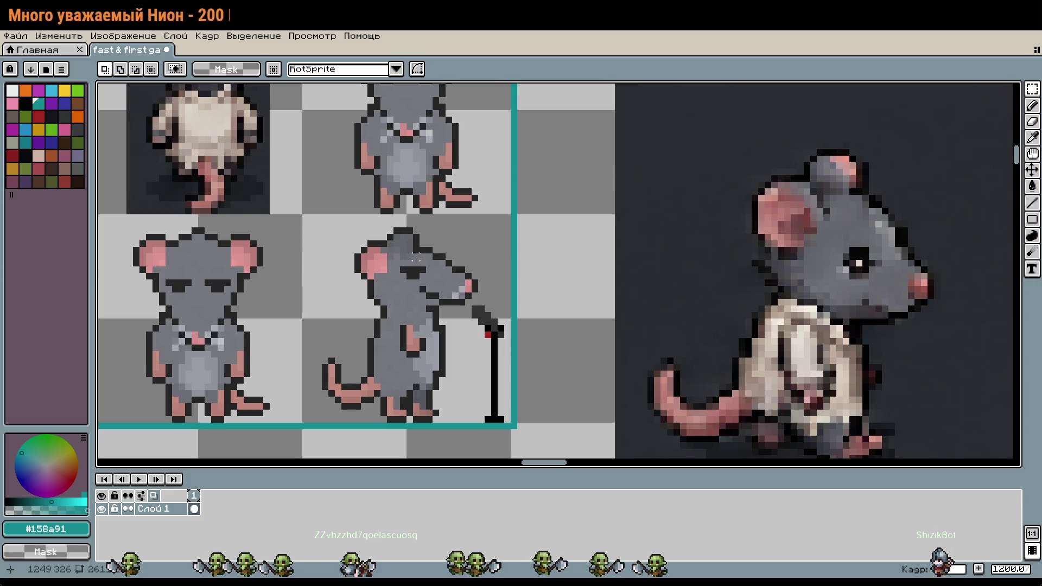
{"action": "scroll", "coordinate": [559, 215], "scroll_direction": "up", "scroll_amount": 6}
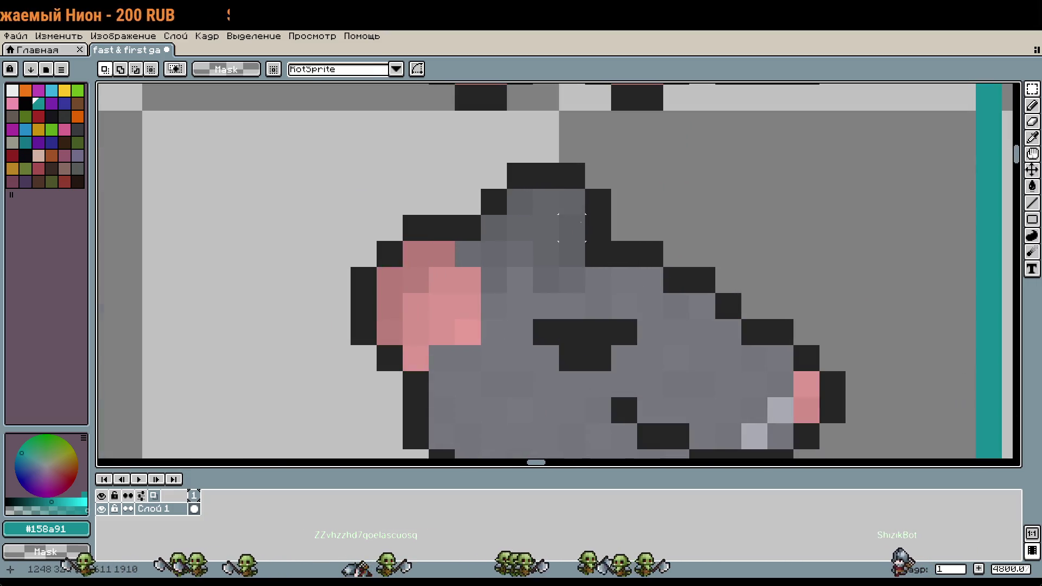
{"action": "key", "text": "i"}
{"action": "left_click", "coordinate": [559, 214]}
{"action": "scroll", "coordinate": [663, 274], "scroll_direction": "up", "scroll_amount": 5}
{"action": "key", "text": "b"}
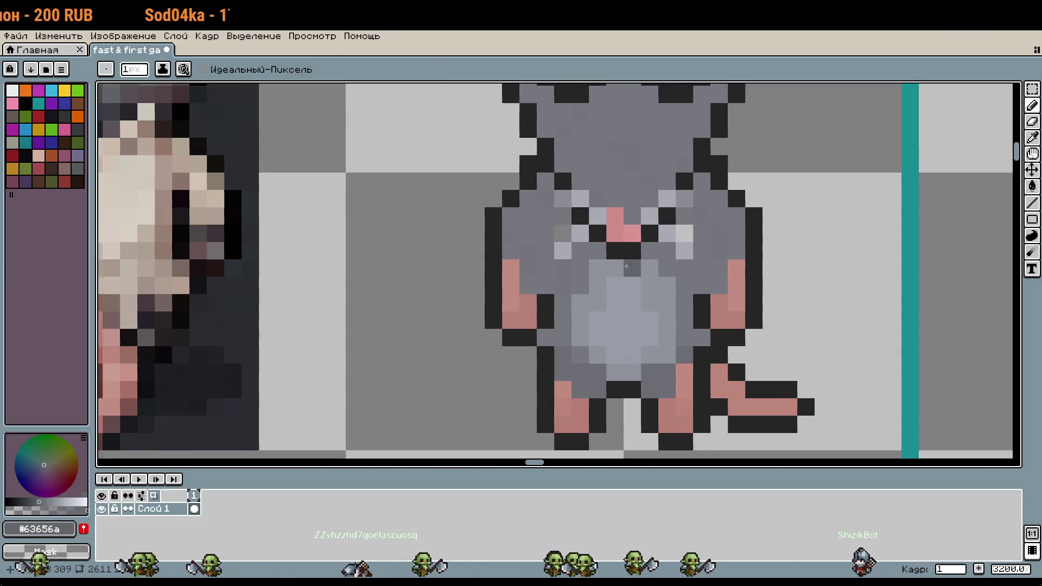
{"action": "left_click_drag", "start_coordinate": [624, 253], "coordinate": [624, 345]}
{"action": "scroll", "coordinate": [575, 293], "scroll_direction": "up", "scroll_amount": 1}
{"action": "left_click", "coordinate": [594, 285]}
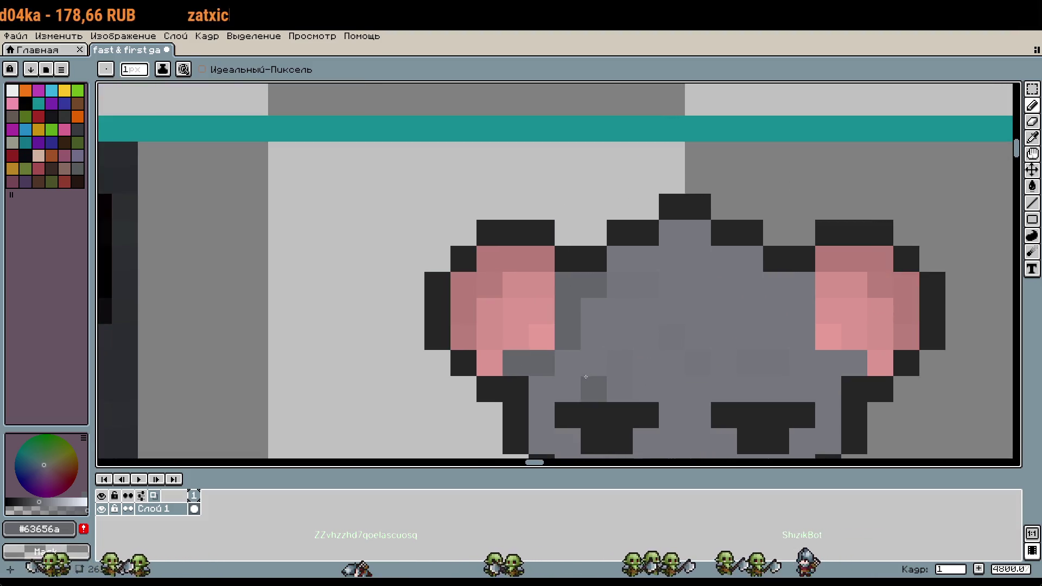
{"action": "left_click", "coordinate": [854, 363]}
{"action": "left_click", "coordinate": [790, 285]}
{"action": "mouse_move", "coordinate": [794, 293]}
{"action": "left_mouse_down"}
{"action": "mouse_move", "coordinate": [802, 336]}
{"action": "mouse_move", "coordinate": [755, 205]}
{"action": "left_mouse_up"}
Paint a dark grey pixel near the front rat's right ear
{"action": "scroll", "coordinate": [755, 205], "scroll_direction": "down", "scroll_amount": 3}
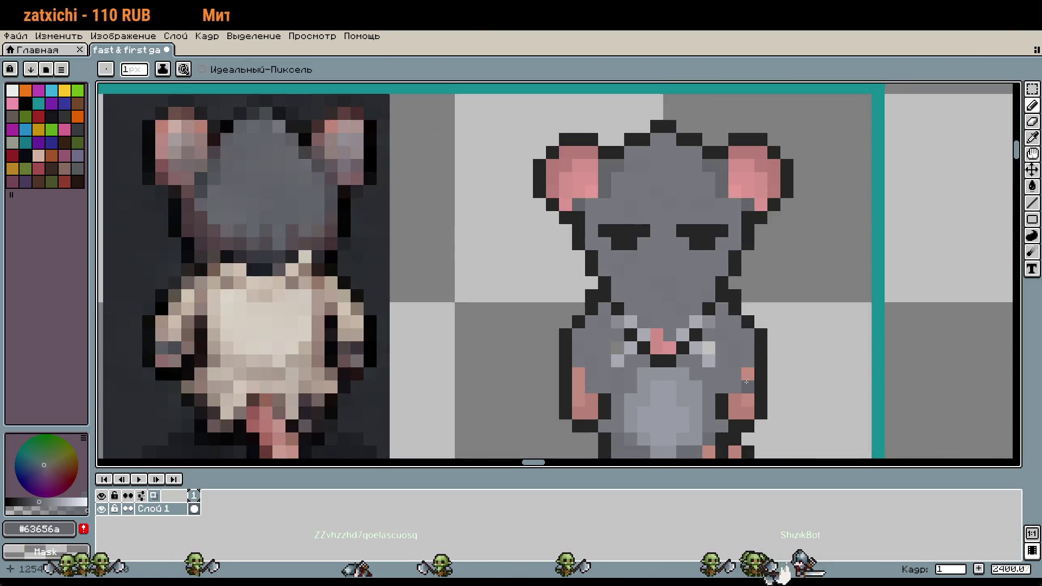
{"action": "left_click_drag", "start_coordinate": [746, 383], "coordinate": [747, 192]}
{"action": "scroll", "coordinate": [586, 331], "scroll_direction": "up", "scroll_amount": 2}
{"action": "key", "text": "alt"}
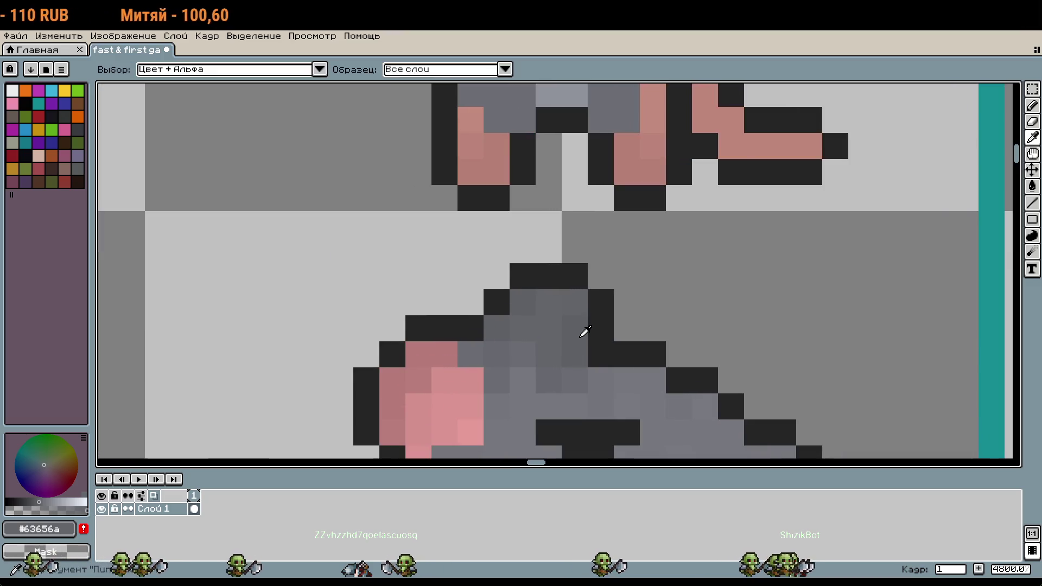
{"action": "mouse_move", "coordinate": [672, 258]}
{"action": "left_mouse_down"}
{"action": "mouse_move", "coordinate": [698, 396]}
{"action": "mouse_move", "coordinate": [684, 454]}
{"action": "mouse_move", "coordinate": [658, 372]}
{"action": "mouse_move", "coordinate": [652, 414]}
{"action": "left_mouse_up"}
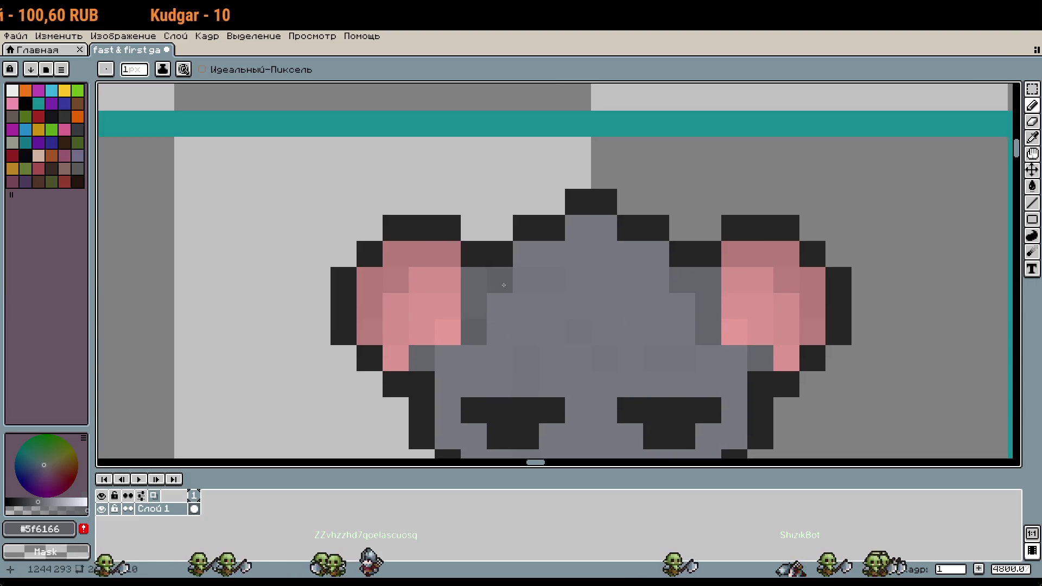
{"action": "left_click", "coordinate": [708, 280]}
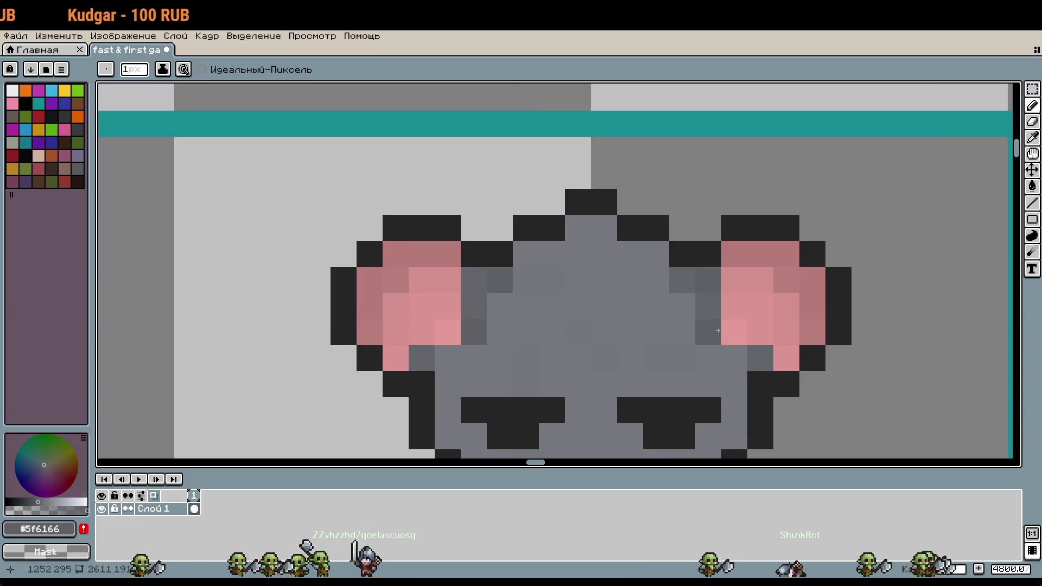
Sample grey #6a6c72 from the side-view rat and darken several pixels on the rat's head
{"action": "left_click_drag", "start_coordinate": [758, 368], "coordinate": [813, 297]}
{"action": "scroll", "coordinate": [734, 363], "scroll_direction": "down", "scroll_amount": 1}
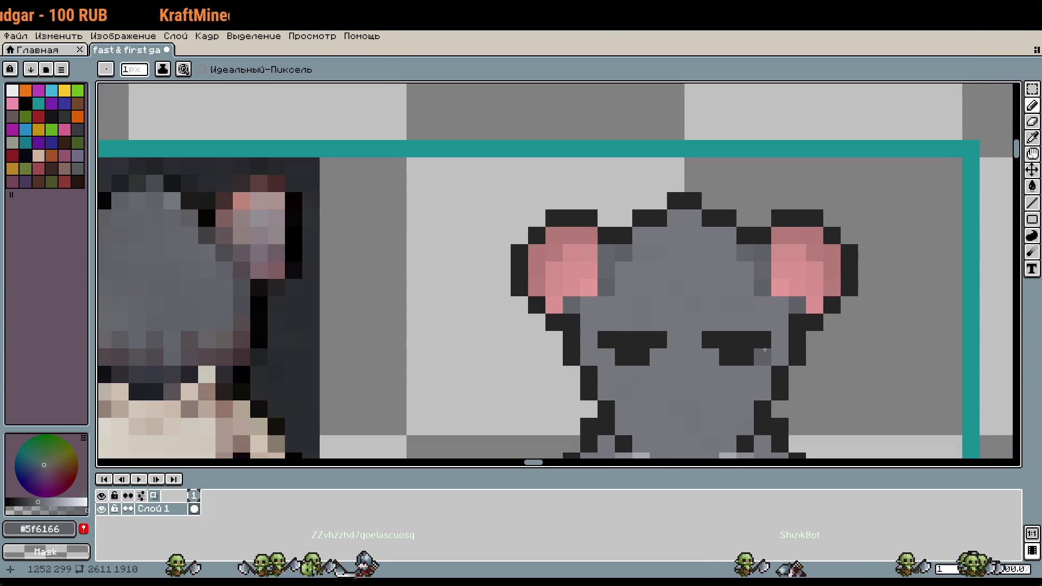
{"action": "scroll", "coordinate": [734, 363], "scroll_direction": "down", "scroll_amount": 6}
{"action": "left_click", "coordinate": [639, 252], "text": "alt"}
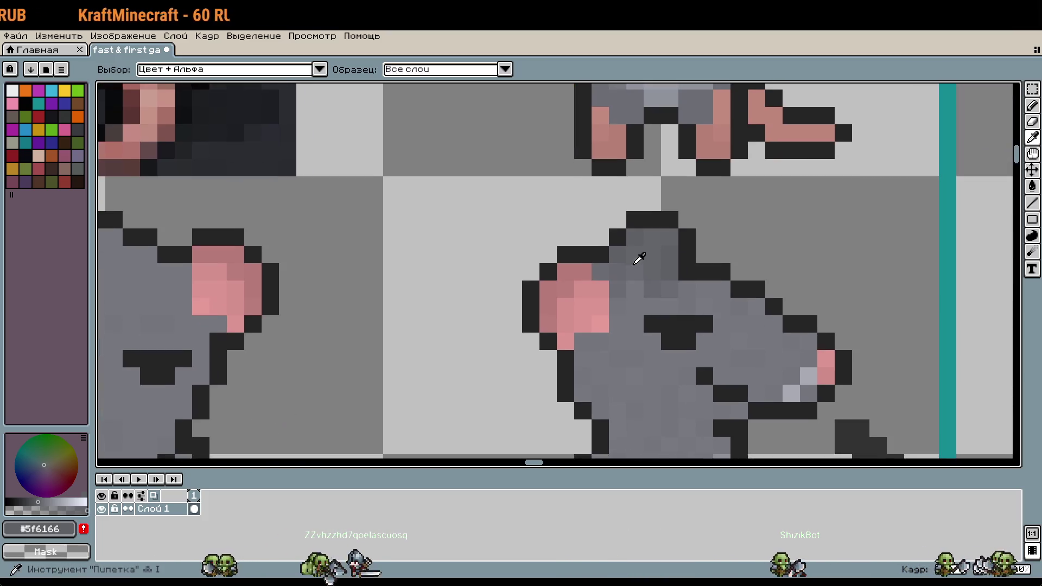
{"action": "scroll", "coordinate": [734, 233], "scroll_direction": "up", "scroll_amount": 1}
{"action": "scroll", "coordinate": [734, 234], "scroll_direction": "down", "scroll_amount": 3}
{"action": "scroll", "coordinate": [597, 218], "scroll_direction": "up", "scroll_amount": 1}
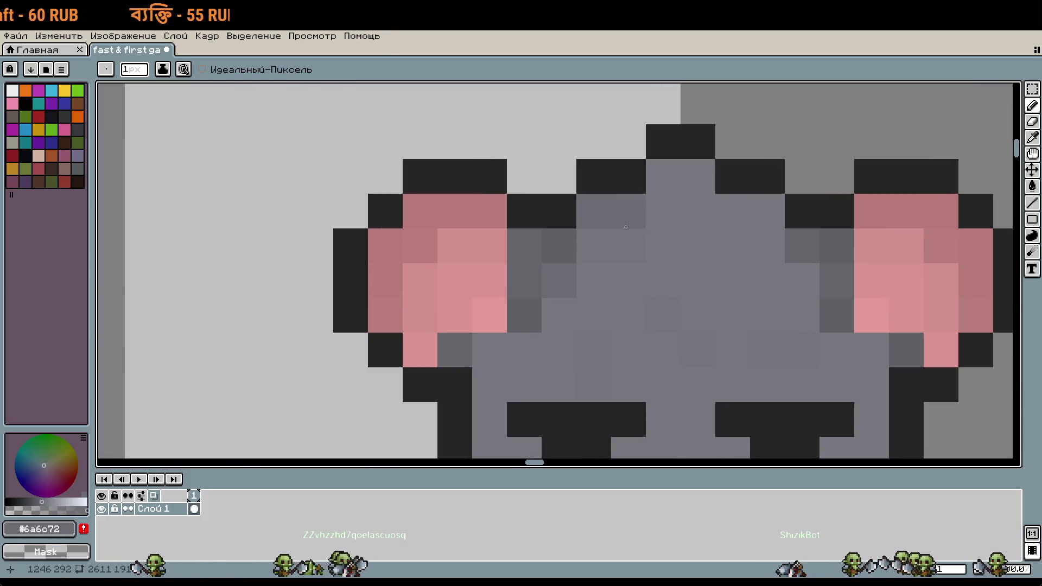
{"action": "left_click_drag", "start_coordinate": [664, 176], "coordinate": [698, 176]}
{"action": "left_click", "coordinate": [801, 281]}
{"action": "left_click", "coordinate": [767, 247]}
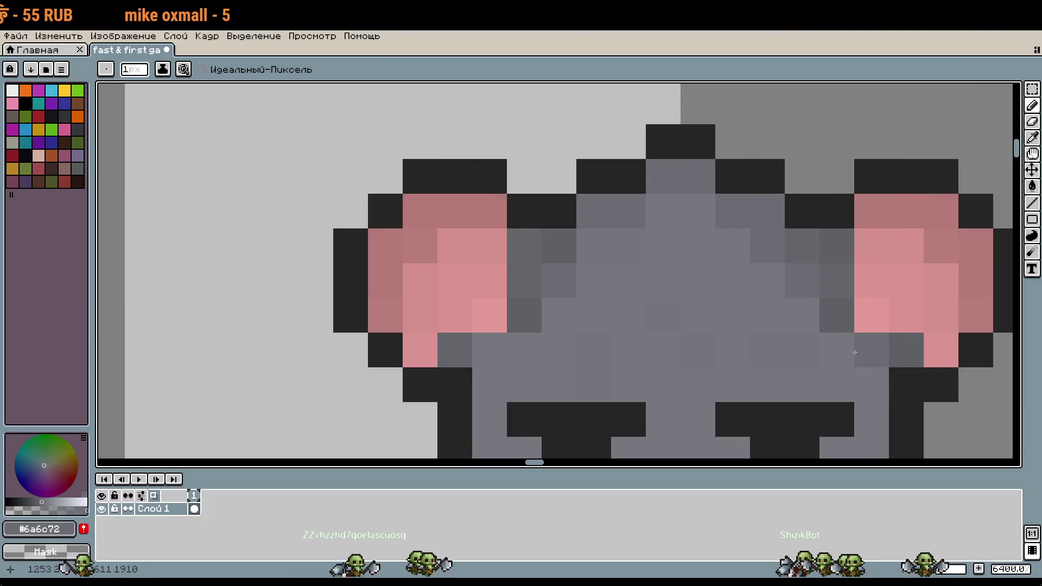
{"action": "left_click", "coordinate": [663, 211]}
{"action": "scroll", "coordinate": [731, 242], "scroll_direction": "down", "scroll_amount": 3}
{"action": "scroll", "coordinate": [809, 251], "scroll_direction": "left", "scroll_amount": 2}
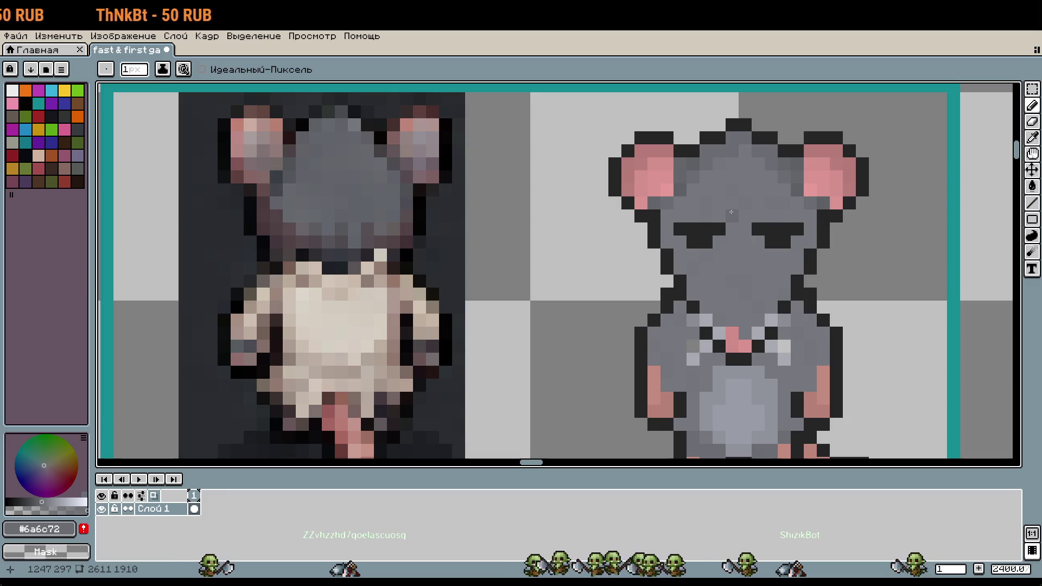
Undo the last two head strokes and zoom in on the copied rat's ear and eye
{"action": "key", "text": "ctrl+z"}
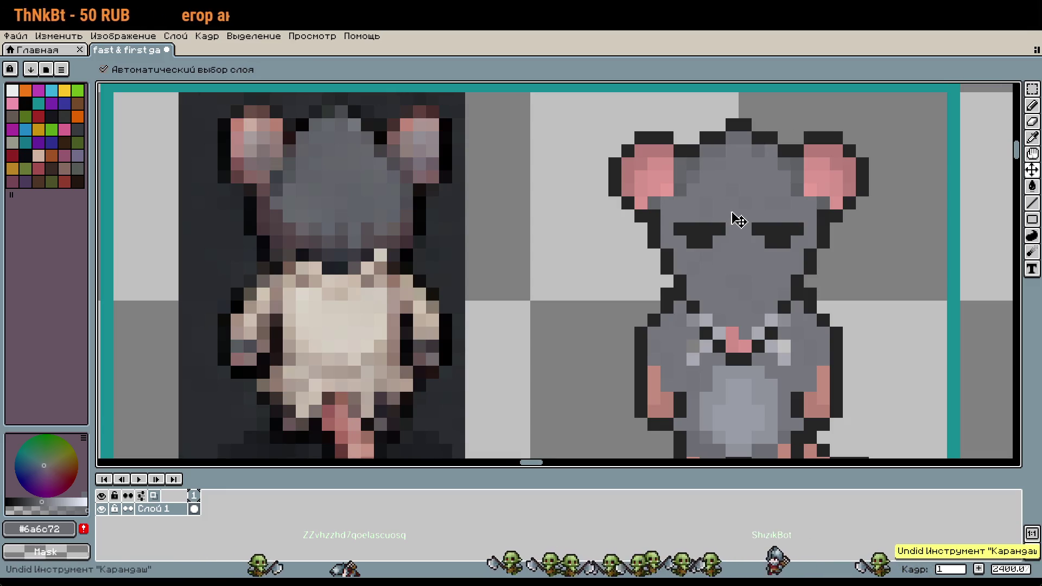
{"action": "scroll", "coordinate": [736, 217], "scroll_direction": "up", "scroll_amount": 3}
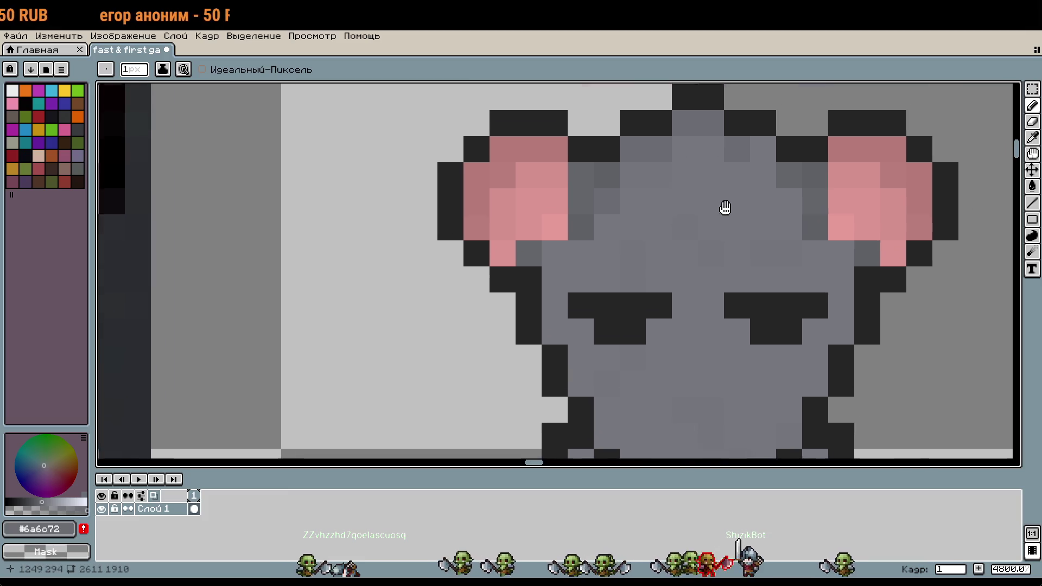
{"action": "key", "text": "ctrl+z"}
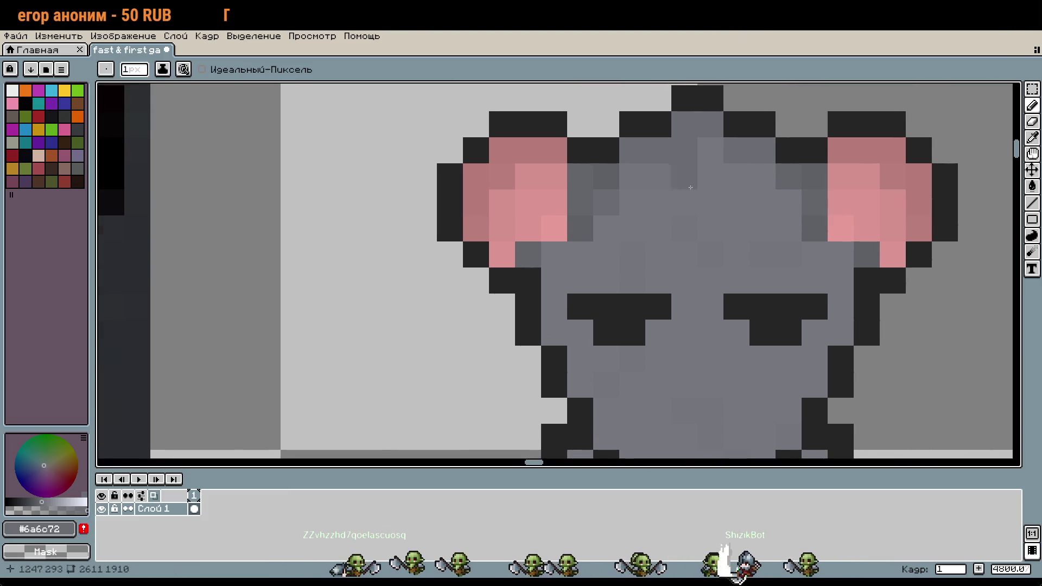
{"action": "scroll", "coordinate": [637, 177], "scroll_direction": "down", "scroll_amount": 3}
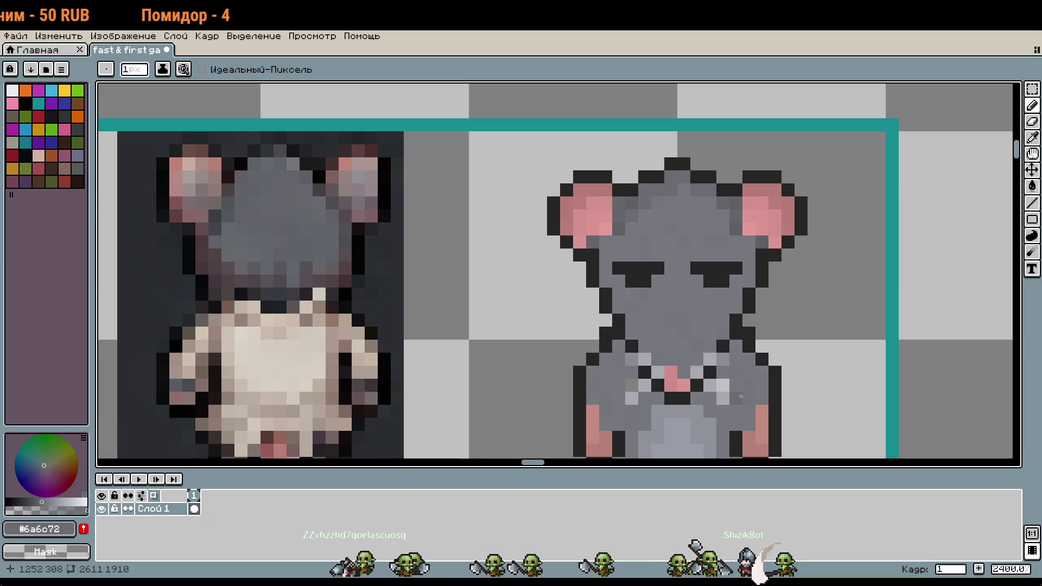
{"action": "left_click_drag", "start_coordinate": [741, 397], "coordinate": [728, 261]}
{"action": "scroll", "coordinate": [655, 290], "scroll_direction": "up", "scroll_amount": 5}
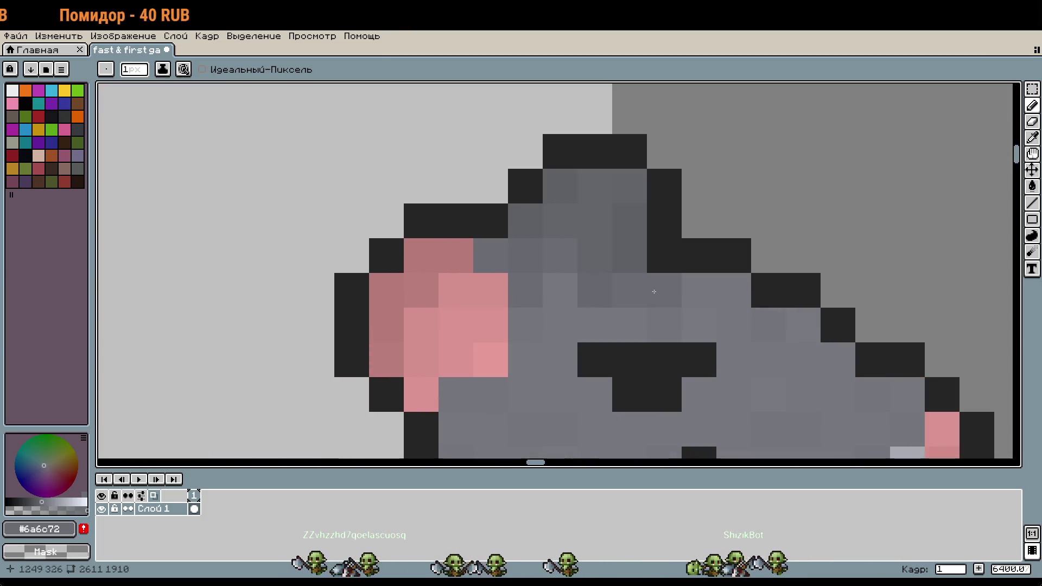
{"action": "scroll", "coordinate": [682, 289], "scroll_direction": "down", "scroll_amount": 4}
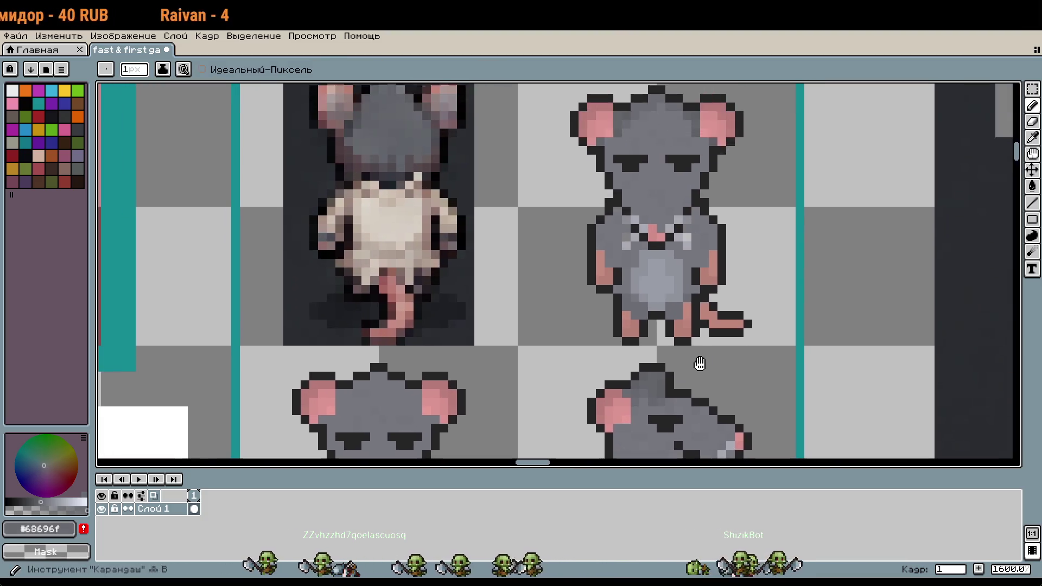
{"action": "scroll", "coordinate": [682, 289], "scroll_direction": "up", "scroll_amount": 3}
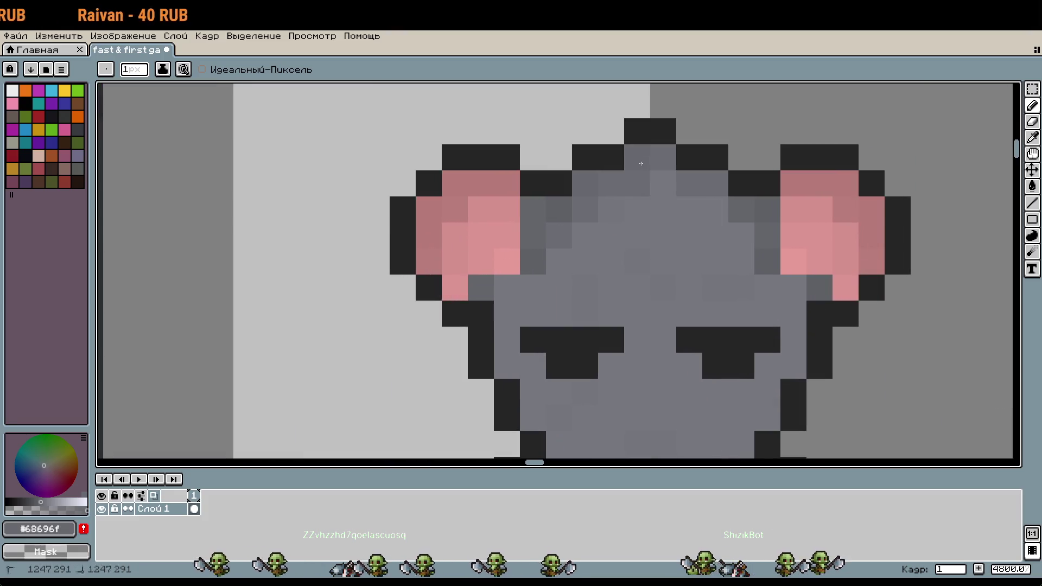
{"action": "scroll", "coordinate": [722, 171], "scroll_direction": "down", "scroll_amount": 2}
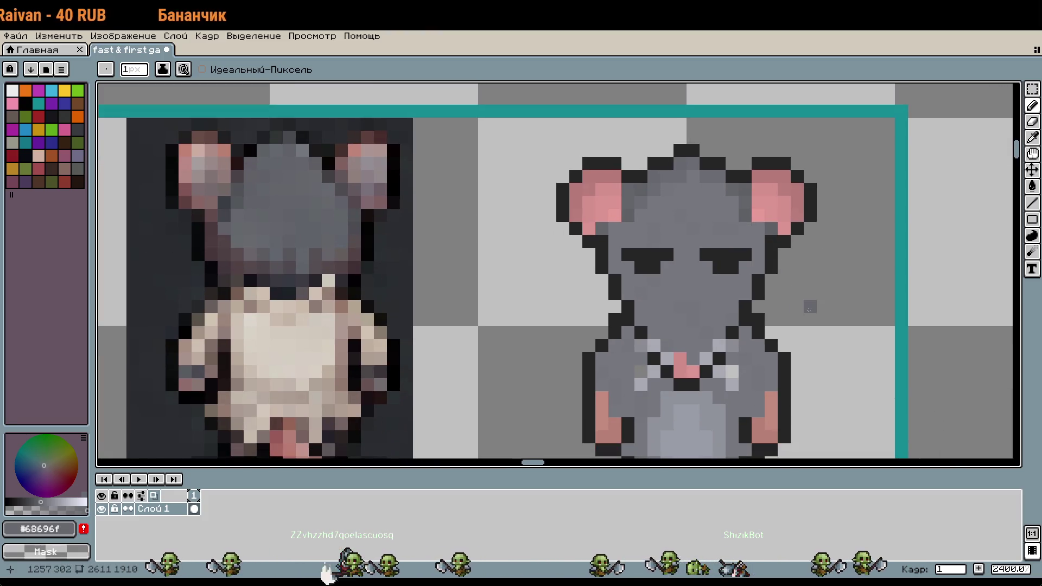
{"action": "scroll", "coordinate": [749, 293], "scroll_direction": "up", "scroll_amount": 3}
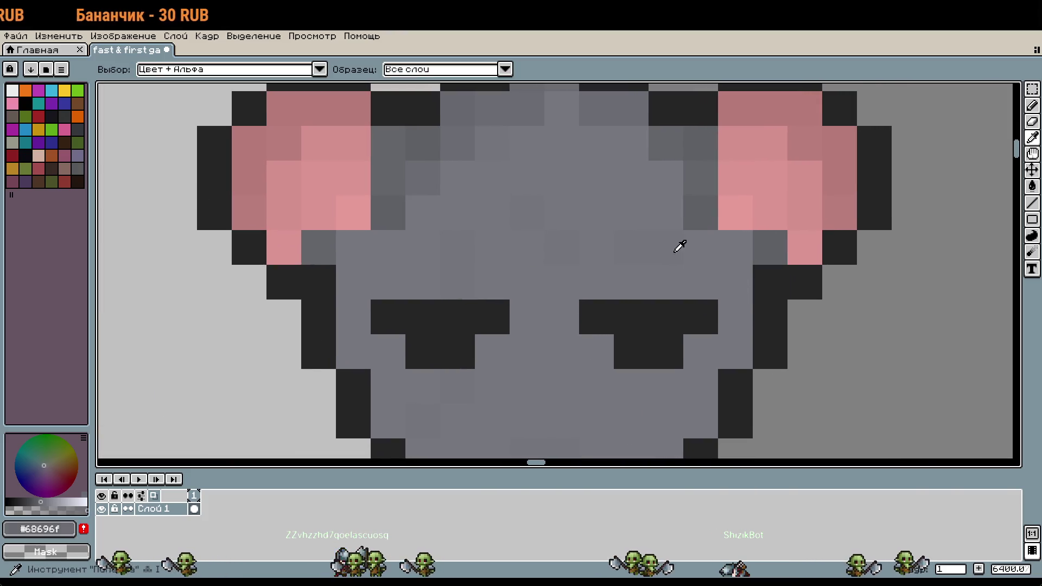
{"action": "scroll", "coordinate": [809, 242], "scroll_direction": "down", "scroll_amount": 3}
{"action": "scroll", "coordinate": [810, 242], "scroll_direction": "down", "scroll_amount": 1}
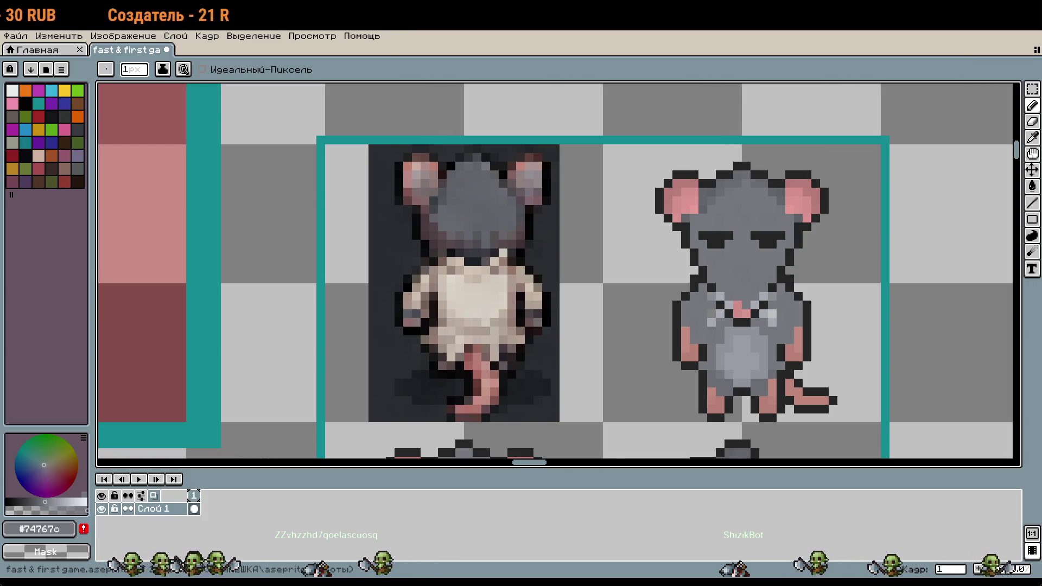
{"action": "scroll", "coordinate": [678, 182], "scroll_direction": "down", "scroll_amount": 3}
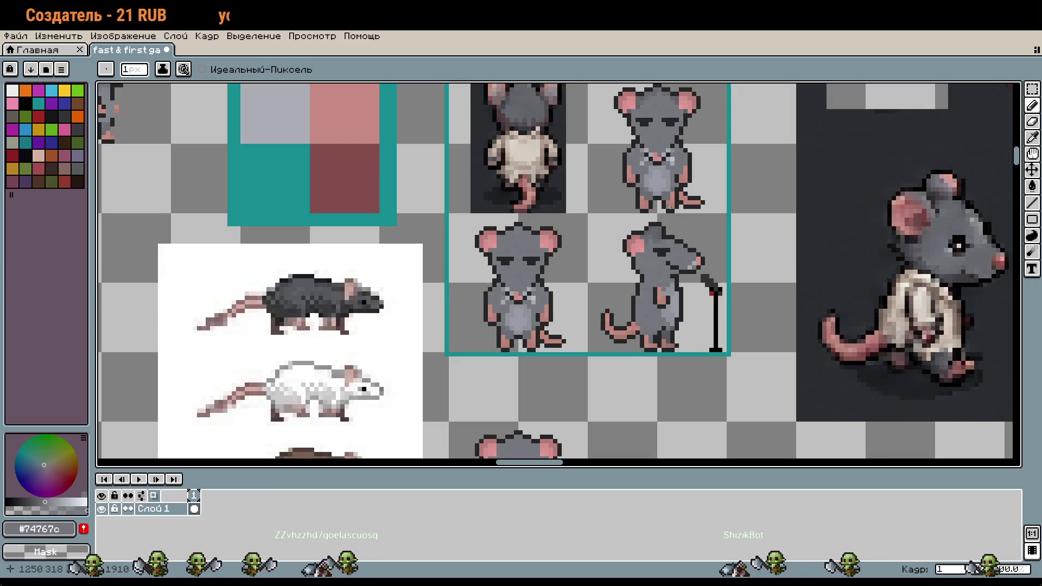
{"action": "scroll", "coordinate": [555, 290], "scroll_direction": "down", "scroll_amount": 1}
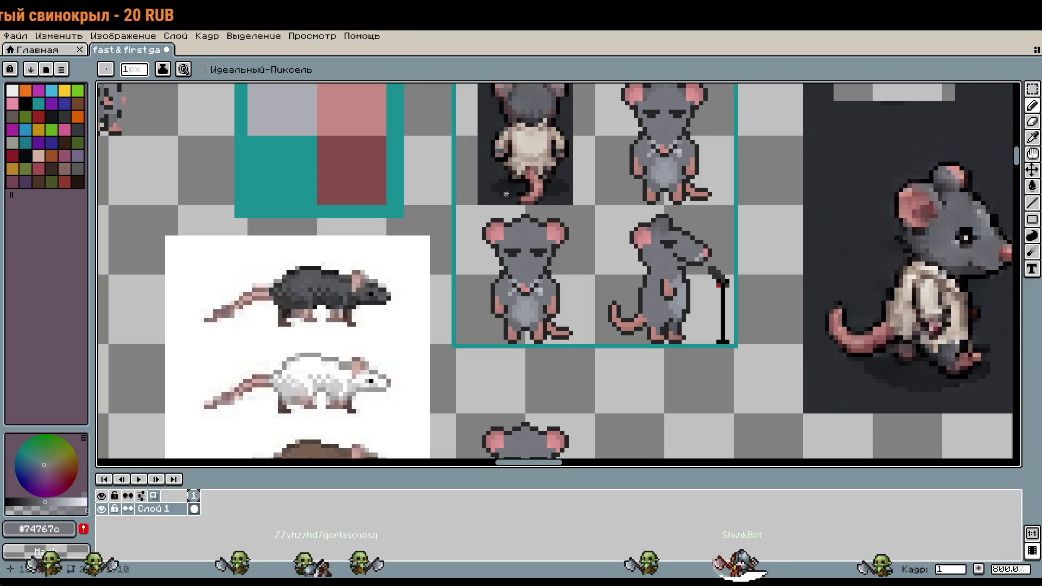
{"action": "scroll", "coordinate": [615, 259], "scroll_direction": "up", "scroll_amount": 2}
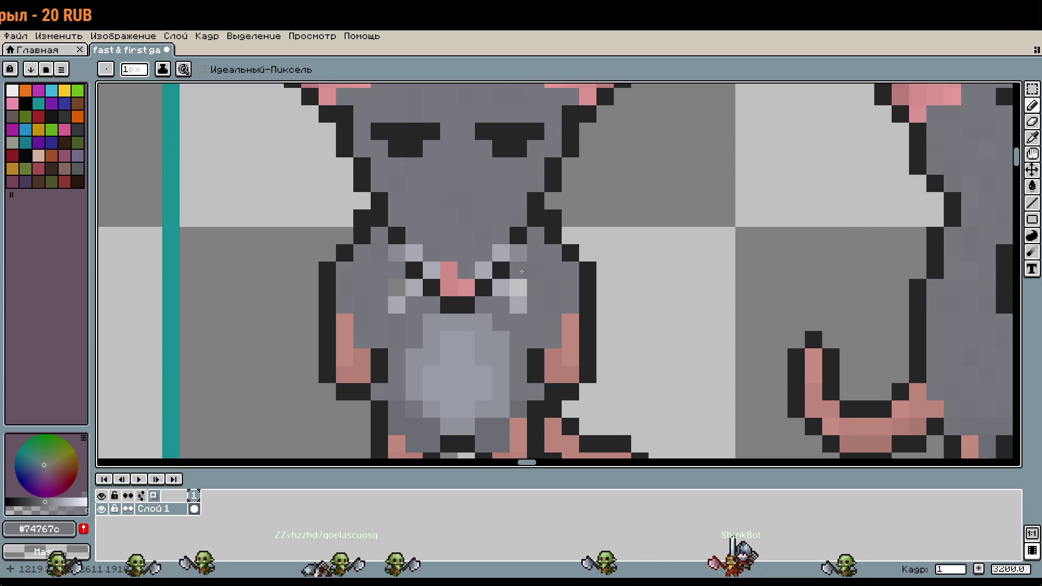
Sample the body grey and paint over the copied rat's nose and mouth pixels
{"action": "key", "text": "i"}
{"action": "key", "text": "b"}
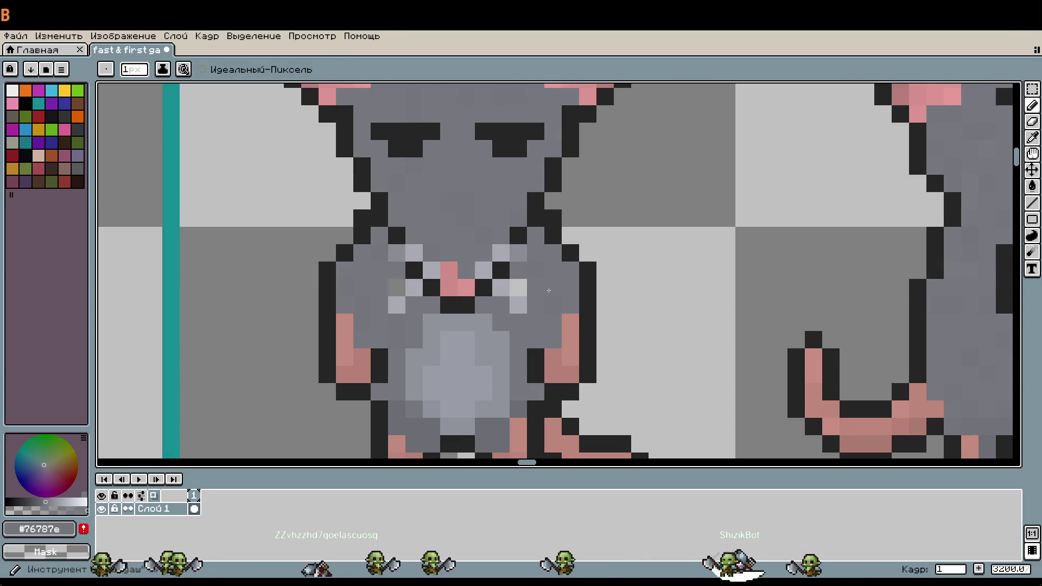
{"action": "left_click_drag", "start_coordinate": [414, 287], "coordinate": [505, 294]}
{"action": "left_click_drag", "start_coordinate": [425, 306], "coordinate": [391, 245]}
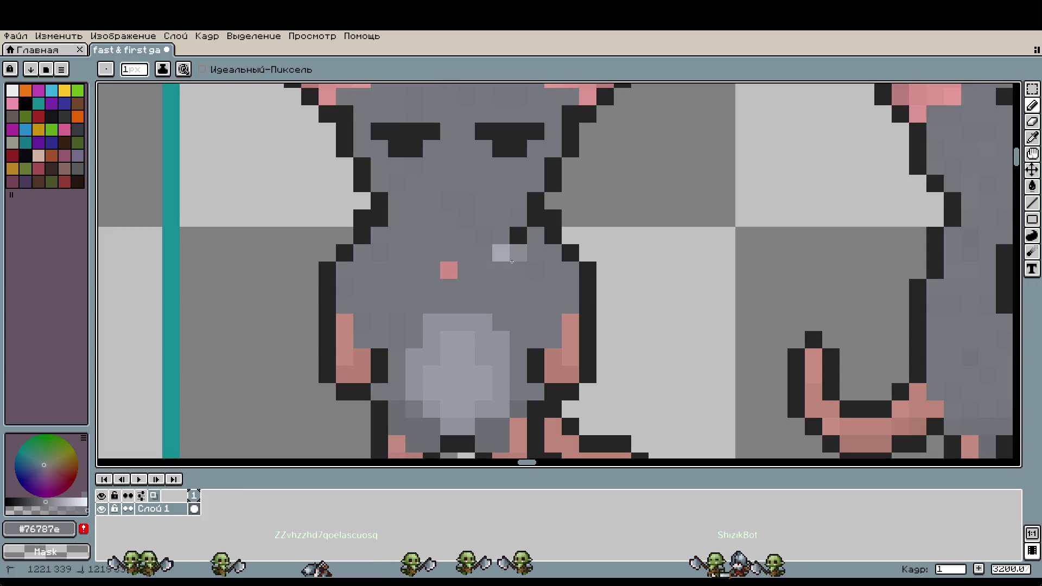
{"action": "scroll", "coordinate": [508, 245], "scroll_direction": "down", "scroll_amount": 3}
{"action": "scroll", "coordinate": [455, 202], "scroll_direction": "up", "scroll_amount": 2}
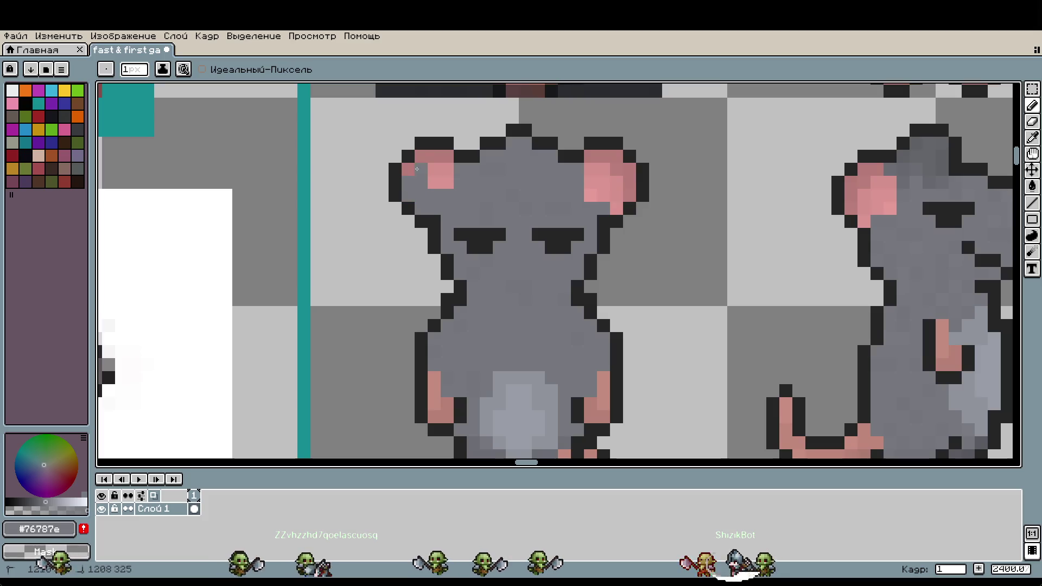
Undo twice to restore the pink inside the left ear
{"action": "key", "text": "ctrl+z"}
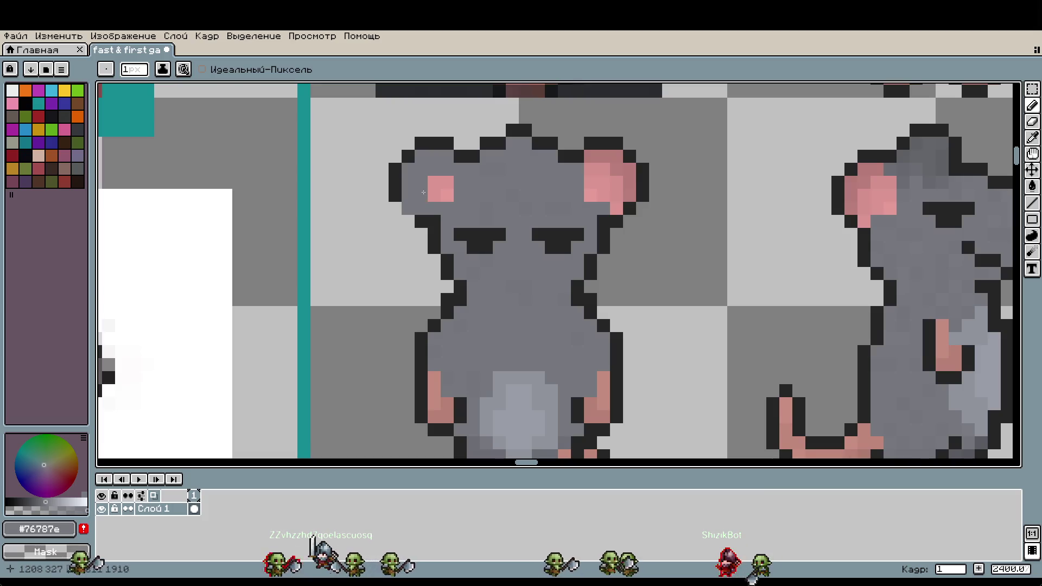
{"action": "key", "text": "ctrl+z"}
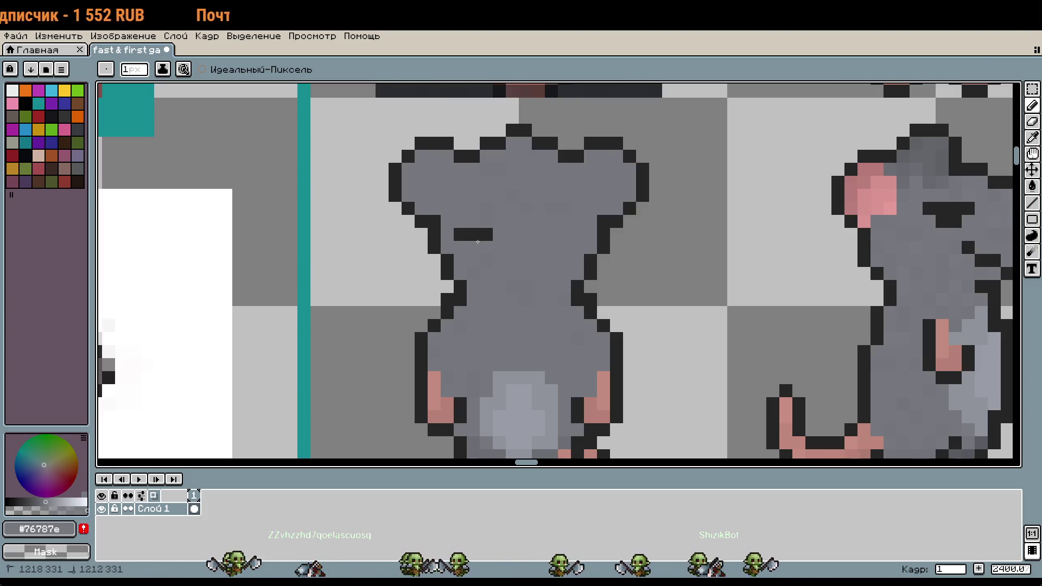
{"action": "scroll", "coordinate": [487, 238], "scroll_direction": "down", "scroll_amount": 2}
{"action": "scroll", "coordinate": [610, 256], "scroll_direction": "up", "scroll_amount": 2}
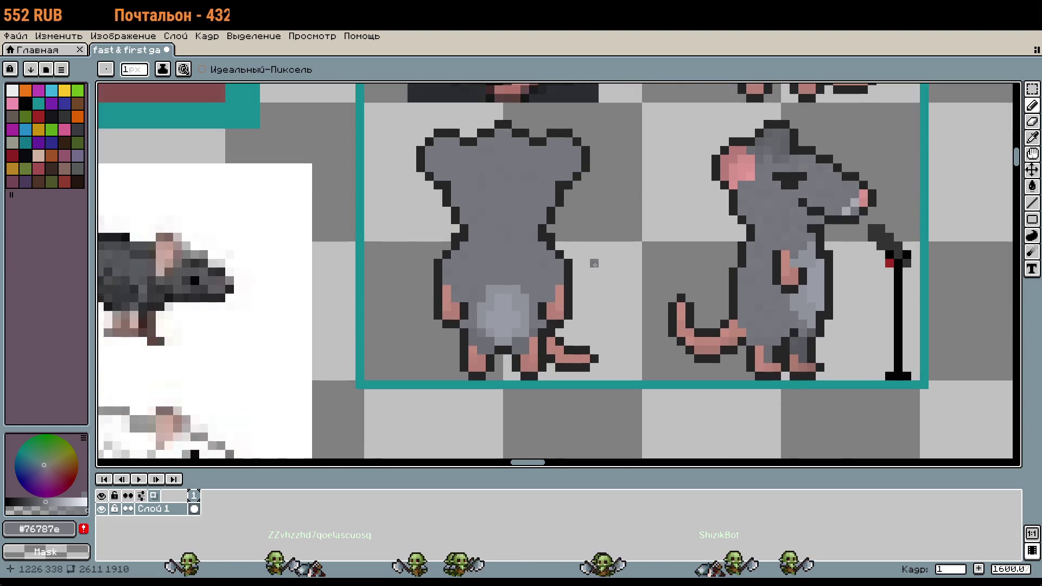
{"action": "scroll", "coordinate": [597, 261], "scroll_direction": "down", "scroll_amount": 2}
{"action": "scroll", "coordinate": [543, 326], "scroll_direction": "up", "scroll_amount": 2}
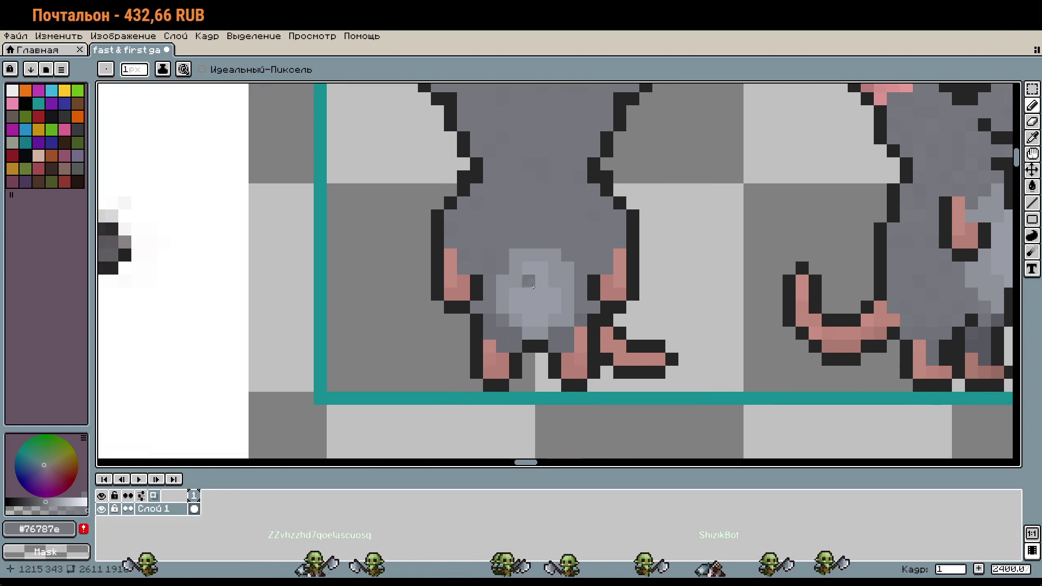
Cover the light belly patch with a 6px brush and the pink arm strip at 1px in body grey
{"action": "key", "text": "bracketright"}
{"action": "key", "text": "bracketright"}
{"action": "key", "text": "bracketright"}
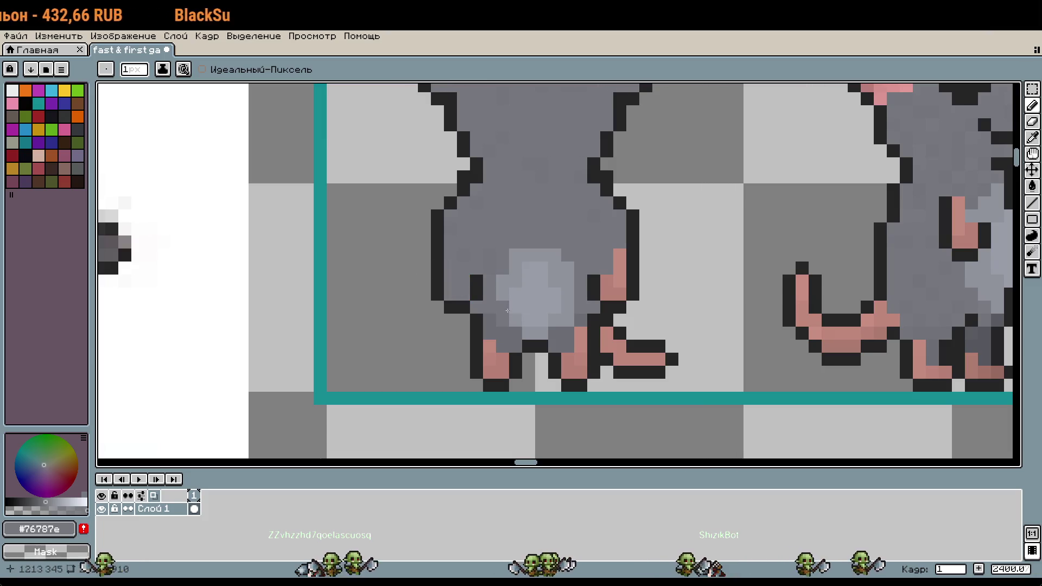
{"action": "mouse_move", "coordinate": [521, 315]}
{"action": "left_mouse_down"}
{"action": "mouse_move", "coordinate": [535, 293]}
{"action": "mouse_move", "coordinate": [567, 334]}
{"action": "left_mouse_up"}
{"action": "key", "text": "bracketleft"}
{"action": "key", "text": "bracketleft"}
{"action": "key", "text": "bracketleft"}
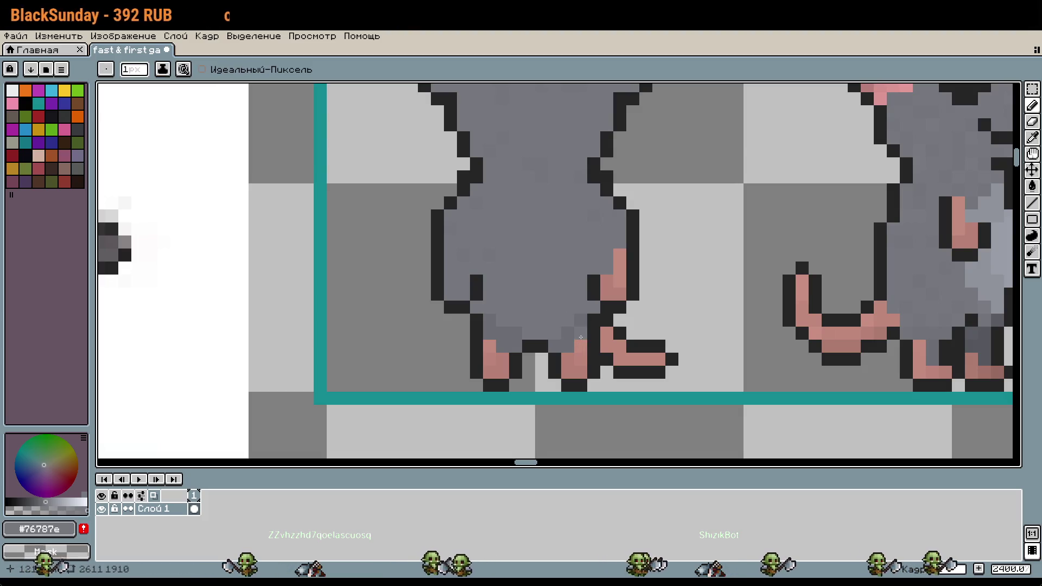
{"action": "left_click_drag", "start_coordinate": [620, 254], "coordinate": [606, 294]}
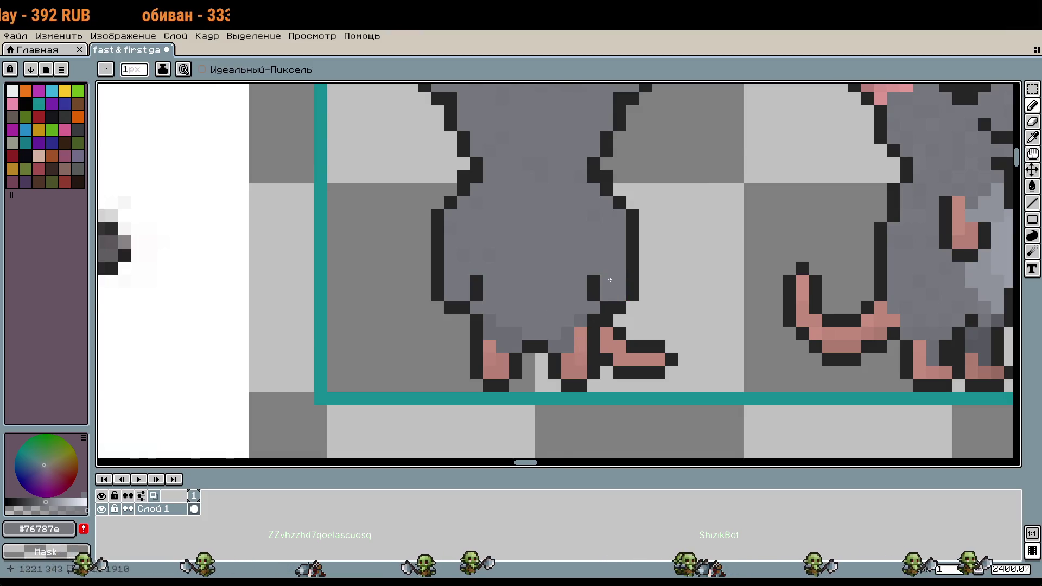
{"action": "scroll", "coordinate": [636, 296], "scroll_direction": "down", "scroll_amount": 3}
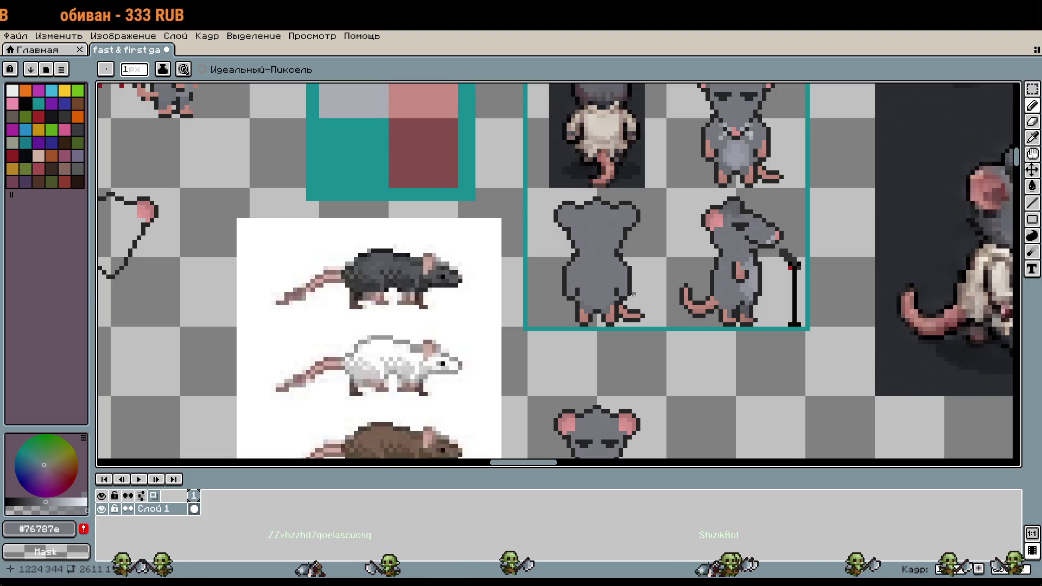
{"action": "scroll", "coordinate": [611, 295], "scroll_direction": "up", "scroll_amount": 2}
Paint over the pink left foot in grey and add a dark #252525 outline pixel there
{"action": "mouse_move", "coordinate": [791, 239]}
{"action": "left_mouse_down"}
{"action": "mouse_move", "coordinate": [395, 299]}
{"action": "mouse_move", "coordinate": [529, 286]}
{"action": "mouse_move", "coordinate": [683, 209]}
{"action": "left_mouse_up"}
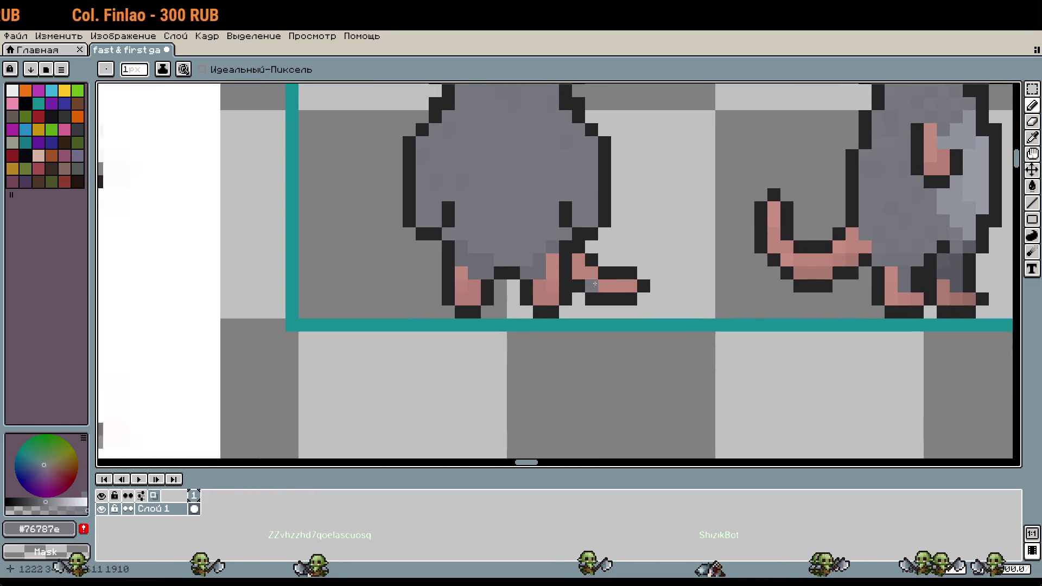
{"action": "left_click_drag", "start_coordinate": [554, 266], "coordinate": [542, 288]}
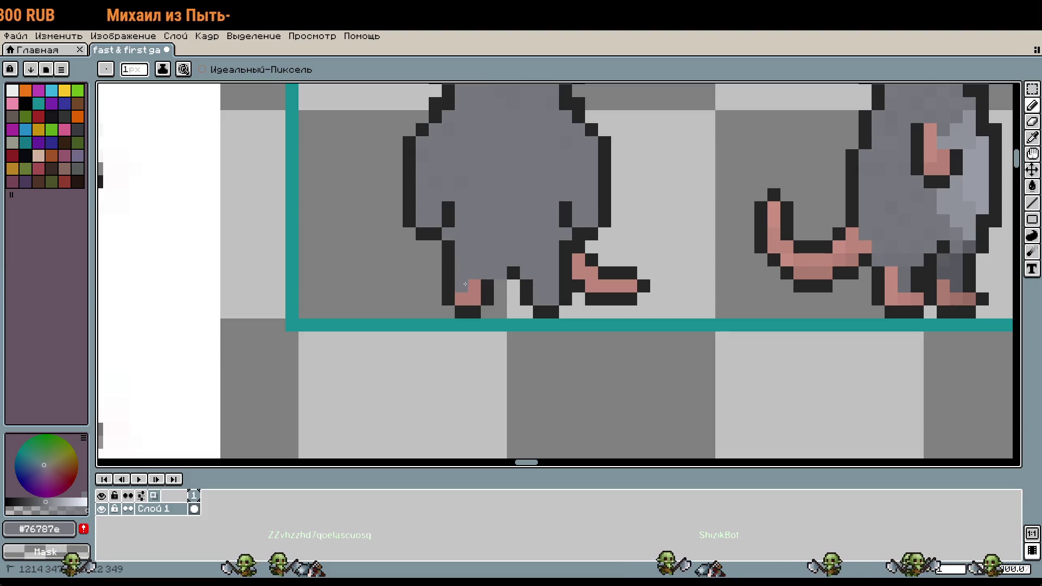
{"action": "left_click", "coordinate": [515, 272], "text": "alt"}
{"action": "left_click", "coordinate": [502, 274]}
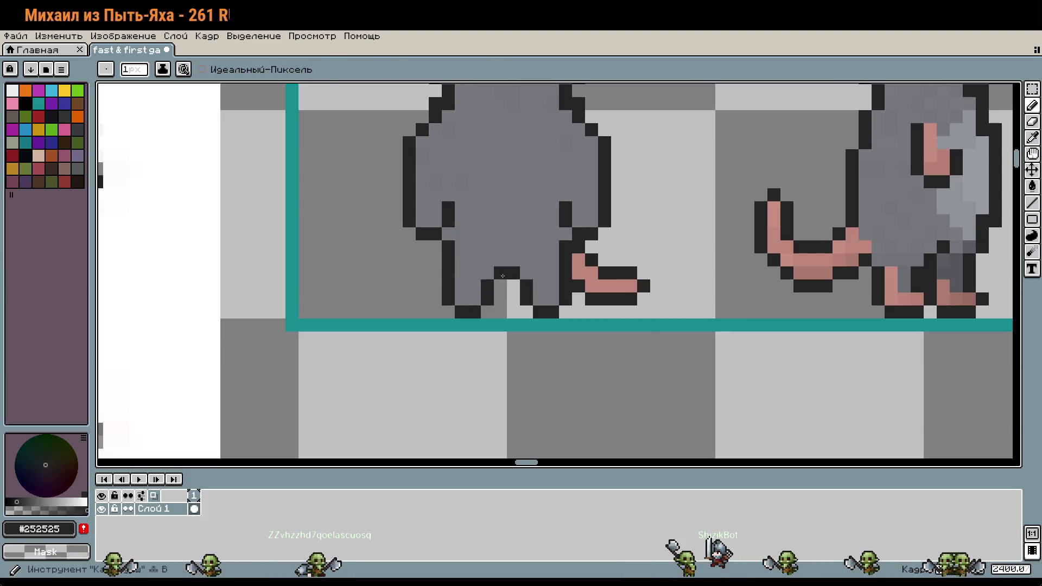
{"action": "scroll", "coordinate": [502, 273], "scroll_direction": "down", "scroll_amount": 3}
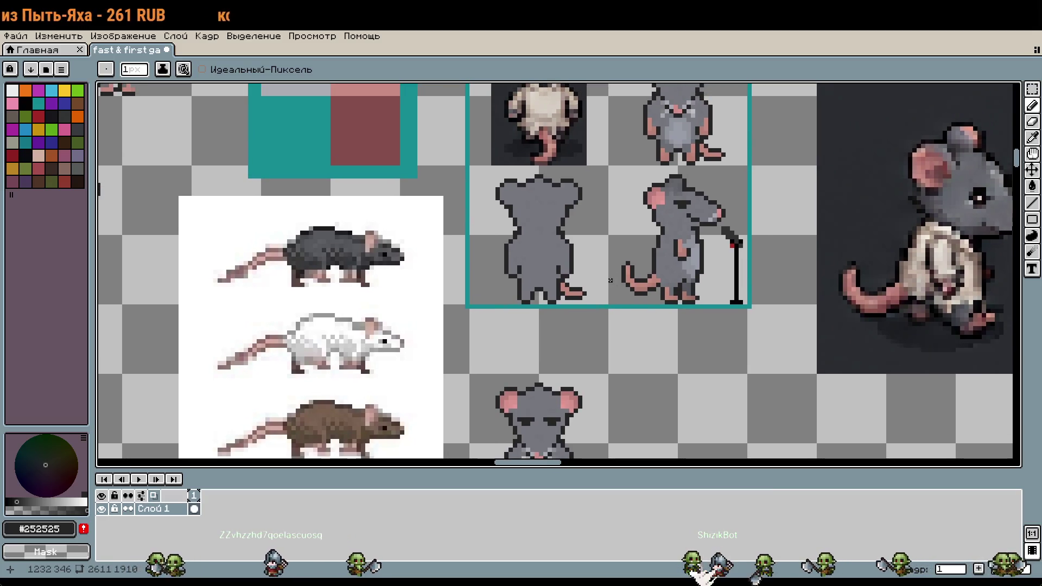
{"action": "scroll", "coordinate": [637, 275], "scroll_direction": "up", "scroll_amount": 2}
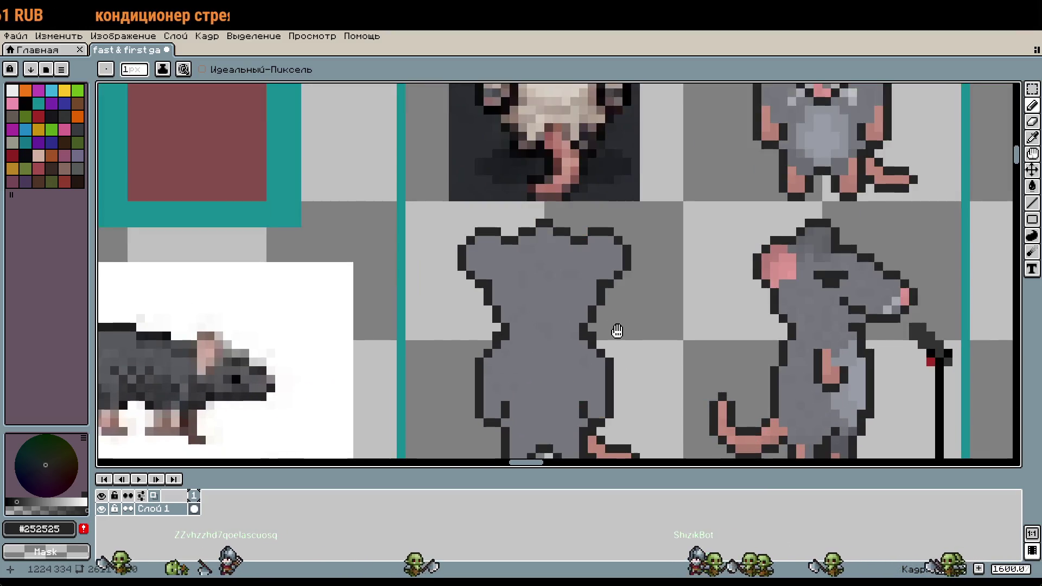
{"action": "left_click_drag", "start_coordinate": [617, 331], "coordinate": [438, 293]}
{"action": "scroll", "coordinate": [602, 314], "scroll_direction": "up", "scroll_amount": 3}
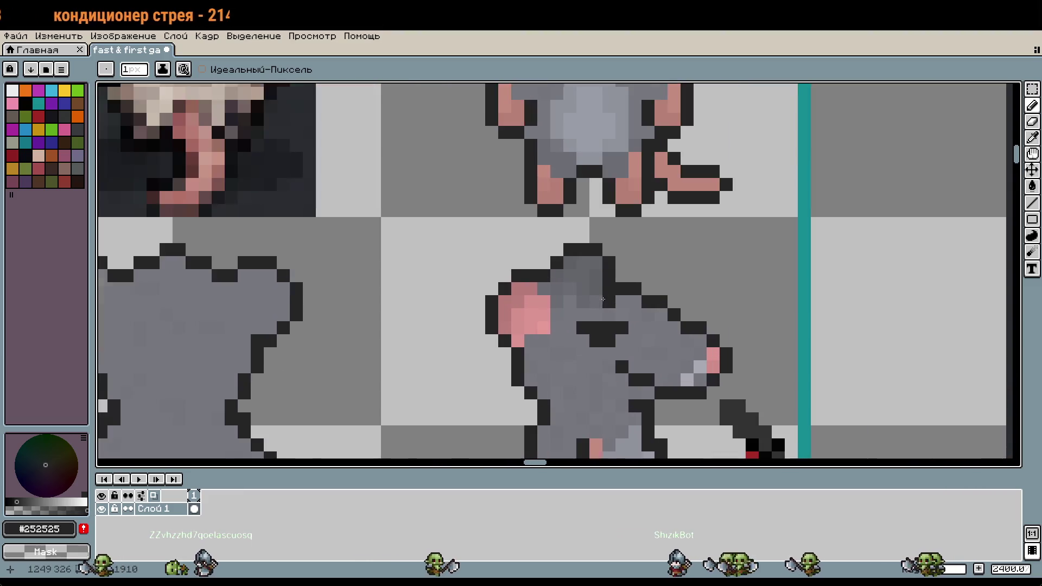
Copy the side rat's head shading onto the back-view rat's head, nudged up one pixel
{"action": "key", "text": "m"}
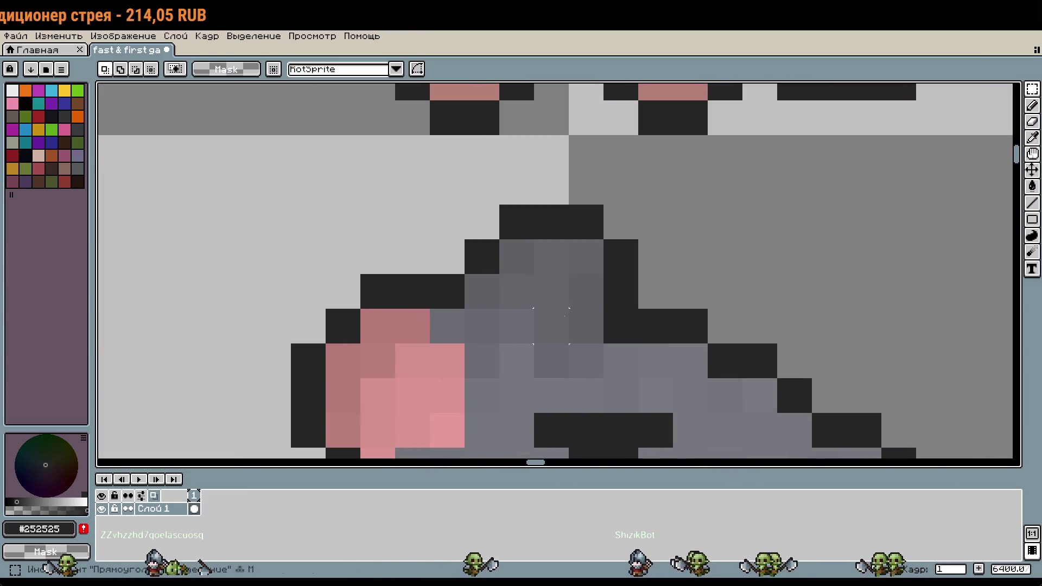
{"action": "left_click_drag", "start_coordinate": [535, 274], "coordinate": [604, 378]}
{"action": "scroll", "coordinate": [604, 378], "scroll_direction": "down", "scroll_amount": 5}
{"action": "left_click_drag", "start_coordinate": [163, 285], "coordinate": [522, 285]}
{"action": "scroll", "coordinate": [603, 302], "scroll_direction": "up", "scroll_amount": 2}
{"action": "scroll", "coordinate": [603, 302], "scroll_direction": "down", "scroll_amount": 4}
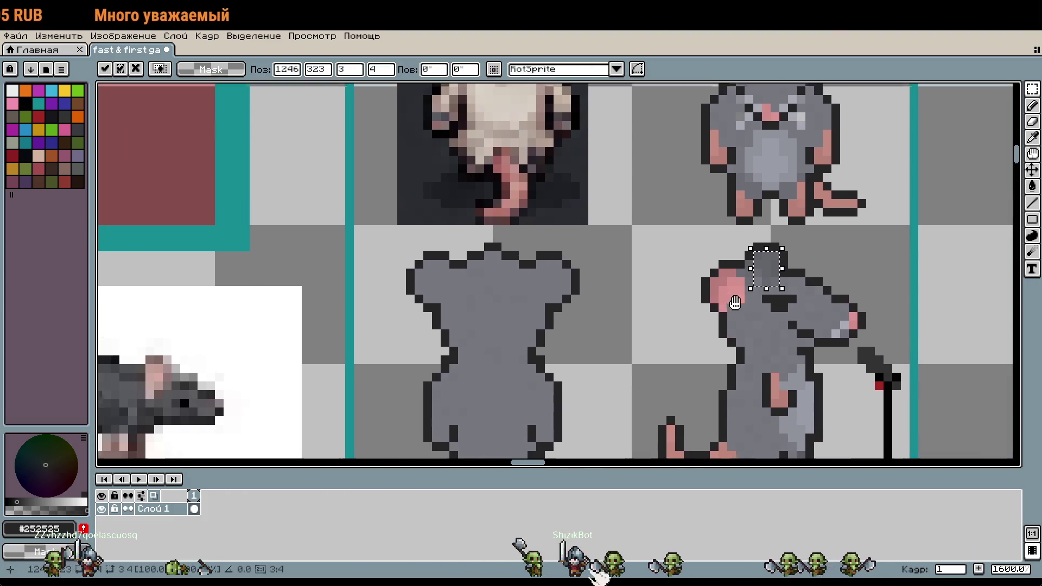
{"action": "mouse_move", "coordinate": [770, 281]}
{"action": "left_mouse_down"}
{"action": "mouse_move", "coordinate": [562, 296]}
{"action": "mouse_move", "coordinate": [526, 256]}
{"action": "left_mouse_up"}
{"action": "scroll", "coordinate": [553, 295], "scroll_direction": "up", "scroll_amount": 2}
{"action": "key", "text": "Return"}
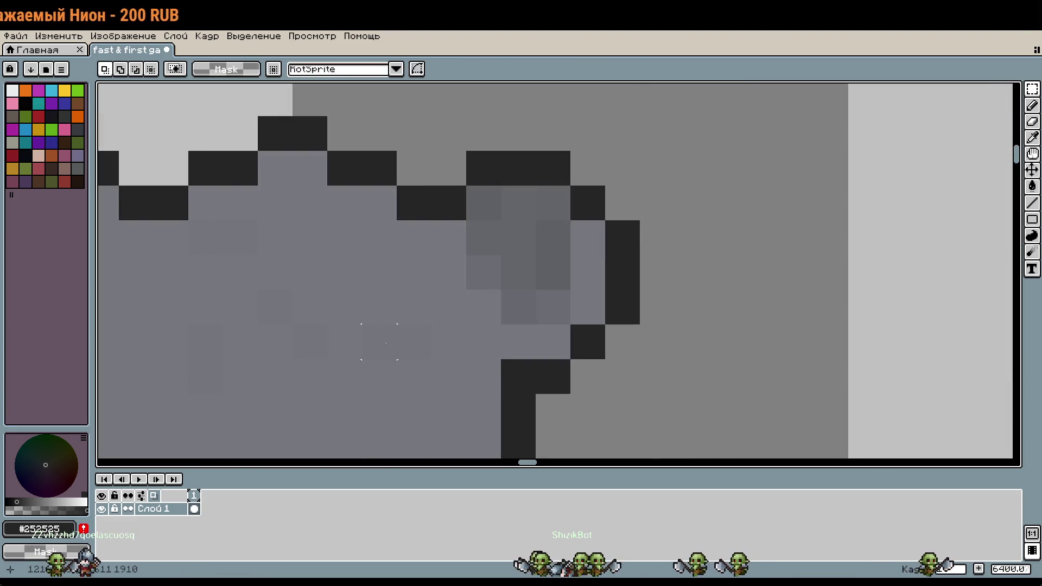
{"action": "scroll", "coordinate": [698, 298], "scroll_direction": "down", "scroll_amount": 2}
{"action": "scroll", "coordinate": [722, 320], "scroll_direction": "up", "scroll_amount": 2}
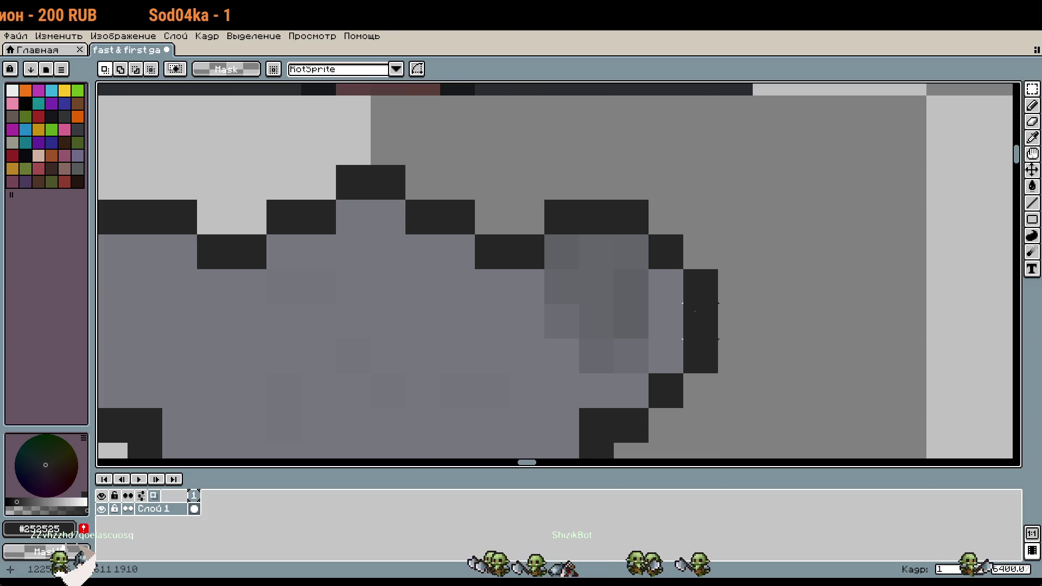
Sample the darker shading grey and add more dark pixels across the head
{"action": "left_click", "coordinate": [647, 296], "text": "alt"}
{"action": "left_click", "coordinate": [667, 321]}
{"action": "left_click", "coordinate": [666, 356]}
{"action": "left_click", "coordinate": [631, 391]}
{"action": "left_click_drag", "start_coordinate": [640, 375], "coordinate": [771, 349]}
{"action": "scroll", "coordinate": [771, 349], "scroll_direction": "down", "scroll_amount": 1}
Shift the shading patch near the right ear three pixels left
{"action": "key", "text": "m"}
{"action": "mouse_move", "coordinate": [698, 242]}
{"action": "left_mouse_down"}
{"action": "mouse_move", "coordinate": [722, 290]}
{"action": "mouse_move", "coordinate": [802, 372]}
{"action": "left_mouse_up"}
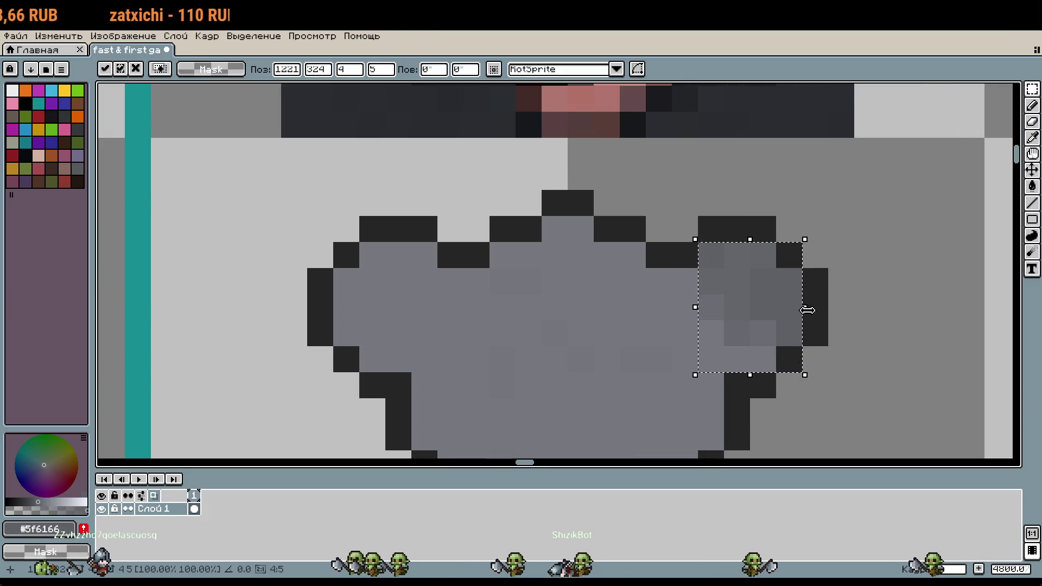
{"action": "left_click_drag", "start_coordinate": [703, 328], "coordinate": [241, 307]}
{"action": "key", "text": "Return"}
{"action": "scroll", "coordinate": [651, 339], "scroll_direction": "down", "scroll_amount": 4}
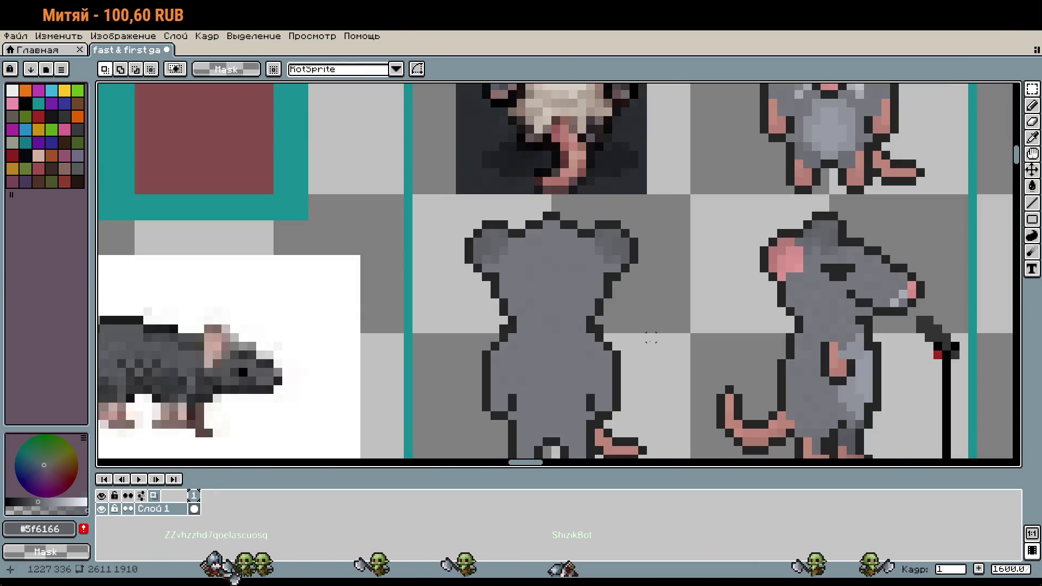
{"action": "scroll", "coordinate": [641, 347], "scroll_direction": "down", "scroll_amount": 2}
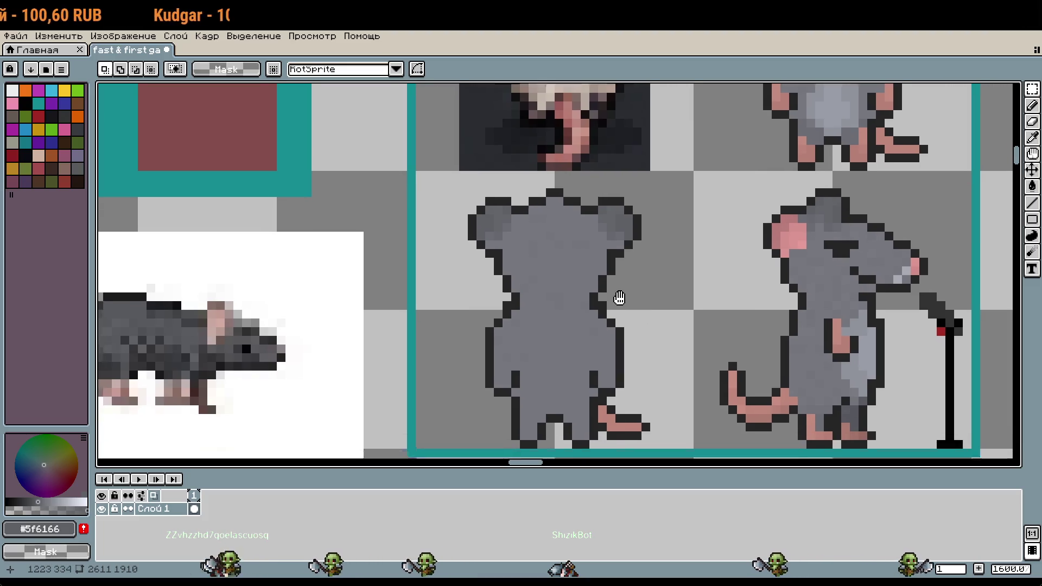
{"action": "scroll", "coordinate": [570, 431], "scroll_direction": "up", "scroll_amount": 1}
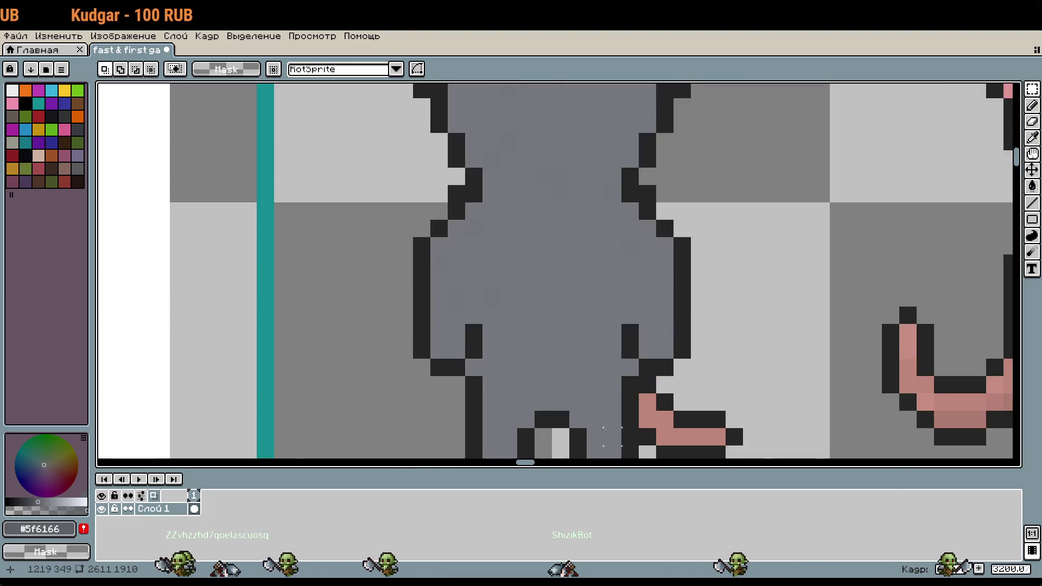
Marquee-select the front-view rat's arm
{"action": "left_click_drag", "start_coordinate": [634, 337], "coordinate": [721, 439]}
{"action": "scroll", "coordinate": [722, 439], "scroll_direction": "down", "scroll_amount": 2}
{"action": "scroll", "coordinate": [605, 266], "scroll_direction": "up", "scroll_amount": 2}
{"action": "scroll", "coordinate": [592, 259], "scroll_direction": "down", "scroll_amount": 1}
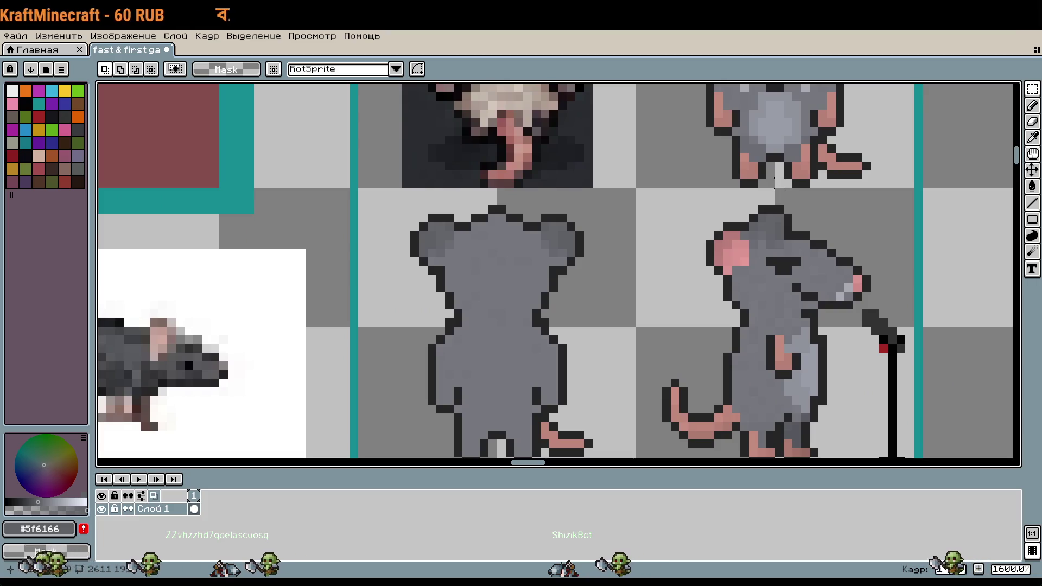
{"action": "mouse_move", "coordinate": [781, 183]}
{"action": "left_mouse_down"}
{"action": "mouse_move", "coordinate": [796, 235]}
{"action": "mouse_move", "coordinate": [752, 266]}
{"action": "left_mouse_up"}
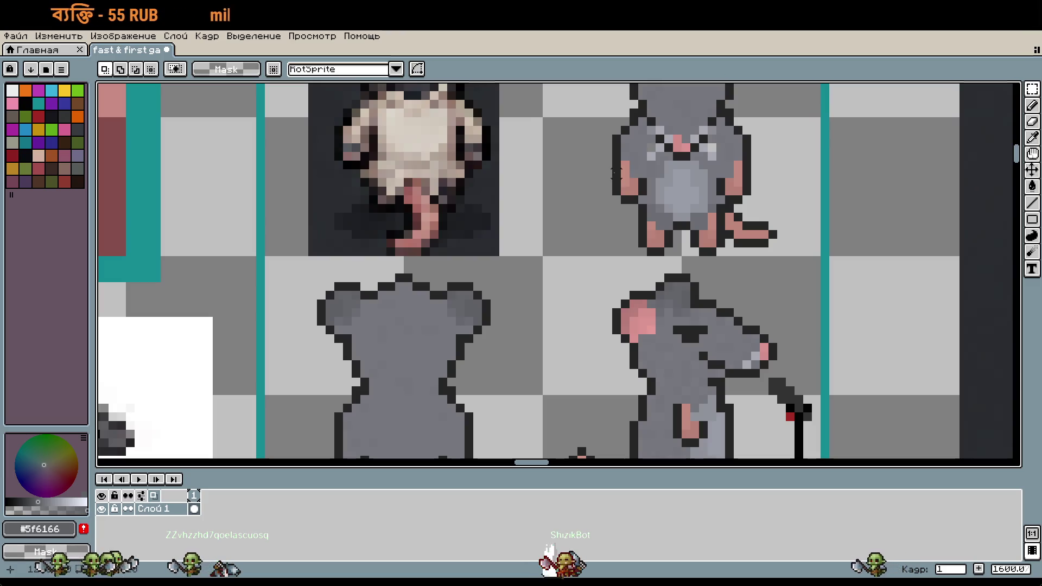
{"action": "left_click_drag", "start_coordinate": [612, 159], "coordinate": [754, 259]}
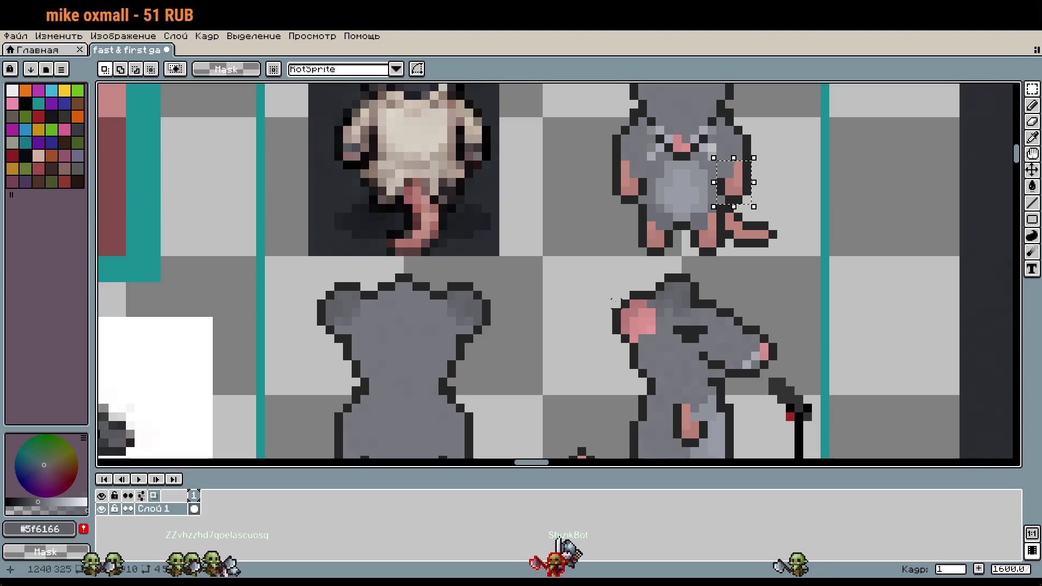
Place copies of the front rat's pink arm on the back-view rat's right and left sides
{"action": "scroll", "coordinate": [784, 103], "scroll_direction": "up", "scroll_amount": 3}
{"action": "mouse_move", "coordinate": [668, 261]}
{"action": "left_mouse_down"}
{"action": "mouse_move", "coordinate": [548, 271]}
{"action": "mouse_move", "coordinate": [668, 274]}
{"action": "left_mouse_up"}
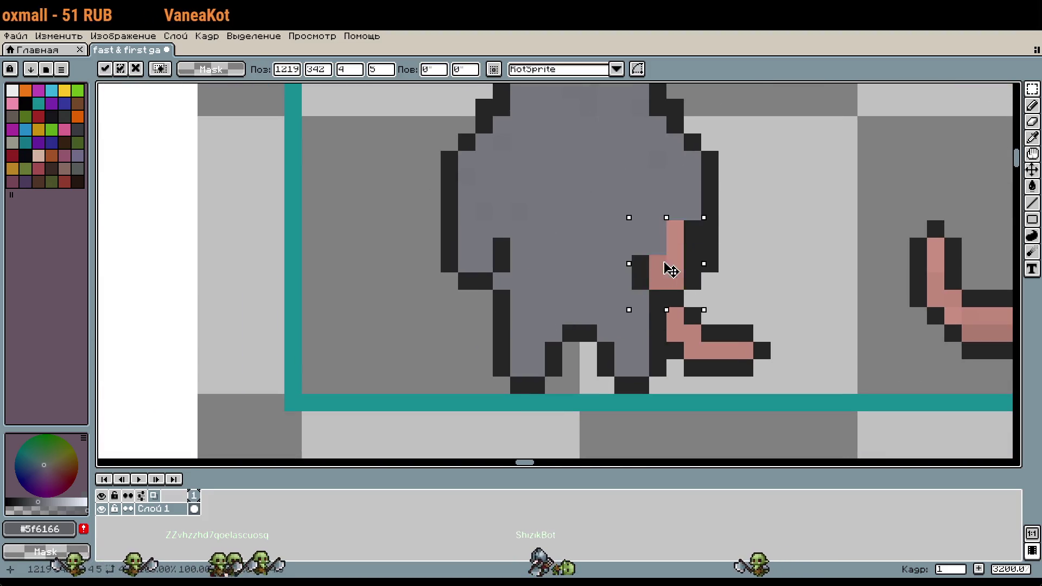
{"action": "scroll", "coordinate": [762, 229], "scroll_direction": "down", "scroll_amount": 5}
{"action": "scroll", "coordinate": [792, 234], "scroll_direction": "up", "scroll_amount": 4}
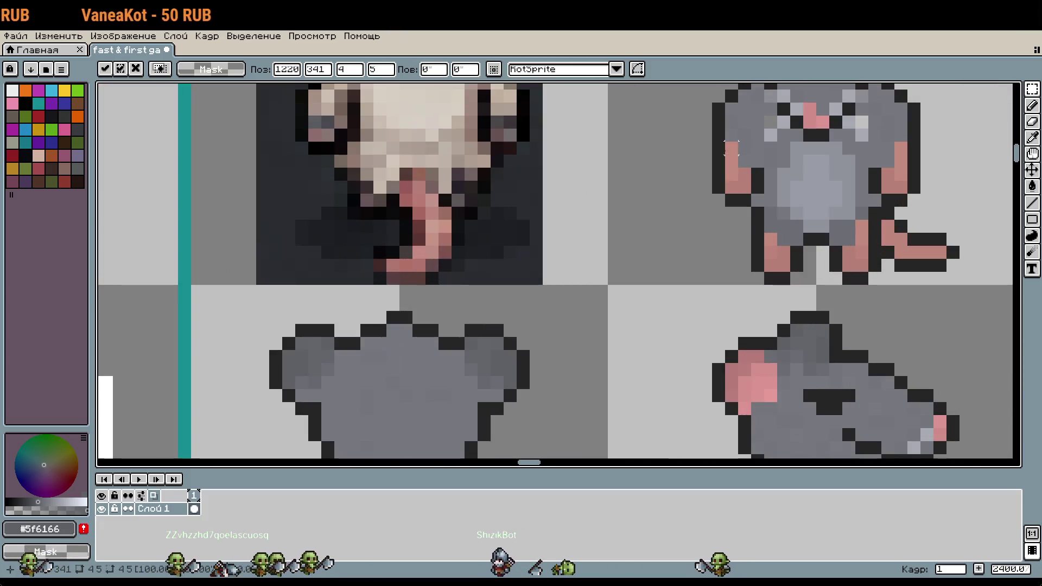
{"action": "key", "text": "Return"}
{"action": "scroll", "coordinate": [674, 227], "scroll_direction": "up", "scroll_amount": 4}
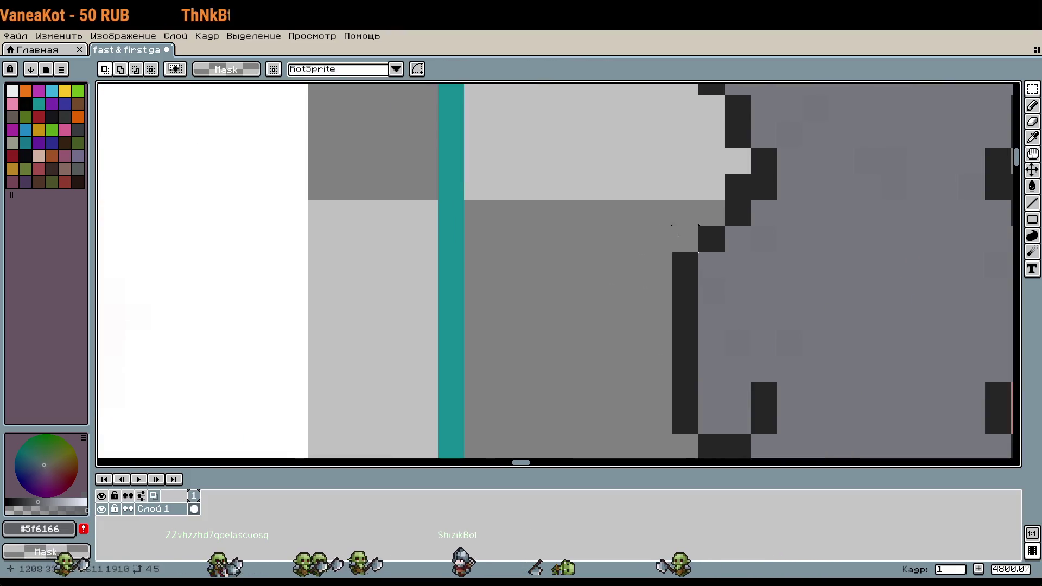
{"action": "key", "text": "ctrl+z"}
{"action": "left_click_drag", "start_coordinate": [577, 268], "coordinate": [679, 298]}
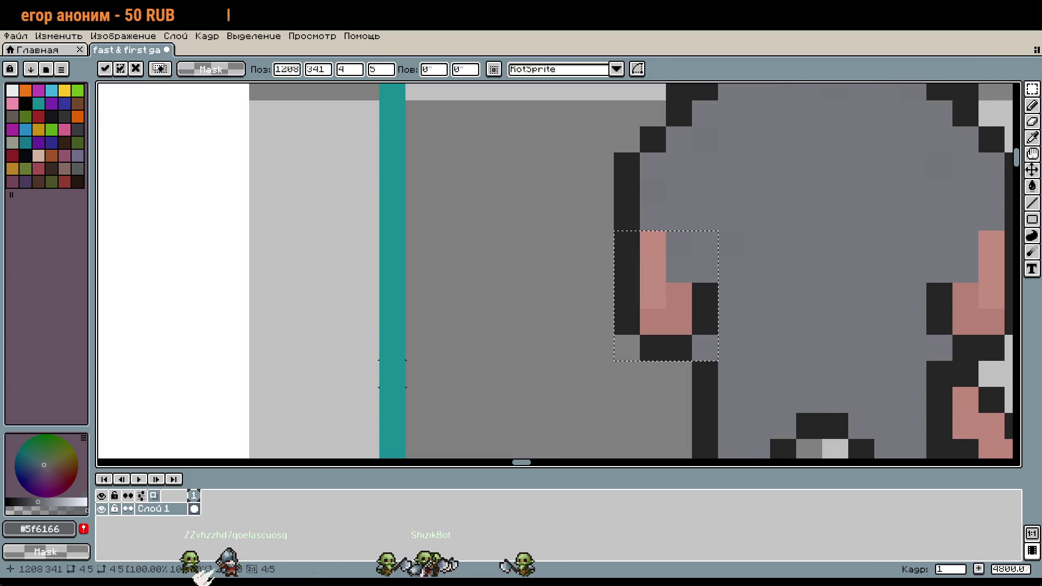
Select the back-view rat's feet and shift them one pixel left
{"action": "scroll", "coordinate": [752, 390], "scroll_direction": "down", "scroll_amount": 2}
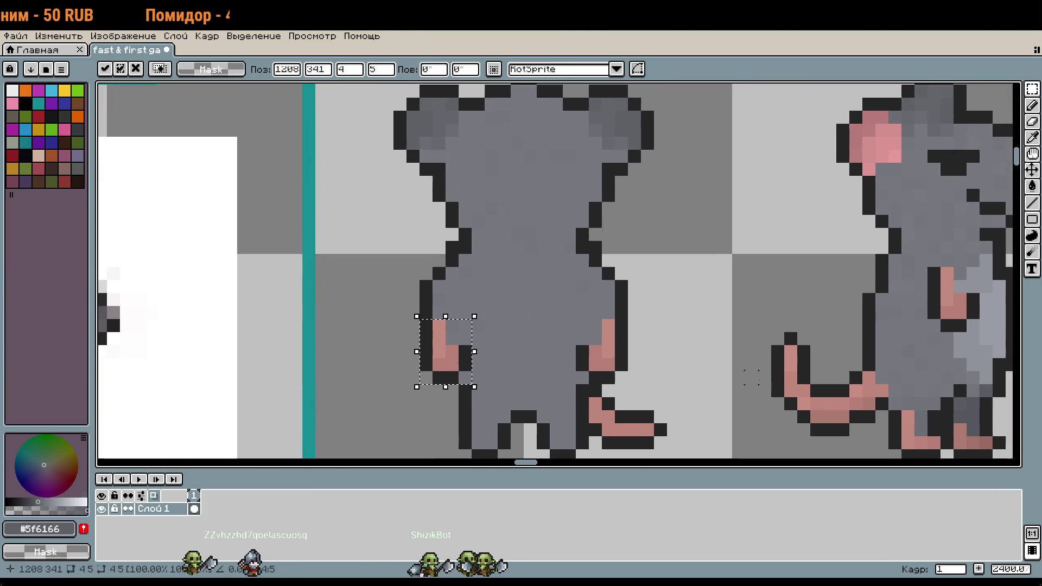
{"action": "scroll", "coordinate": [751, 390], "scroll_direction": "left", "scroll_amount": 5}
{"action": "mouse_move", "coordinate": [661, 192]}
{"action": "left_mouse_down"}
{"action": "mouse_move", "coordinate": [705, 238]}
{"action": "mouse_move", "coordinate": [754, 244]}
{"action": "left_mouse_up"}
{"action": "scroll", "coordinate": [577, 180], "scroll_direction": "up", "scroll_amount": 3}
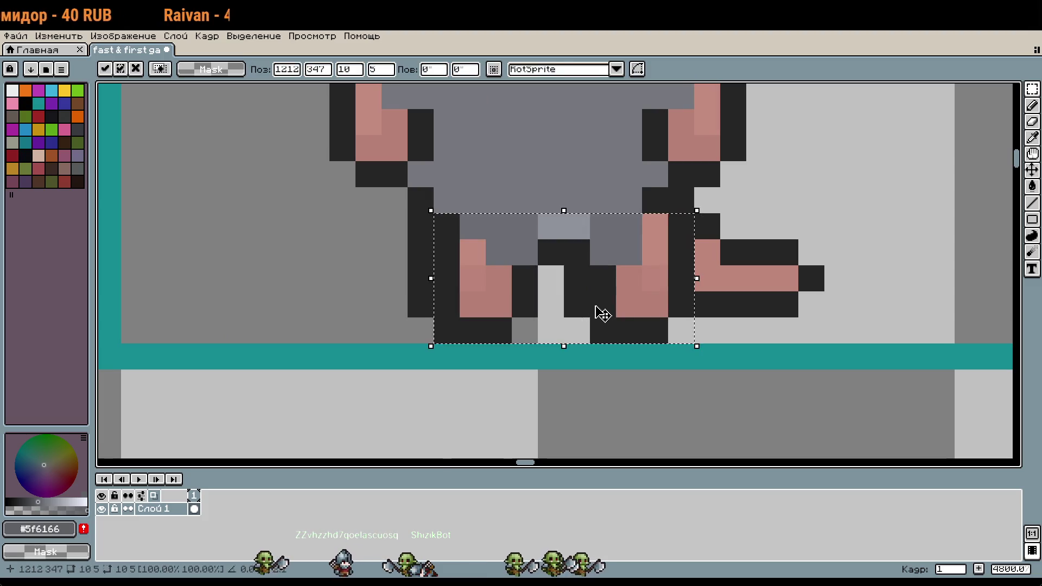
{"action": "key", "text": "Left"}
{"action": "key", "text": "Return"}
Eyedrop the main body grey and repaint a leg pixel with it
{"action": "scroll", "coordinate": [796, 274], "scroll_direction": "down", "scroll_amount": 3}
{"action": "scroll", "coordinate": [796, 274], "scroll_direction": "up", "scroll_amount": 3}
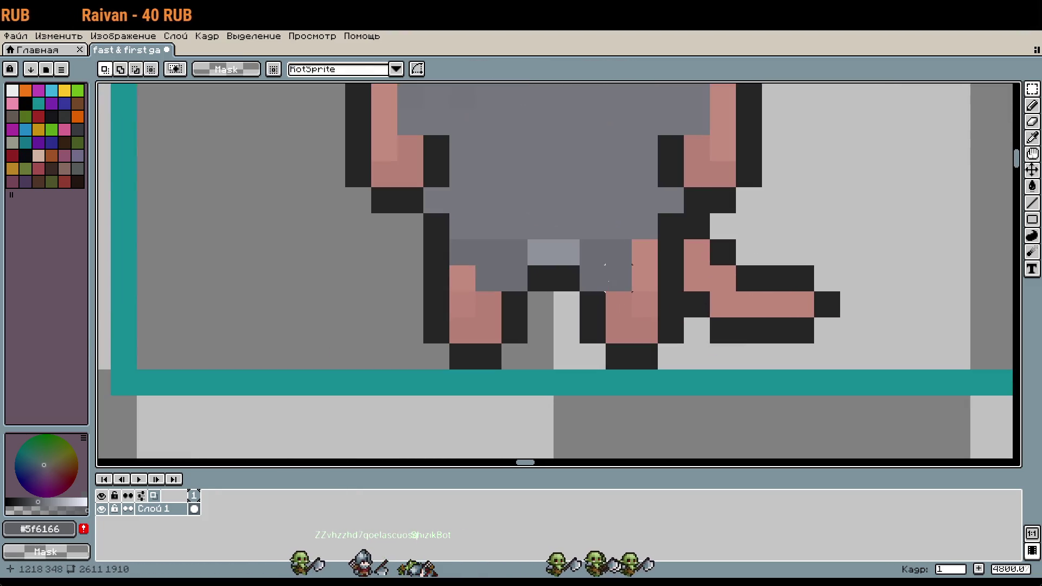
{"action": "key", "text": "i"}
{"action": "left_click", "coordinate": [543, 247]}
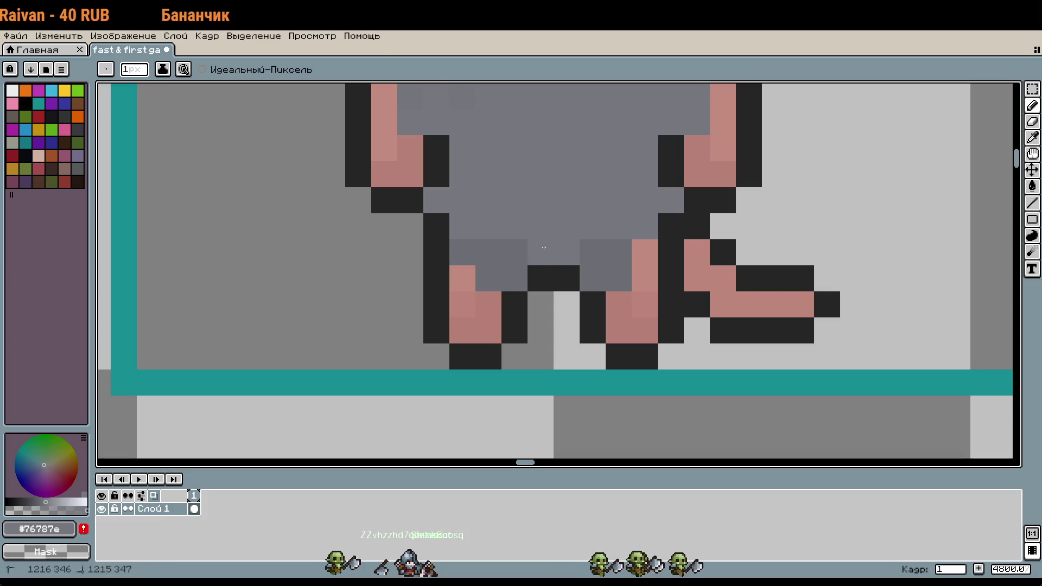
Cover the pink leg pixels with greys #76787e and #6b6d73, undoing one misplaced light pixel
{"action": "left_click", "coordinate": [604, 258]}
{"action": "left_click", "coordinate": [603, 274], "text": "alt"}
{"action": "left_click", "coordinate": [593, 252]}
{"action": "left_click", "coordinate": [643, 300]}
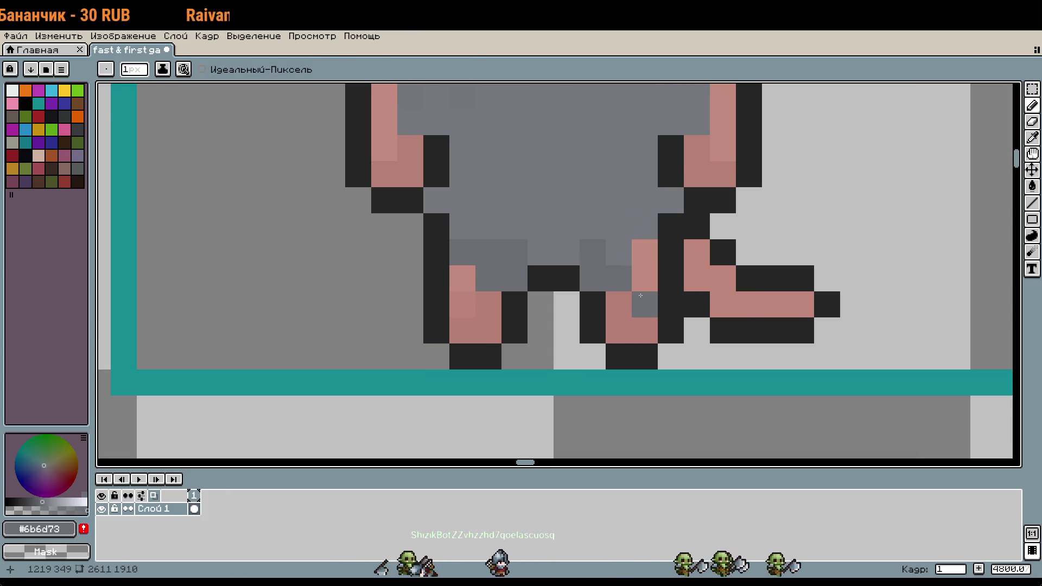
{"action": "left_click_drag", "start_coordinate": [619, 304], "coordinate": [645, 253]}
{"action": "left_click", "coordinate": [493, 303]}
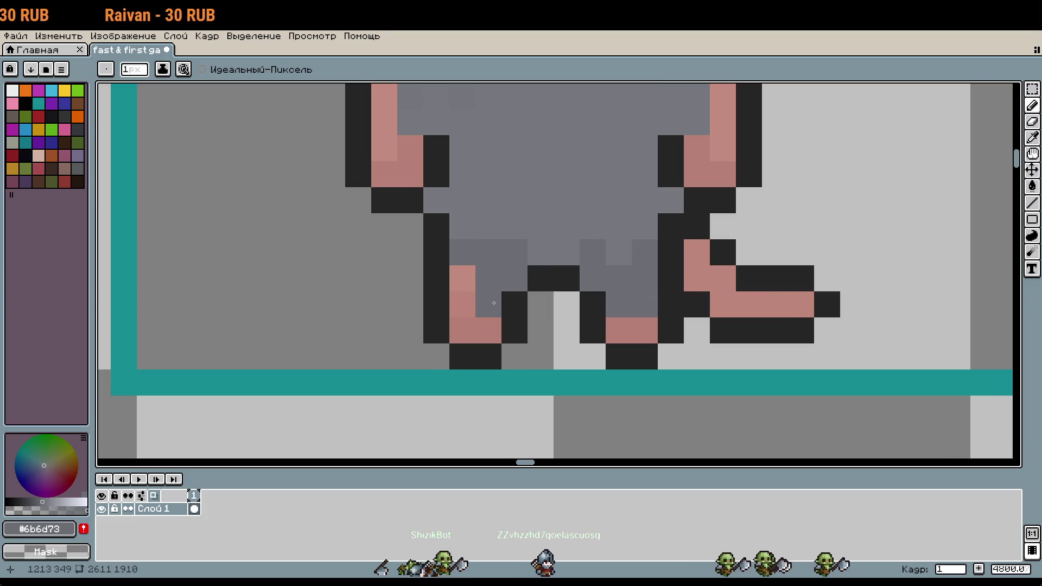
{"action": "left_click", "coordinate": [463, 304]}
{"action": "left_click", "coordinate": [459, 279]}
{"action": "left_click", "coordinate": [542, 251]}
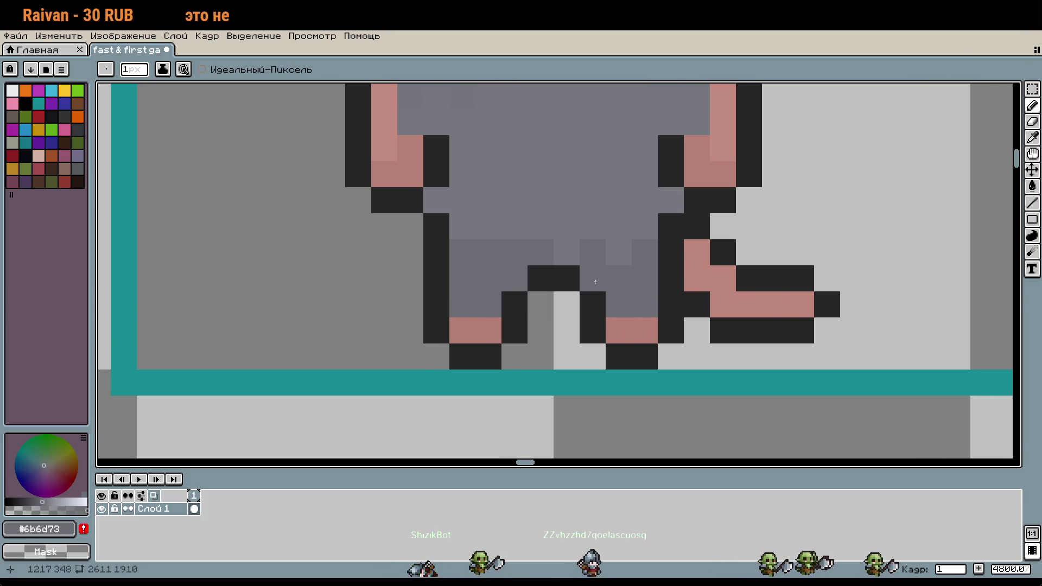
{"action": "left_click", "coordinate": [528, 216], "text": "alt"}
{"action": "left_click", "coordinate": [488, 274]}
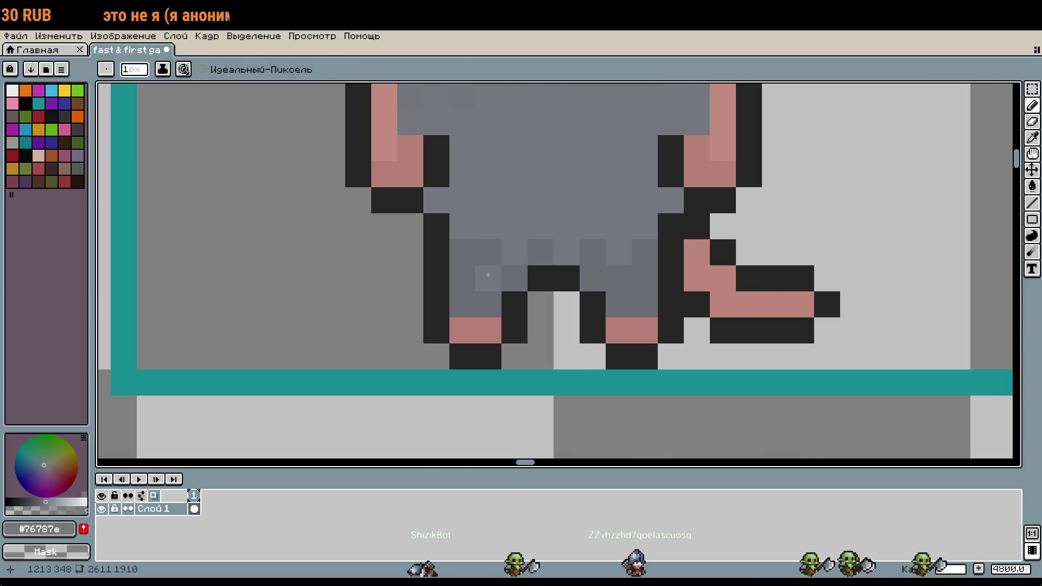
{"action": "key", "text": "ctrl+z"}
{"action": "left_click", "coordinate": [468, 260]}
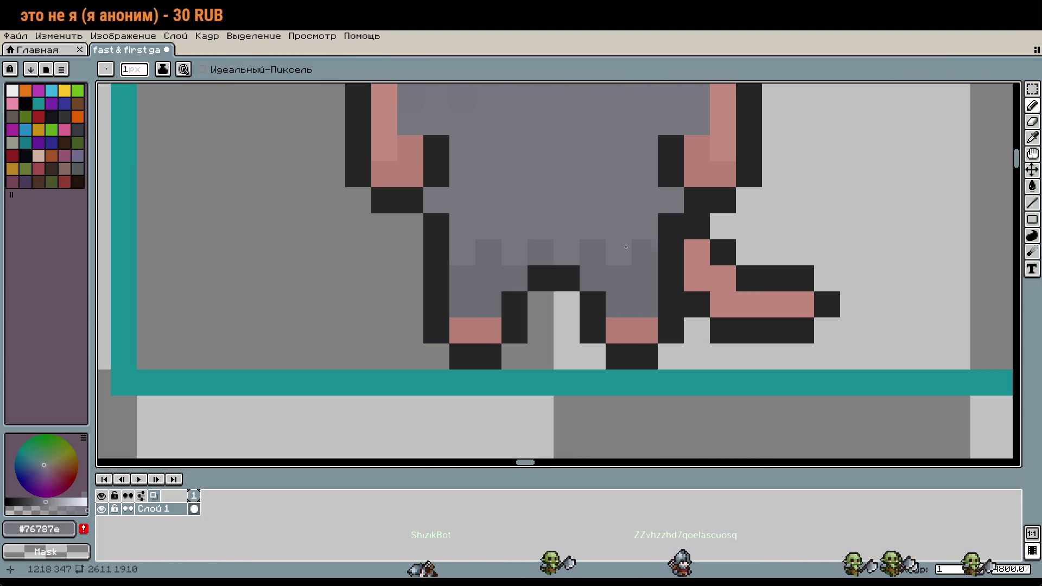
Paint grey over the pink on the right arm, then eyedrop the paw pink
{"action": "left_click_drag", "start_coordinate": [636, 259], "coordinate": [683, 381]}
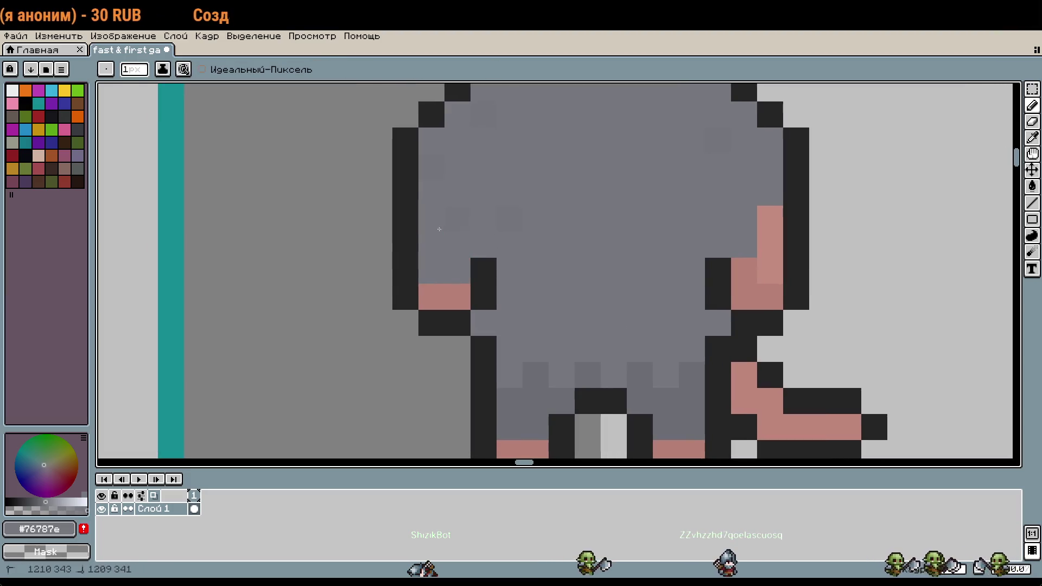
{"action": "mouse_move", "coordinate": [716, 269]}
{"action": "left_mouse_down"}
{"action": "mouse_move", "coordinate": [766, 228]}
{"action": "mouse_move", "coordinate": [770, 271]}
{"action": "mouse_move", "coordinate": [799, 301]}
{"action": "mouse_move", "coordinate": [761, 327]}
{"action": "left_mouse_up"}
{"action": "scroll", "coordinate": [770, 271], "scroll_direction": "down", "scroll_amount": 3}
{"action": "scroll", "coordinate": [761, 327], "scroll_direction": "up", "scroll_amount": 5}
{"action": "left_click", "coordinate": [613, 234], "text": "alt"}
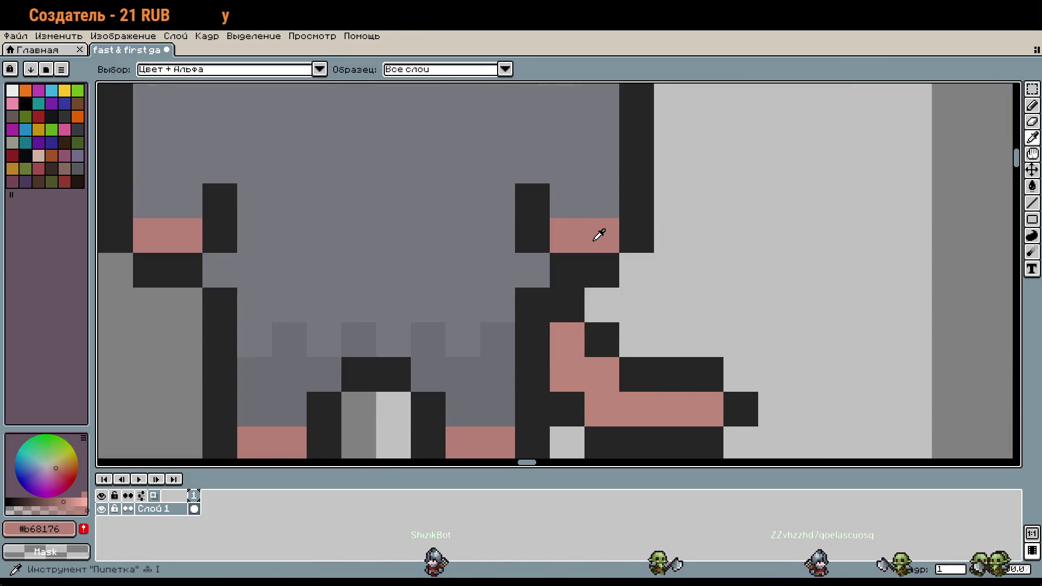
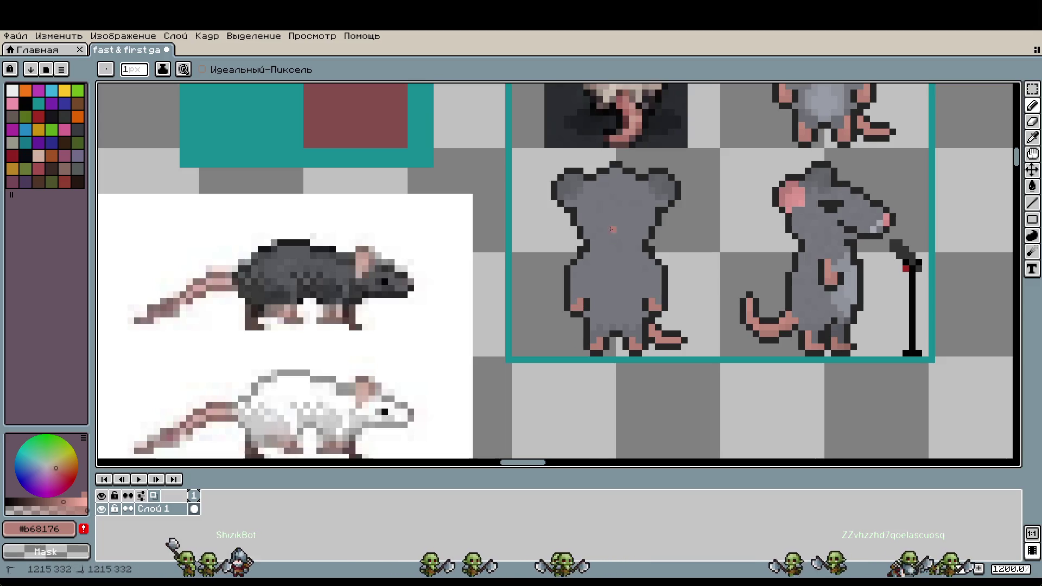
Try drawing a darker #68696f stripe down the back rat's body, undoing each attempt
{"action": "left_click_drag", "start_coordinate": [614, 229], "coordinate": [624, 305]}
{"action": "key", "text": "ctrl+z"}
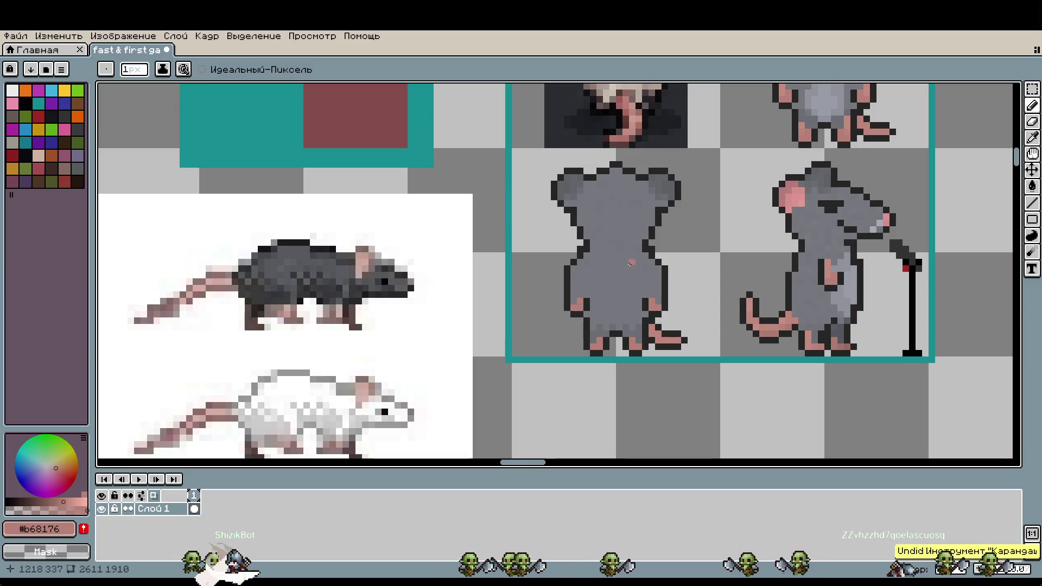
{"action": "scroll", "coordinate": [631, 256], "scroll_direction": "up", "scroll_amount": 2}
{"action": "left_click", "coordinate": [593, 302], "text": "alt"}
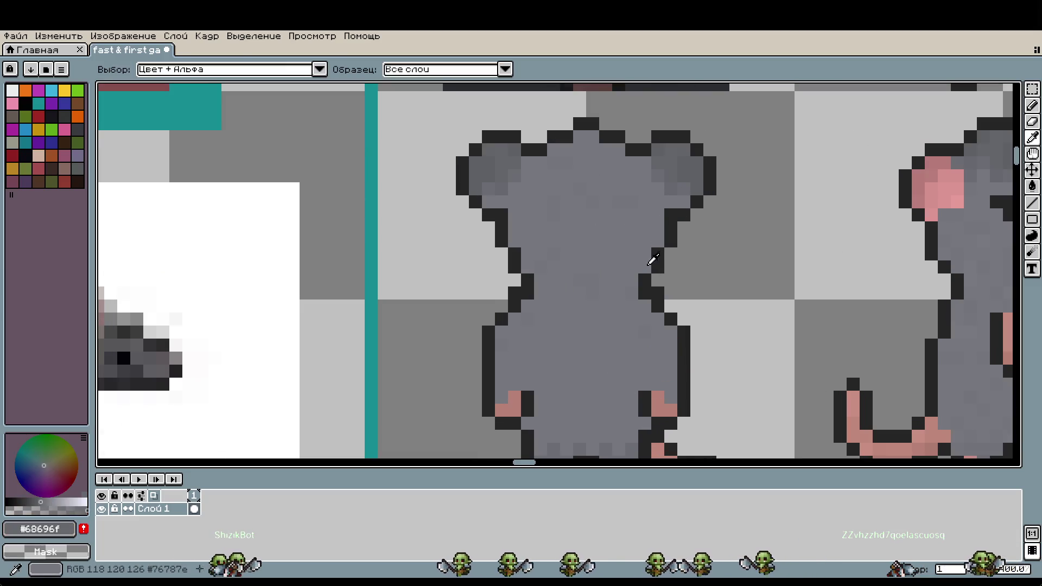
{"action": "left_click_drag", "start_coordinate": [586, 252], "coordinate": [586, 333]}
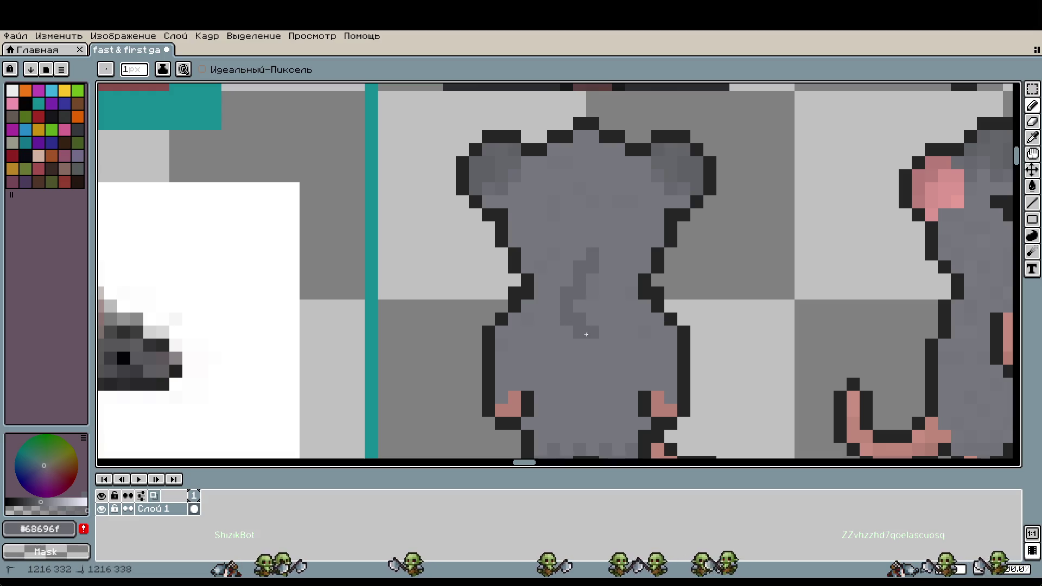
{"action": "key", "text": "ctrl+z"}
{"action": "left_click_drag", "start_coordinate": [579, 239], "coordinate": [583, 371]}
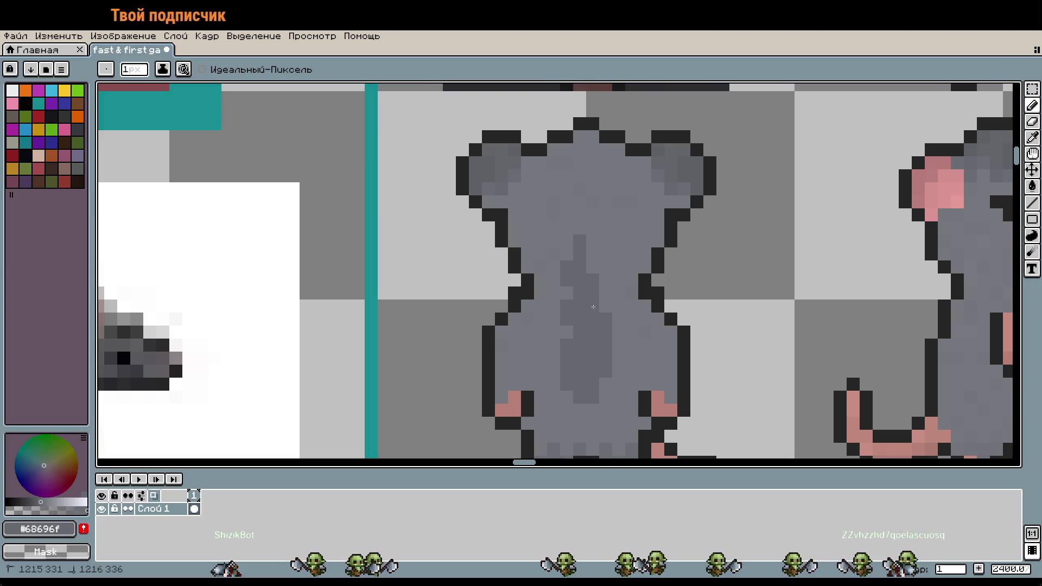
{"action": "key", "text": "ctrl+z"}
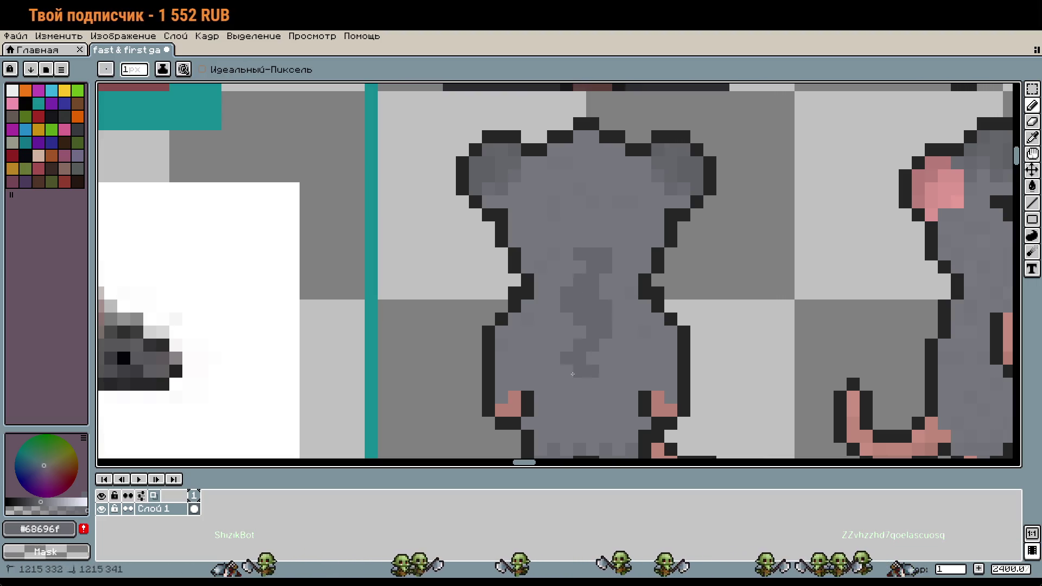
Marquee-select the back rat's pink tail piece and shift it centred beneath the body
{"action": "scroll", "coordinate": [648, 311], "scroll_direction": "down", "scroll_amount": 3}
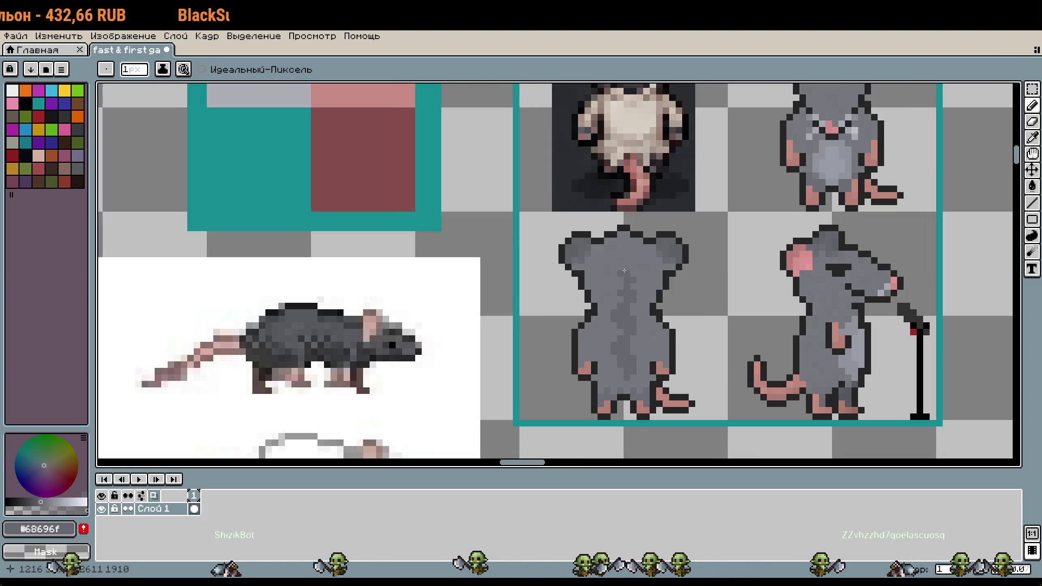
{"action": "scroll", "coordinate": [710, 343], "scroll_direction": "down", "scroll_amount": 1}
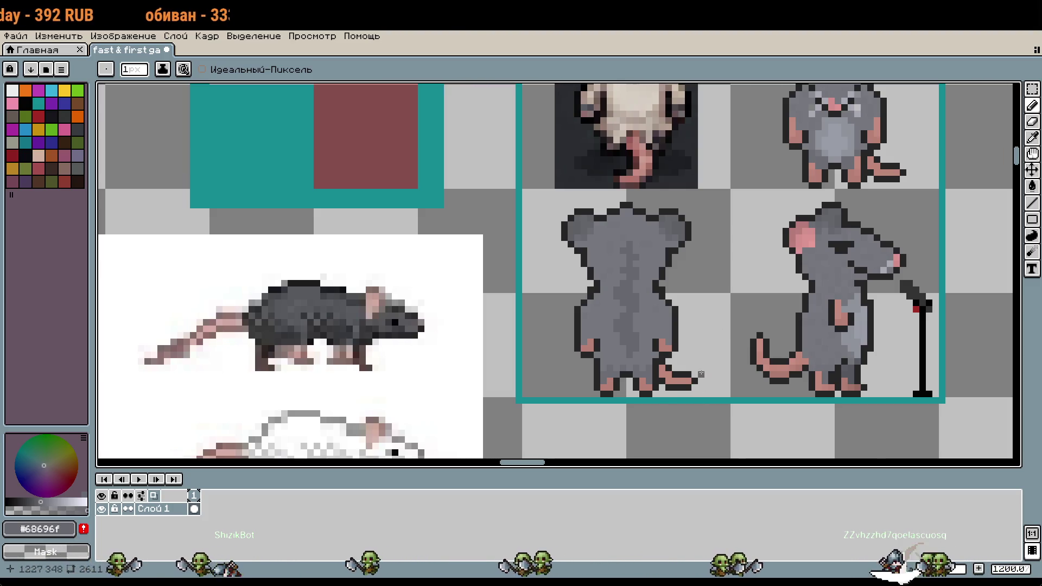
{"action": "scroll", "coordinate": [701, 374], "scroll_direction": "up", "scroll_amount": 1}
{"action": "key", "text": "m"}
{"action": "mouse_move", "coordinate": [617, 358]}
{"action": "left_mouse_down"}
{"action": "mouse_move", "coordinate": [688, 402]}
{"action": "mouse_move", "coordinate": [614, 400]}
{"action": "mouse_move", "coordinate": [793, 393]}
{"action": "left_mouse_up"}
Commit the moved piece and paint one grey foot pixel with outline colour #252525
{"action": "left_click", "coordinate": [659, 400]}
{"action": "scroll", "coordinate": [659, 400], "scroll_direction": "up", "scroll_amount": 3}
{"action": "key", "text": "b"}
{"action": "left_click", "coordinate": [619, 321], "text": "alt"}
{"action": "left_click", "coordinate": [587, 310]}
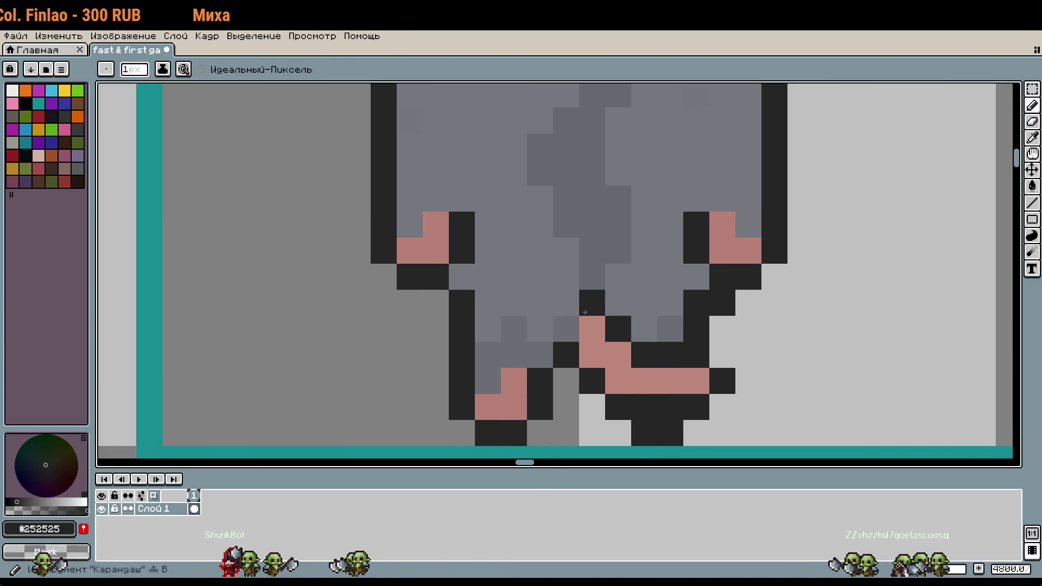
Sample body grey #74767c as foreground and #76787c as background colour
{"action": "scroll", "coordinate": [659, 347], "scroll_direction": "down", "scroll_amount": 3}
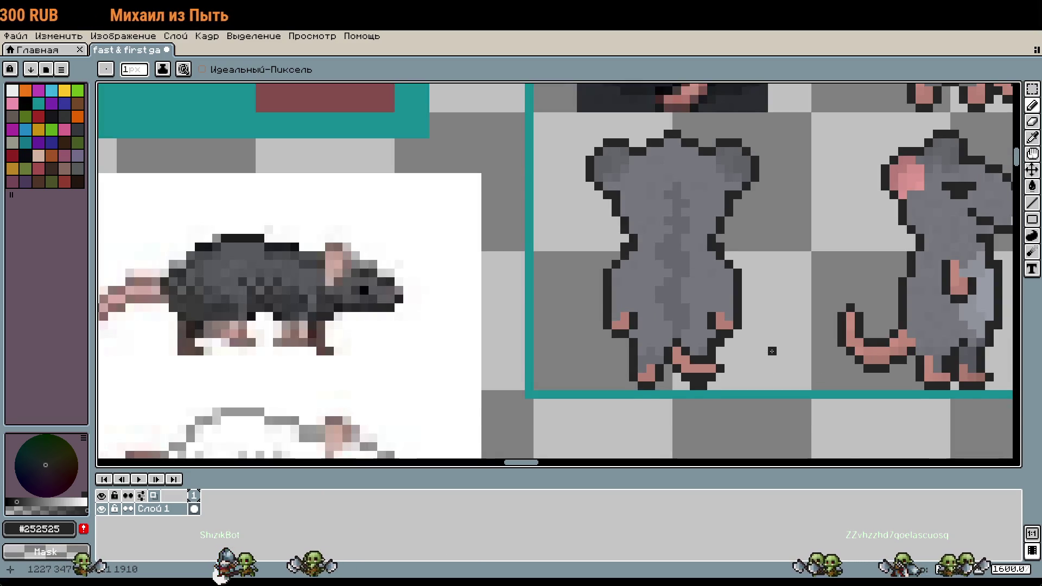
{"action": "left_click_drag", "start_coordinate": [772, 351], "coordinate": [751, 376]}
{"action": "scroll", "coordinate": [750, 373], "scroll_direction": "down", "scroll_amount": 2}
{"action": "scroll", "coordinate": [711, 361], "scroll_direction": "up", "scroll_amount": 1}
{"action": "scroll", "coordinate": [715, 363], "scroll_direction": "up", "scroll_amount": 3}
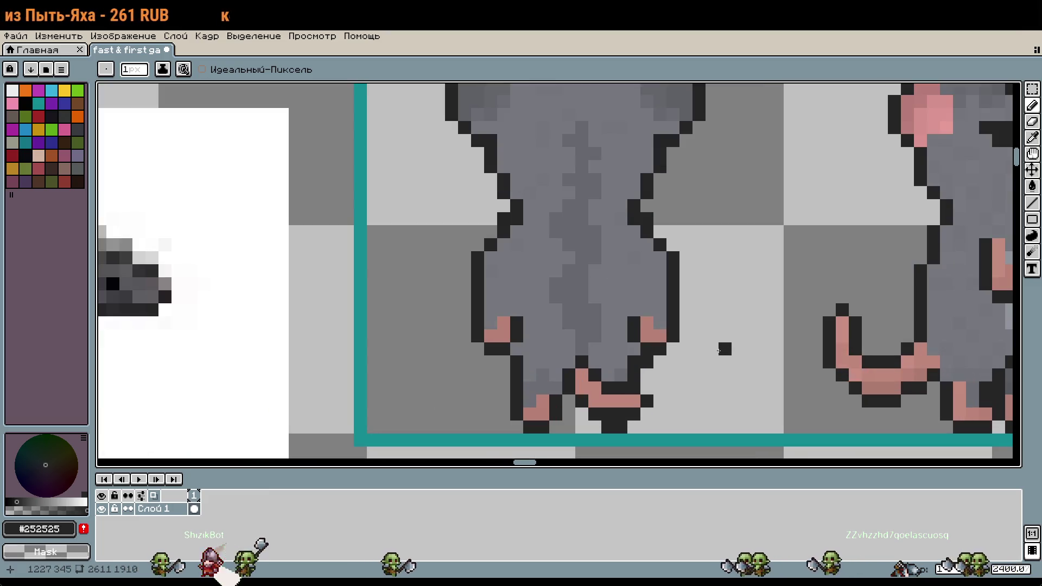
{"action": "scroll", "coordinate": [722, 343], "scroll_direction": "up", "scroll_amount": 3}
{"action": "left_click_drag", "start_coordinate": [665, 326], "coordinate": [810, 414]}
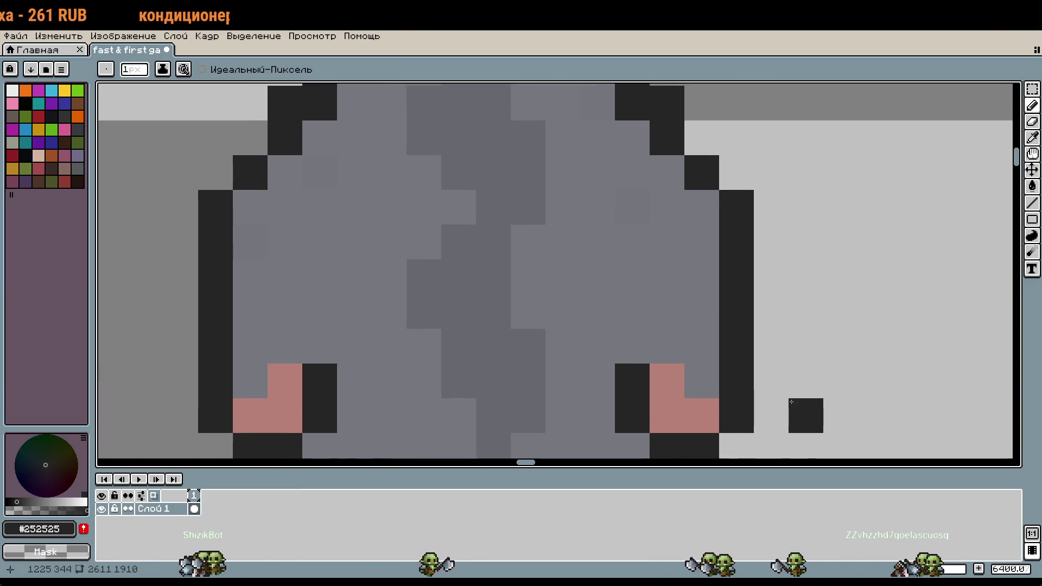
{"action": "key", "text": "i"}
{"action": "left_click", "coordinate": [638, 203], "text": "alt"}
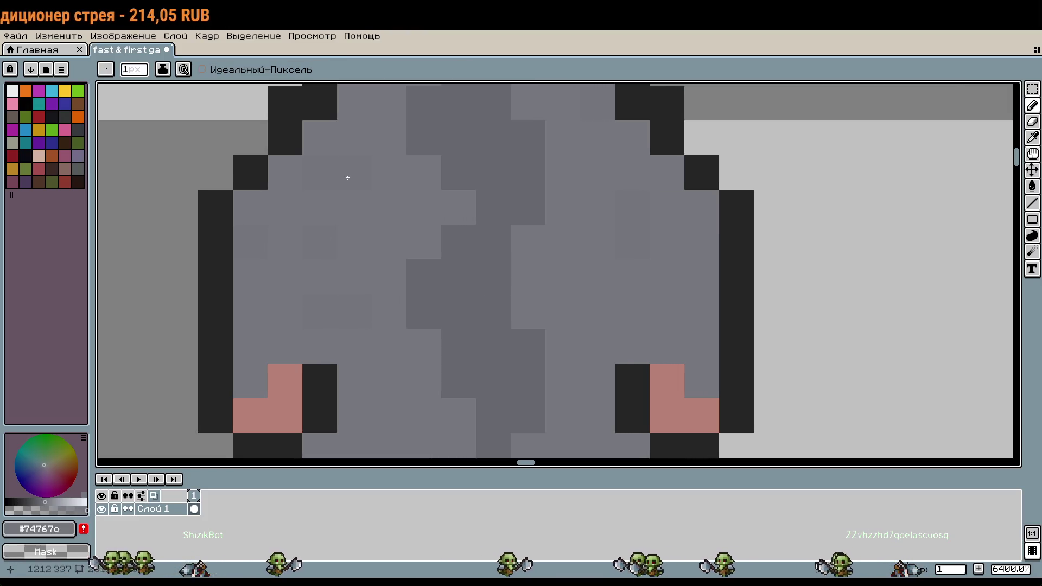
{"action": "right_click", "coordinate": [380, 205], "text": "alt"}
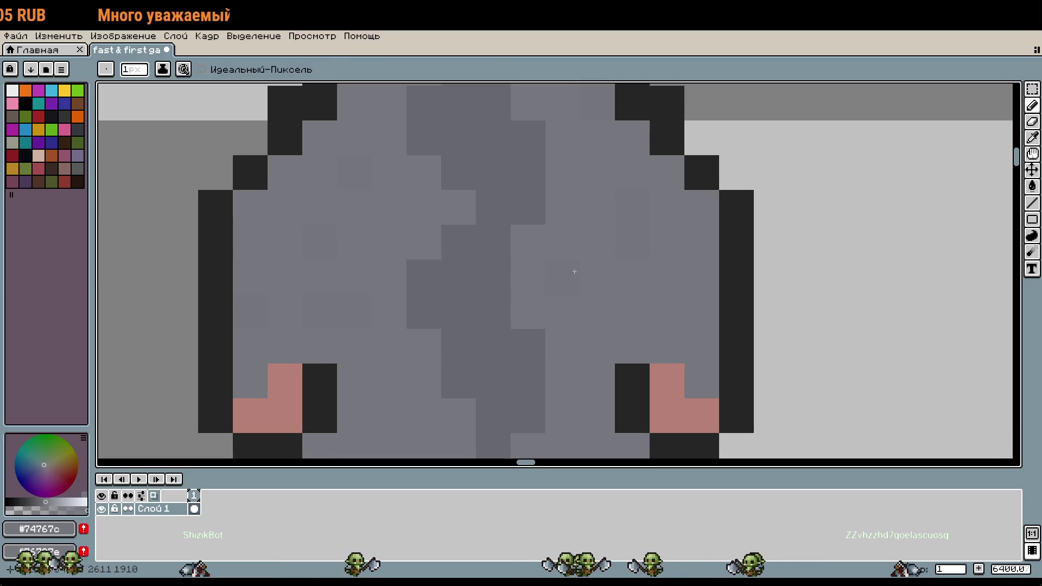
{"action": "scroll", "coordinate": [570, 272], "scroll_direction": "down", "scroll_amount": 2}
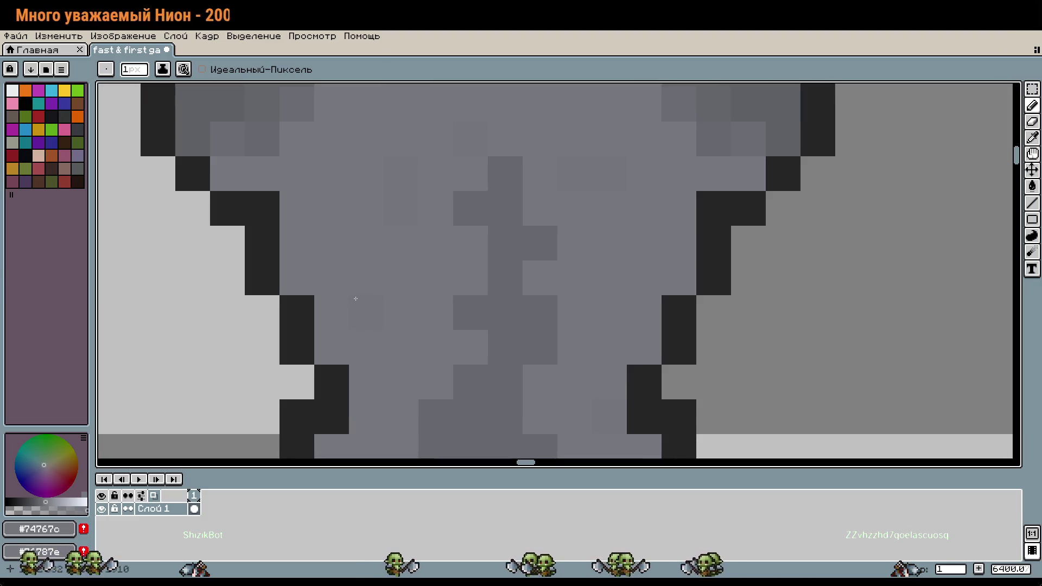
{"action": "scroll", "coordinate": [412, 283], "scroll_direction": "up", "scroll_amount": 2}
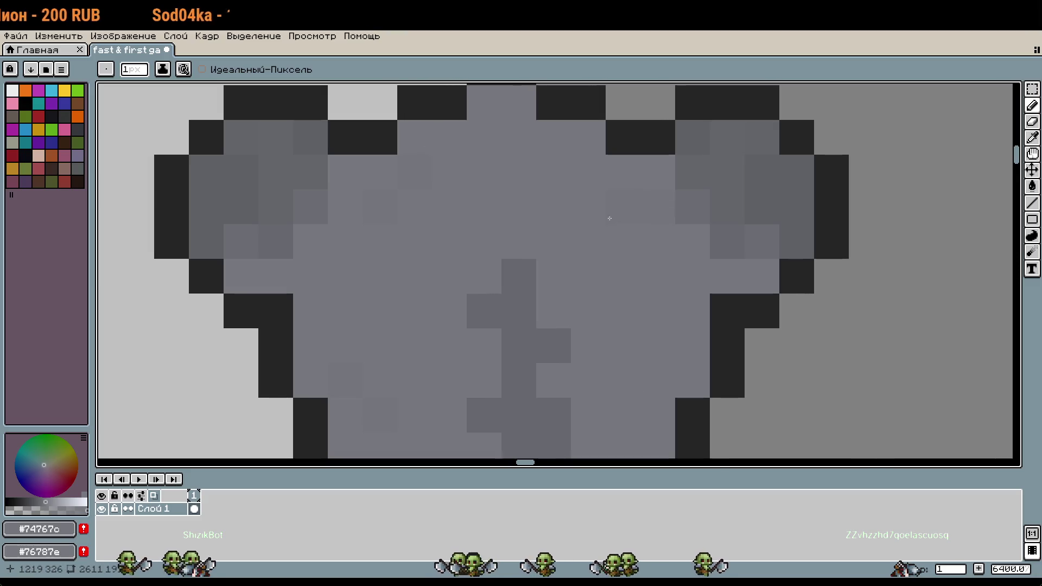
{"action": "scroll", "coordinate": [639, 372], "scroll_direction": "up", "scroll_amount": 2}
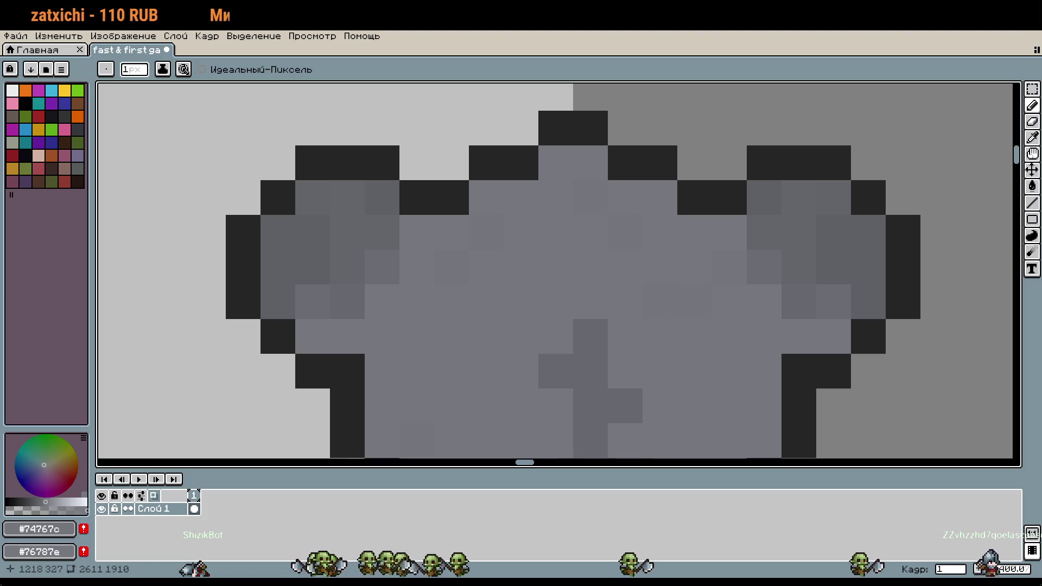
{"action": "scroll", "coordinate": [621, 351], "scroll_direction": "down", "scroll_amount": 3}
{"action": "scroll", "coordinate": [620, 351], "scroll_direction": "up", "scroll_amount": 3}
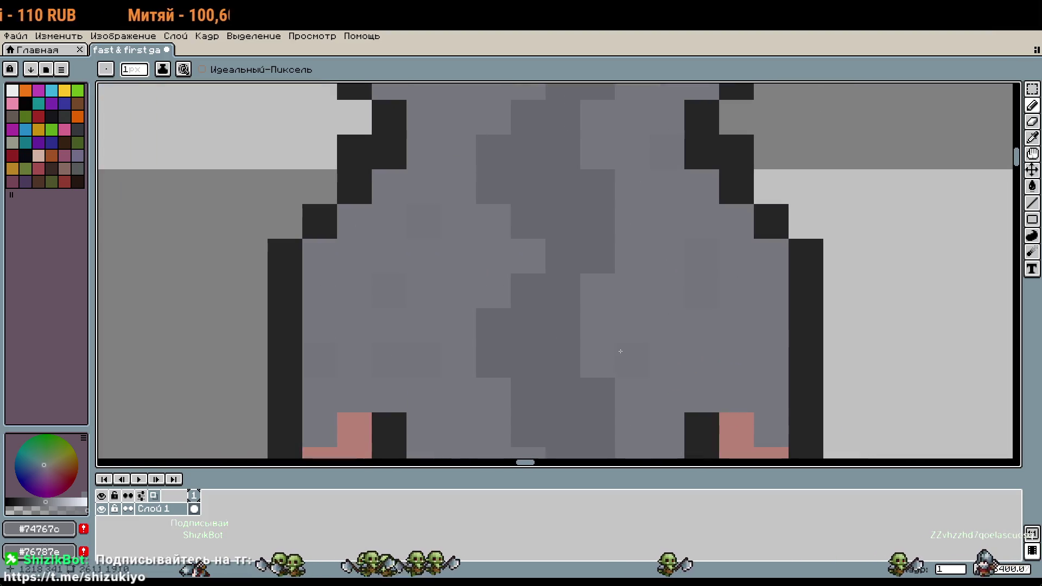
{"action": "scroll", "coordinate": [643, 339], "scroll_direction": "down", "scroll_amount": 5}
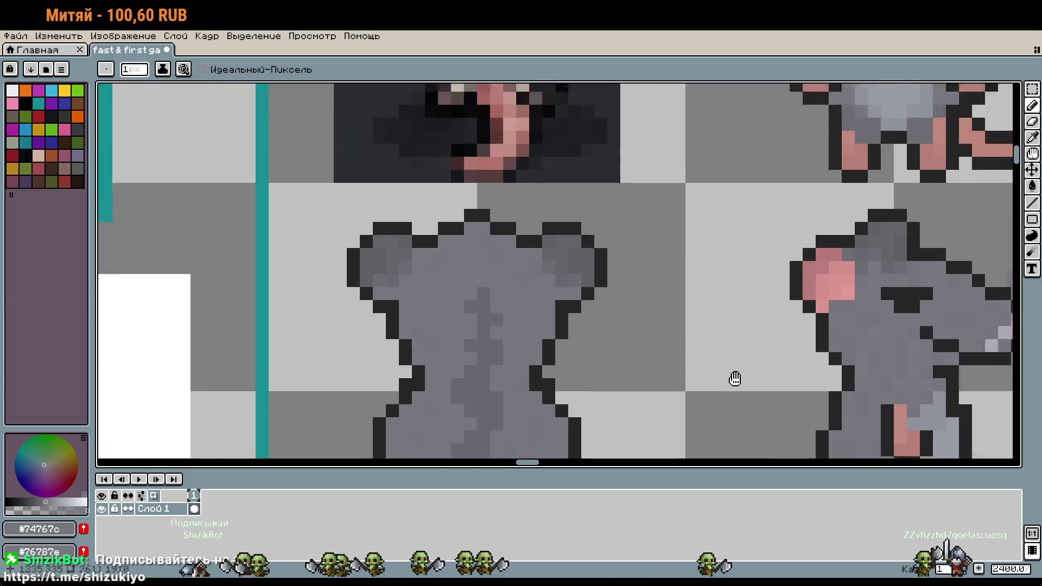
{"action": "scroll", "coordinate": [663, 325], "scroll_direction": "down", "scroll_amount": 1}
{"action": "scroll", "coordinate": [705, 286], "scroll_direction": "down", "scroll_amount": 1}
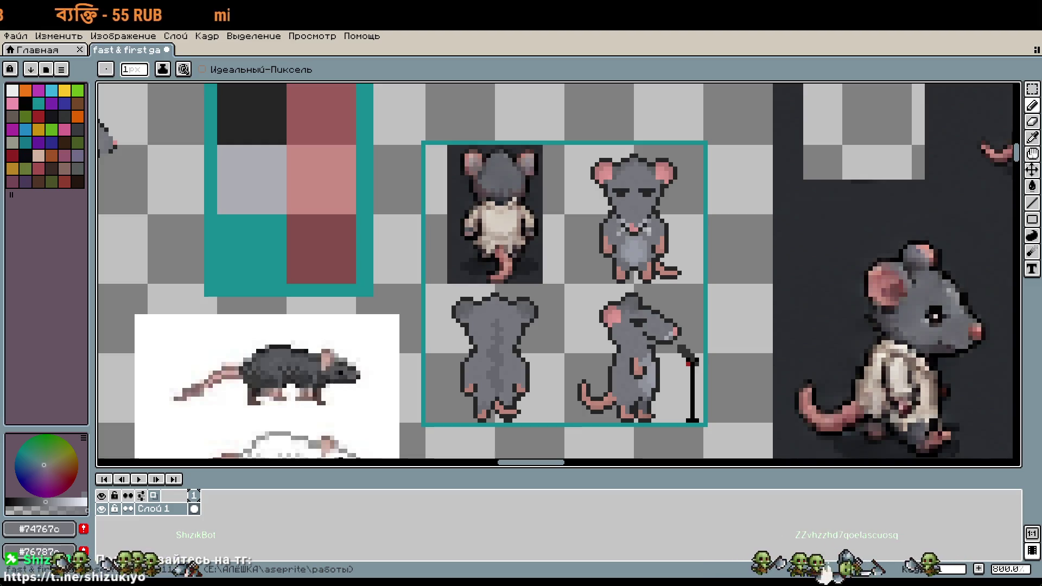
Sample the darker stripe grey #68696f from the back rat's spine
{"action": "scroll", "coordinate": [562, 368], "scroll_direction": "up", "scroll_amount": 5}
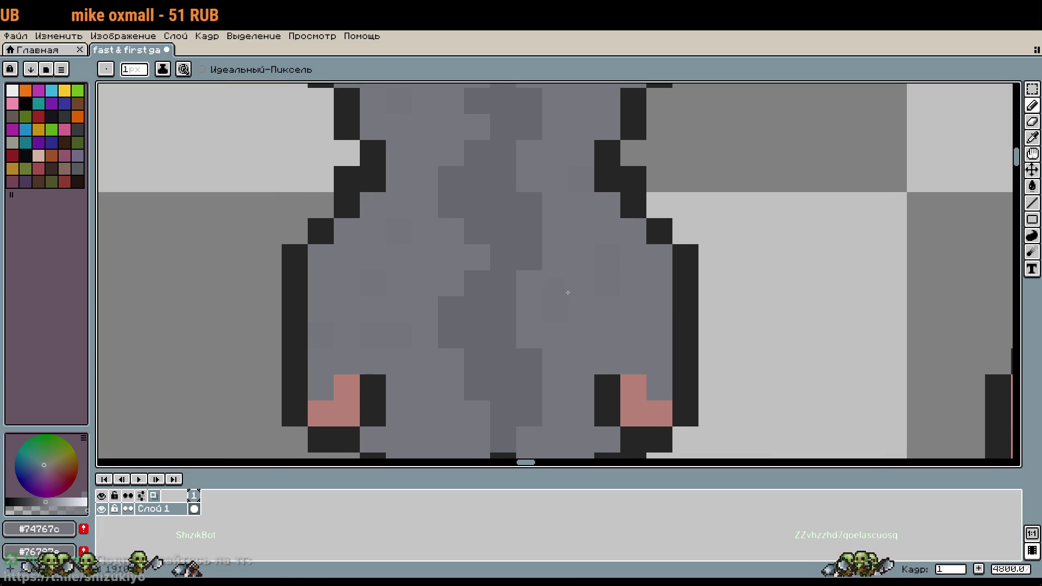
{"action": "left_click", "coordinate": [530, 231], "text": "alt"}
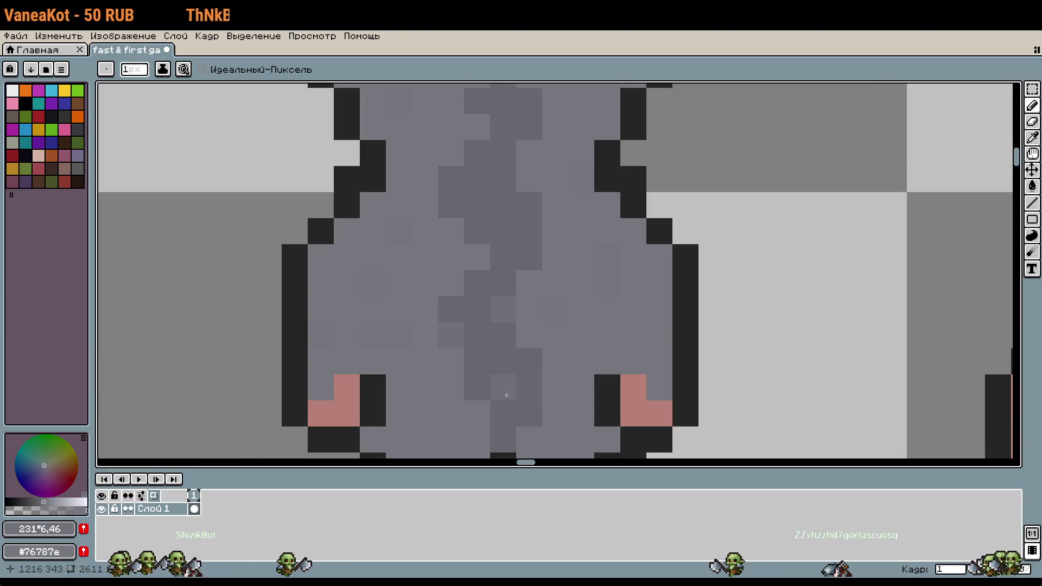
{"action": "scroll", "coordinate": [529, 407], "scroll_direction": "down", "scroll_amount": 2}
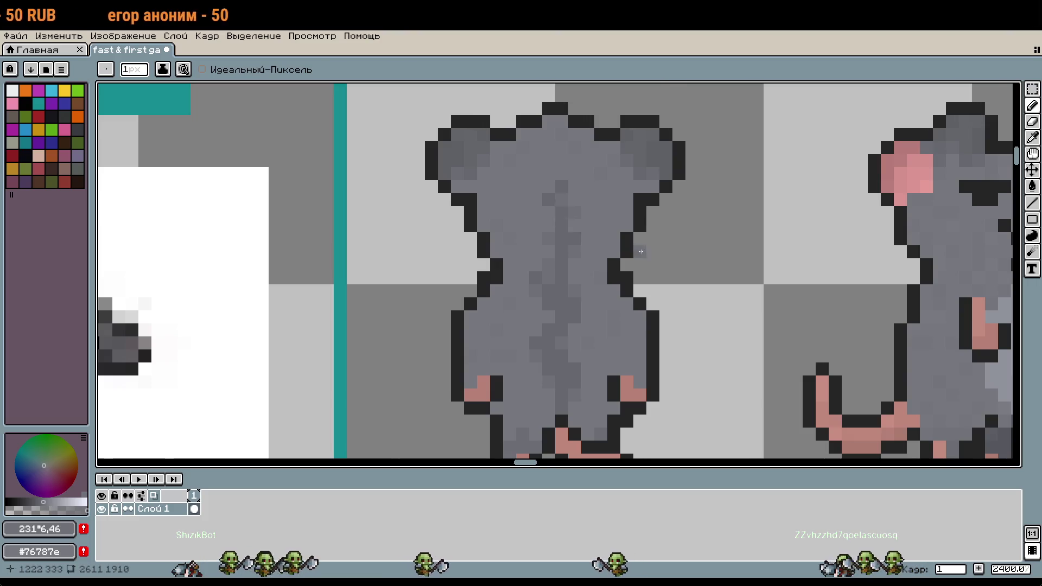
{"action": "scroll", "coordinate": [647, 343], "scroll_direction": "down", "scroll_amount": 1}
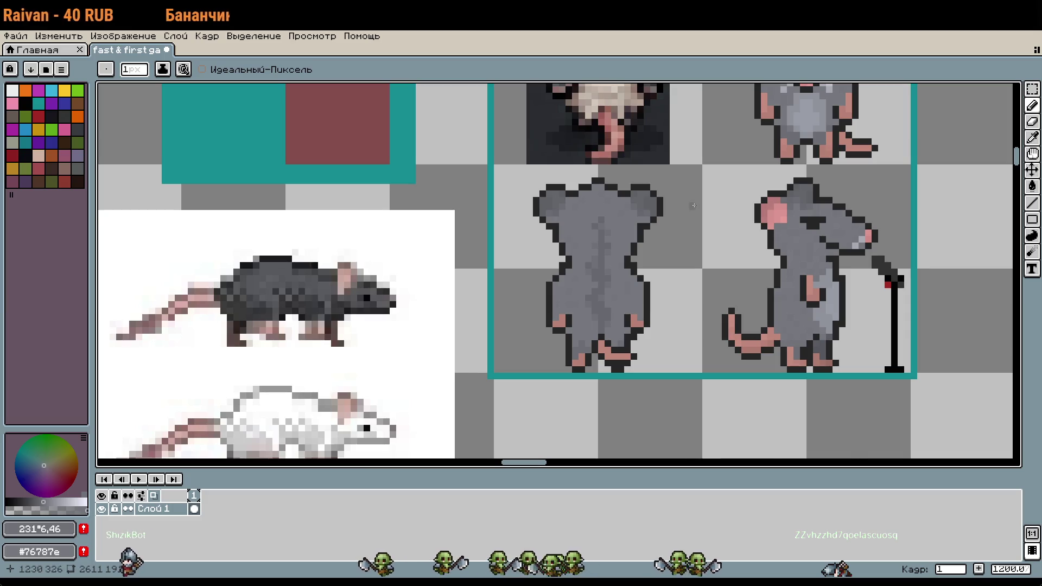
{"action": "scroll", "coordinate": [694, 207], "scroll_direction": "up", "scroll_amount": 3}
Nudge the back rat's ear pixels: one ear left, the other one pixel right and down
{"action": "key", "text": "m"}
{"action": "mouse_move", "coordinate": [604, 223]}
{"action": "left_mouse_down"}
{"action": "mouse_move", "coordinate": [702, 298]}
{"action": "mouse_move", "coordinate": [699, 317]}
{"action": "mouse_move", "coordinate": [684, 300]}
{"action": "mouse_move", "coordinate": [682, 310]}
{"action": "left_mouse_up"}
{"action": "key", "text": "Return"}
{"action": "scroll", "coordinate": [748, 385], "scroll_direction": "left", "scroll_amount": 2}
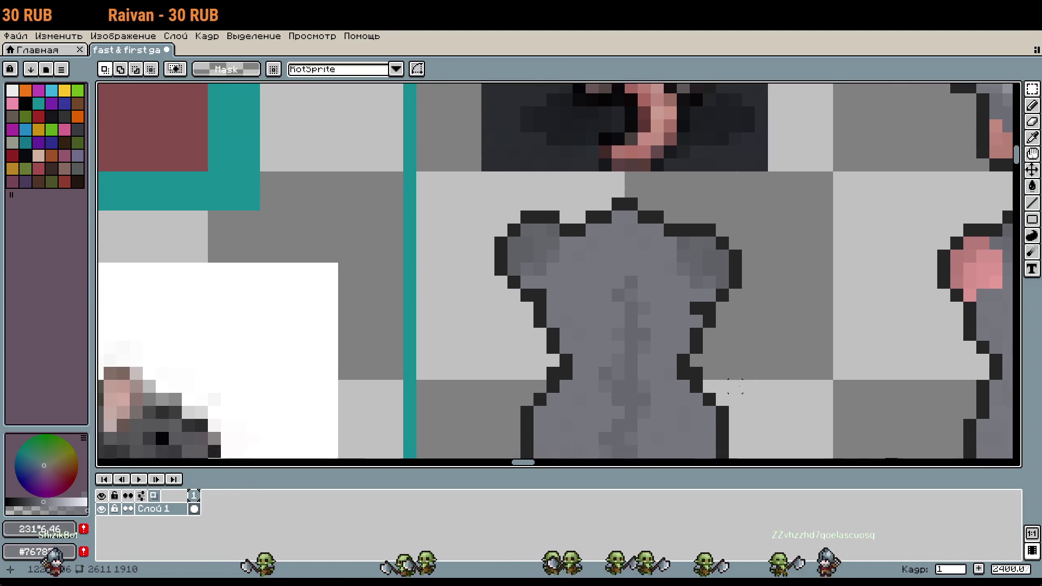
{"action": "mouse_move", "coordinate": [500, 216]}
{"action": "left_mouse_down"}
{"action": "mouse_move", "coordinate": [548, 265]}
{"action": "mouse_move", "coordinate": [560, 306]}
{"action": "left_mouse_up"}
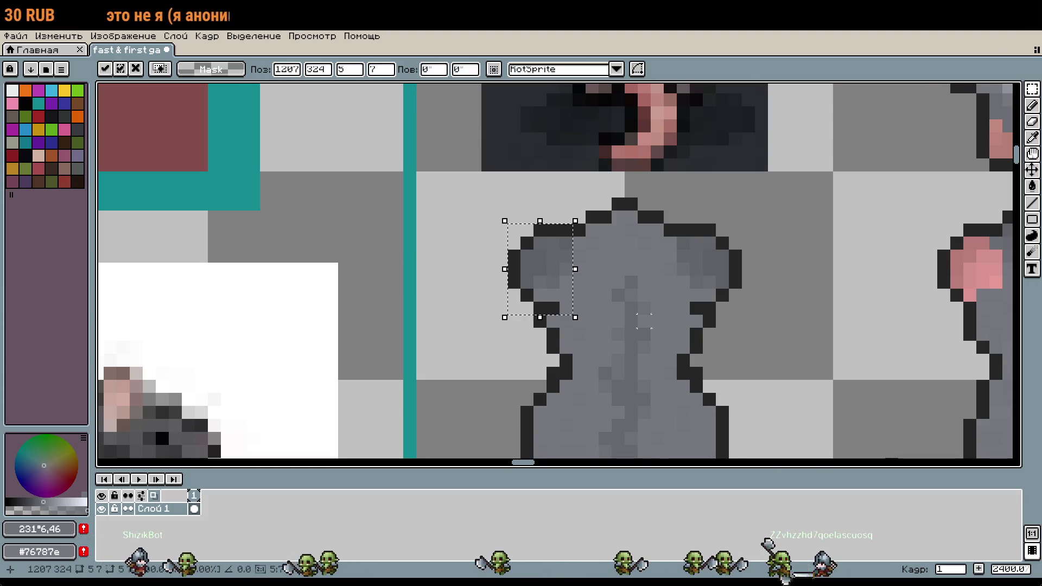
{"action": "key", "text": "Return"}
Tidy the pixels along the top of the back rat's head
{"action": "scroll", "coordinate": [717, 249], "scroll_direction": "down", "scroll_amount": 3}
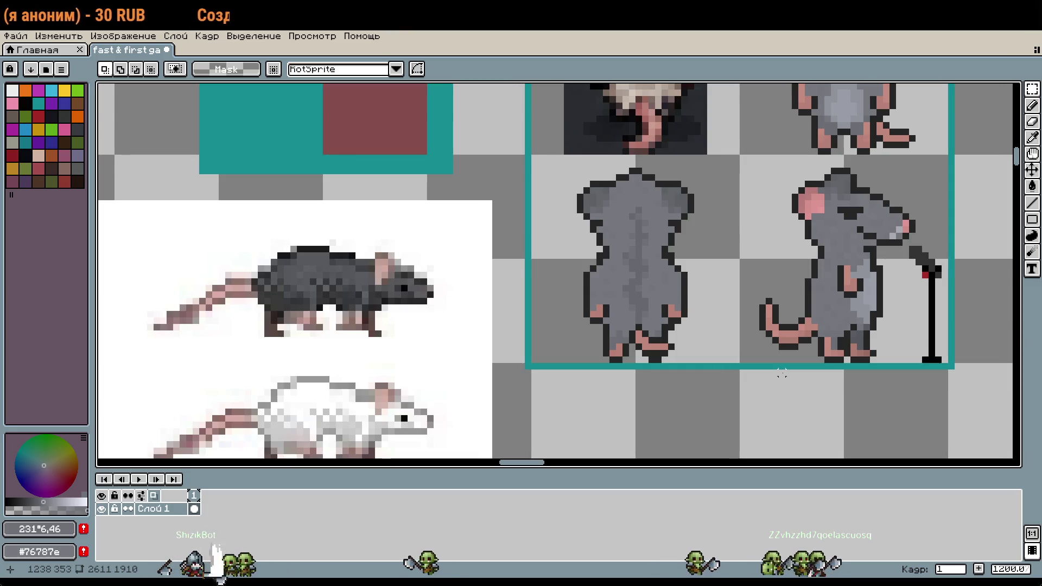
{"action": "scroll", "coordinate": [662, 196], "scroll_direction": "up", "scroll_amount": 3}
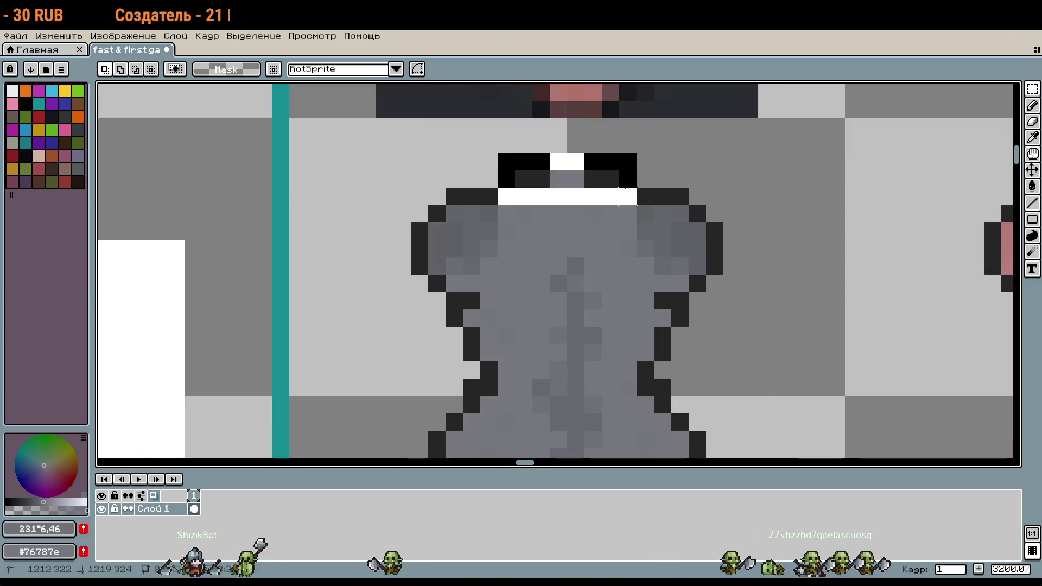
{"action": "left_click_drag", "start_coordinate": [495, 150], "coordinate": [624, 191]}
{"action": "scroll", "coordinate": [802, 354], "scroll_direction": "down", "scroll_amount": 1}
{"action": "scroll", "coordinate": [802, 354], "scroll_direction": "down", "scroll_amount": 2}
{"action": "left_click_drag", "start_coordinate": [791, 412], "coordinate": [760, 334]}
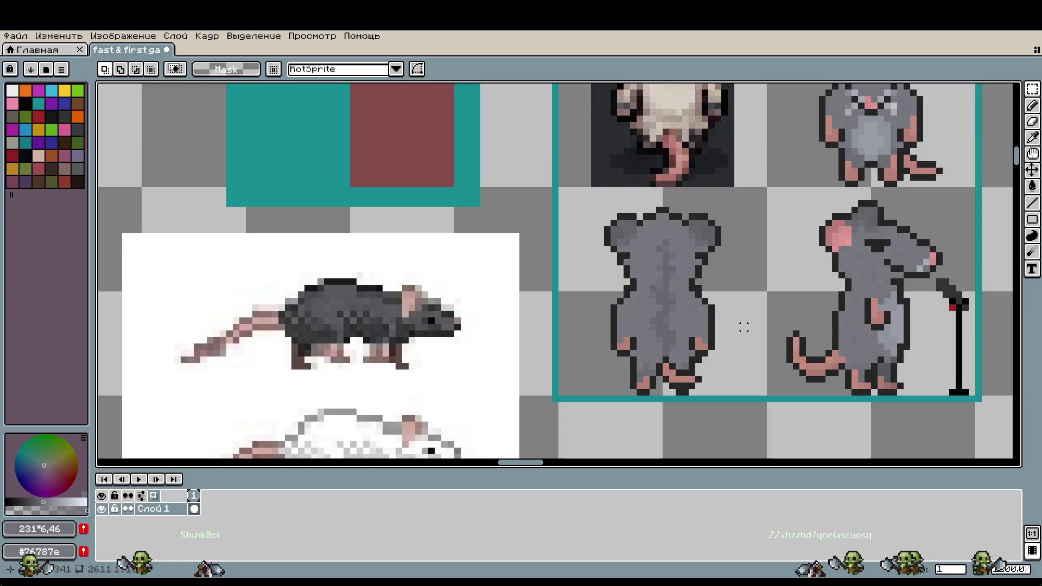
Clear stray grey pixels with transparency, undoing a wrong pencil stroke
{"action": "scroll", "coordinate": [737, 328], "scroll_direction": "up", "scroll_amount": 2}
{"action": "key", "text": "b"}
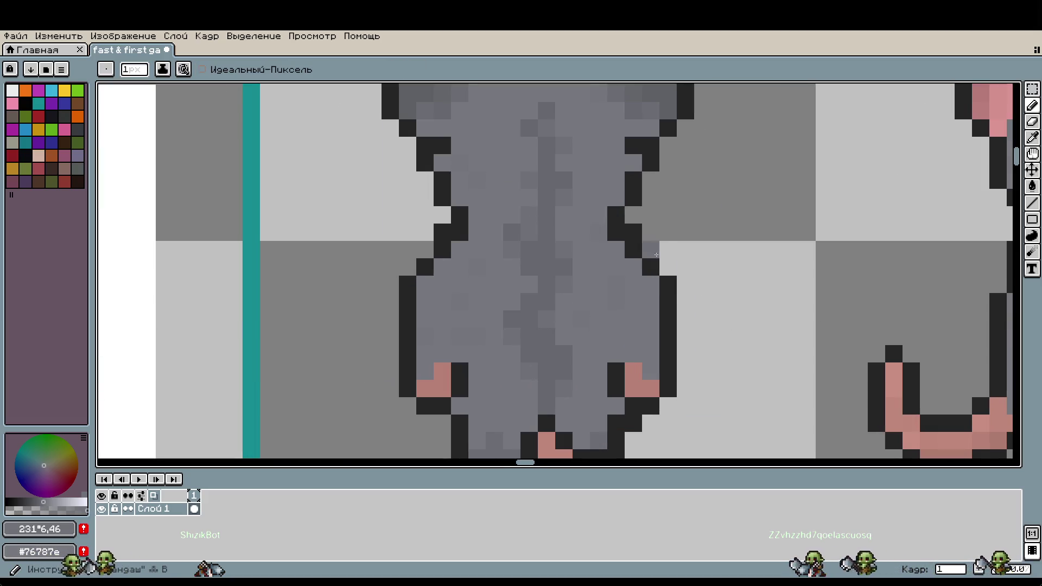
{"action": "key", "text": "ctrl+z"}
{"action": "left_click", "coordinate": [691, 242], "text": "alt"}
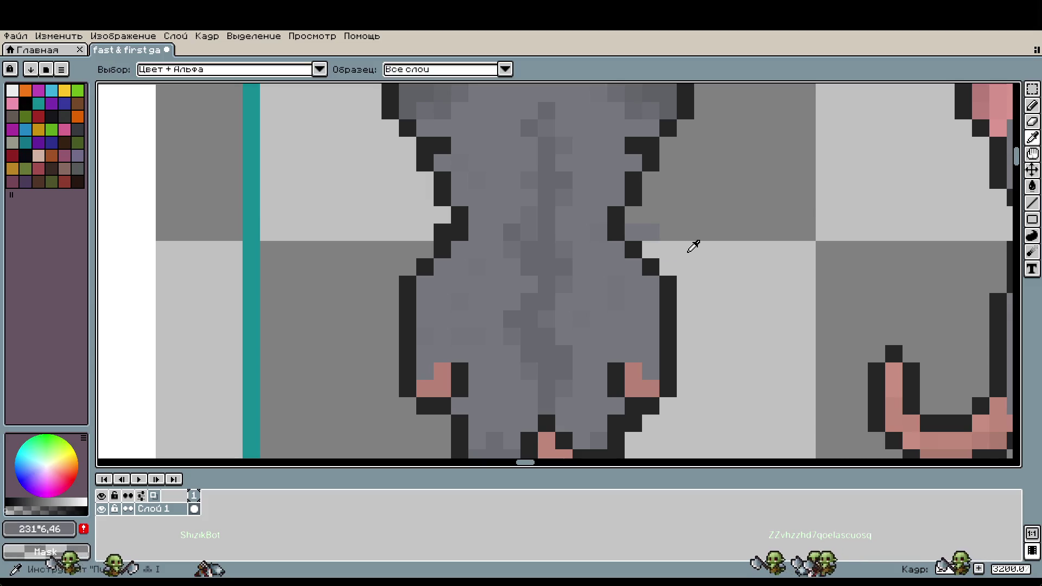
{"action": "scroll", "coordinate": [543, 271], "scroll_direction": "down", "scroll_amount": 5}
{"action": "scroll", "coordinate": [651, 326], "scroll_direction": "up", "scroll_amount": 1}
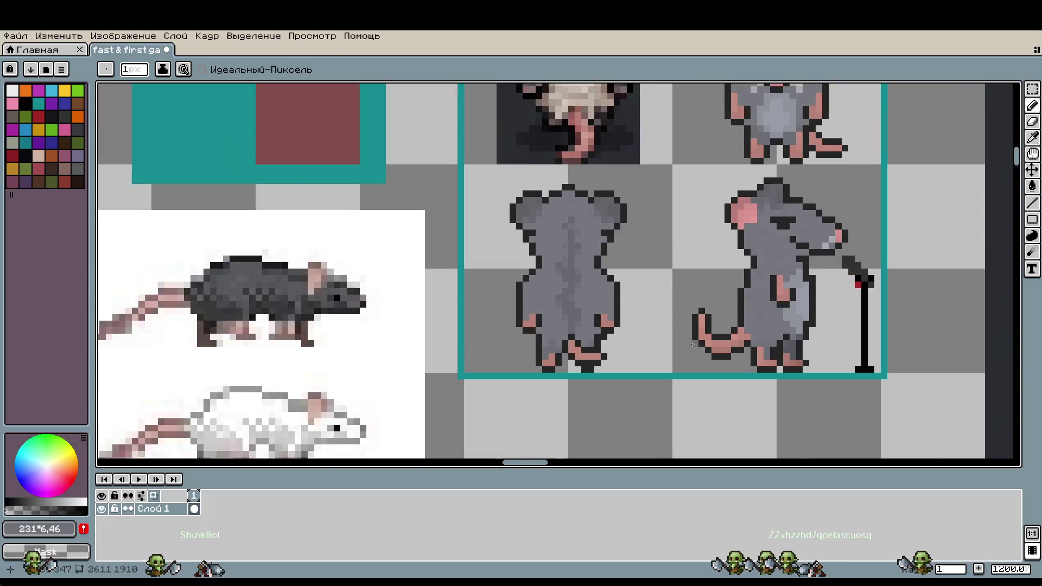
{"action": "key", "text": "ctrl+z"}
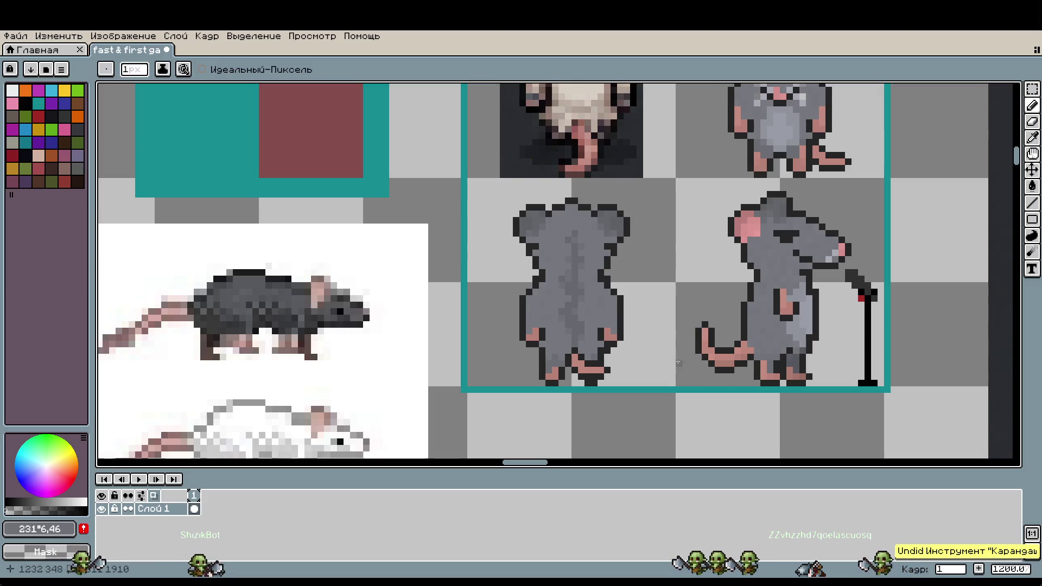
{"action": "scroll", "coordinate": [630, 361], "scroll_direction": "up", "scroll_amount": 4}
{"action": "scroll", "coordinate": [542, 293], "scroll_direction": "up", "scroll_amount": 2}
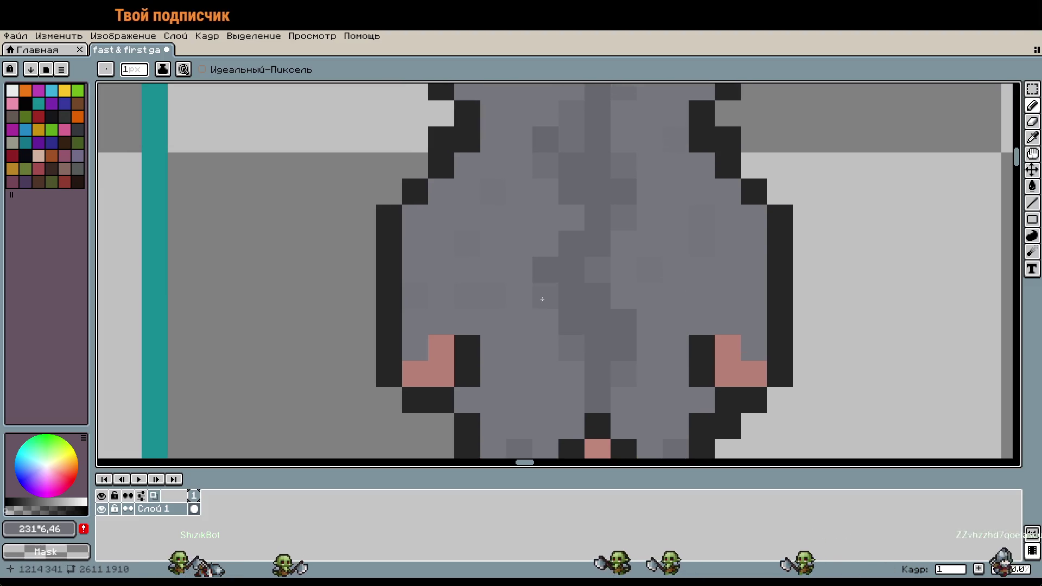
{"action": "scroll", "coordinate": [603, 358], "scroll_direction": "down", "scroll_amount": 5}
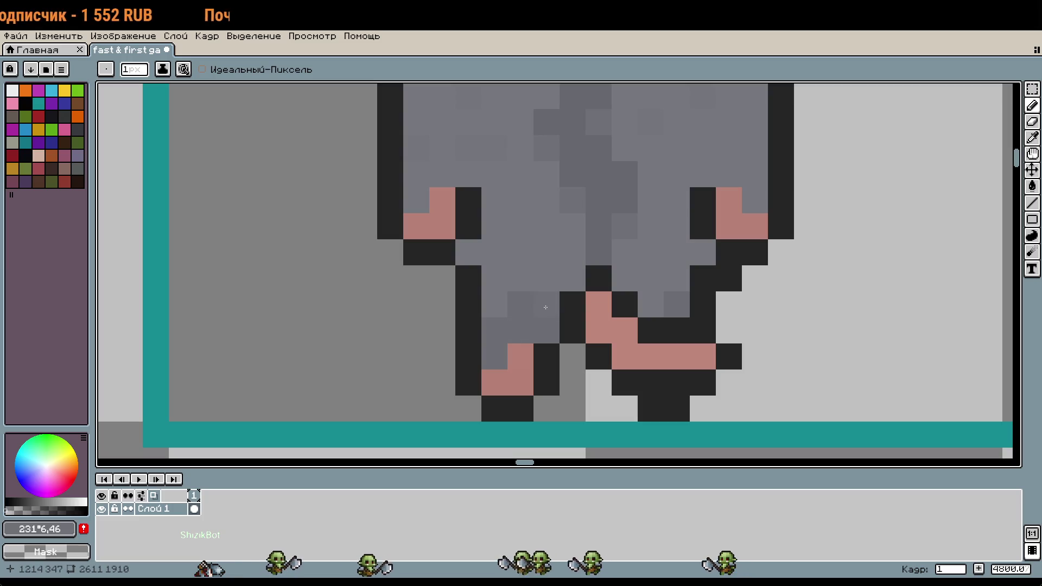
Recolour a black outline pixel on the back rat grey
{"action": "left_click", "coordinate": [636, 302]}
{"action": "scroll", "coordinate": [637, 302], "scroll_direction": "down", "scroll_amount": 3}
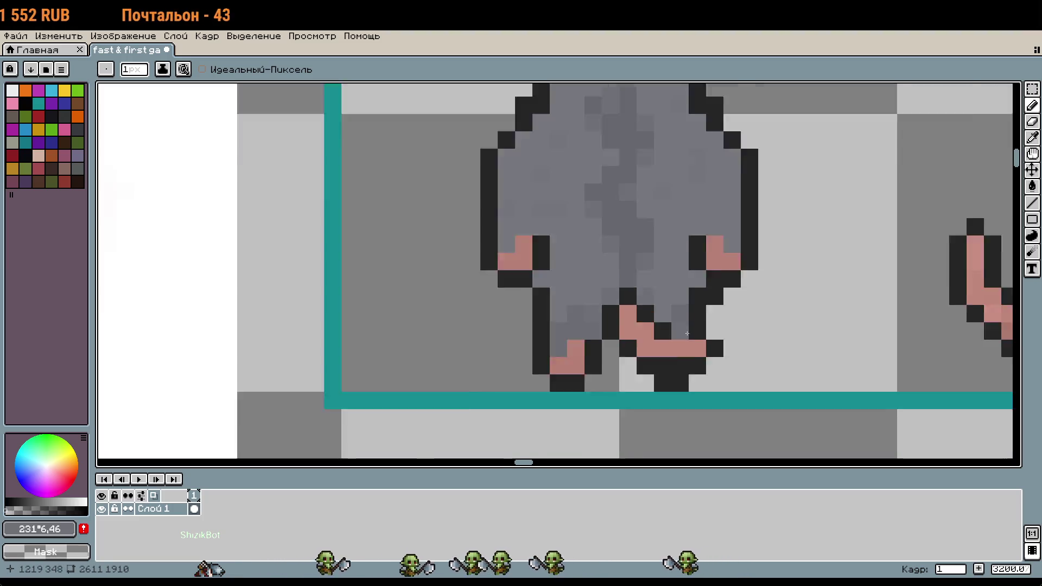
{"action": "scroll", "coordinate": [715, 307], "scroll_direction": "down", "scroll_amount": 1}
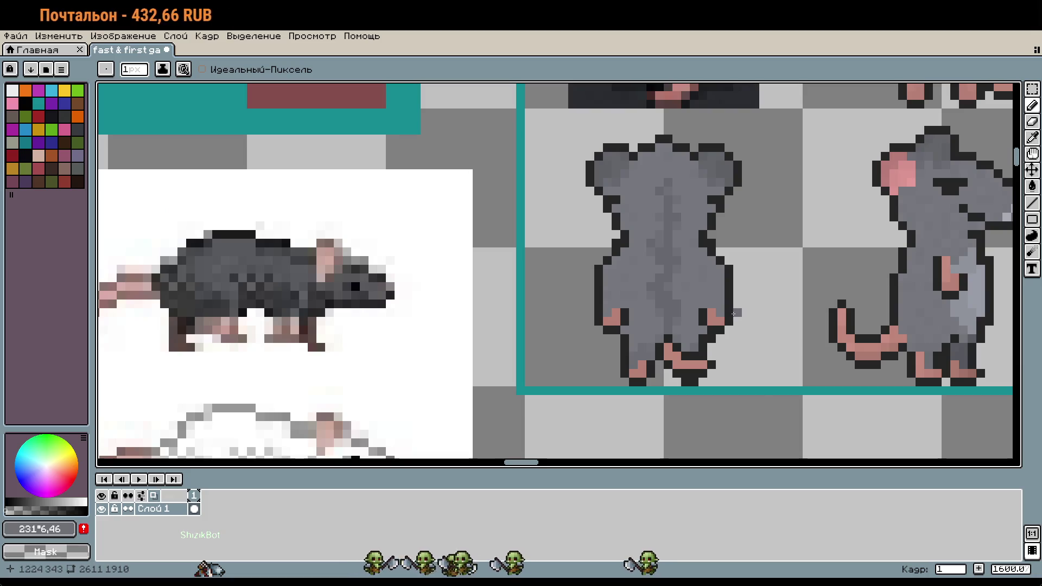
{"action": "left_click_drag", "start_coordinate": [738, 315], "coordinate": [603, 420]}
{"action": "scroll", "coordinate": [780, 266], "scroll_direction": "up", "scroll_amount": 4}
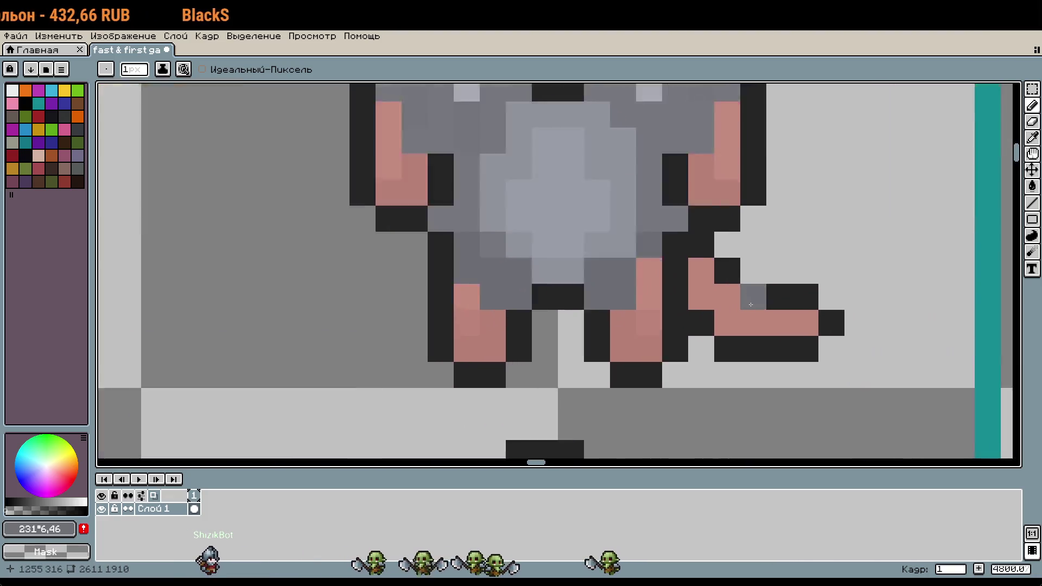
Paint the light-grey and gap pixels beside the feet with the pink foot colour
{"action": "key", "text": "i"}
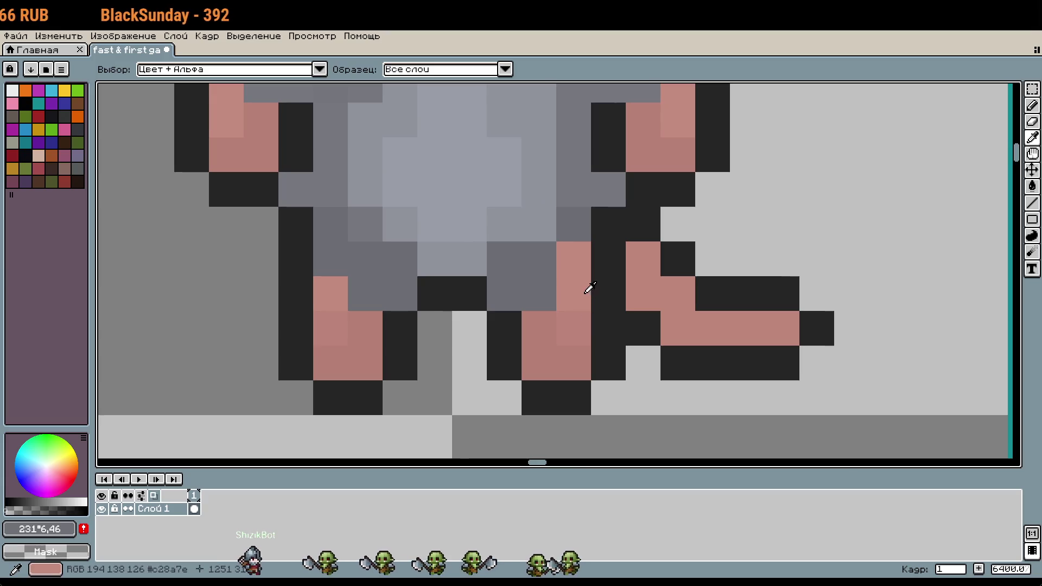
{"action": "left_click", "coordinate": [578, 327]}
{"action": "key", "text": "b"}
{"action": "left_click", "coordinate": [525, 338], "text": "alt"}
{"action": "left_click", "coordinate": [656, 348]}
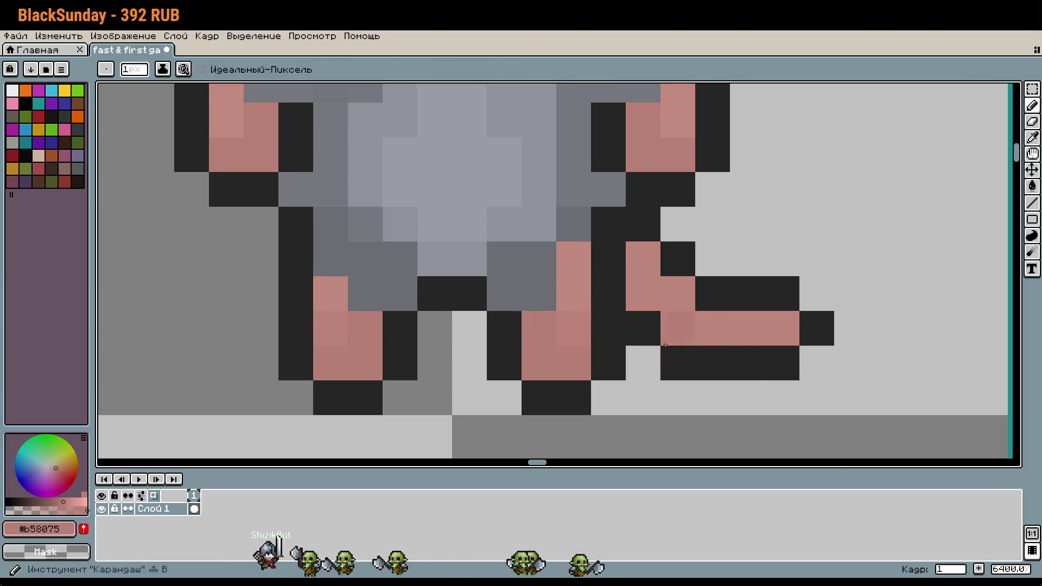
{"action": "scroll", "coordinate": [725, 356], "scroll_direction": "down", "scroll_amount": 3}
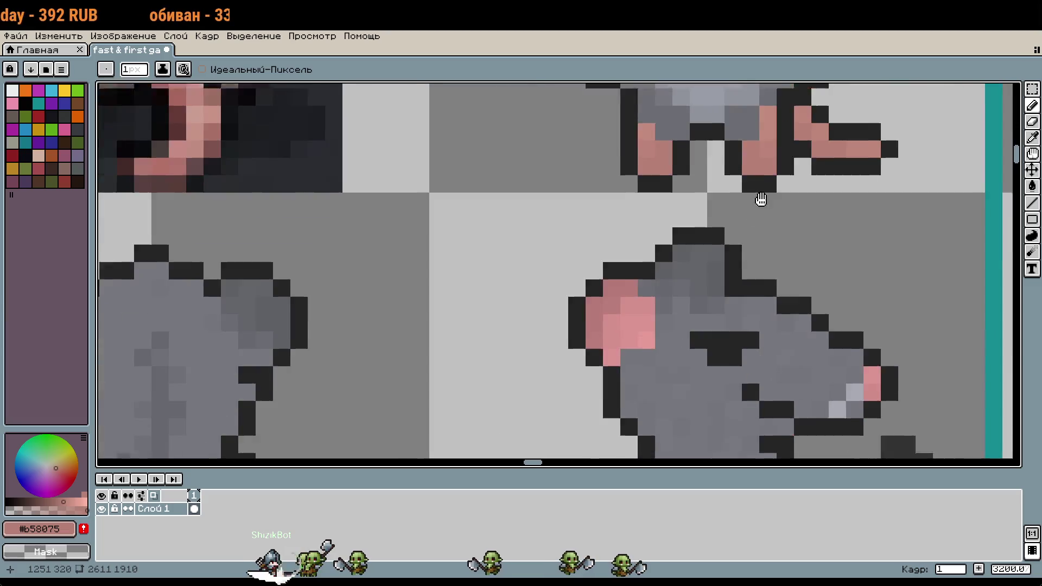
{"action": "scroll", "coordinate": [570, 249], "scroll_direction": "up", "scroll_amount": 2}
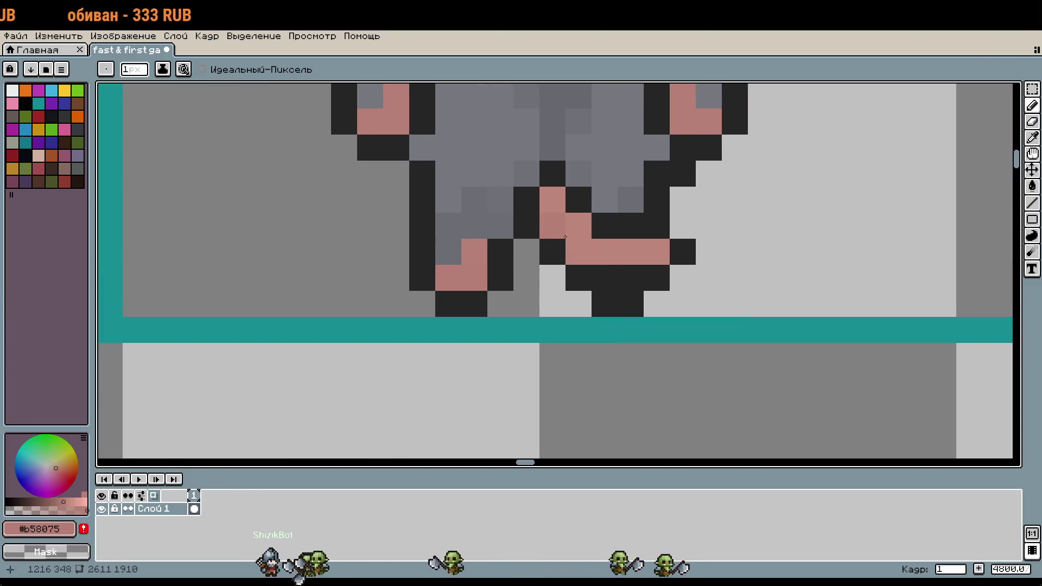
{"action": "scroll", "coordinate": [601, 249], "scroll_direction": "down", "scroll_amount": 5}
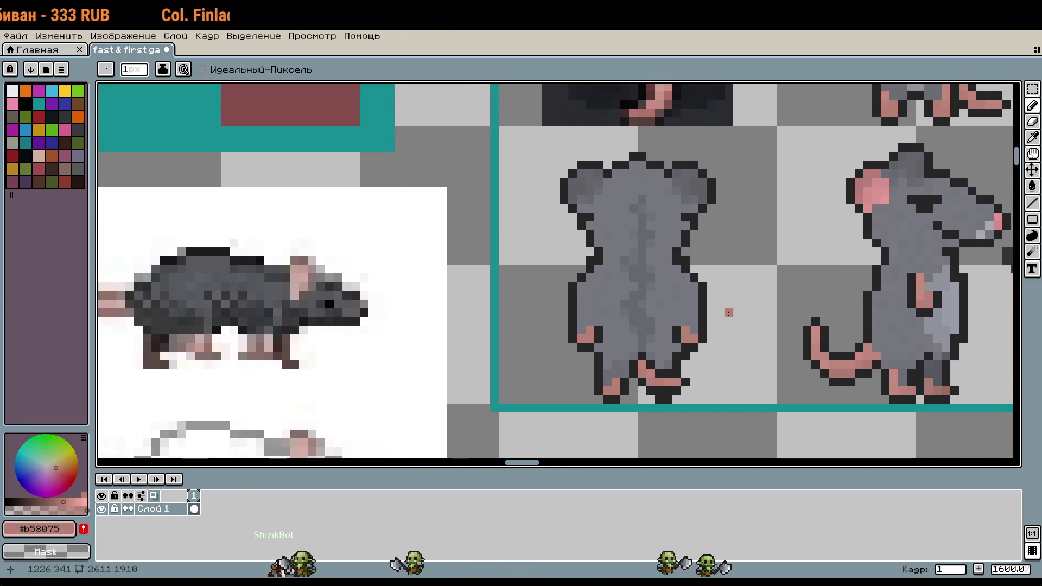
{"action": "scroll", "coordinate": [729, 312], "scroll_direction": "up", "scroll_amount": 5}
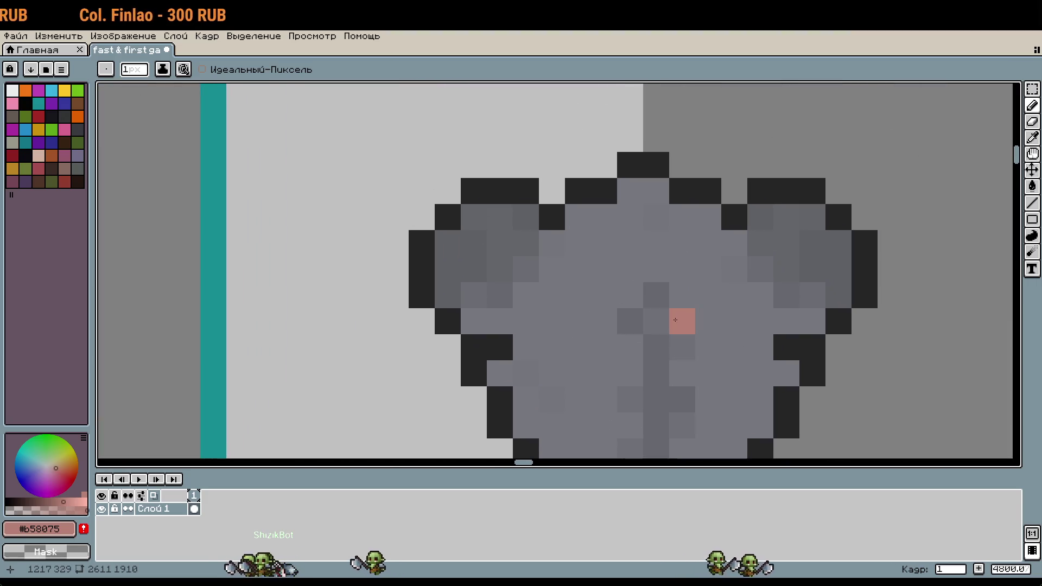
Pick up the rat's body grey for the Pencil and bring the pink feet into view
{"action": "key", "text": "i"}
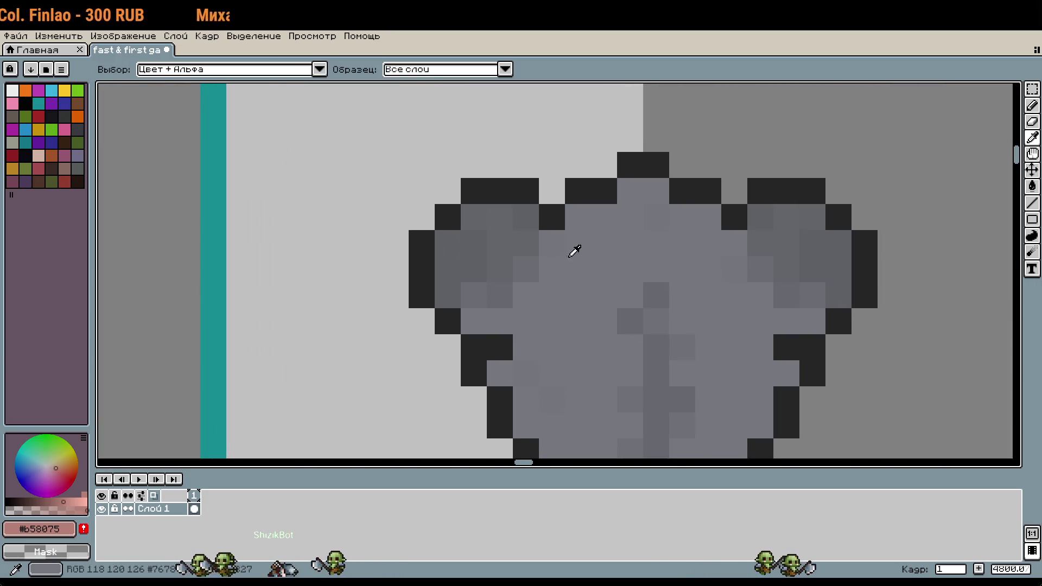
{"action": "left_click", "coordinate": [579, 288]}
{"action": "key", "text": "b"}
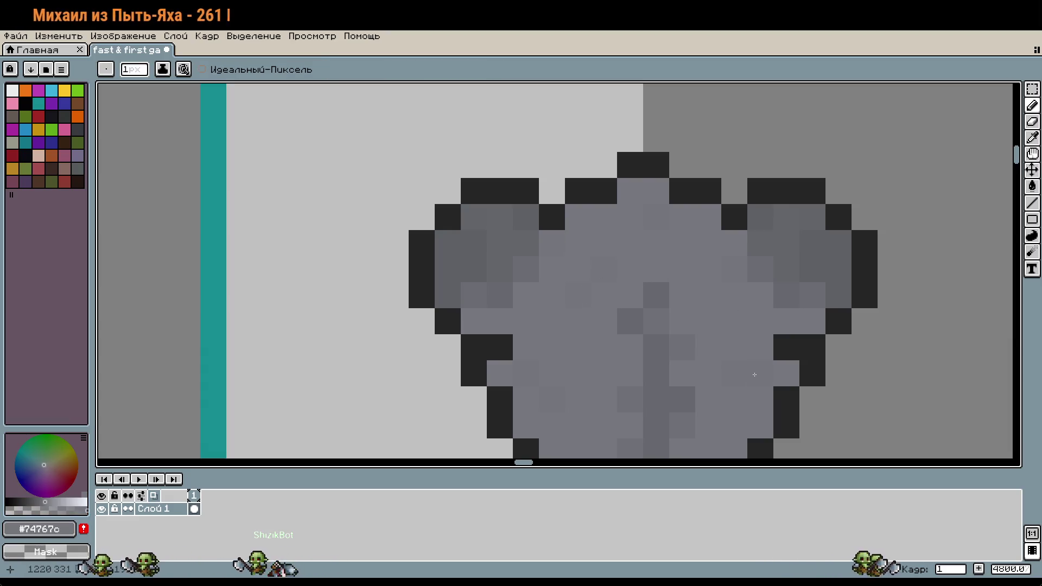
{"action": "left_click_drag", "start_coordinate": [755, 373], "coordinate": [738, 207]}
{"action": "left_click_drag", "start_coordinate": [745, 364], "coordinate": [712, 255]}
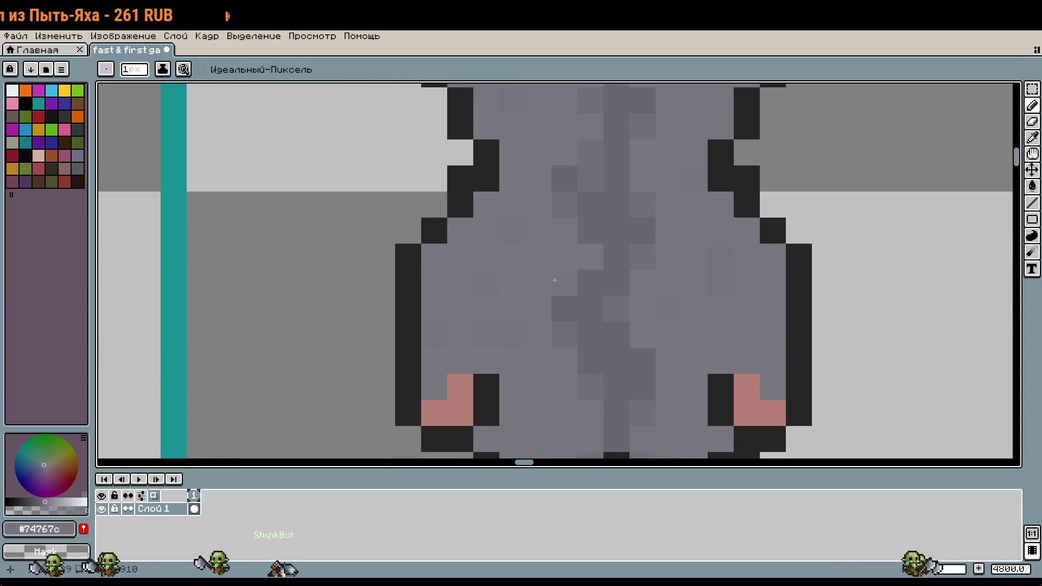
{"action": "scroll", "coordinate": [555, 280], "scroll_direction": "down", "scroll_amount": 6}
{"action": "scroll", "coordinate": [604, 239], "scroll_direction": "up", "scroll_amount": 7}
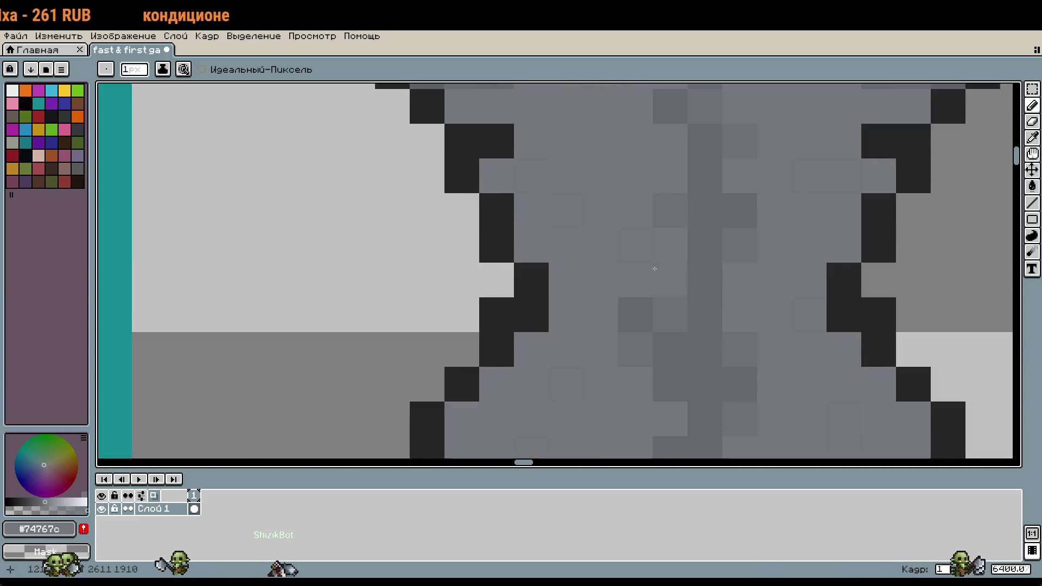
{"action": "scroll", "coordinate": [641, 263], "scroll_direction": "down", "scroll_amount": 4}
{"action": "scroll", "coordinate": [696, 346], "scroll_direction": "up", "scroll_amount": 4}
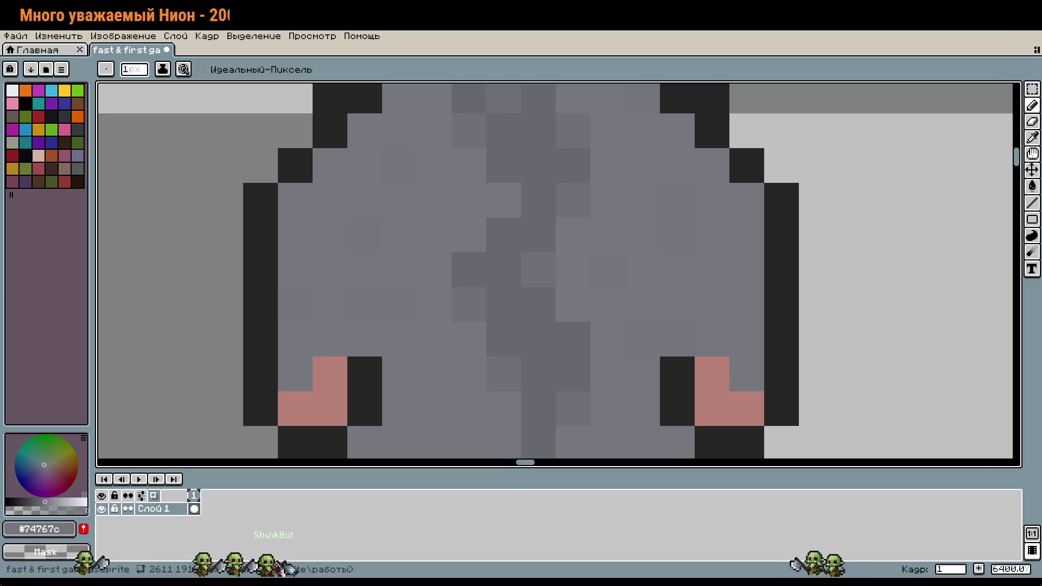
{"action": "scroll", "coordinate": [586, 402], "scroll_direction": "down", "scroll_amount": 10}
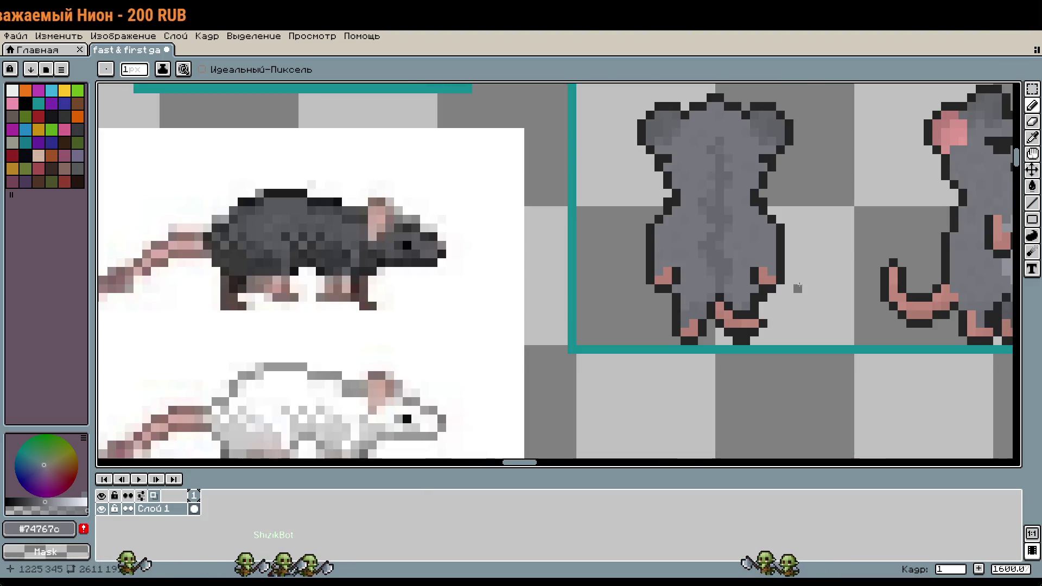
{"action": "scroll", "coordinate": [750, 338], "scroll_direction": "up", "scroll_amount": 4}
{"action": "scroll", "coordinate": [728, 330], "scroll_direction": "up", "scroll_amount": 4}
Raise the right and left pink paws by one pixel each, then deselect
{"action": "key", "text": "m"}
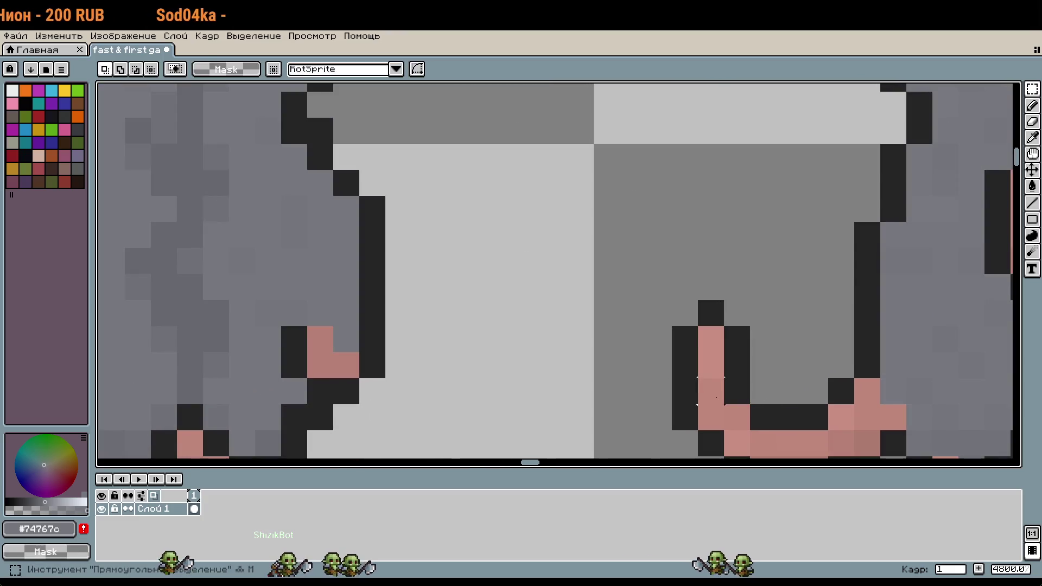
{"action": "scroll", "coordinate": [575, 299], "scroll_direction": "up", "scroll_amount": 2}
{"action": "left_click_drag", "start_coordinate": [576, 297], "coordinate": [504, 229]}
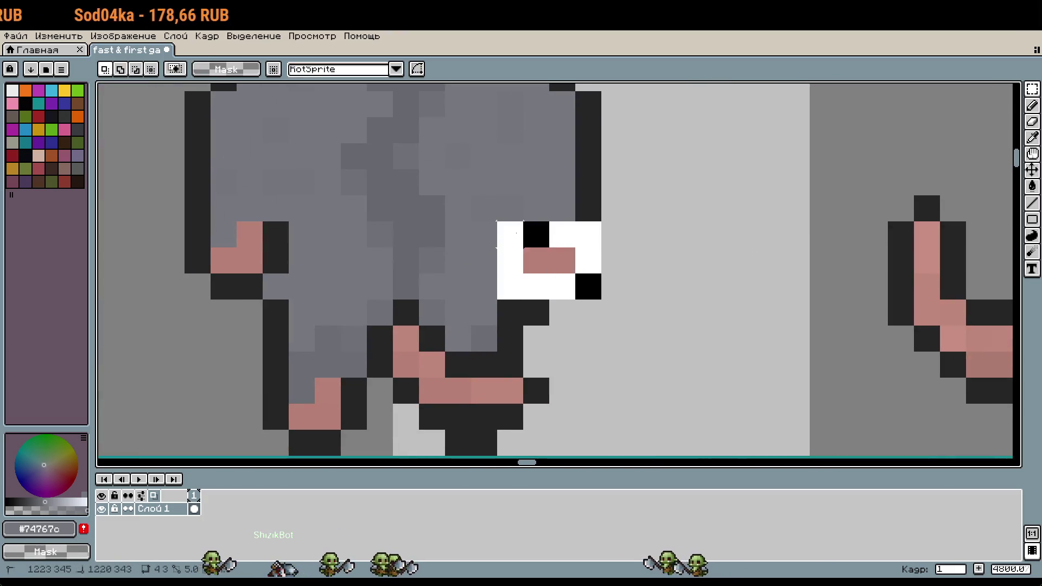
{"action": "left_click_drag", "start_coordinate": [721, 206], "coordinate": [802, 298]}
{"action": "mouse_move", "coordinate": [671, 355]}
{"action": "left_mouse_down"}
{"action": "mouse_move", "coordinate": [671, 329]}
{"action": "mouse_move", "coordinate": [856, 344]}
{"action": "left_mouse_up"}
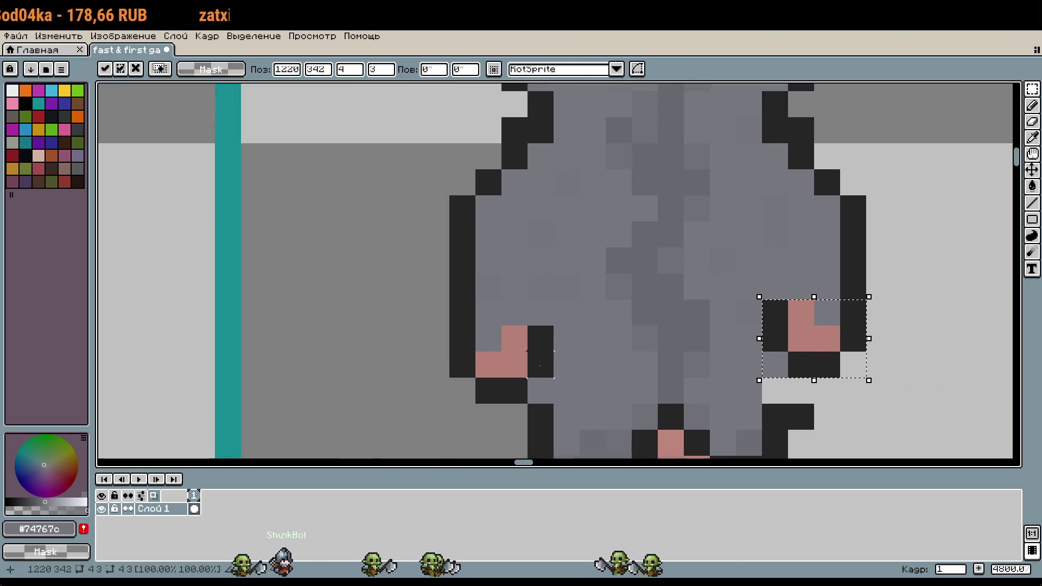
{"action": "mouse_move", "coordinate": [462, 391]}
{"action": "left_mouse_down"}
{"action": "mouse_move", "coordinate": [516, 363]}
{"action": "mouse_move", "coordinate": [540, 336]}
{"action": "mouse_move", "coordinate": [526, 339]}
{"action": "left_mouse_up"}
{"action": "left_click", "coordinate": [697, 391]}
{"action": "left_click_drag", "start_coordinate": [697, 391], "coordinate": [659, 375]}
Pick up the dark outline colour for the Pencil
{"action": "key", "text": "i"}
{"action": "left_click", "coordinate": [506, 394]}
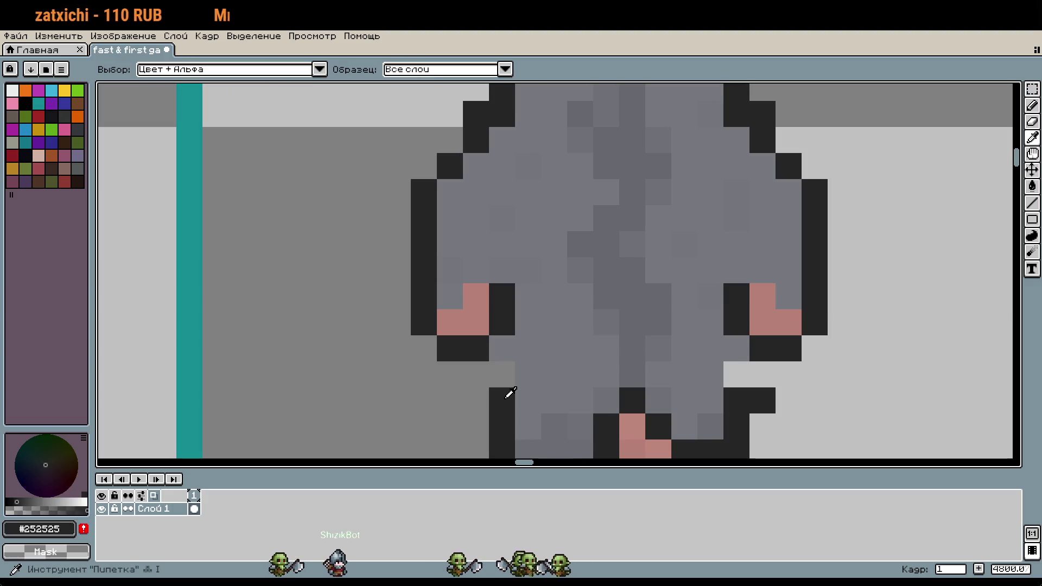
{"action": "key", "text": "b"}
{"action": "scroll", "coordinate": [768, 347], "scroll_direction": "down", "scroll_amount": 6}
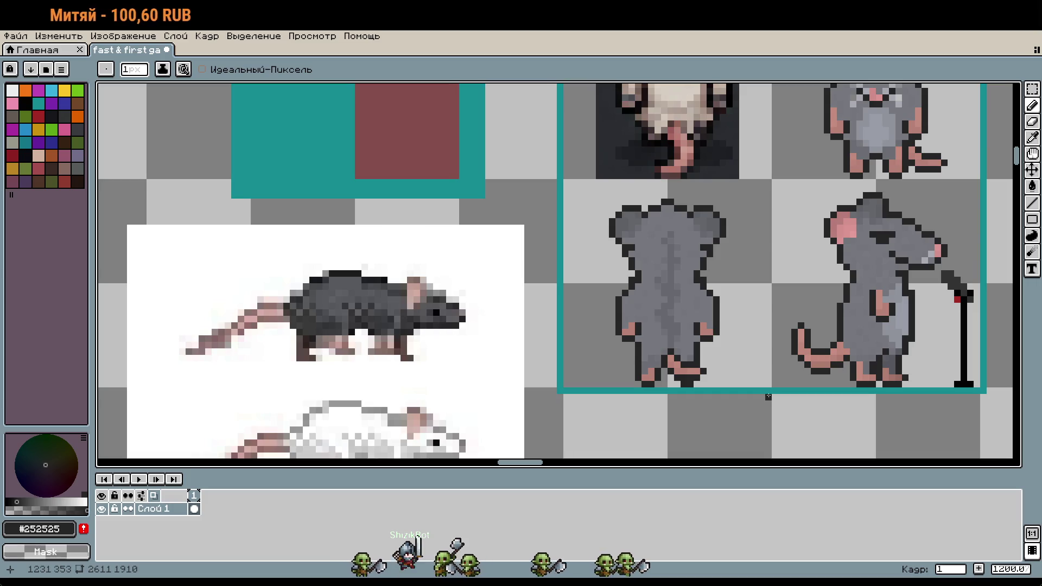
Clear the top-left cell and move the cane rat into it, one pixel left
{"action": "scroll", "coordinate": [691, 368], "scroll_direction": "down", "scroll_amount": 2}
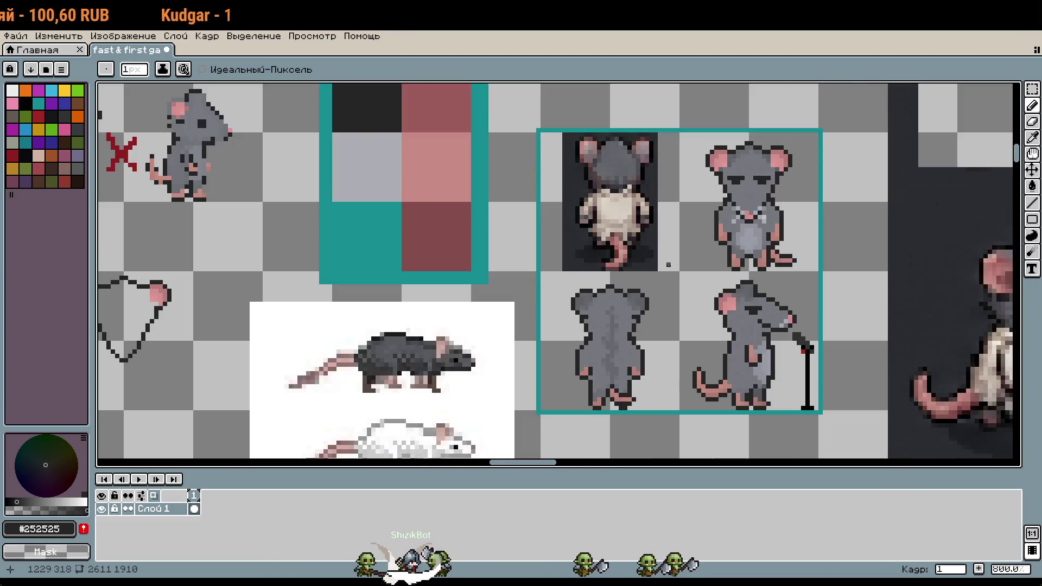
{"action": "key", "text": "m"}
{"action": "left_click_drag", "start_coordinate": [680, 273], "coordinate": [539, 131]}
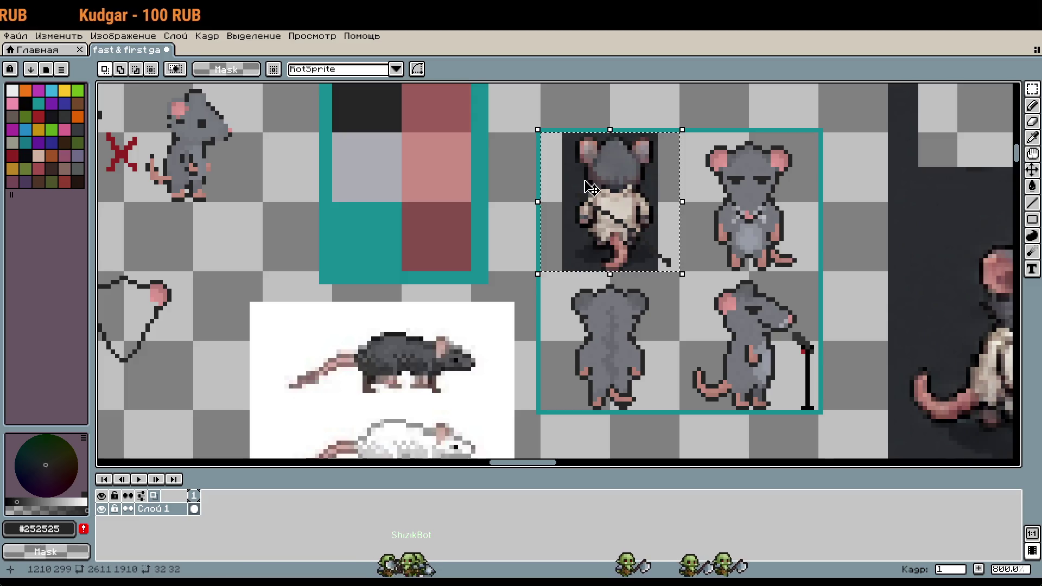
{"action": "key", "text": "Delete"}
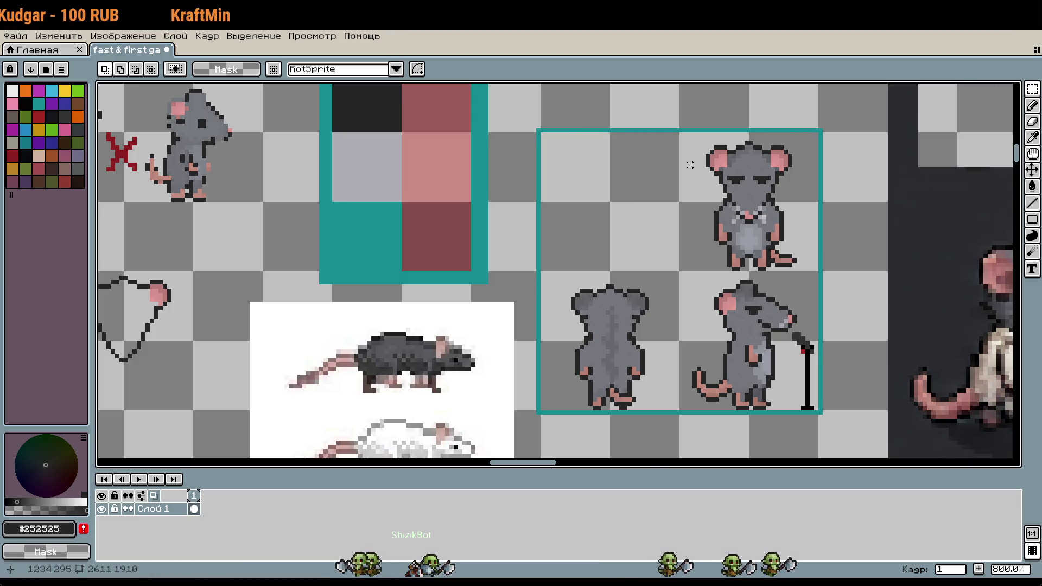
{"action": "left_click_drag", "start_coordinate": [681, 273], "coordinate": [819, 411]}
{"action": "mouse_move", "coordinate": [781, 377]}
{"action": "left_mouse_down"}
{"action": "mouse_move", "coordinate": [689, 325]}
{"action": "mouse_move", "coordinate": [633, 232]}
{"action": "left_mouse_up"}
{"action": "key", "text": "Return"}
Place the front-facing rat in the bottom-left cell and the back-view rat bottom-right
{"action": "left_click_drag", "start_coordinate": [683, 135], "coordinate": [820, 272]}
{"action": "left_click_drag", "start_coordinate": [770, 207], "coordinate": [769, 346]}
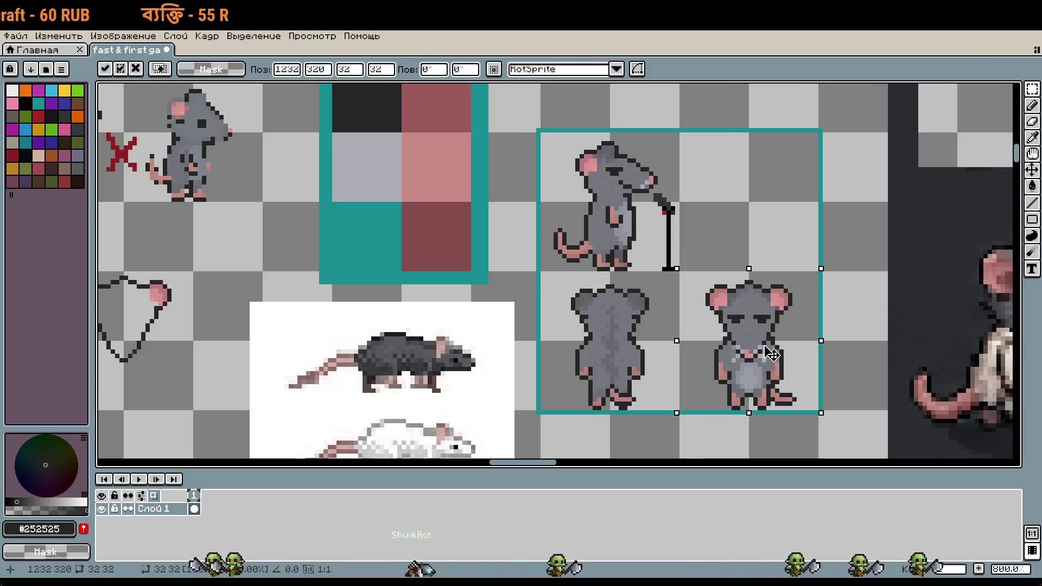
{"action": "key", "text": "Return"}
{"action": "left_click_drag", "start_coordinate": [594, 314], "coordinate": [679, 411]}
{"action": "mouse_move", "coordinate": [610, 342]}
{"action": "left_mouse_down"}
{"action": "mouse_move", "coordinate": [700, 282]}
{"action": "mouse_move", "coordinate": [758, 212]}
{"action": "left_mouse_up"}
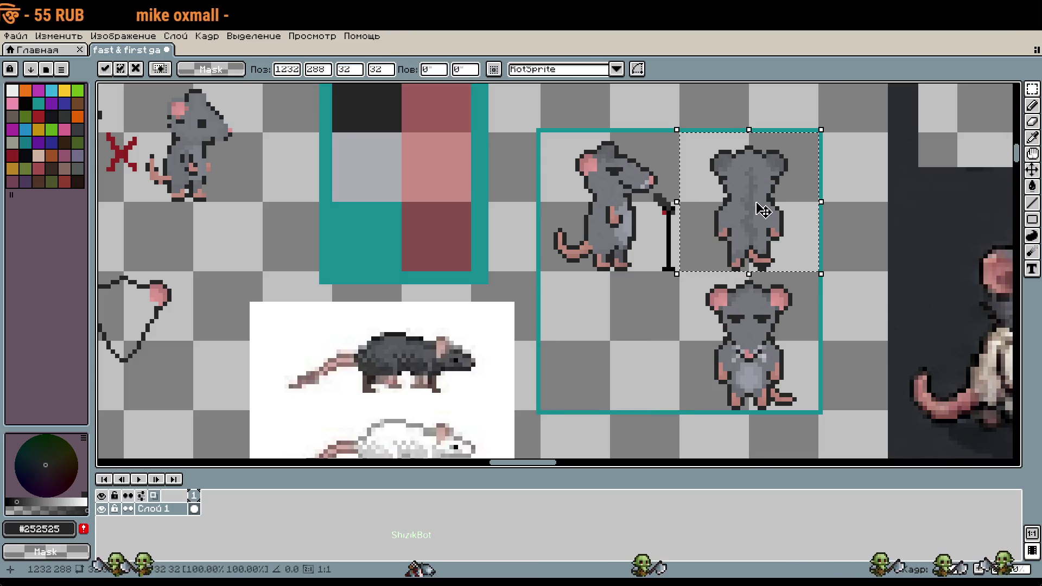
{"action": "key", "text": "Return"}
{"action": "left_click_drag", "start_coordinate": [715, 325], "coordinate": [819, 410]}
{"action": "left_click_drag", "start_coordinate": [751, 353], "coordinate": [613, 353]}
{"action": "left_click_drag", "start_coordinate": [680, 132], "coordinate": [819, 272]}
{"action": "left_click_drag", "start_coordinate": [774, 217], "coordinate": [776, 356]}
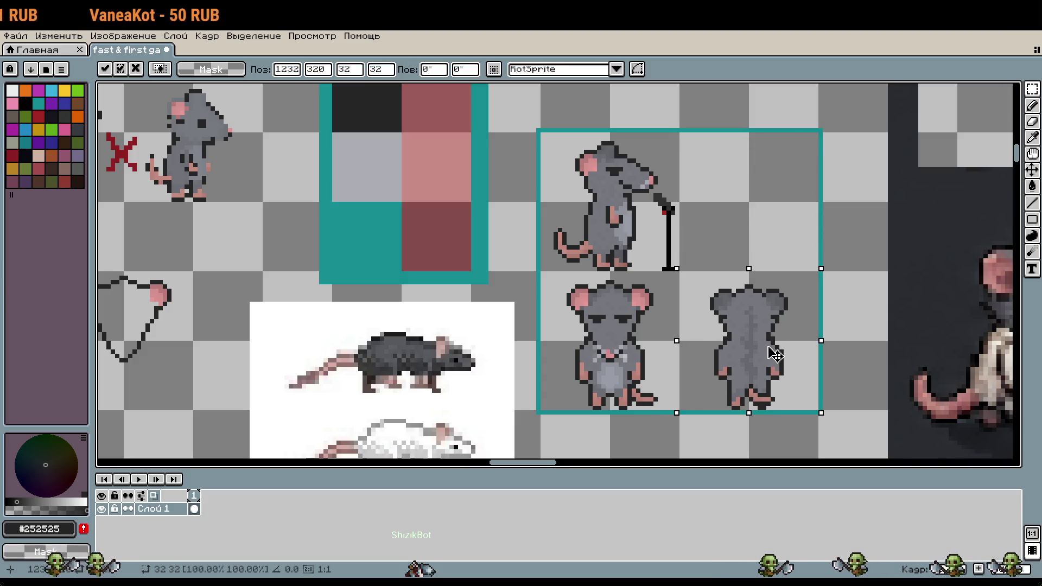
{"action": "left_click", "coordinate": [755, 212]}
Select the caned side-view rat and flip a mirrored copy into the right cell
{"action": "scroll", "coordinate": [656, 243], "scroll_direction": "up", "scroll_amount": 1}
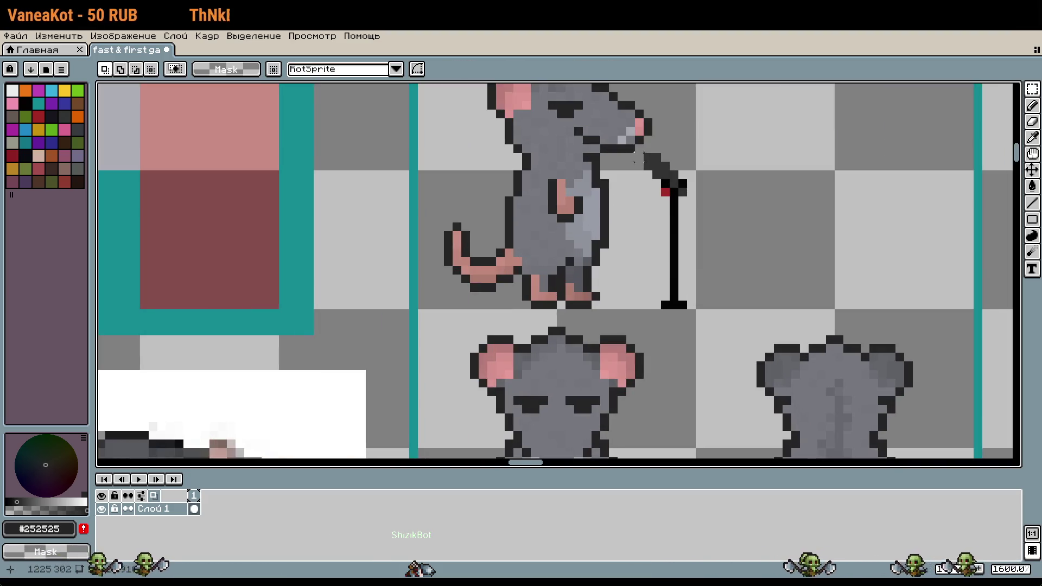
{"action": "scroll", "coordinate": [630, 159], "scroll_direction": "down", "scroll_amount": 1}
{"action": "left_click_drag", "start_coordinate": [481, 87], "coordinate": [636, 225]}
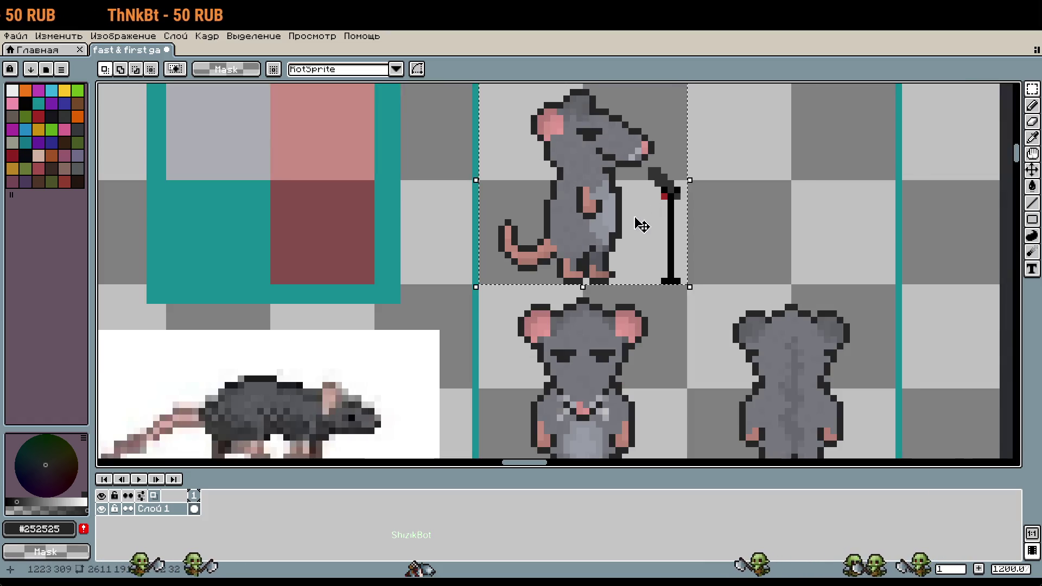
{"action": "left_click", "coordinate": [601, 204]}
{"action": "mouse_move", "coordinate": [473, 178]}
{"action": "left_mouse_down"}
{"action": "mouse_move", "coordinate": [901, 191]}
{"action": "mouse_move", "coordinate": [856, 204]}
{"action": "mouse_move", "coordinate": [594, 203]}
{"action": "mouse_move", "coordinate": [945, 185]}
{"action": "mouse_move", "coordinate": [890, 182]}
{"action": "mouse_move", "coordinate": [901, 185]}
{"action": "left_mouse_up"}
Commit the mirrored side rat and delete the duplicated cane beside it
{"action": "scroll", "coordinate": [926, 273], "scroll_direction": "up", "scroll_amount": 3}
{"action": "key", "text": "Return"}
{"action": "left_click_drag", "start_coordinate": [712, 368], "coordinate": [683, 253]}
{"action": "key", "text": "Delete"}
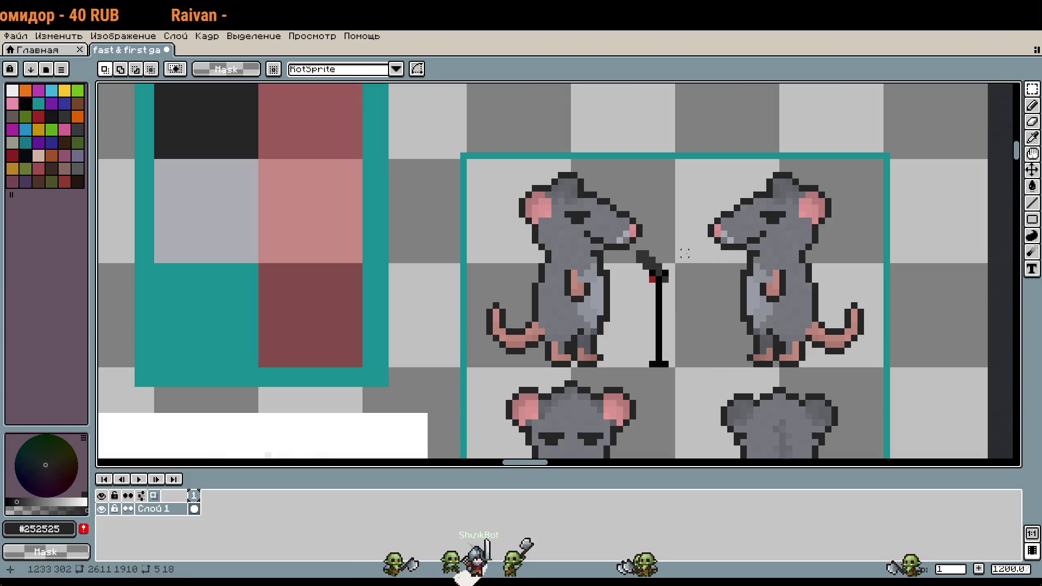
{"action": "scroll", "coordinate": [684, 254], "scroll_direction": "down", "scroll_amount": 3}
{"action": "left_click_drag", "start_coordinate": [728, 308], "coordinate": [704, 287]}
{"action": "scroll", "coordinate": [787, 379], "scroll_direction": "up", "scroll_amount": 1}
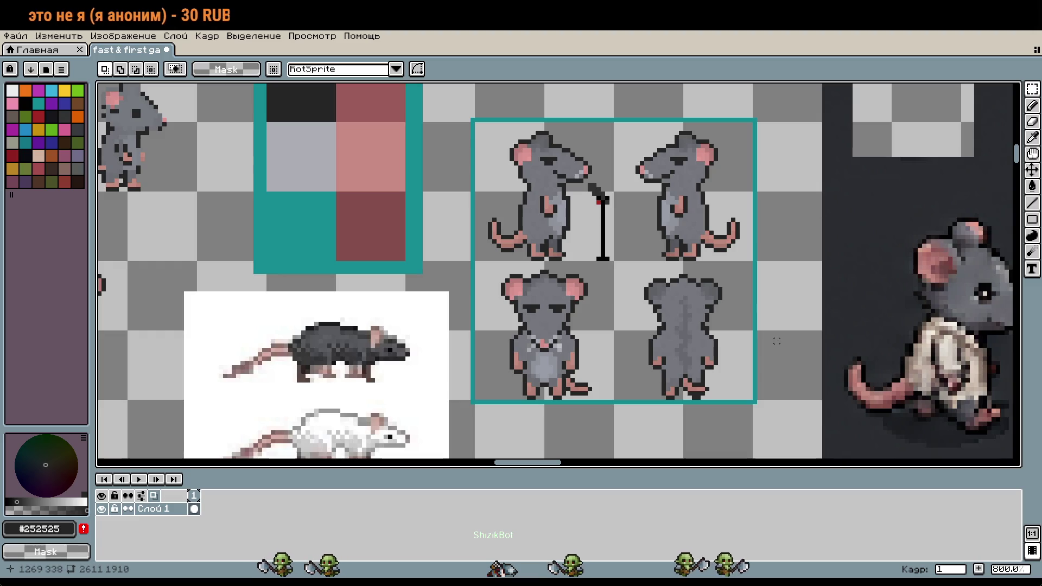
{"action": "scroll", "coordinate": [610, 272], "scroll_direction": "up", "scroll_amount": 5}
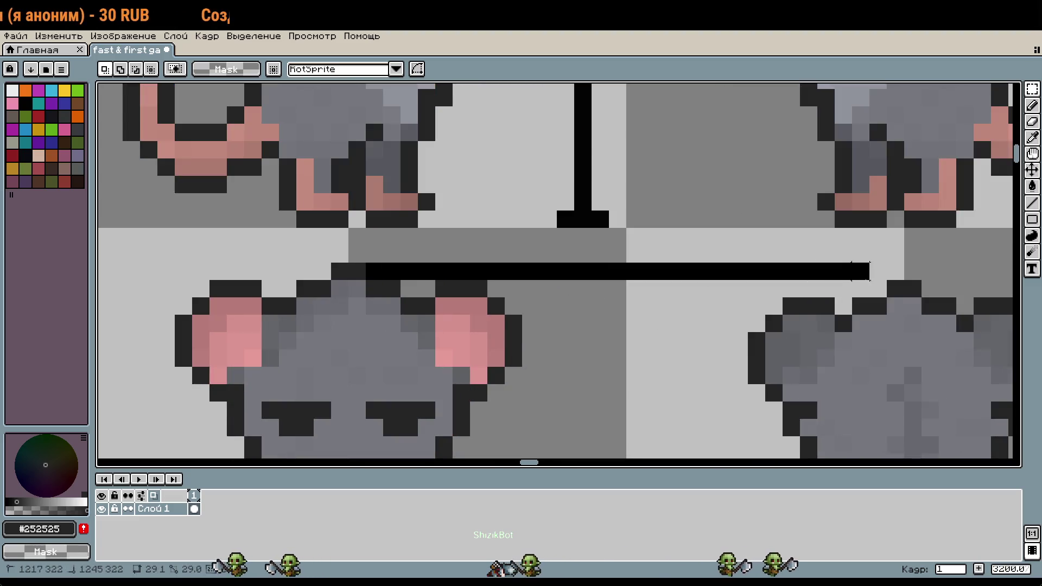
{"action": "scroll", "coordinate": [842, 358], "scroll_direction": "down", "scroll_amount": 2}
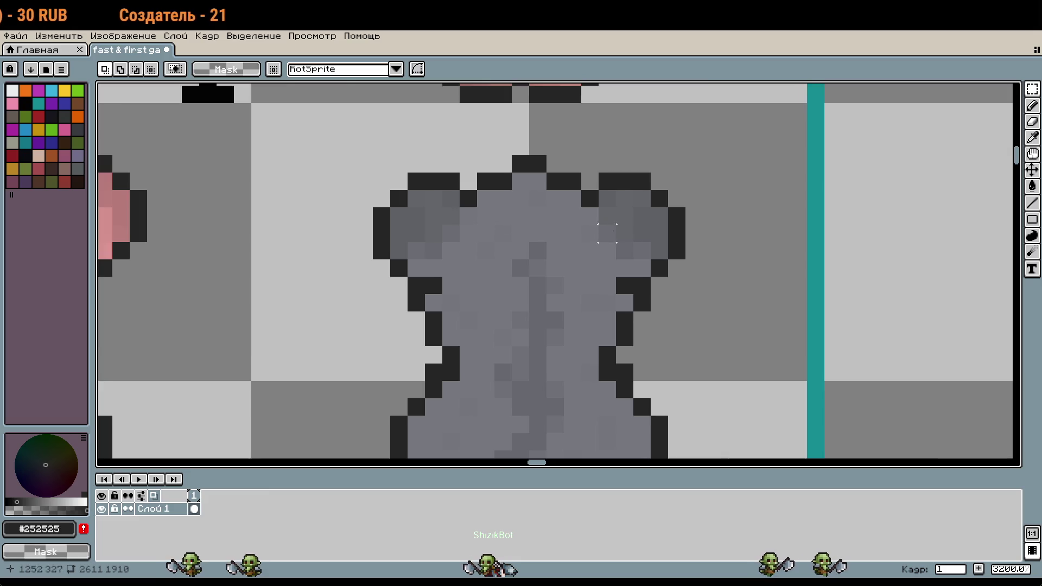
{"action": "scroll", "coordinate": [644, 262], "scroll_direction": "up", "scroll_amount": 1}
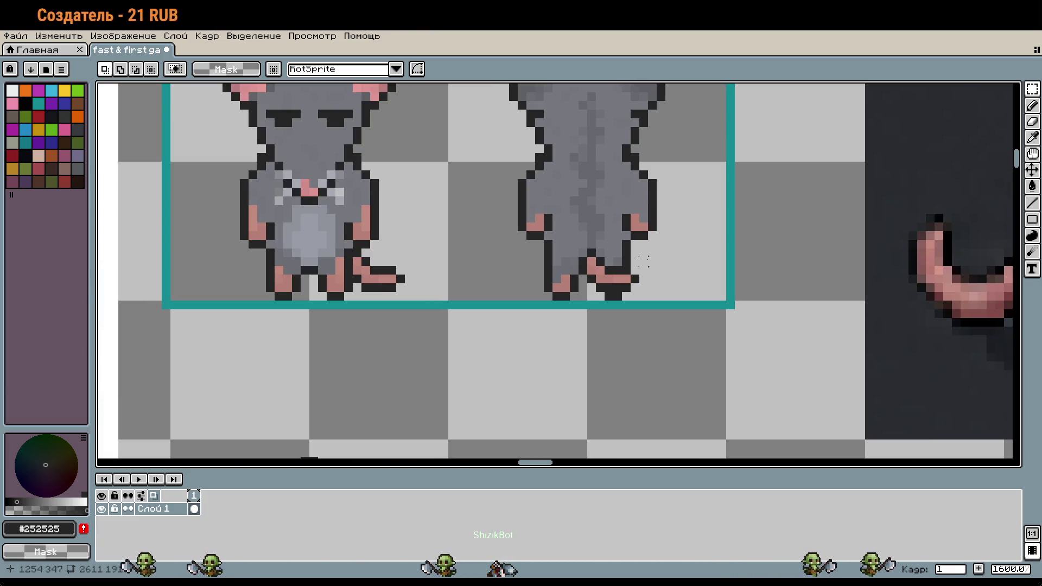
{"action": "scroll", "coordinate": [643, 262], "scroll_direction": "down", "scroll_amount": 3}
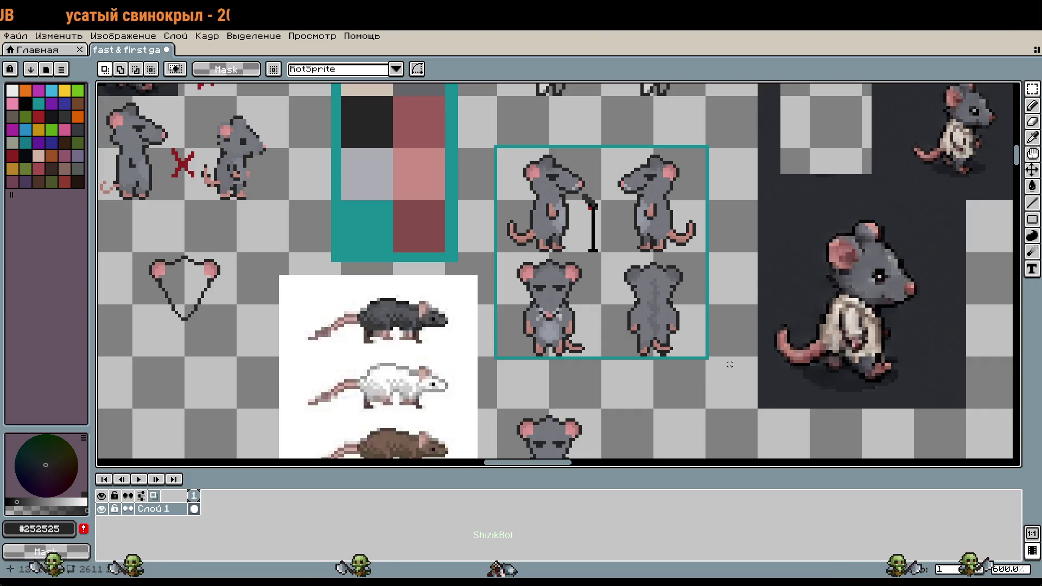
{"action": "scroll", "coordinate": [672, 349], "scroll_direction": "up", "scroll_amount": 3}
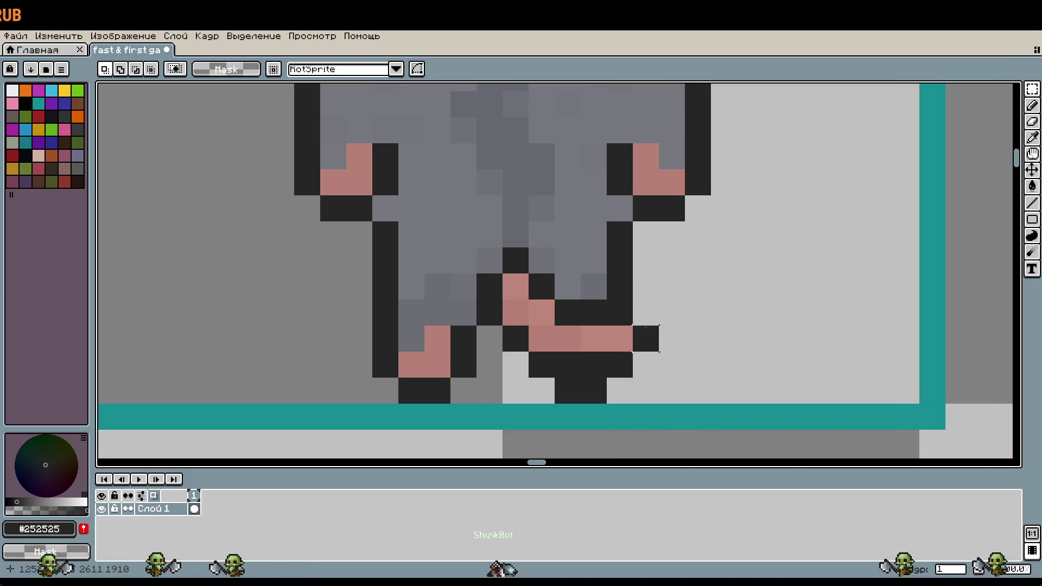
{"action": "key", "text": "i"}
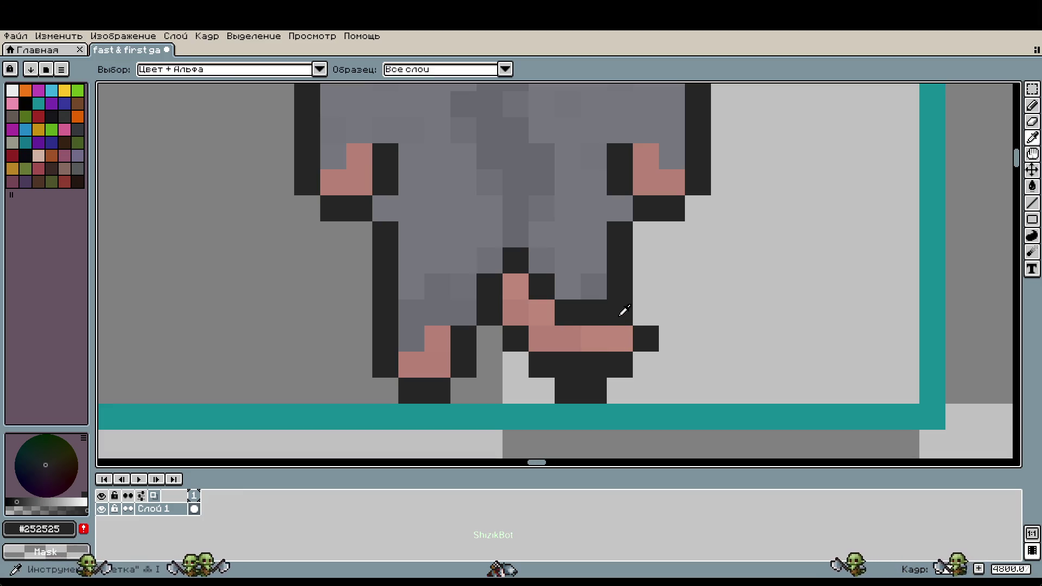
Recolour the back-view rat's dark foot pixel pink, undoing one extra pink toe pixel
{"action": "left_click", "coordinate": [626, 339]}
{"action": "key", "text": "b"}
{"action": "left_click", "coordinate": [636, 344]}
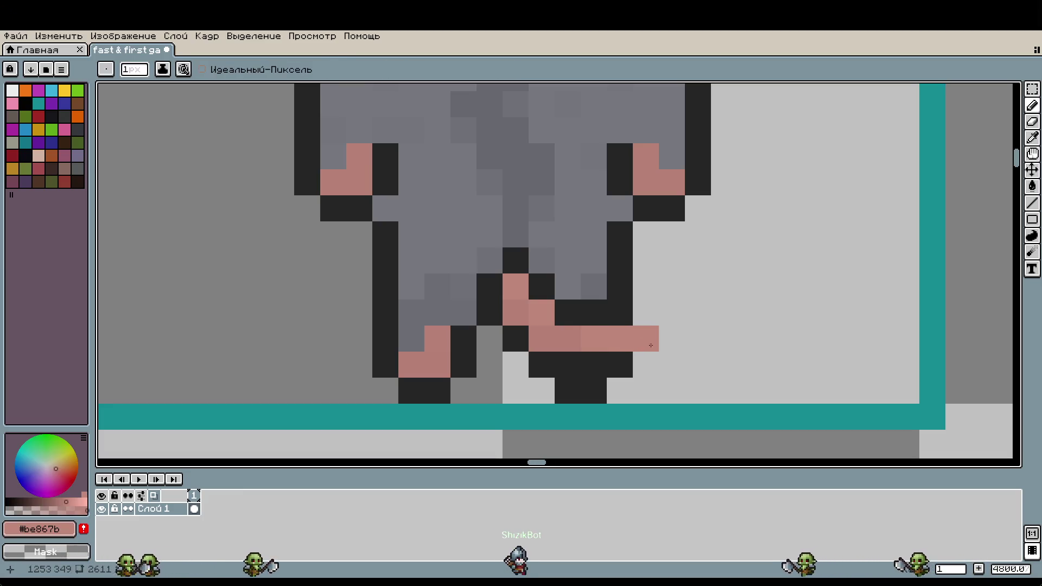
{"action": "left_click", "coordinate": [666, 333]}
{"action": "key", "text": "ctrl+z"}
Darken a pink pixel on the mirrored side rat's tail with the outline colour, then undo it
{"action": "scroll", "coordinate": [680, 298], "scroll_direction": "down", "scroll_amount": 5}
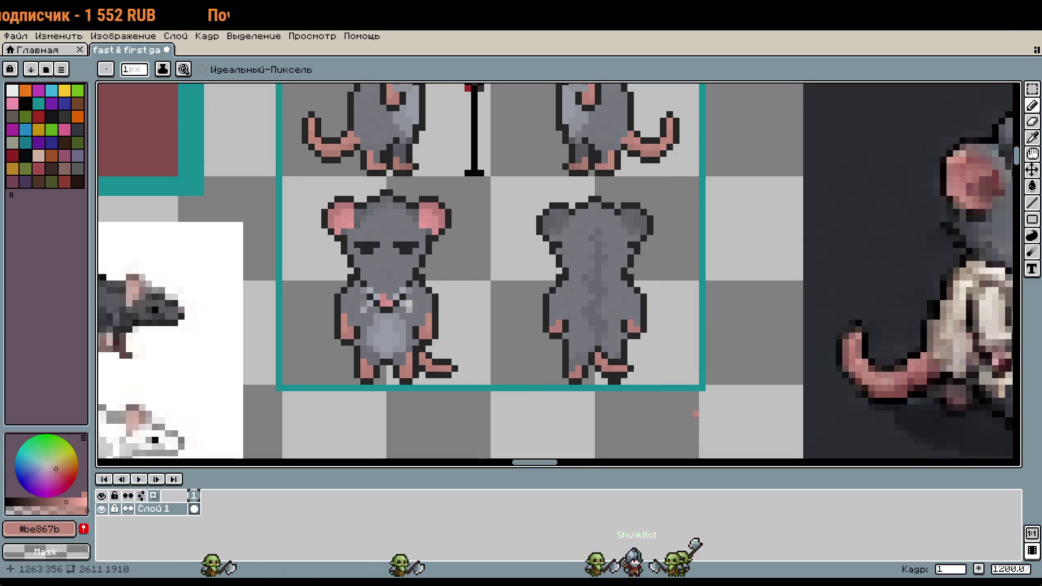
{"action": "left_click_drag", "start_coordinate": [691, 409], "coordinate": [685, 399]}
{"action": "scroll", "coordinate": [685, 399], "scroll_direction": "up", "scroll_amount": 6}
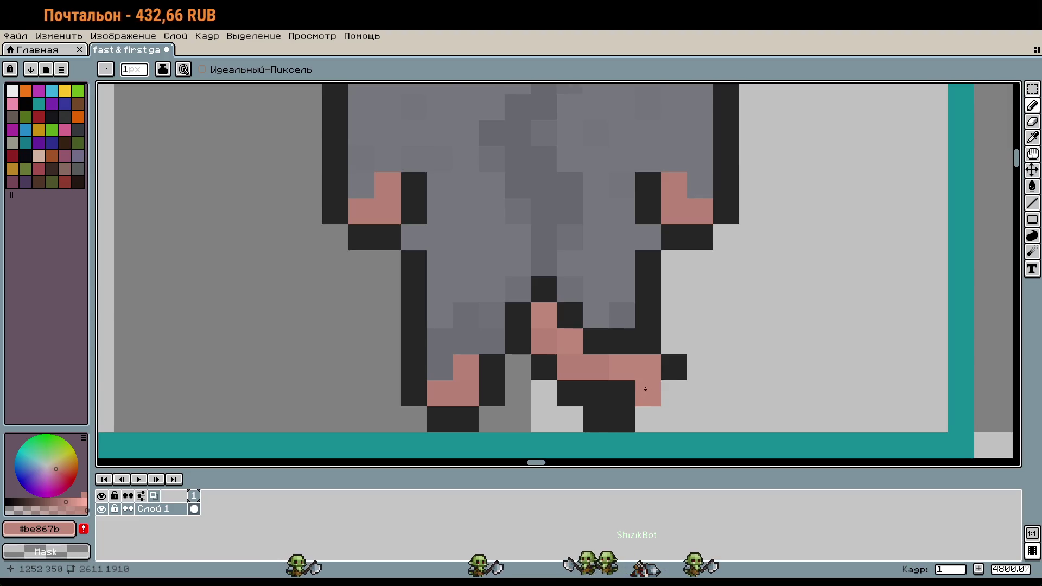
{"action": "scroll", "coordinate": [650, 389], "scroll_direction": "down", "scroll_amount": 6}
{"action": "scroll", "coordinate": [716, 310], "scroll_direction": "up", "scroll_amount": 3}
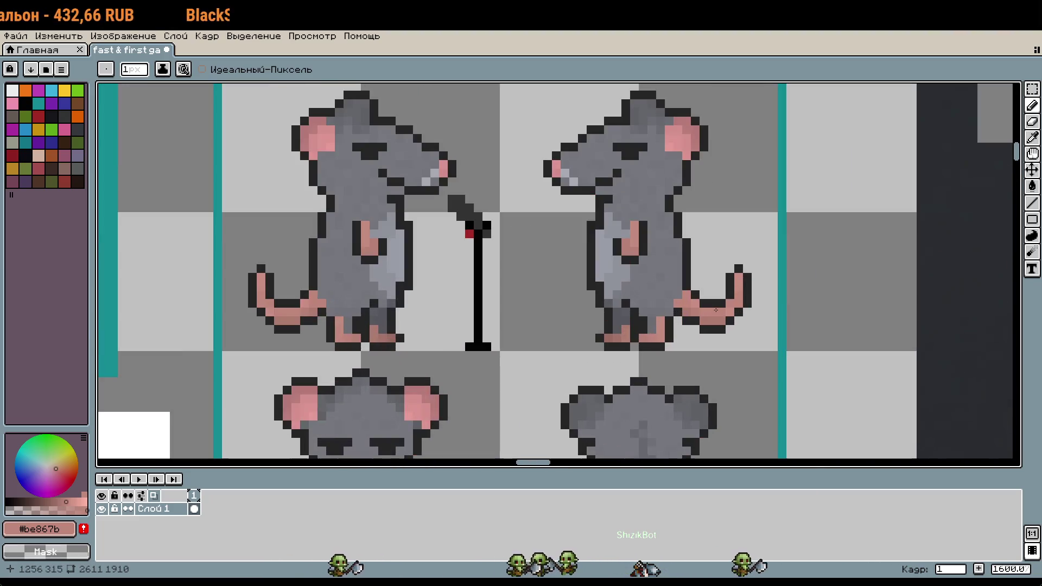
{"action": "scroll", "coordinate": [716, 310], "scroll_direction": "right", "scroll_amount": 3}
{"action": "scroll", "coordinate": [735, 379], "scroll_direction": "down", "scroll_amount": 5}
{"action": "scroll", "coordinate": [689, 322], "scroll_direction": "down", "scroll_amount": 1}
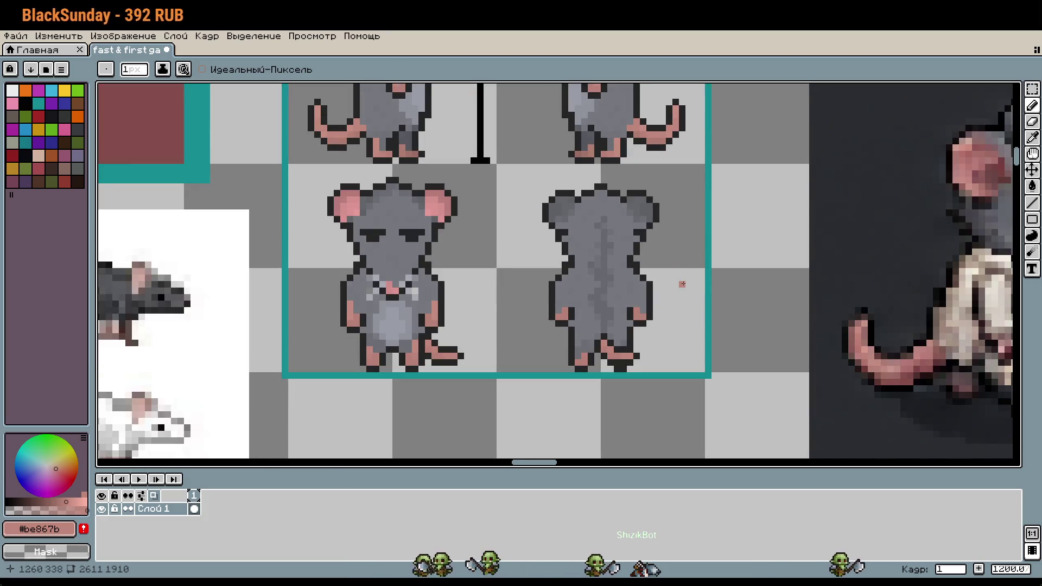
{"action": "scroll", "coordinate": [656, 121], "scroll_direction": "up", "scroll_amount": 3}
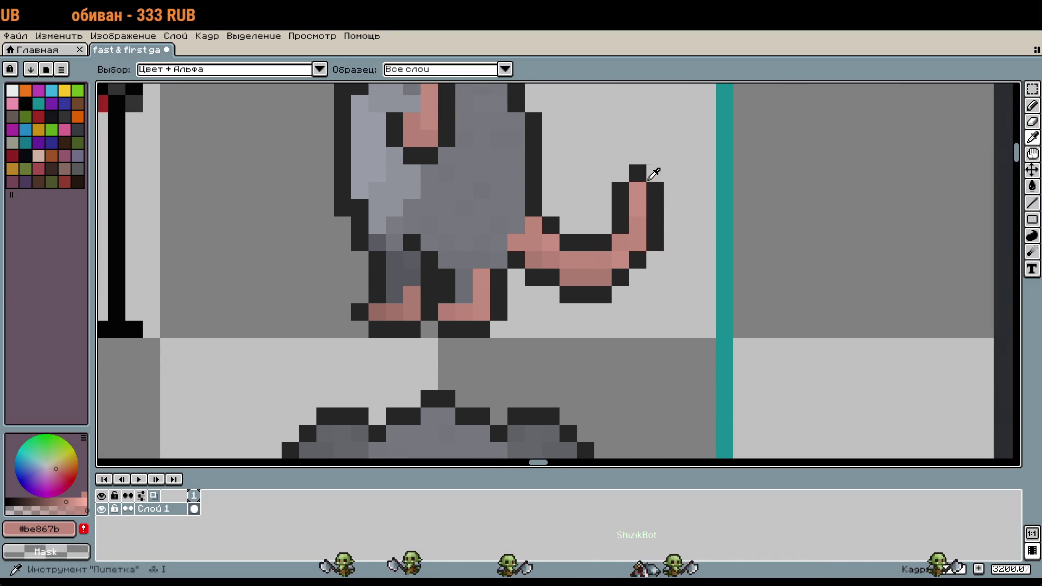
{"action": "left_click", "coordinate": [637, 177], "text": "alt"}
{"action": "left_click", "coordinate": [655, 242]}
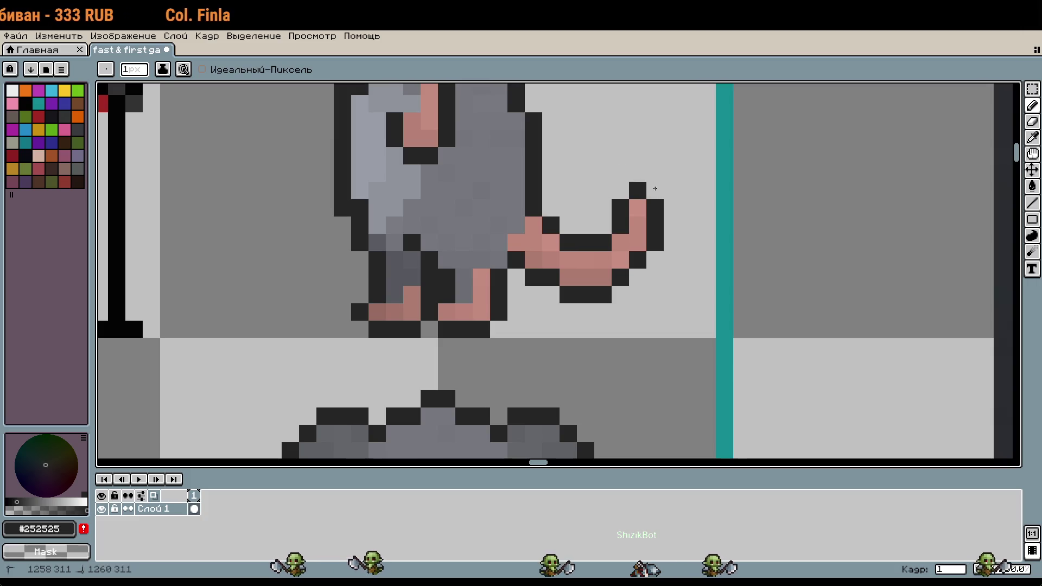
{"action": "scroll", "coordinate": [681, 312], "scroll_direction": "down", "scroll_amount": 3}
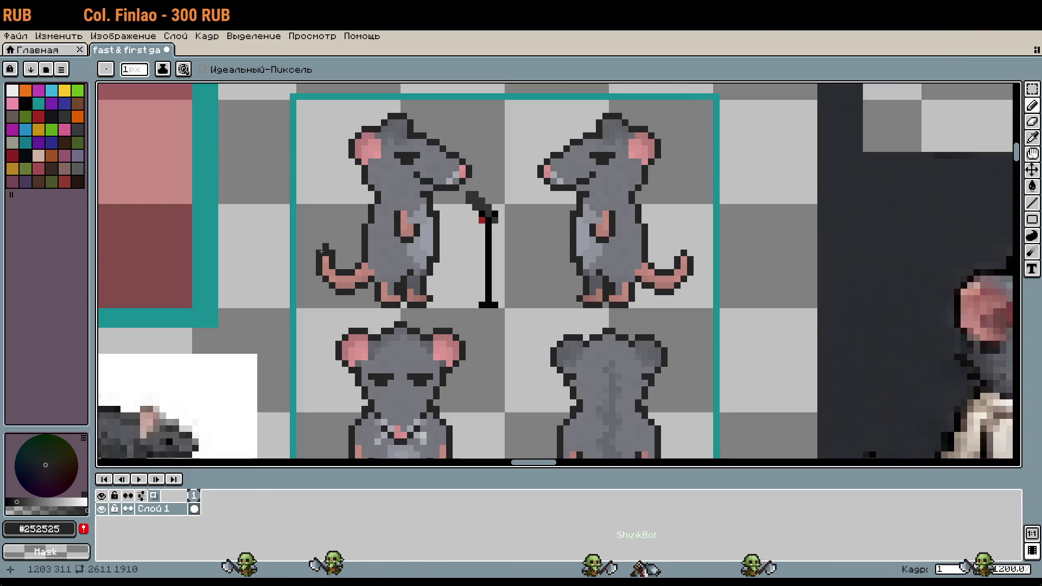
{"action": "key", "text": "ctrl+z"}
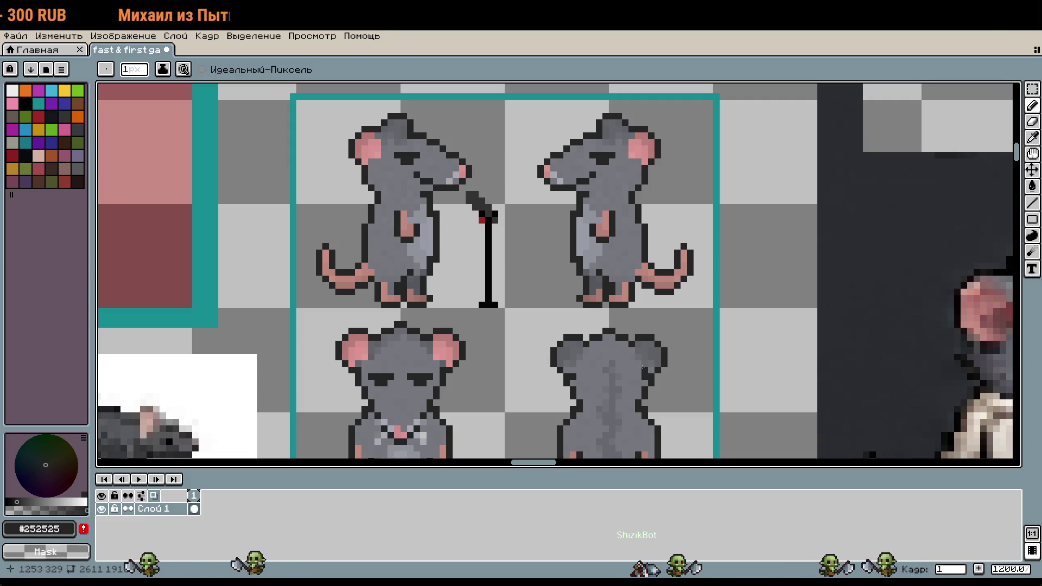
{"action": "scroll", "coordinate": [645, 364], "scroll_direction": "up", "scroll_amount": 2}
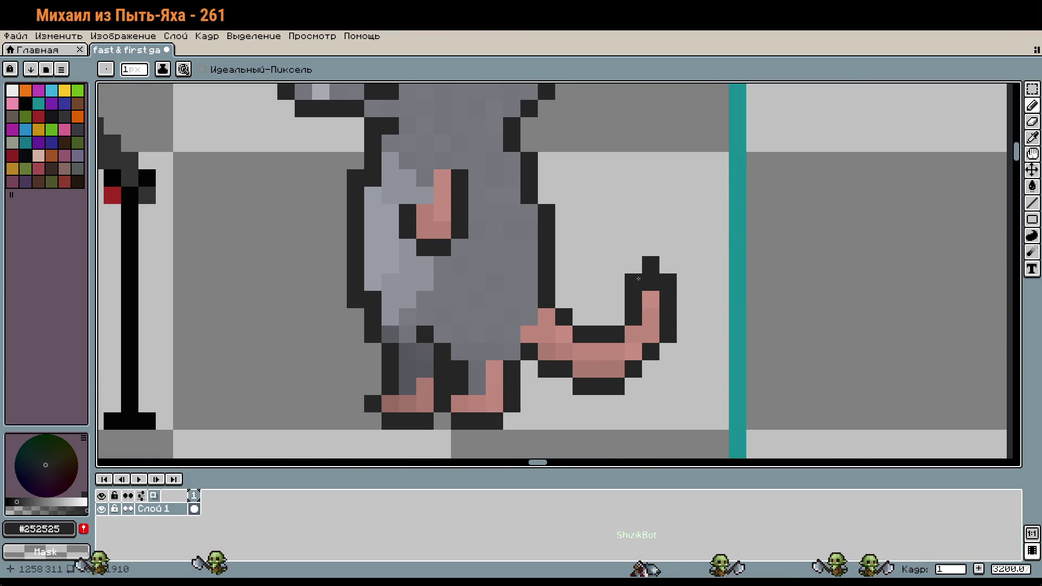
{"action": "scroll", "coordinate": [584, 431], "scroll_direction": "down", "scroll_amount": 2}
{"action": "scroll", "coordinate": [745, 401], "scroll_direction": "left", "scroll_amount": 3}
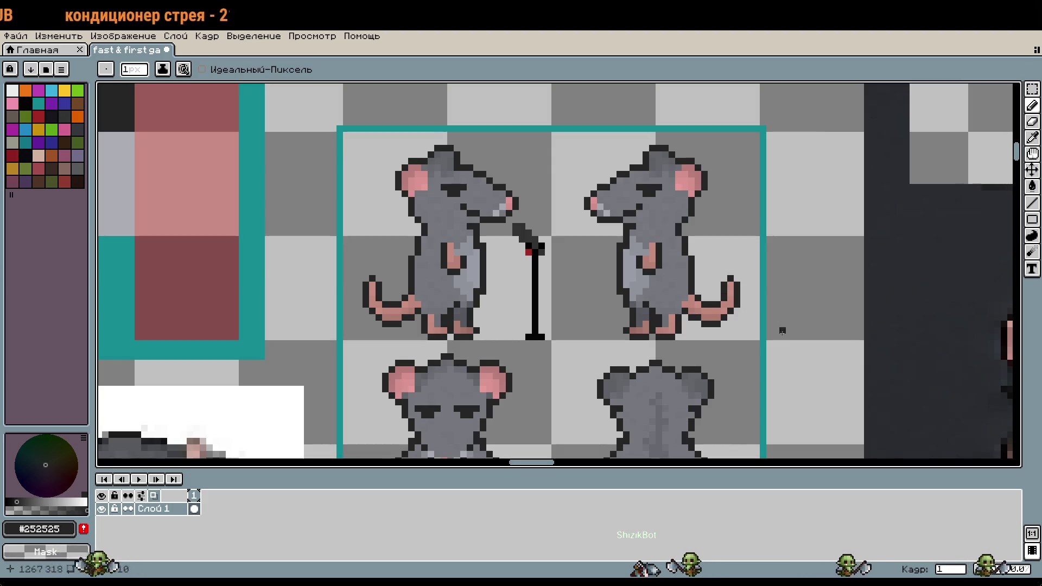
{"action": "scroll", "coordinate": [758, 397], "scroll_direction": "up", "scroll_amount": 2}
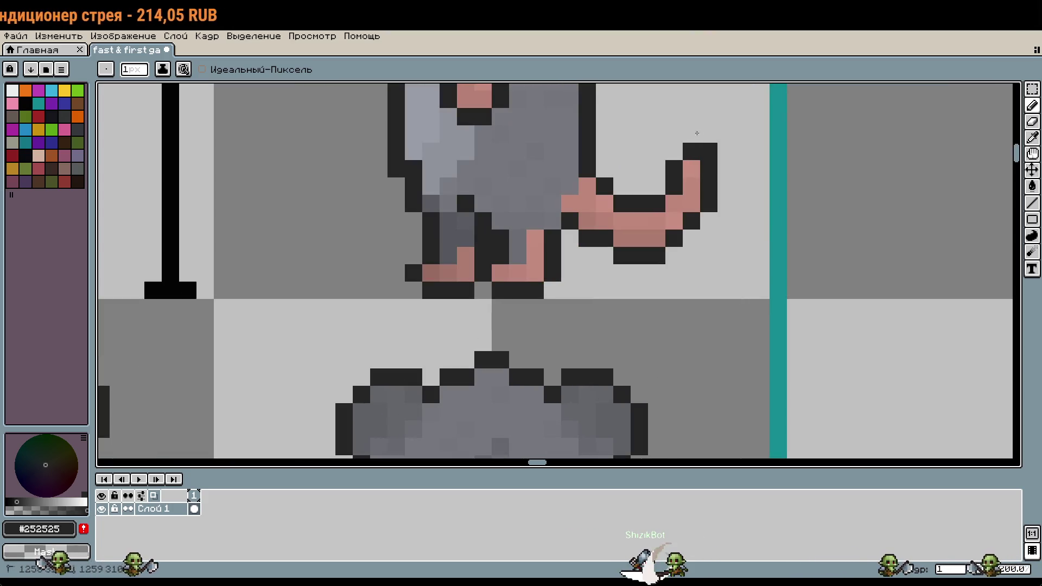
{"action": "scroll", "coordinate": [696, 133], "scroll_direction": "down", "scroll_amount": 2}
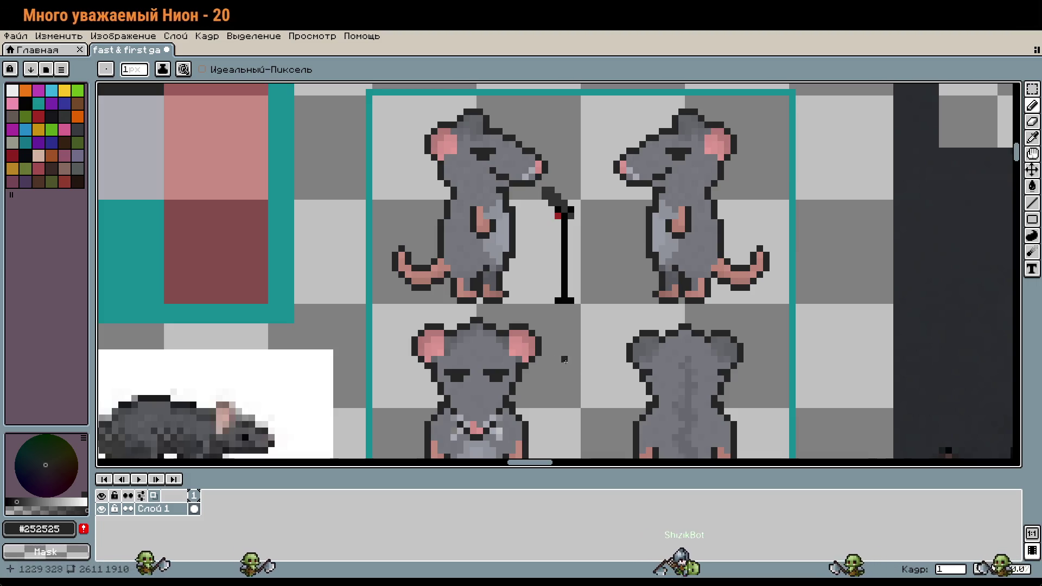
{"action": "scroll", "coordinate": [793, 412], "scroll_direction": "down", "scroll_amount": 2}
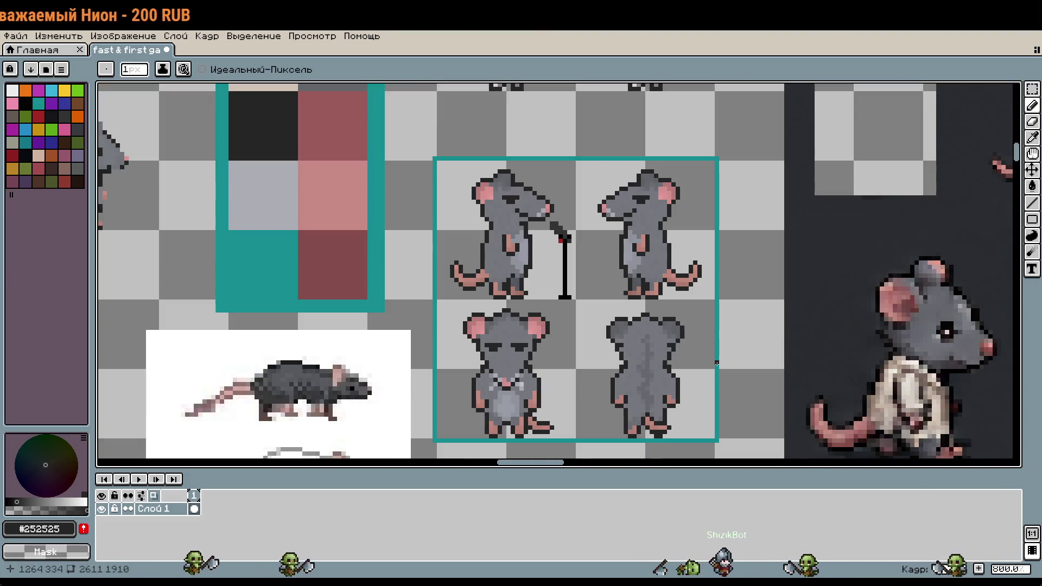
{"action": "scroll", "coordinate": [642, 194], "scroll_direction": "up", "scroll_amount": 3}
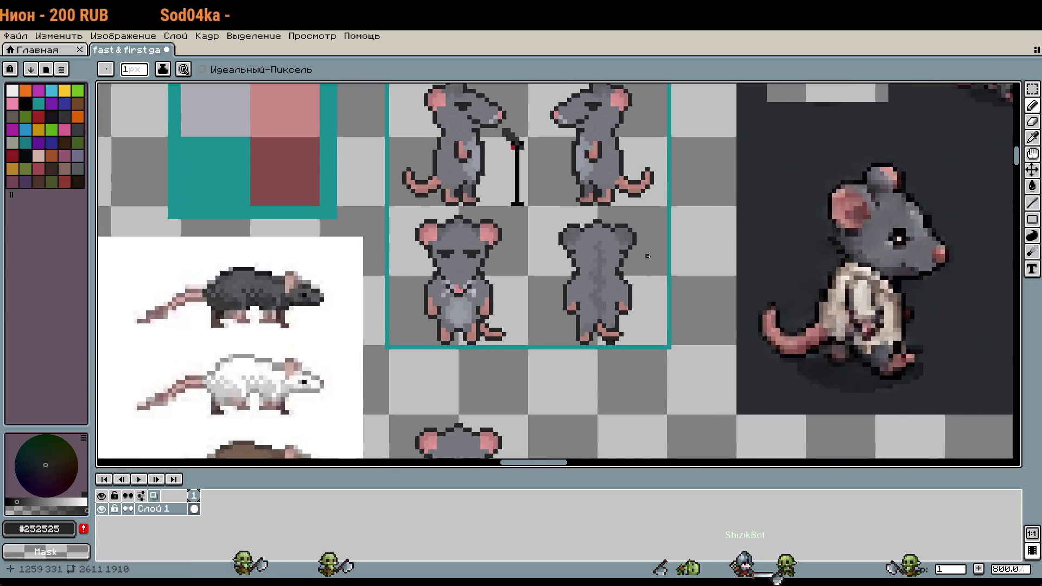
{"action": "scroll", "coordinate": [641, 194], "scroll_direction": "up", "scroll_amount": 2}
Select the mirrored rat's tail and move it onto the back-view rat, undoing trial nudges
{"action": "key", "text": "m"}
{"action": "left_click_drag", "start_coordinate": [559, 139], "coordinate": [679, 207]}
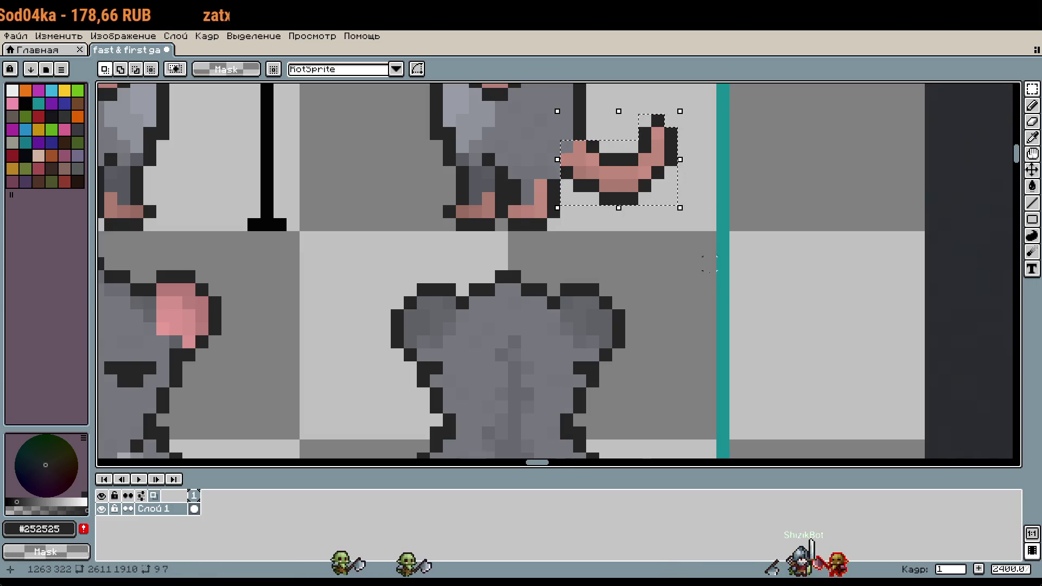
{"action": "scroll", "coordinate": [673, 196], "scroll_direction": "down", "scroll_amount": 3}
{"action": "left_click_drag", "start_coordinate": [663, 160], "coordinate": [645, 307]}
{"action": "scroll", "coordinate": [651, 305], "scroll_direction": "up", "scroll_amount": 3}
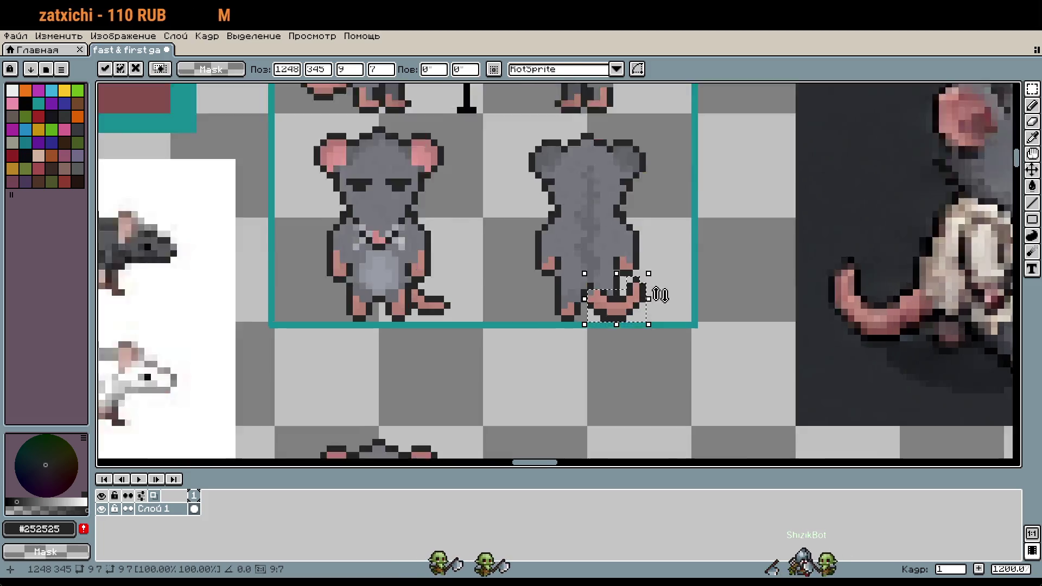
{"action": "left_click_drag", "start_coordinate": [600, 323], "coordinate": [598, 323]}
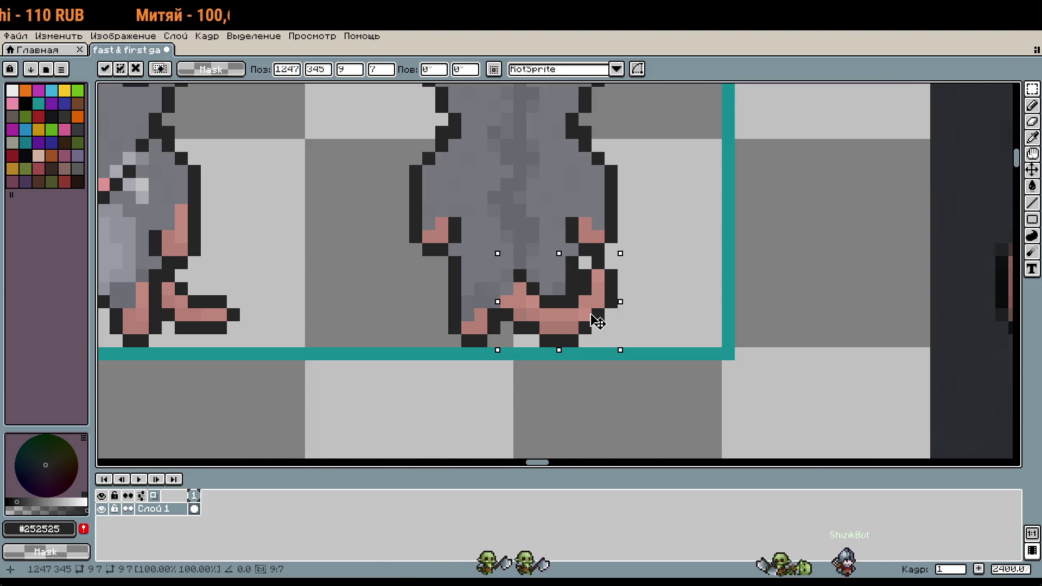
{"action": "left_click", "coordinate": [650, 315]}
{"action": "scroll", "coordinate": [651, 325], "scroll_direction": "down", "scroll_amount": 2}
{"action": "key", "text": "ctrl+z"}
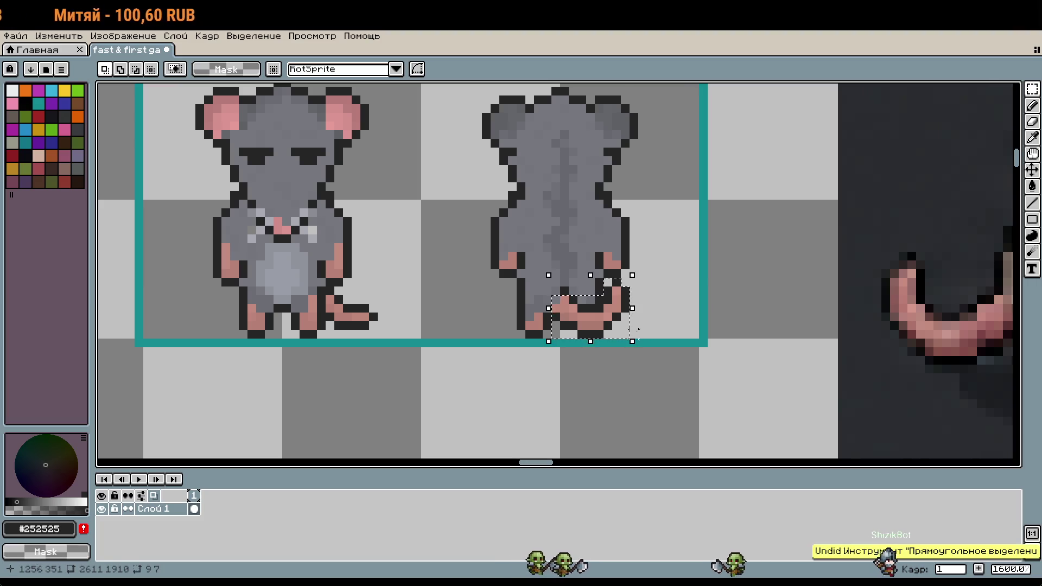
{"action": "left_click_drag", "start_coordinate": [606, 328], "coordinate": [614, 328]}
{"action": "key", "text": "ctrl+z"}
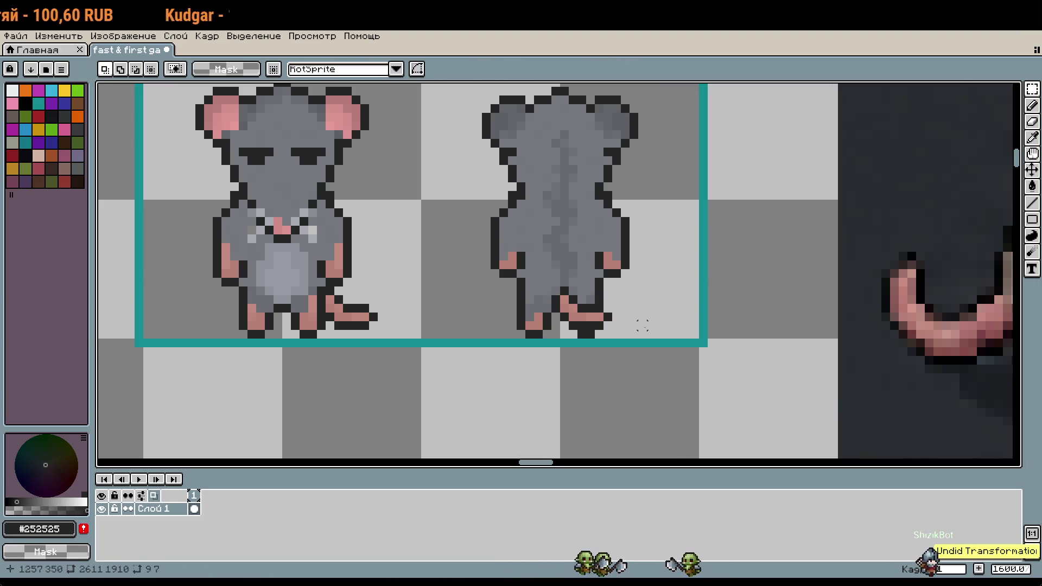
Nudge the tail piece left and down beside the back-view rat's feet and commit it
{"action": "scroll", "coordinate": [646, 326], "scroll_direction": "up", "scroll_amount": 3}
{"action": "scroll", "coordinate": [645, 280], "scroll_direction": "down", "scroll_amount": 4}
{"action": "scroll", "coordinate": [672, 372], "scroll_direction": "down", "scroll_amount": 5}
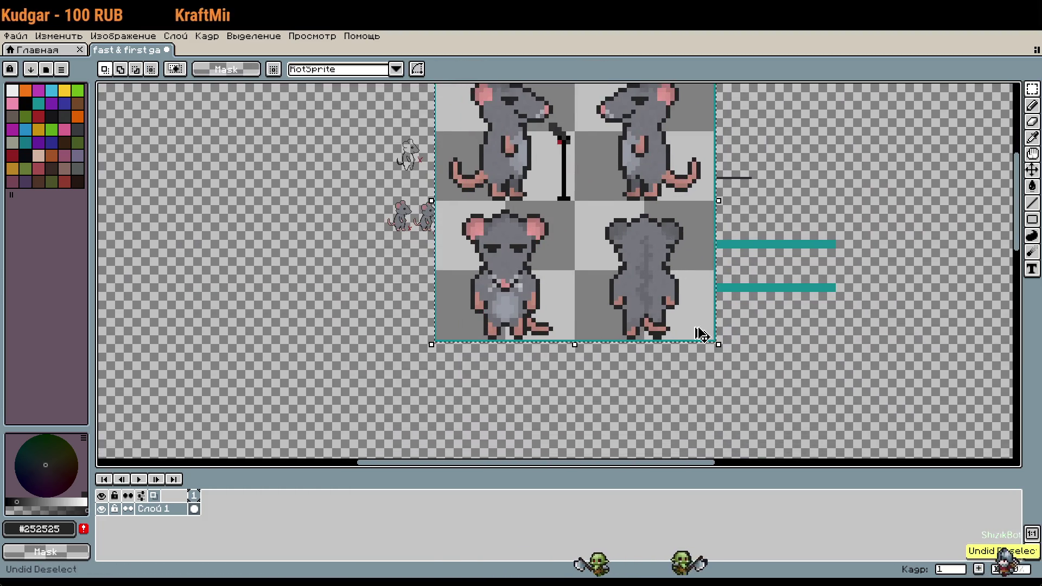
{"action": "scroll", "coordinate": [580, 180], "scroll_direction": "down", "scroll_amount": 3}
{"action": "scroll", "coordinate": [645, 279], "scroll_direction": "up", "scroll_amount": 6}
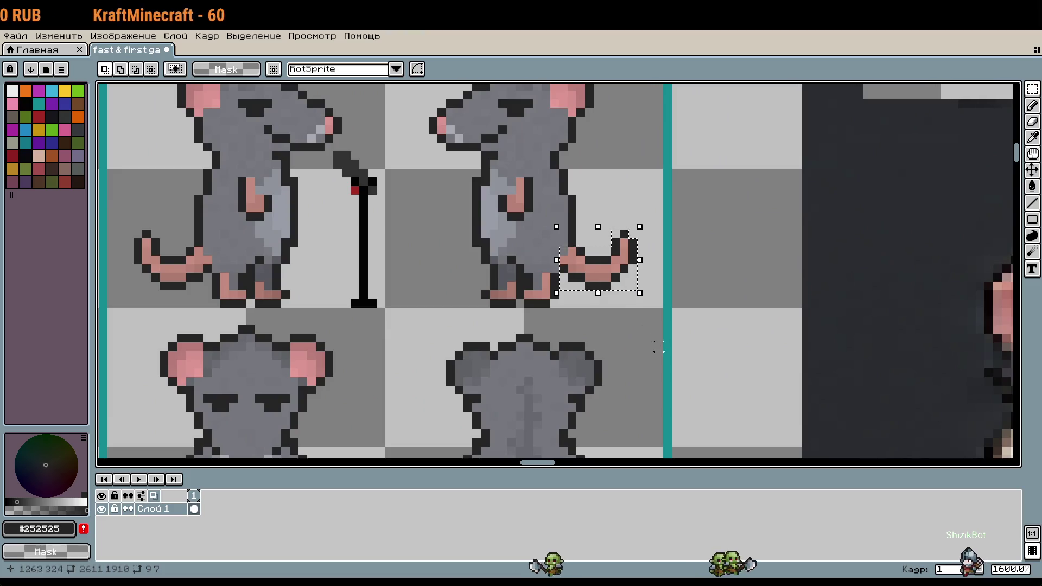
{"action": "scroll", "coordinate": [628, 266], "scroll_direction": "down", "scroll_amount": 3}
{"action": "scroll", "coordinate": [612, 246], "scroll_direction": "up", "scroll_amount": 5}
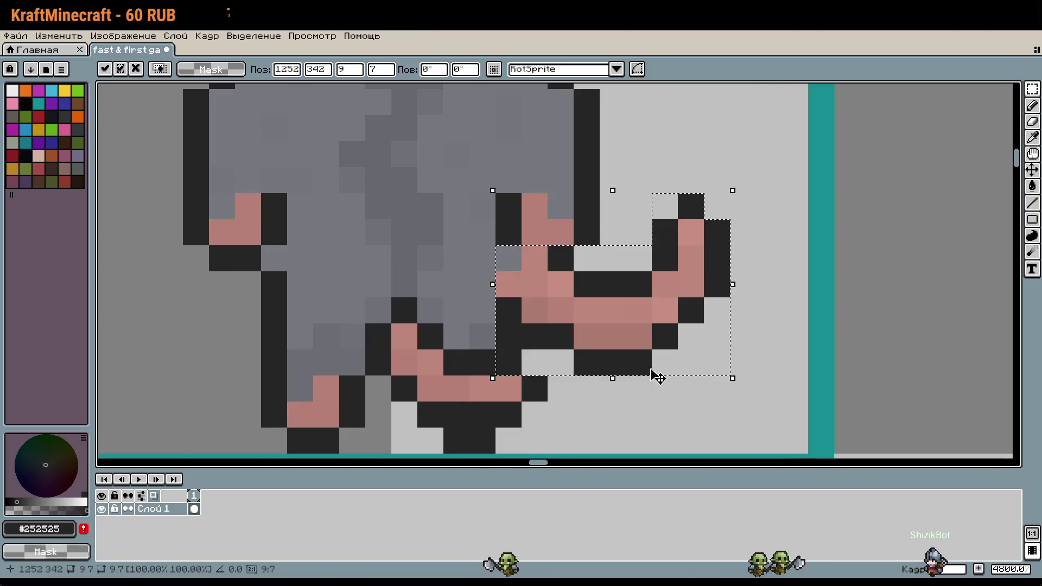
{"action": "key", "text": "Left"}
{"action": "key", "text": "Left"}
{"action": "key", "text": "Left"}
{"action": "key", "text": "Down"}
{"action": "key", "text": "Down"}
{"action": "key", "text": "Down"}
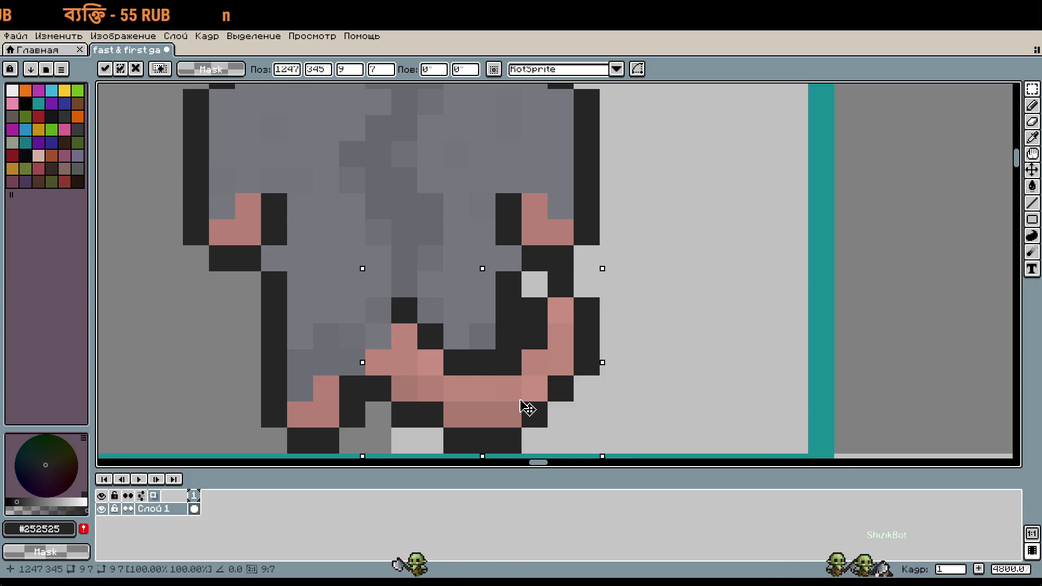
{"action": "left_click", "coordinate": [690, 388]}
{"action": "scroll", "coordinate": [724, 286], "scroll_direction": "up", "scroll_amount": 3}
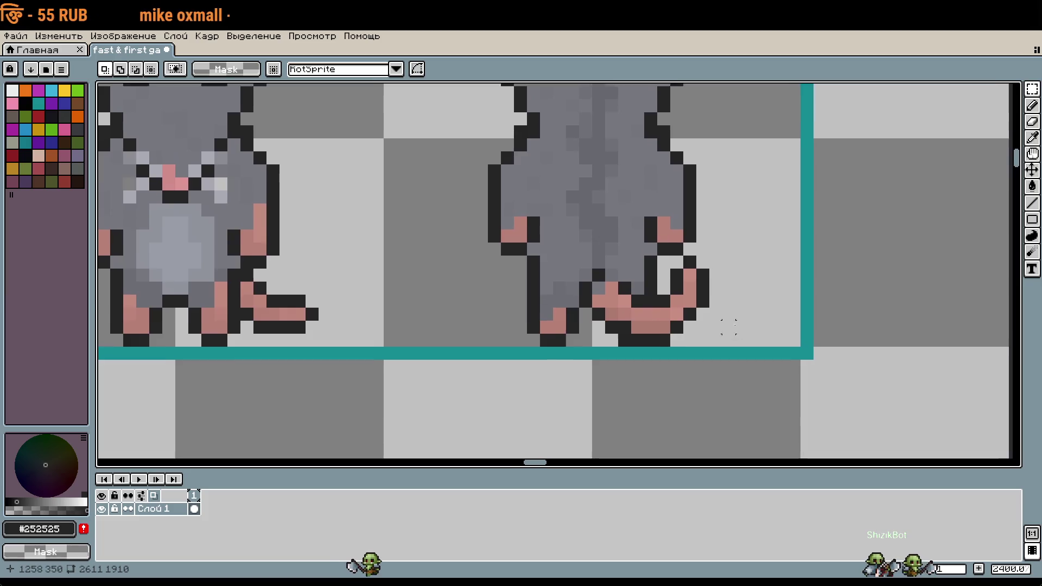
Turn pink tail pixels dark and paint a few foot pixels body grey
{"action": "key", "text": "i"}
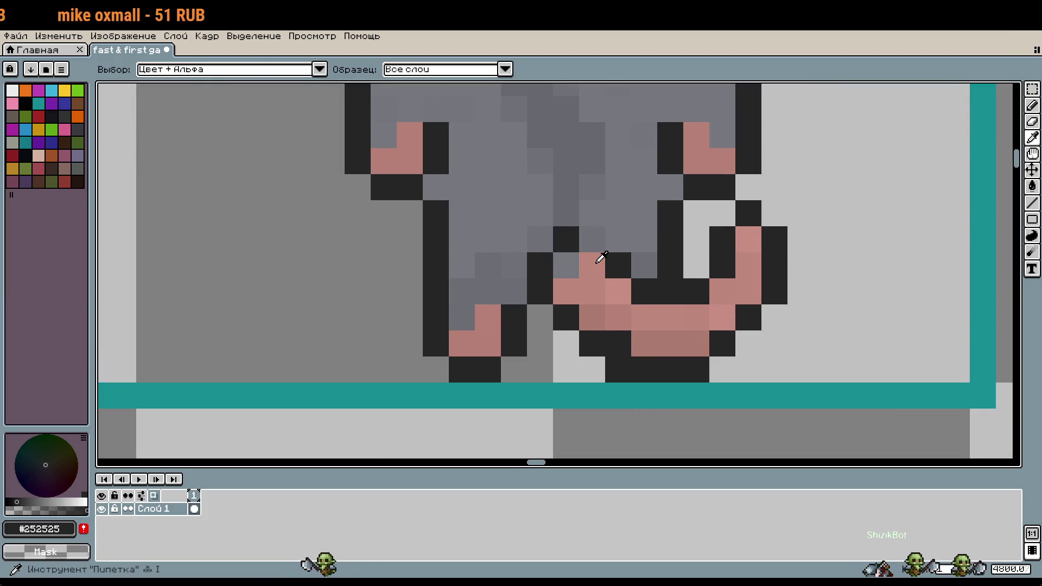
{"action": "left_click", "coordinate": [597, 262]}
{"action": "key", "text": "b"}
{"action": "key", "text": "ctrl+z"}
{"action": "left_click", "coordinate": [577, 233], "text": "alt"}
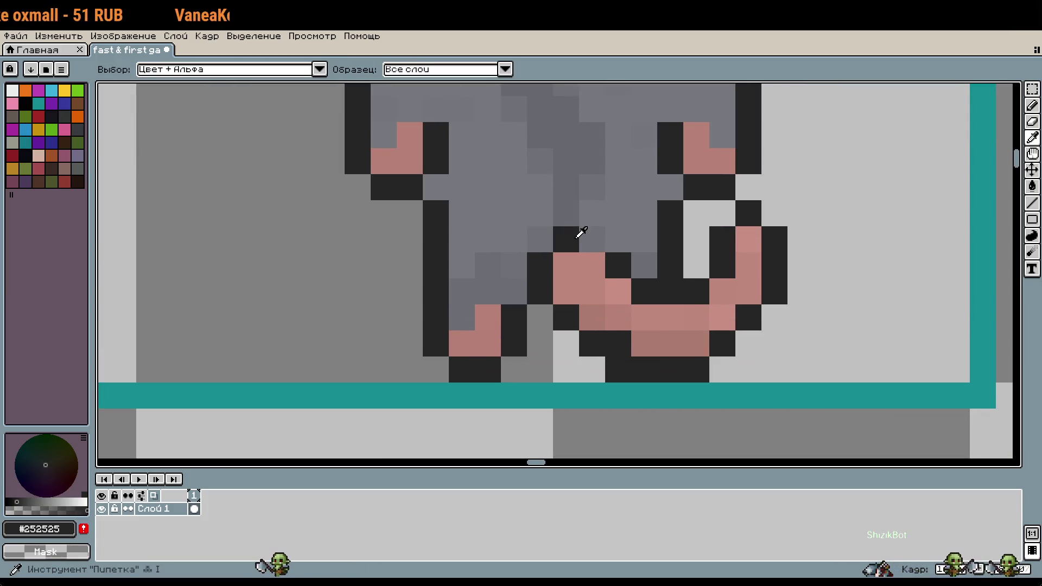
{"action": "left_click", "coordinate": [606, 264]}
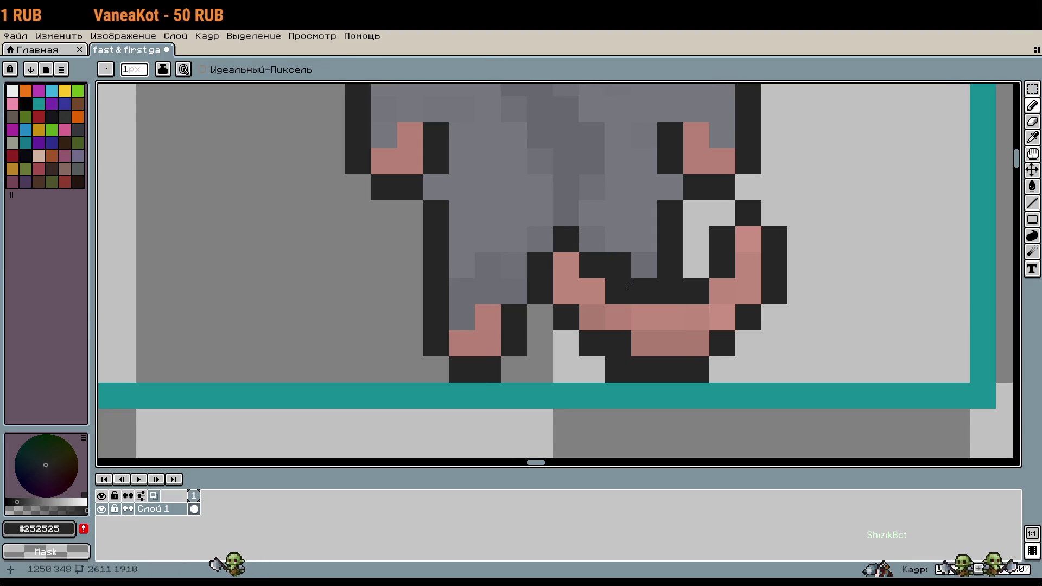
{"action": "left_click", "coordinate": [644, 266], "text": "alt"}
{"action": "left_click", "coordinate": [619, 265]}
{"action": "left_click", "coordinate": [700, 320]}
{"action": "key", "text": "ctrl+z"}
{"action": "left_click", "coordinate": [775, 343]}
Shift the right foot two pixels left and turn a dark foot pixel pink
{"action": "scroll", "coordinate": [793, 352], "scroll_direction": "down", "scroll_amount": 1}
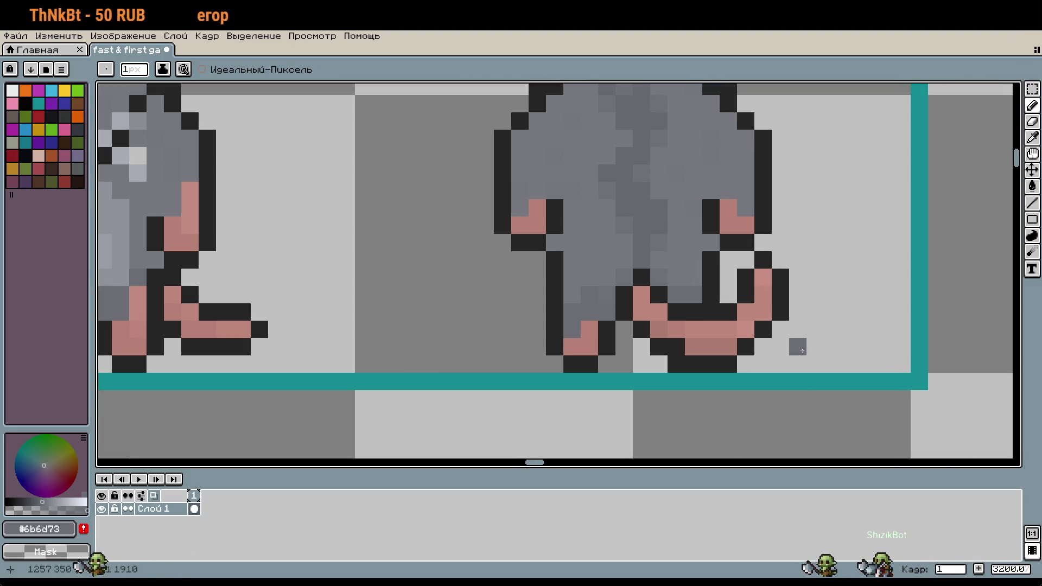
{"action": "key", "text": "m"}
{"action": "left_click_drag", "start_coordinate": [805, 372], "coordinate": [721, 252]}
{"action": "mouse_move", "coordinate": [784, 303]}
{"action": "left_mouse_down"}
{"action": "mouse_move", "coordinate": [759, 304]}
{"action": "mouse_move", "coordinate": [768, 307]}
{"action": "left_mouse_up"}
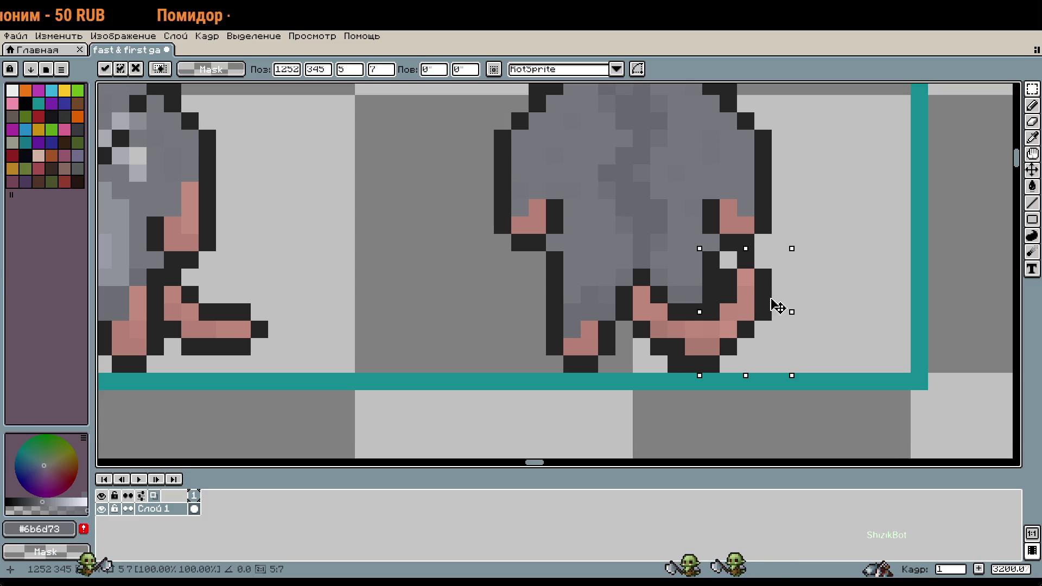
{"action": "key", "text": "i"}
{"action": "scroll", "coordinate": [713, 360], "scroll_direction": "up", "scroll_amount": 1}
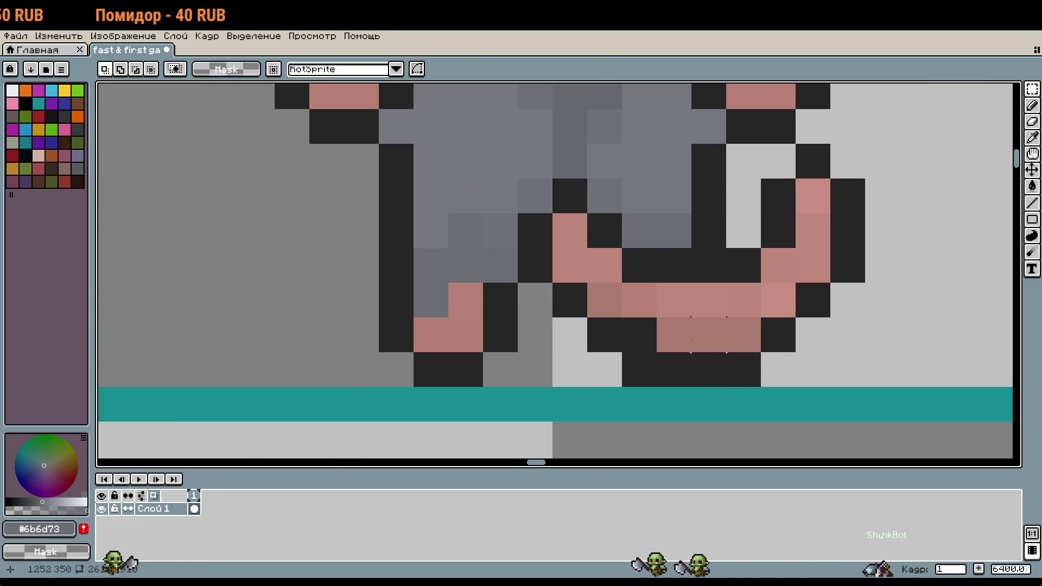
{"action": "left_click", "coordinate": [679, 334]}
{"action": "key", "text": "b"}
{"action": "left_click", "coordinate": [652, 332]}
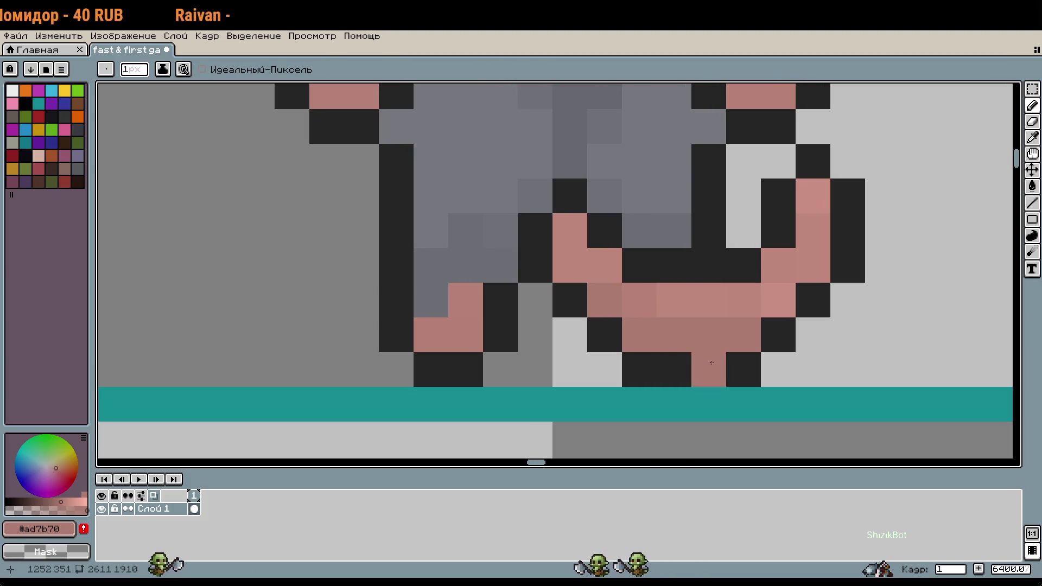
Shift the tail end one pixel left, then undo the tail and pixel edits
{"action": "key", "text": "m"}
{"action": "mouse_move", "coordinate": [864, 352]}
{"action": "left_mouse_down"}
{"action": "mouse_move", "coordinate": [760, 143]}
{"action": "mouse_move", "coordinate": [726, 142]}
{"action": "mouse_move", "coordinate": [867, 388]}
{"action": "left_mouse_up"}
{"action": "left_click_drag", "start_coordinate": [809, 243], "coordinate": [772, 241]}
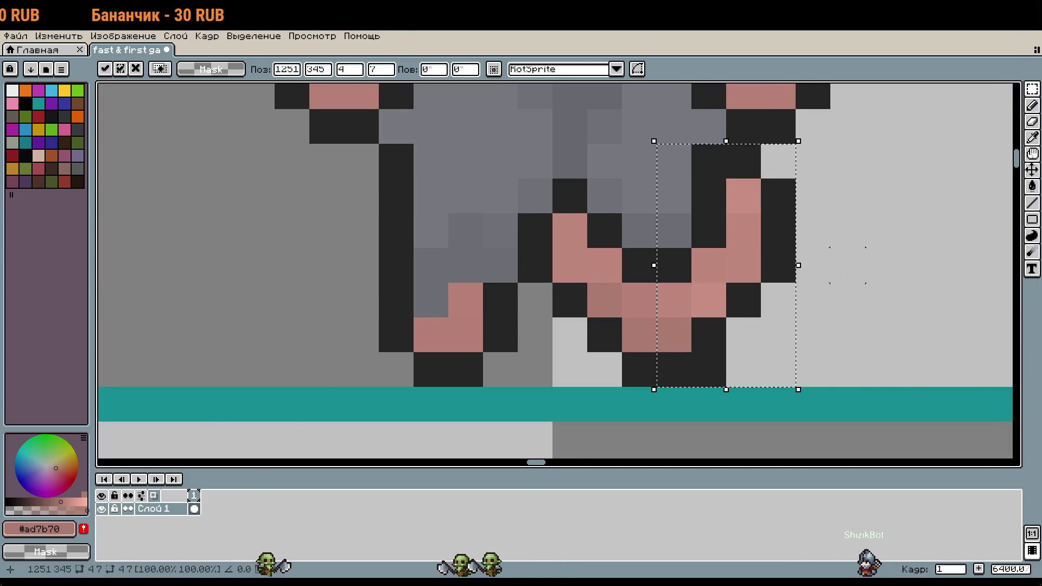
{"action": "key", "text": "Return"}
{"action": "scroll", "coordinate": [722, 376], "scroll_direction": "down", "scroll_amount": 1}
{"action": "key", "text": "ctrl+z"}
{"action": "key", "text": "ctrl+z"}
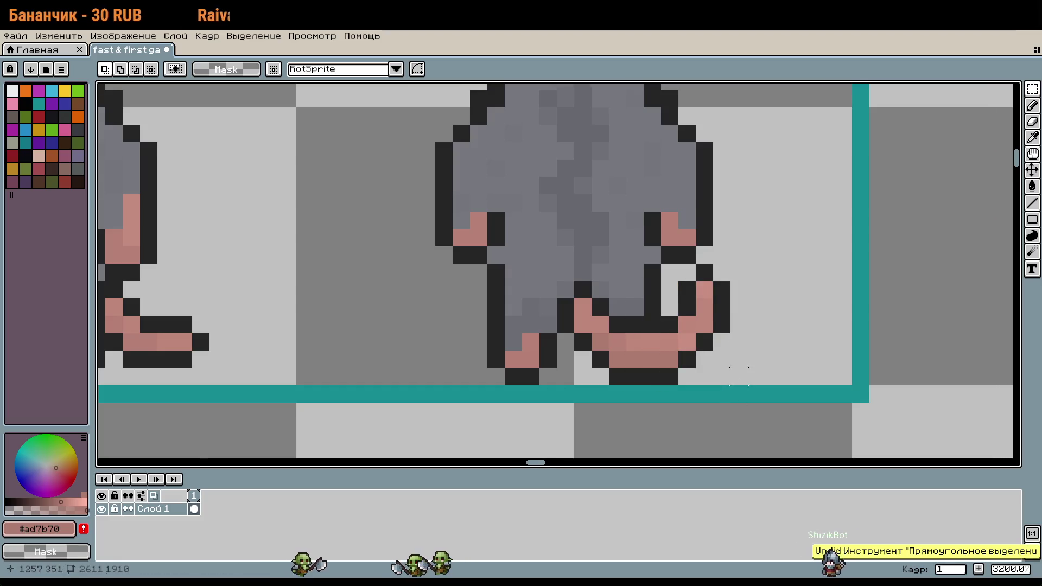
{"action": "scroll", "coordinate": [749, 374], "scroll_direction": "down", "scroll_amount": 1}
{"action": "key", "text": "ctrl+z"}
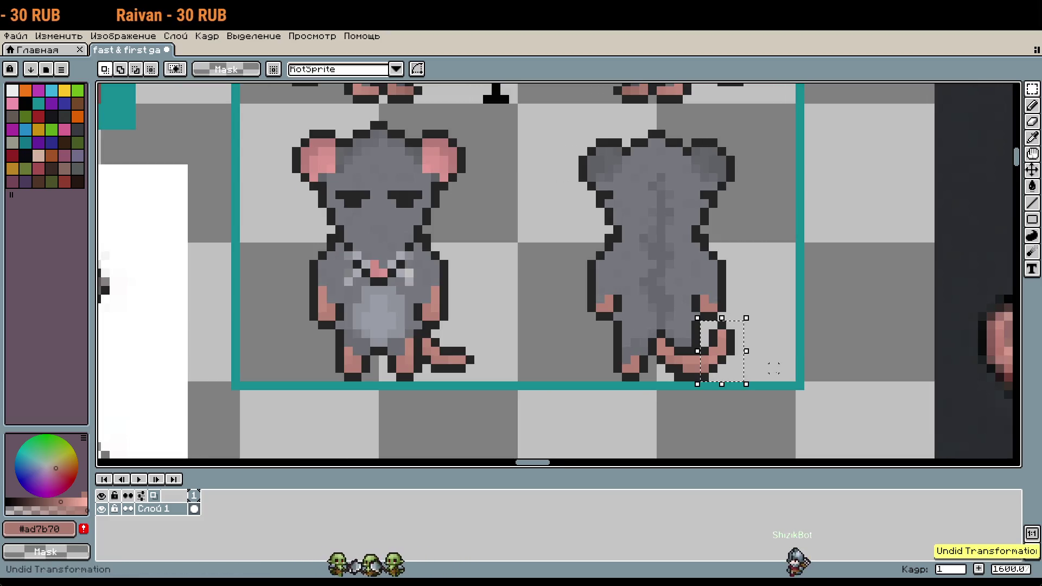
{"action": "key", "text": "ctrl+z"}
{"action": "key", "text": "ctrl+z"}
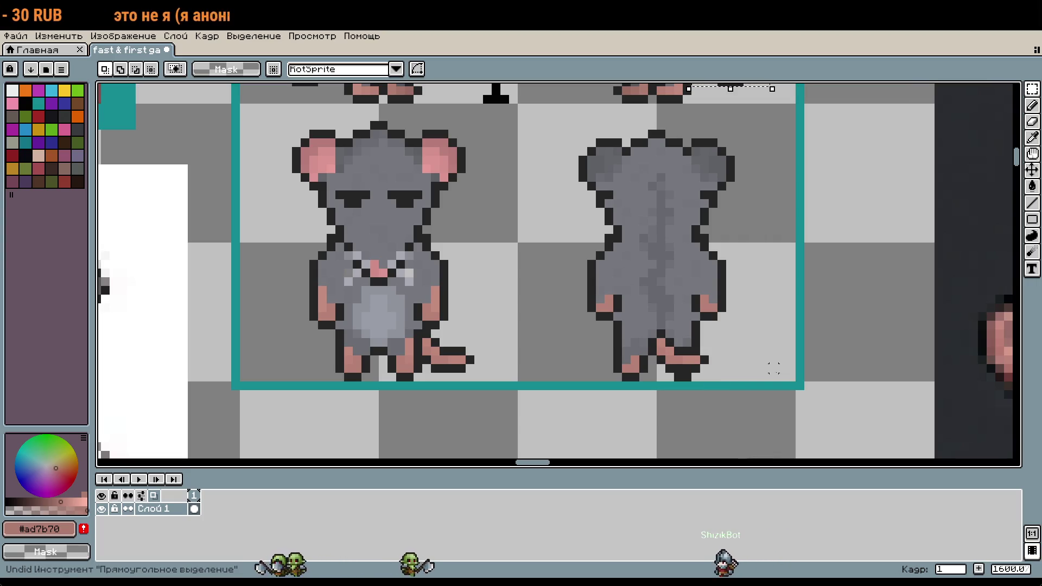
{"action": "scroll", "coordinate": [651, 386], "scroll_direction": "down", "scroll_amount": 3}
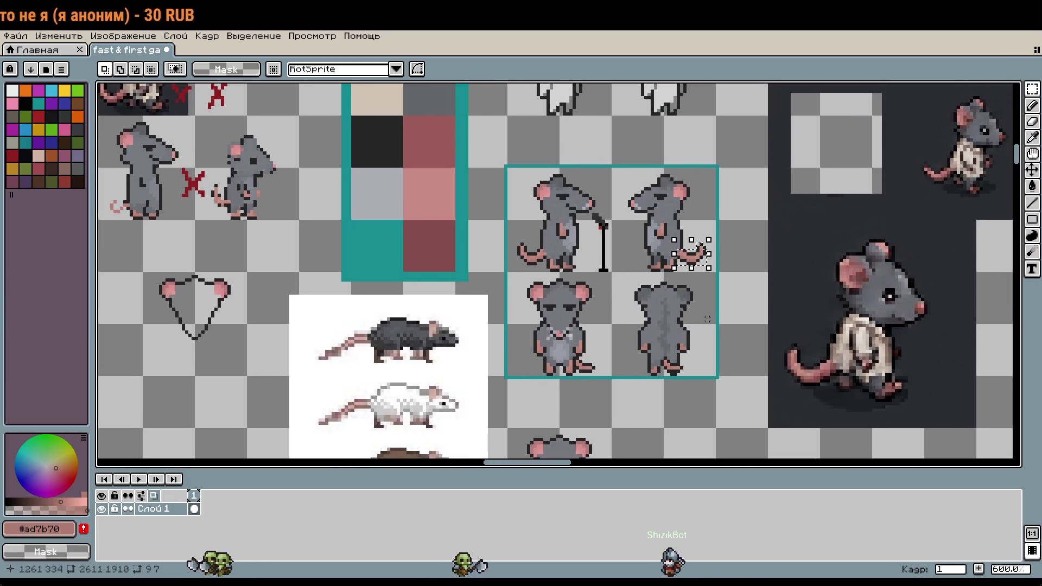
Drop the tail piece beside the back-view rat's feet
{"action": "scroll", "coordinate": [707, 319], "scroll_direction": "up", "scroll_amount": 3}
{"action": "mouse_move", "coordinate": [689, 200]}
{"action": "left_mouse_down"}
{"action": "mouse_move", "coordinate": [727, 406]}
{"action": "mouse_move", "coordinate": [715, 423]}
{"action": "left_mouse_up"}
{"action": "left_click", "coordinate": [695, 360]}
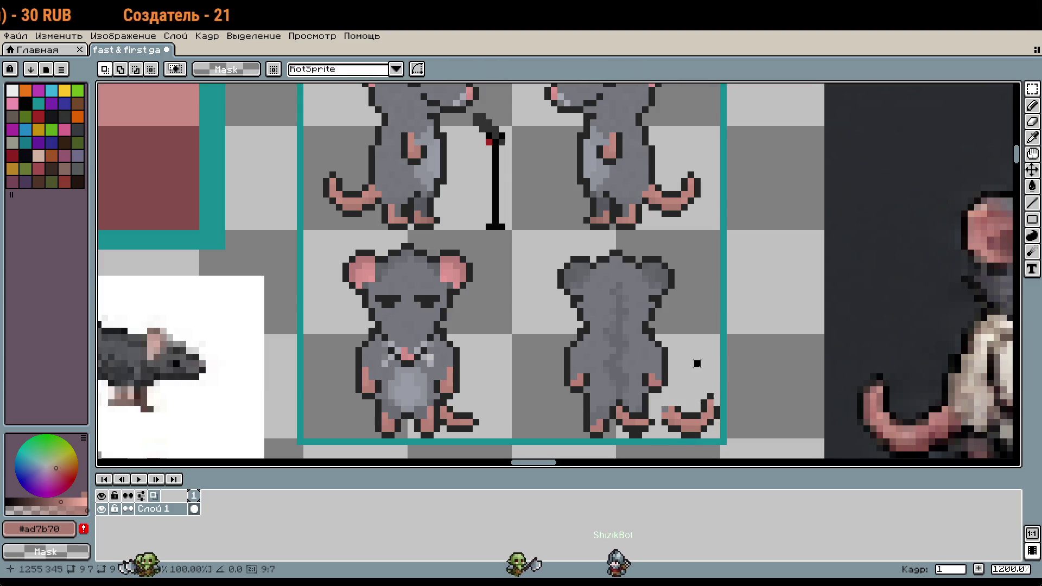
{"action": "scroll", "coordinate": [691, 374], "scroll_direction": "down", "scroll_amount": 1}
{"action": "scroll", "coordinate": [639, 341], "scroll_direction": "up", "scroll_amount": 2}
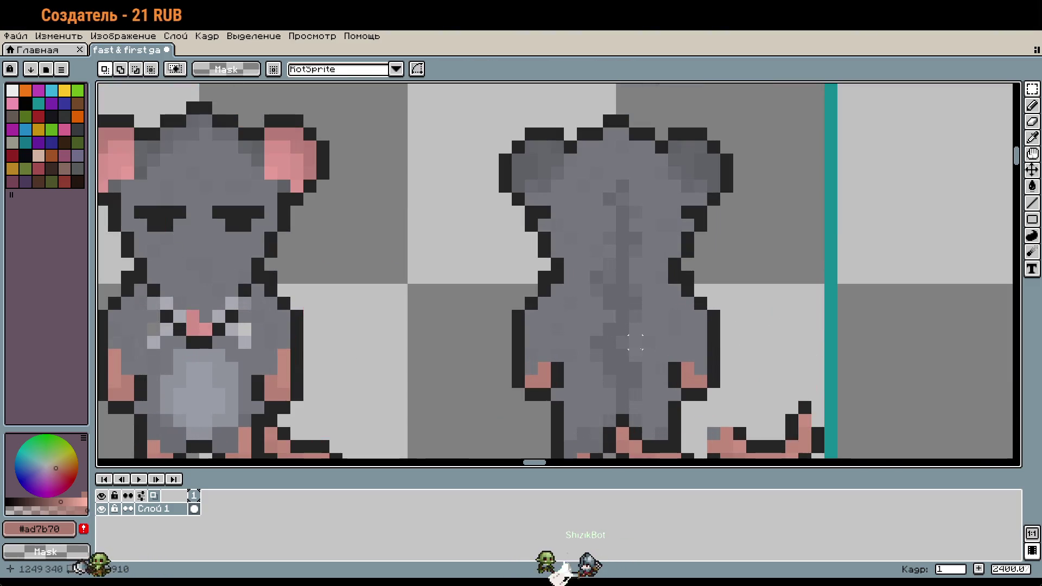
Sample the mid and darker fur greys and paint texture across the back-view rat's back
{"action": "key", "text": "i"}
{"action": "left_click", "coordinate": [645, 342]}
{"action": "key", "text": "b"}
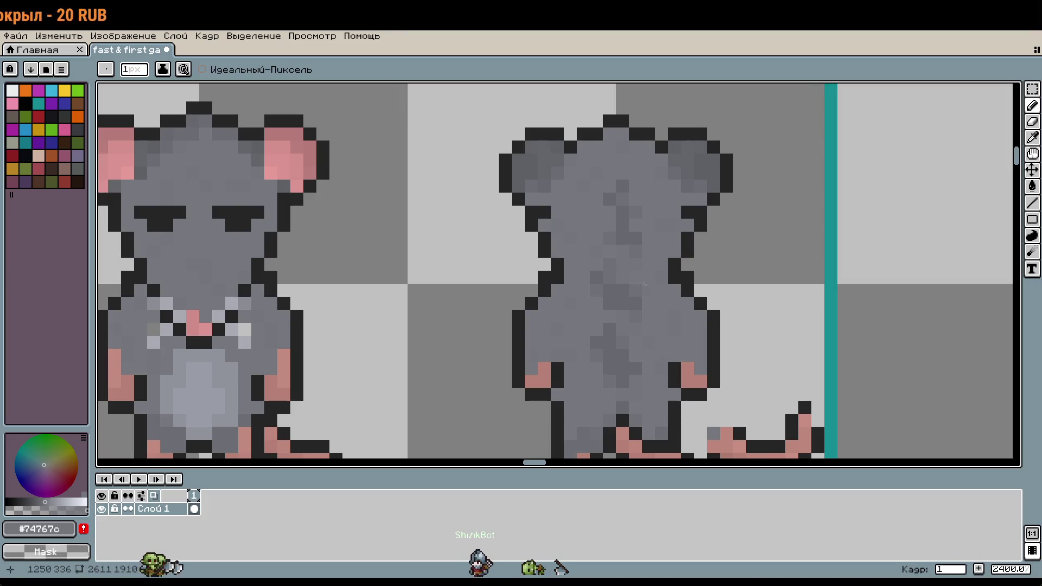
{"action": "scroll", "coordinate": [620, 225], "scroll_direction": "down", "scroll_amount": 6}
{"action": "scroll", "coordinate": [625, 231], "scroll_direction": "up", "scroll_amount": 7}
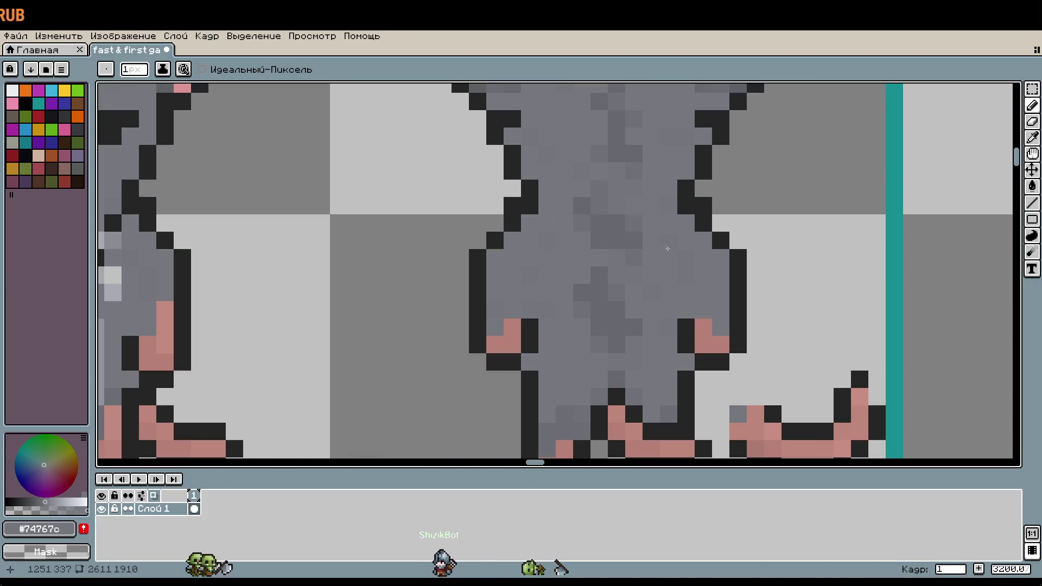
{"action": "key", "text": "i"}
{"action": "left_click", "coordinate": [634, 231]}
{"action": "key", "text": "b"}
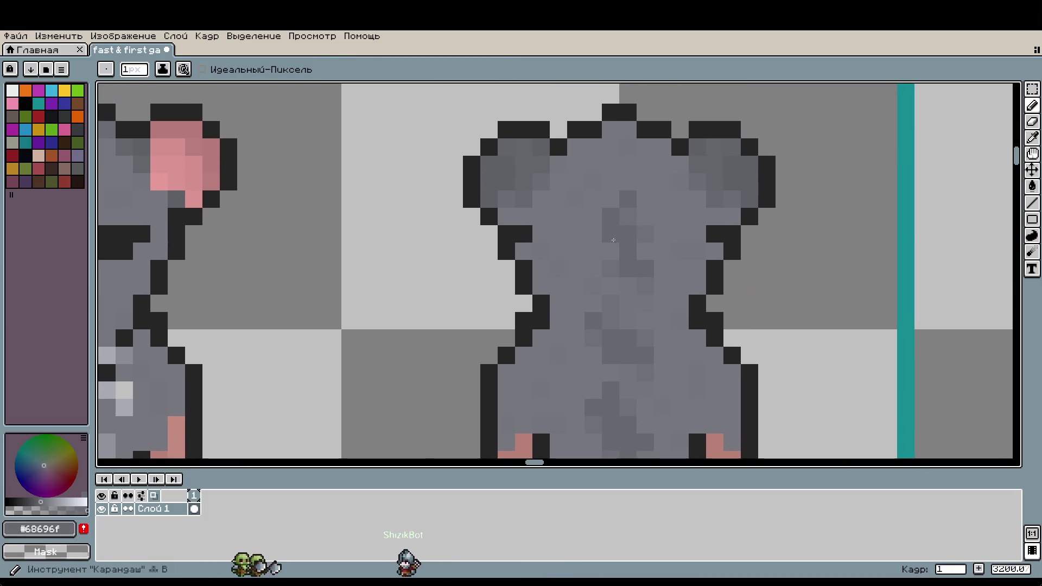
{"action": "scroll", "coordinate": [687, 289], "scroll_direction": "down", "scroll_amount": 5}
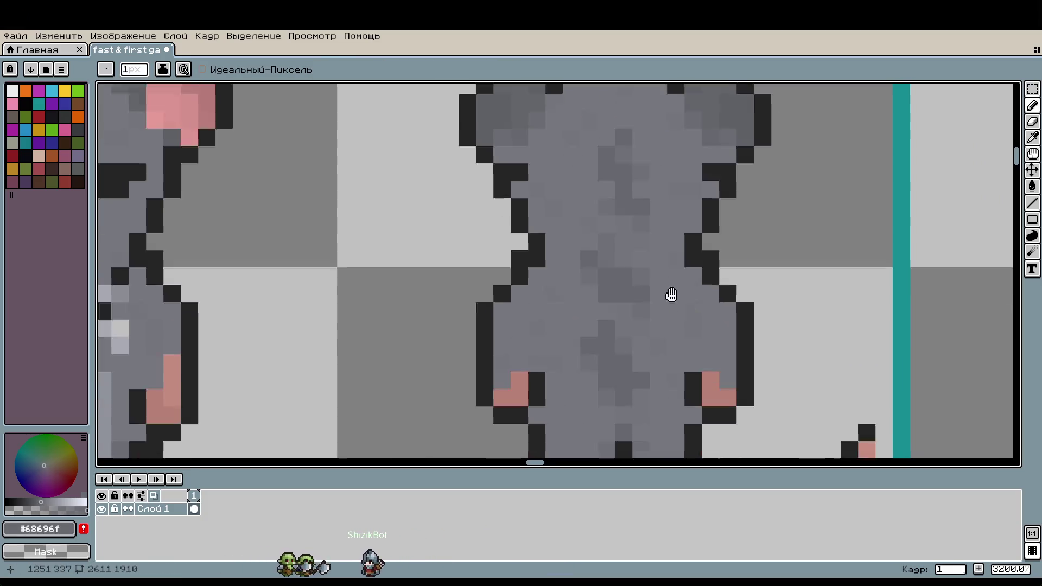